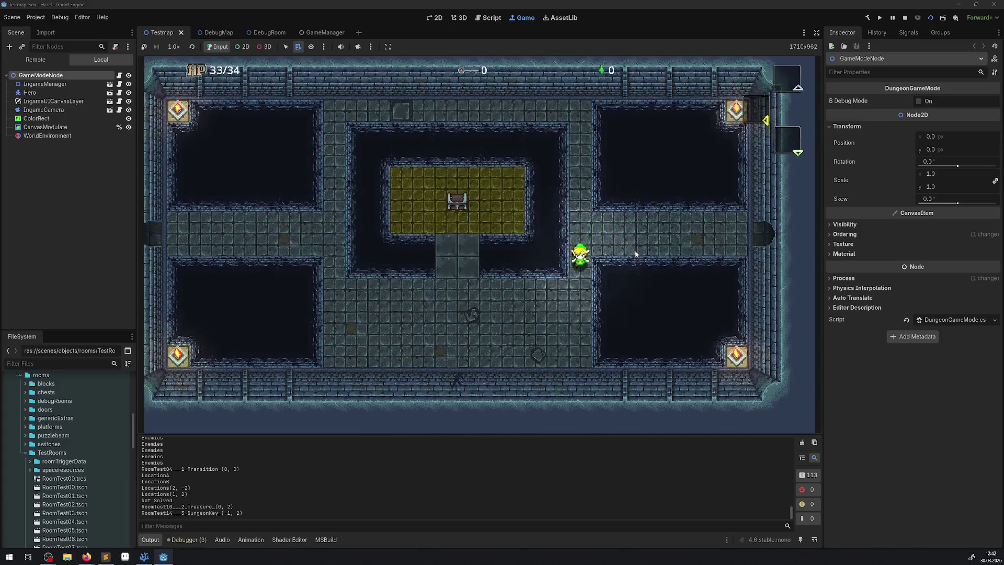
# Walk the hero around the chest room and bring up the hero pause page
pyautogui.press('Down')
pyautogui.press('Up')
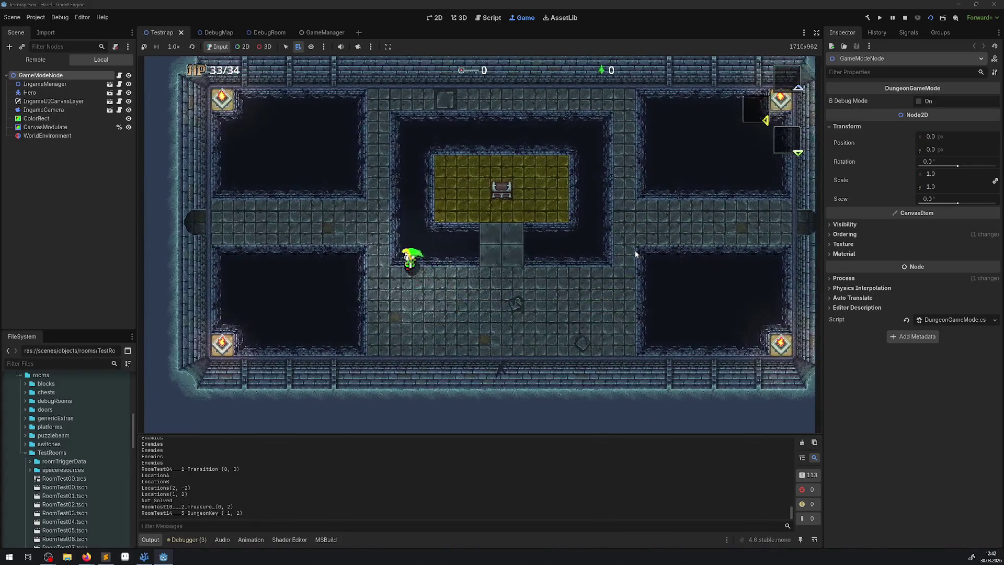
pyautogui.press('Right')
pyautogui.press('Left')
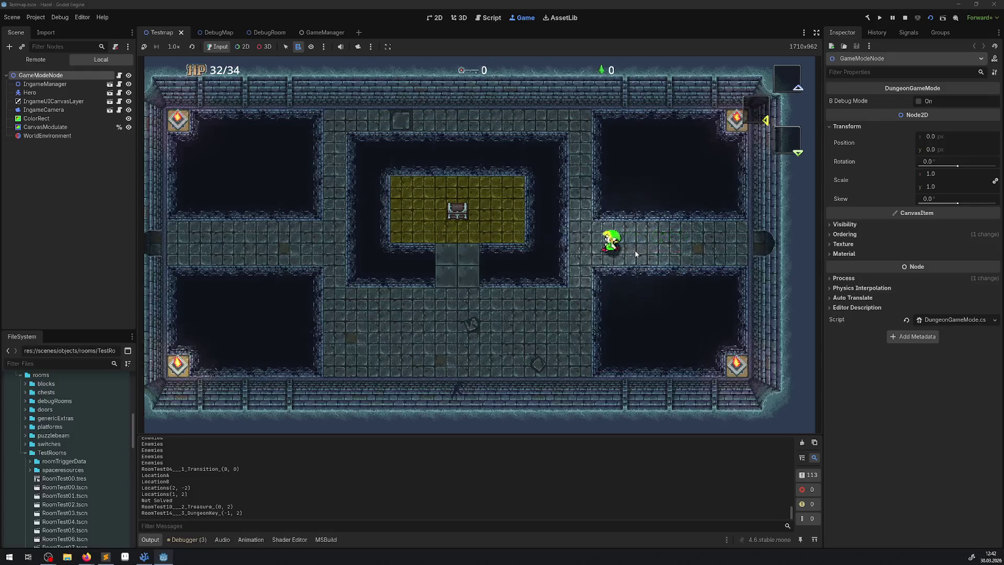
pyautogui.press('Return')
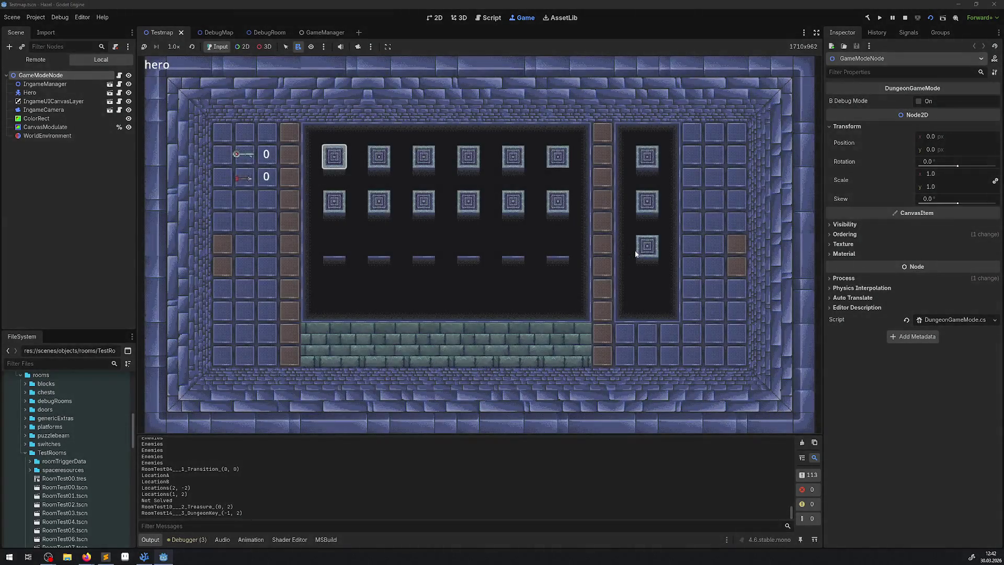
# Switch the pause screen to the map page and pan the dungeon map up and down
pyautogui.press('Right')
pyautogui.scroll(1, 635, 250)
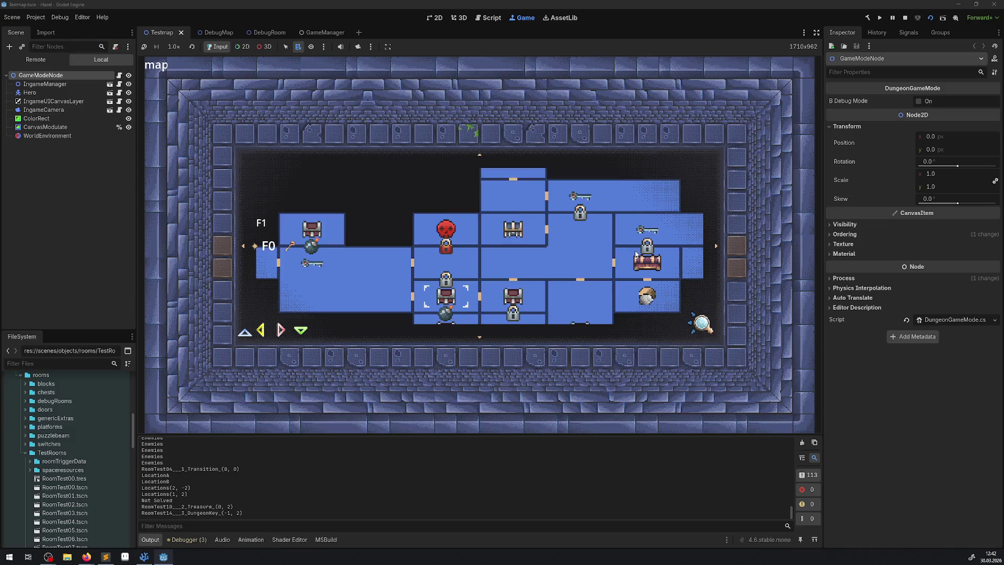
pyautogui.scroll(-1, 635, 250)
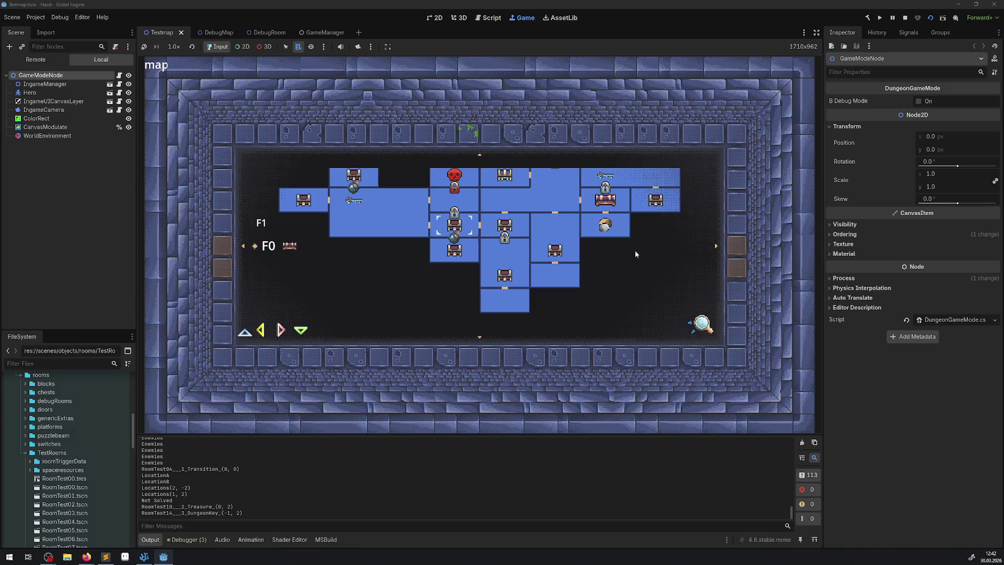
pyautogui.press('Up')
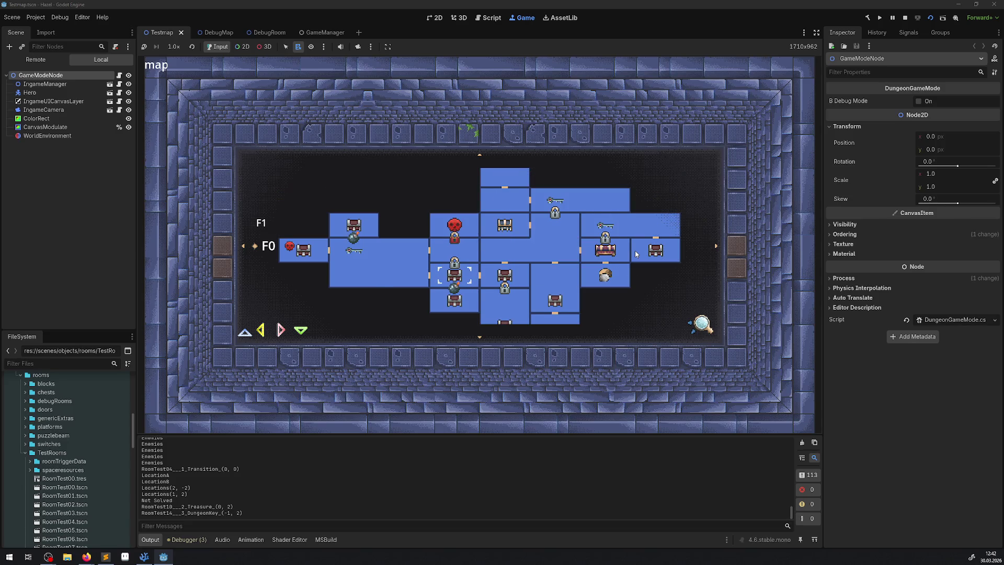
pyautogui.press('Down')
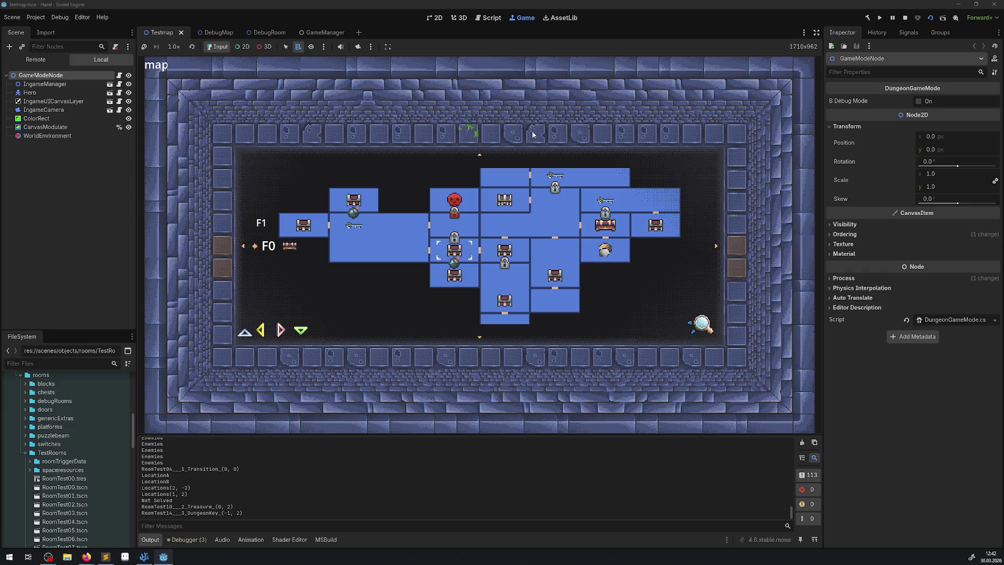
# Close the map and walk the hero through the east door and back
pyautogui.press('m')
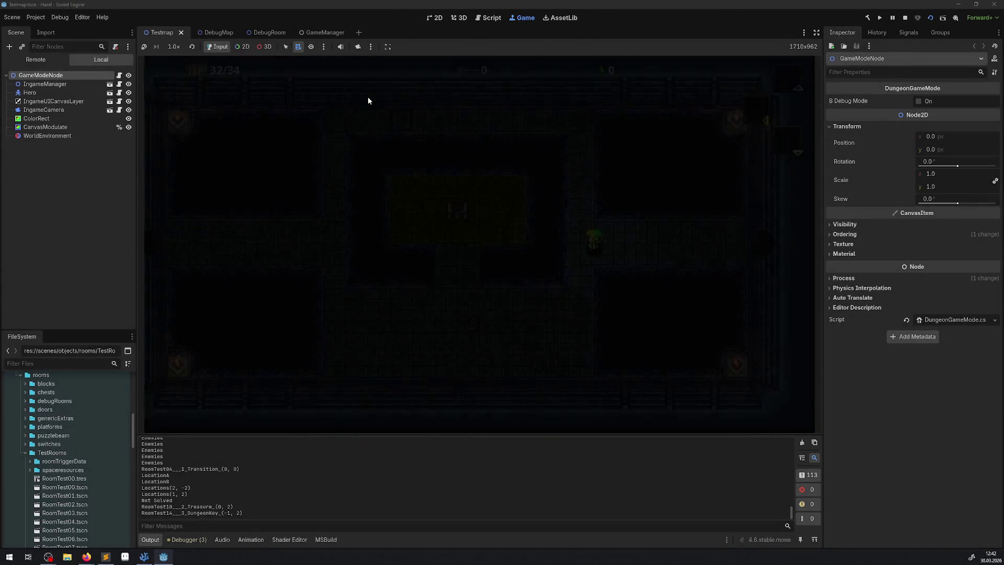
pyautogui.press('Right')
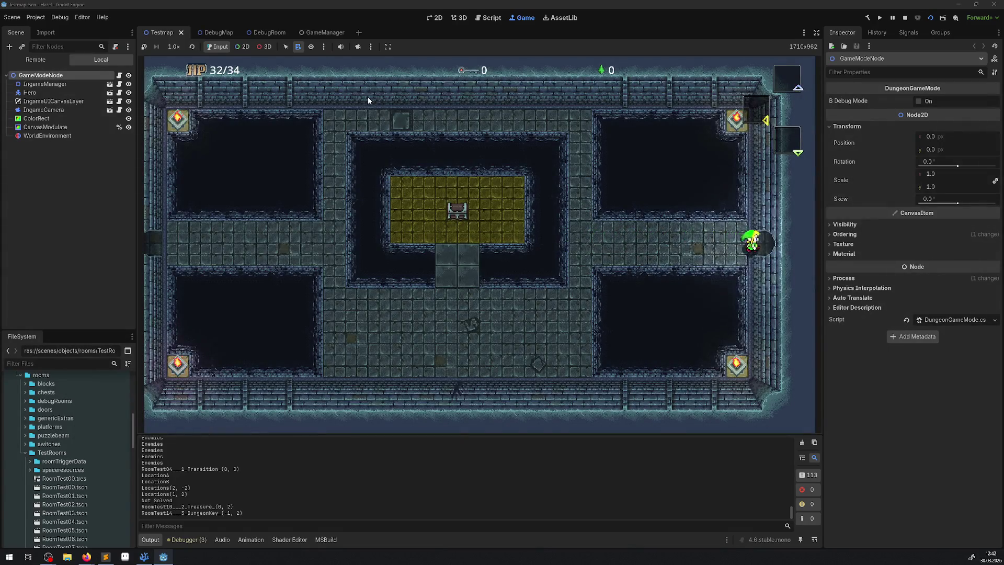
pyautogui.press('Left')
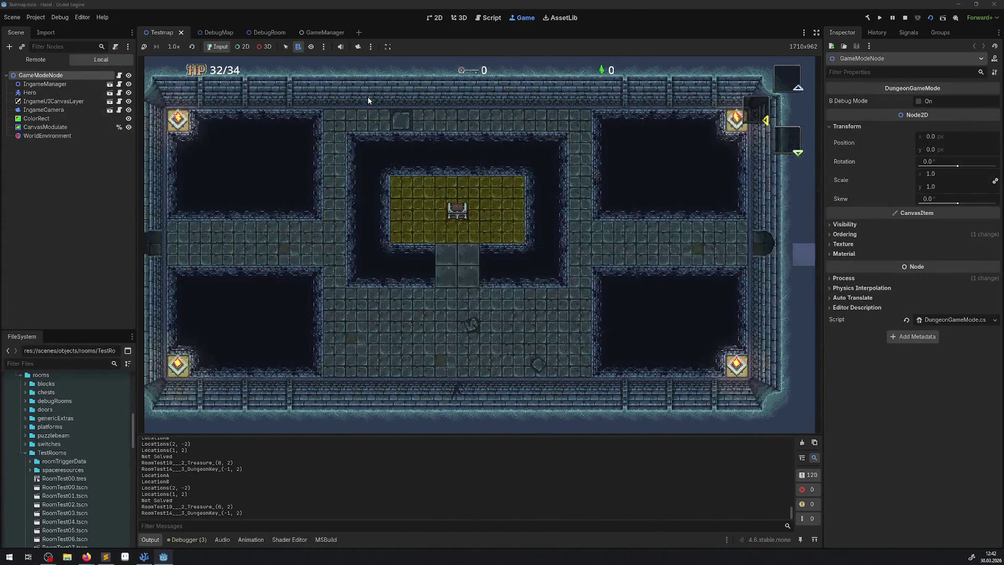
# Stop the game and open the RoomTest03.tscn and RoomTest04.tscn scenes from FileSystem
pyautogui.click(901, 19)
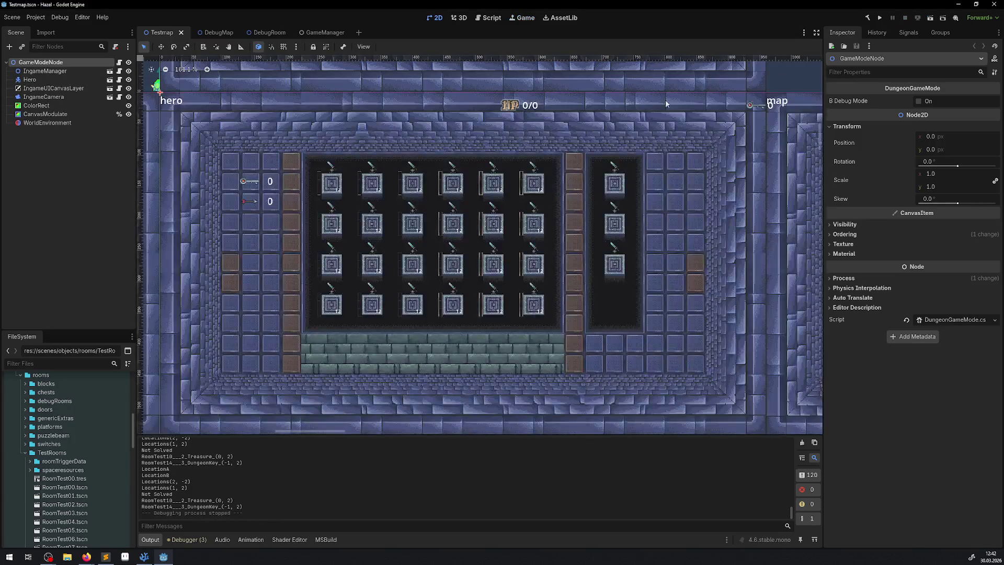
pyautogui.scroll(-1, 78, 471)
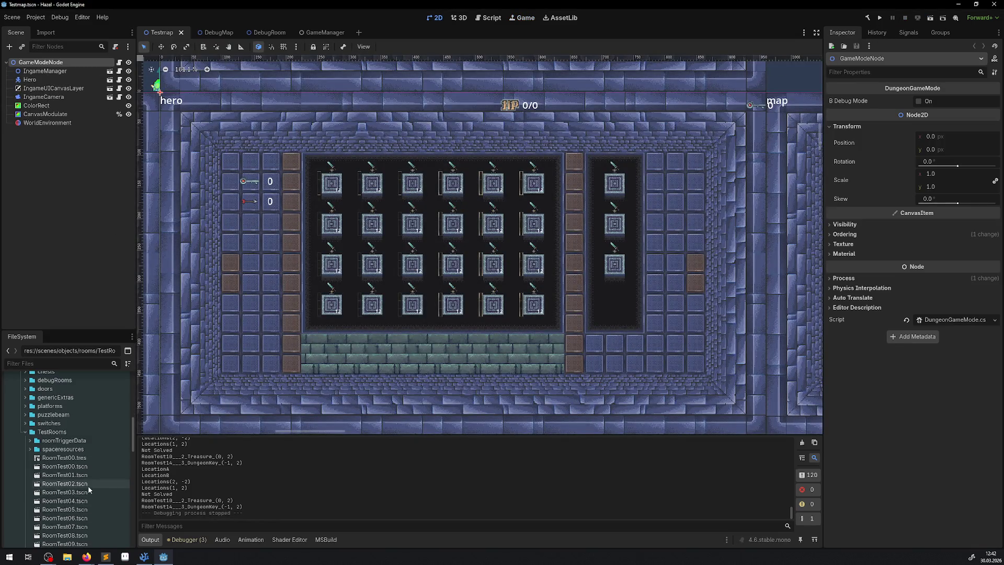
pyautogui.doubleClick(68, 491)
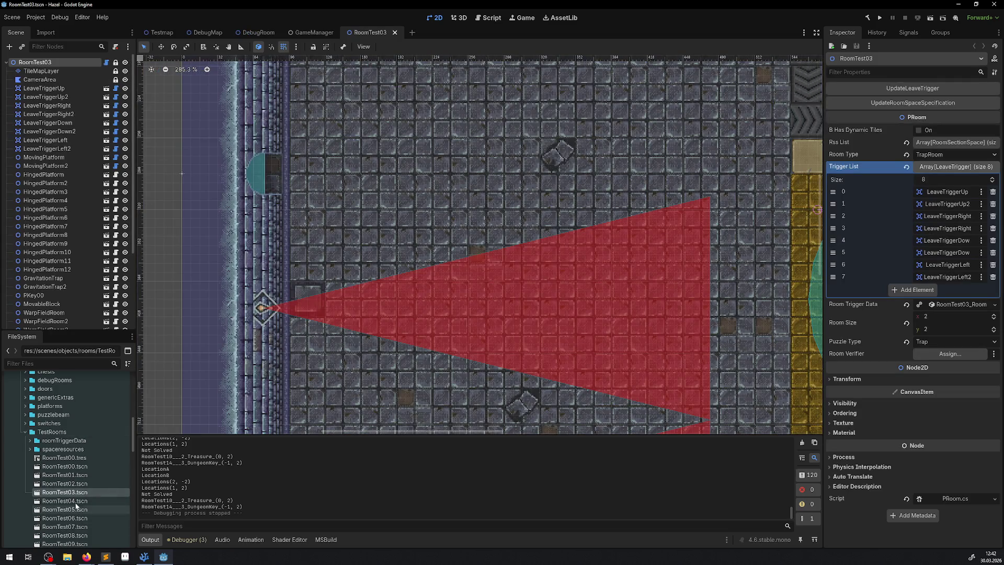
pyautogui.doubleClick(65, 501)
pyautogui.moveTo(470, 202); pyautogui.dragTo(431, 244)
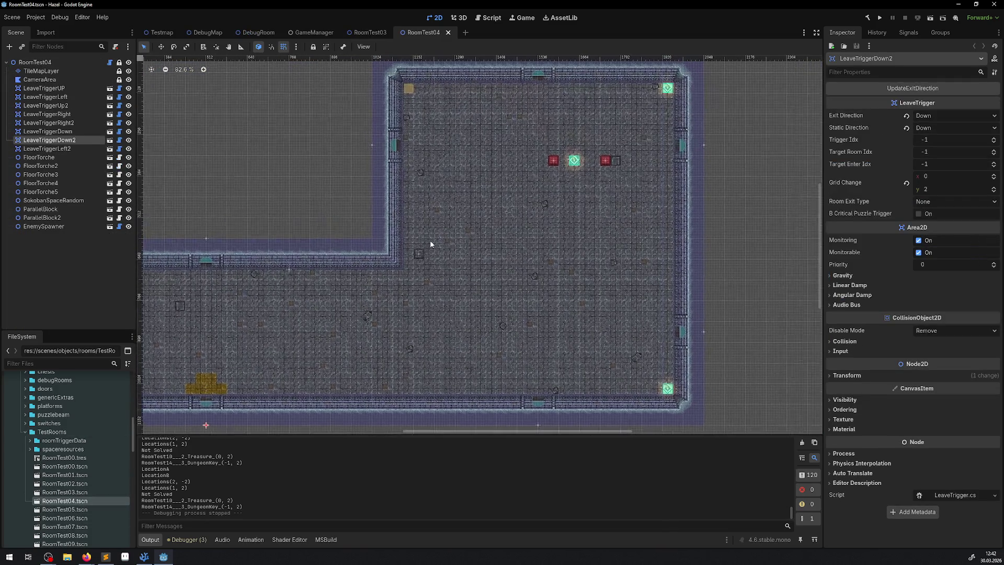
# Select EnemySpawner, run RoomTest04 on its own, and view the debugger errors
pyautogui.click(51, 228)
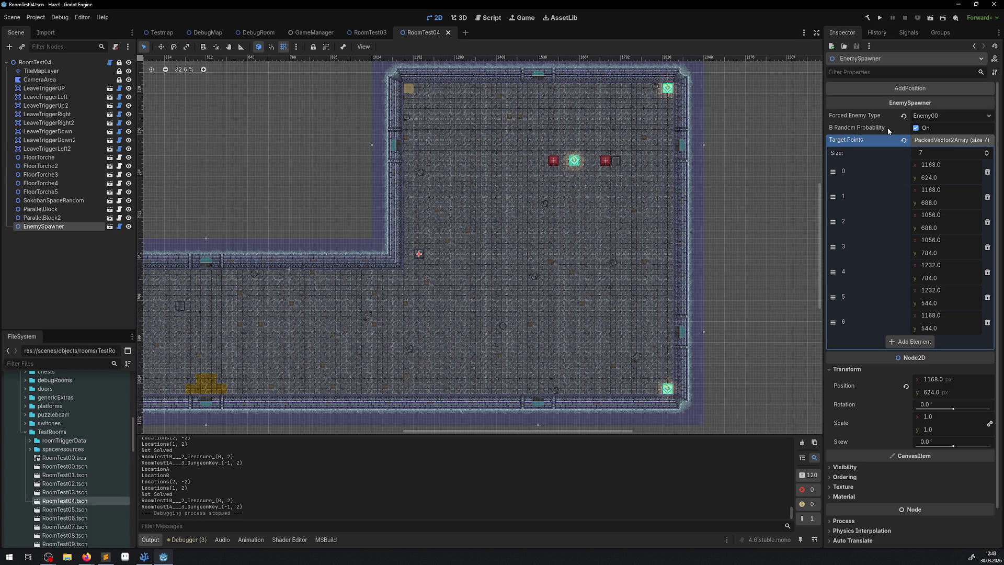
pyautogui.rightClick(424, 244)
pyautogui.scroll(4, 424, 246)
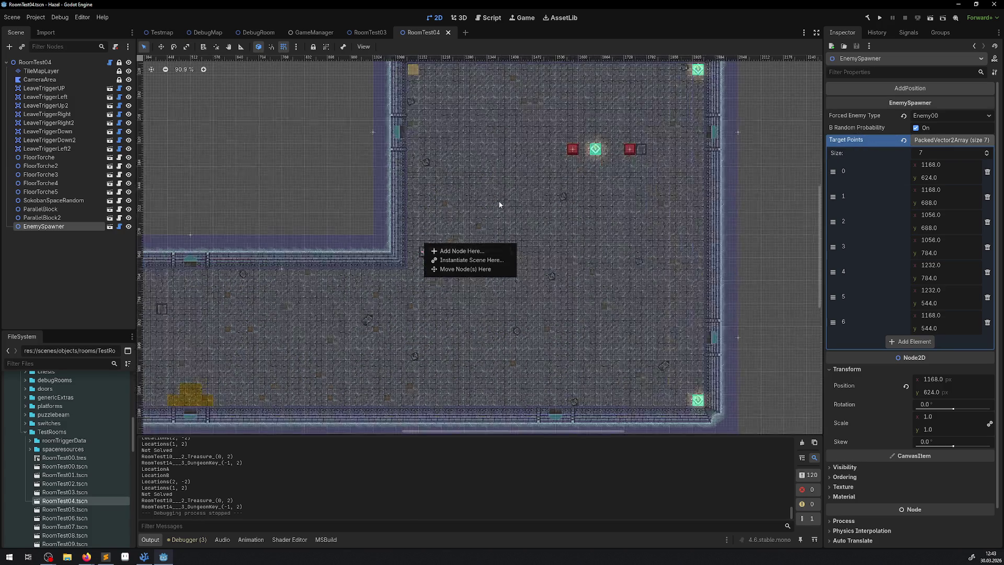
pyautogui.scroll(1, 448, 231)
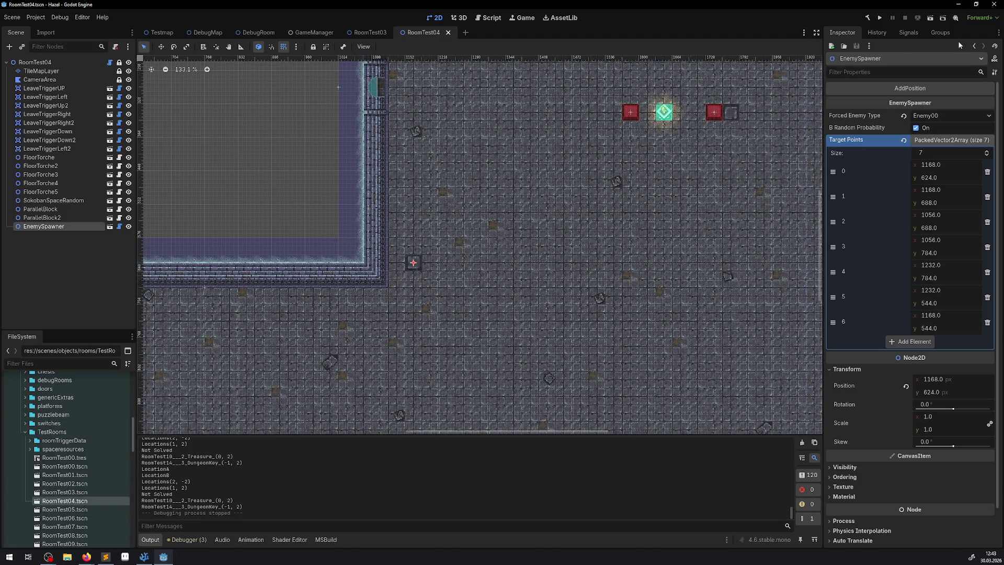
pyautogui.click(880, 19)
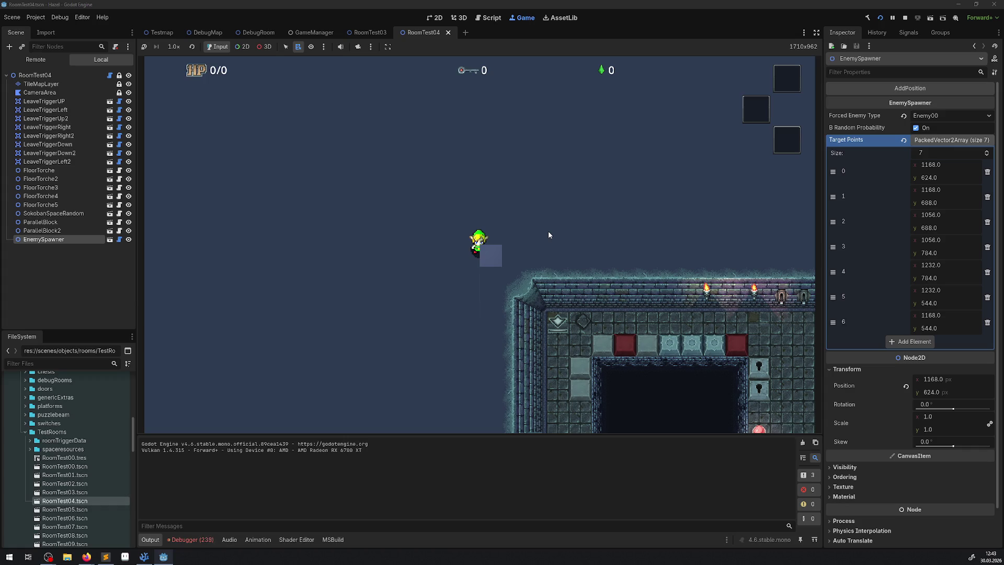
pyautogui.click(190, 543)
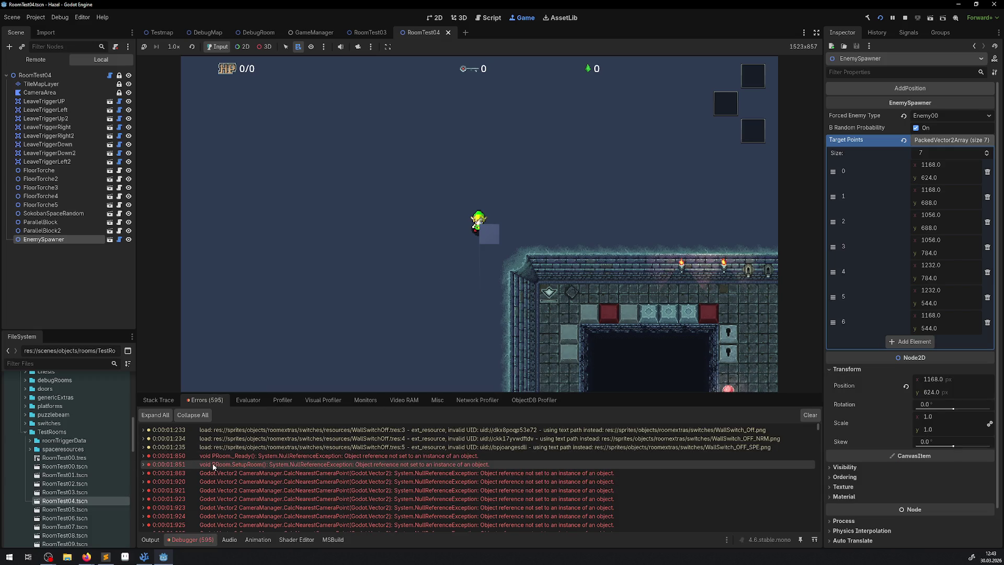
# Expand and collapse the SetupRoom NullReferenceException stack trace, then stop the game
pyautogui.click(142, 465)
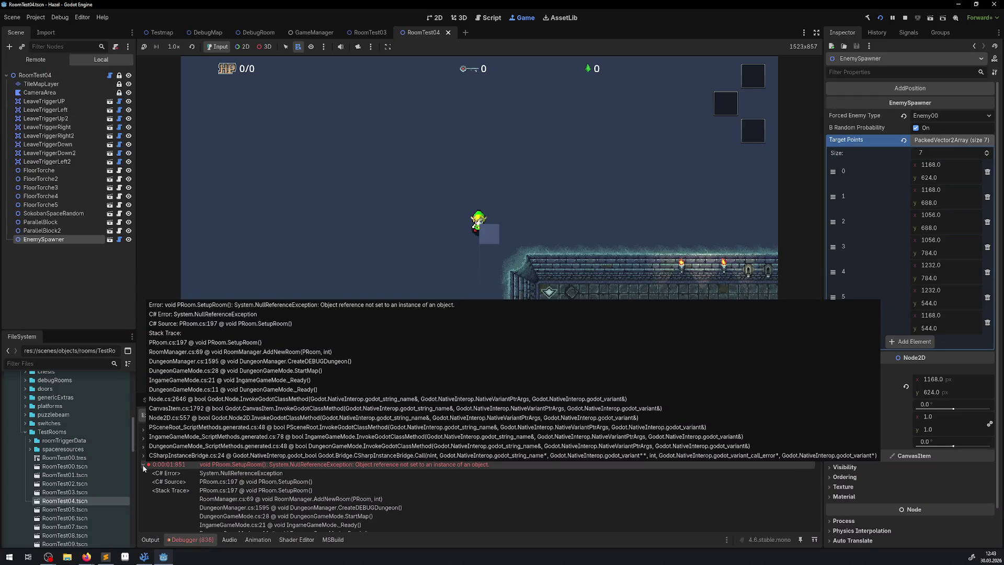
pyautogui.click(143, 465)
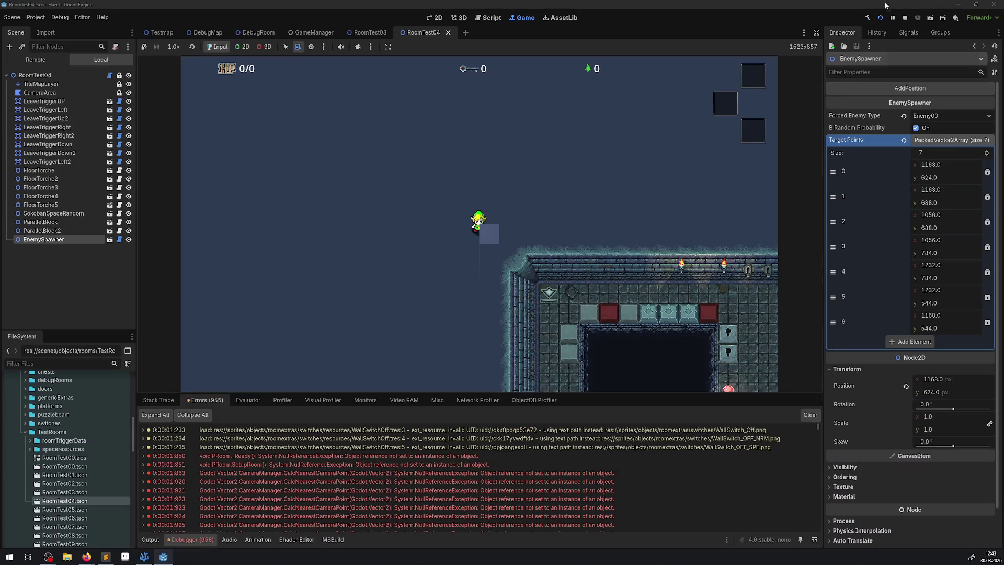
pyautogui.click(881, 19)
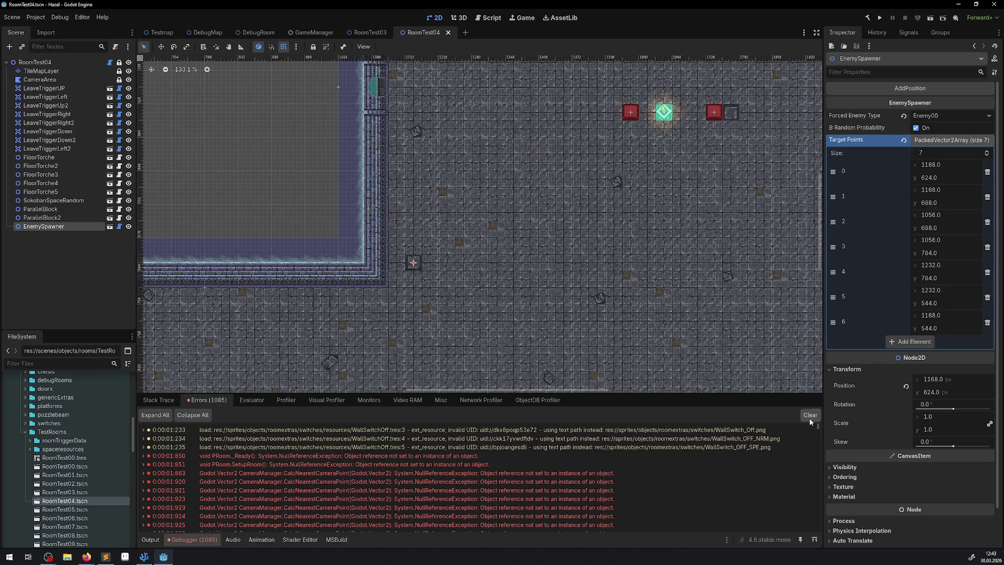
# Rerun RoomTest04, stop it again, and return to the Testmap scene tab
pyautogui.click(881, 19)
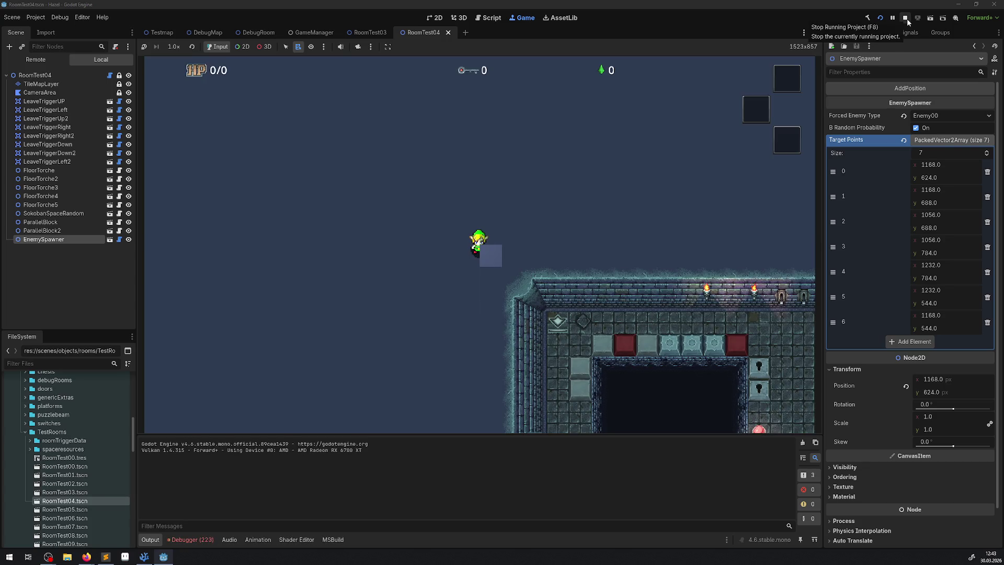
pyautogui.click(905, 20)
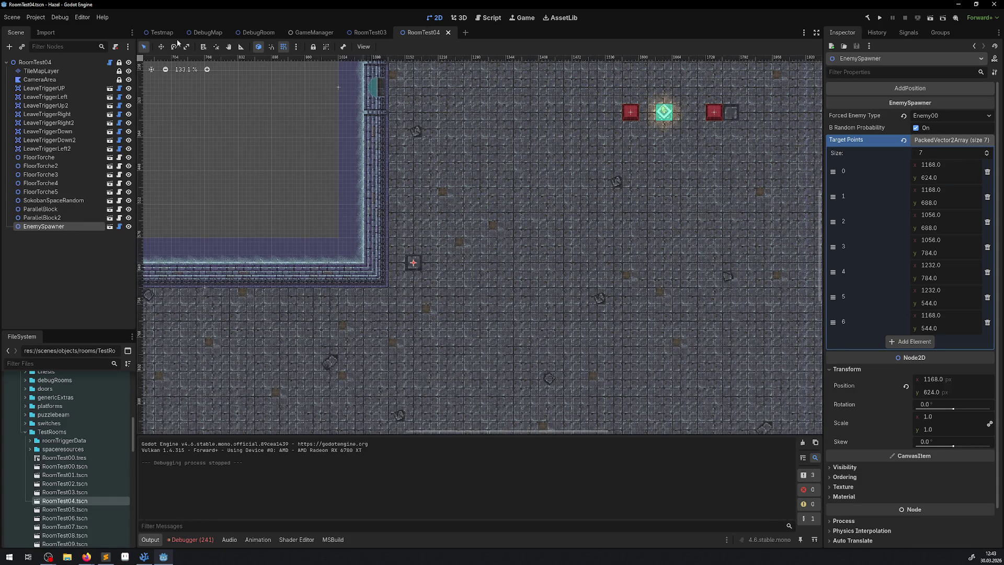
pyautogui.click(154, 33)
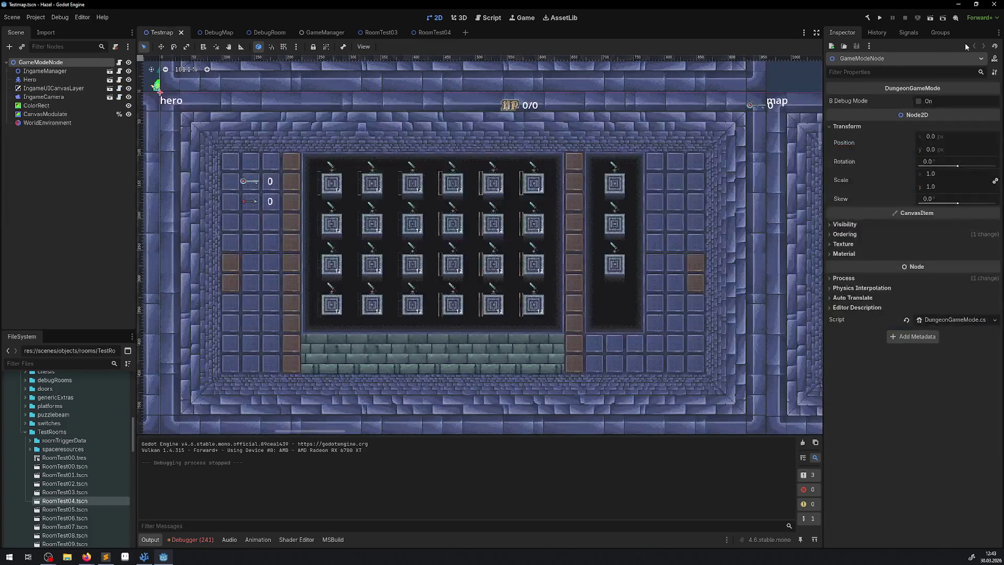
# Run Testmap, walk the hero up and right out of the yellow corridor into the next room, then stop
pyautogui.click(927, 18)
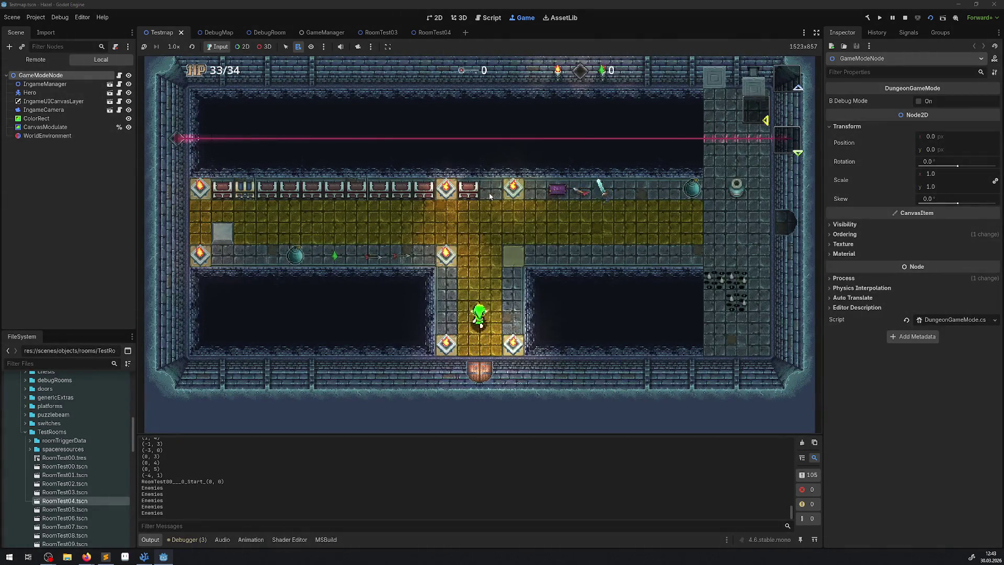
pyautogui.press('Up')
pyautogui.press('Right')
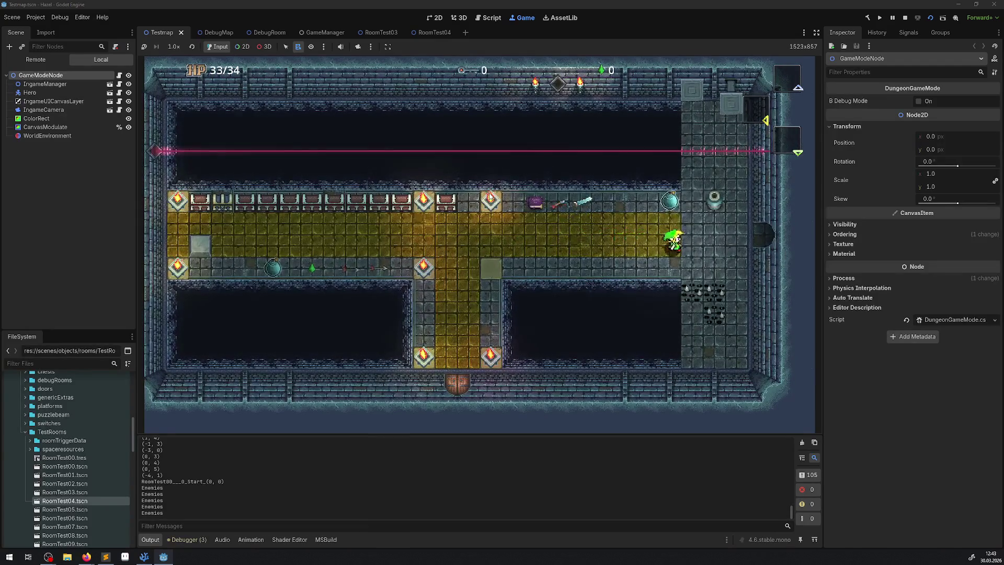
pyautogui.press('Right')
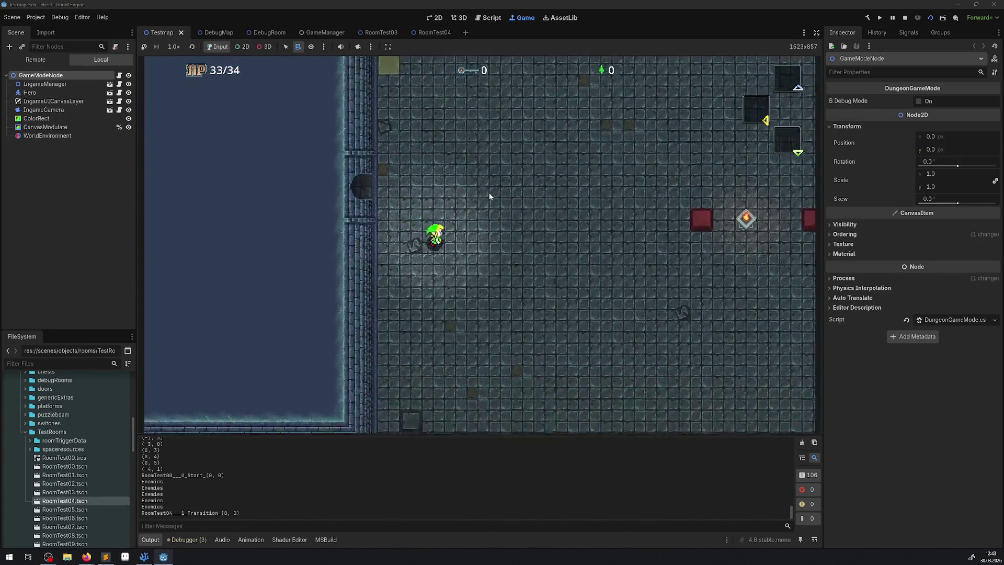
pyautogui.press('Down')
pyautogui.press('Right')
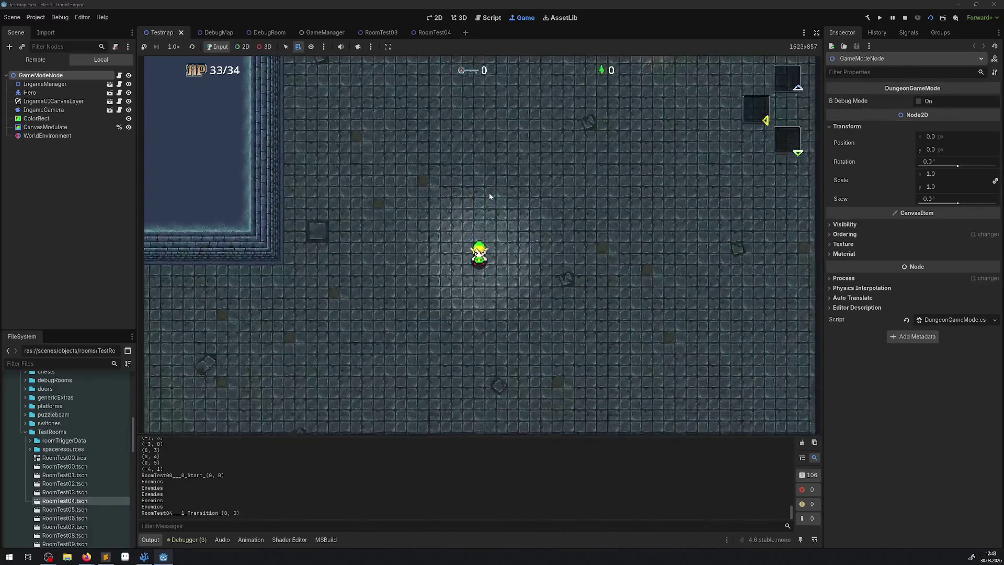
pyautogui.click(903, 17)
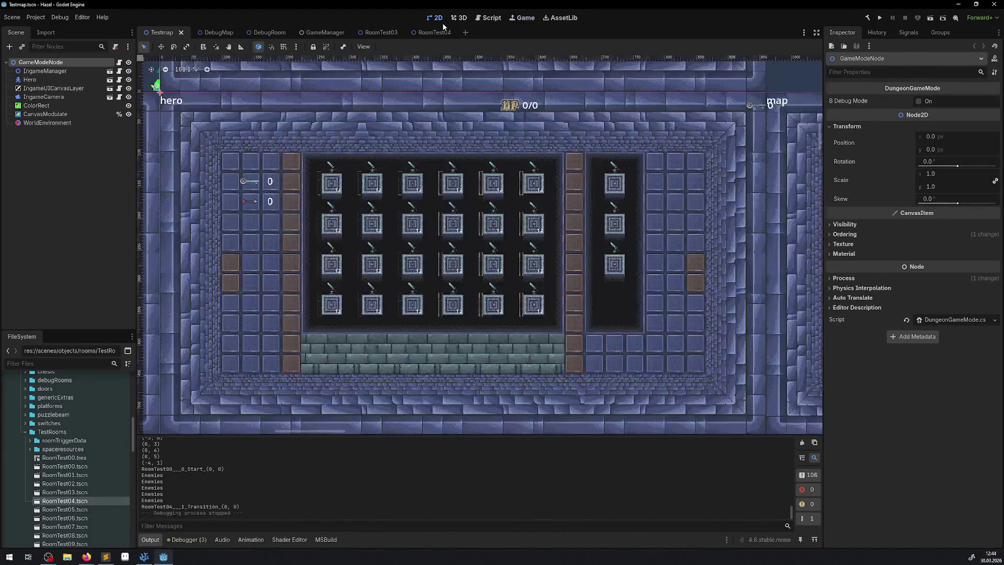
# Uncheck B Random Probability on RoomTest04's EnemySpawner, save with Ctrl+S, and run Testmap
pyautogui.click(428, 35)
pyautogui.click(926, 128)
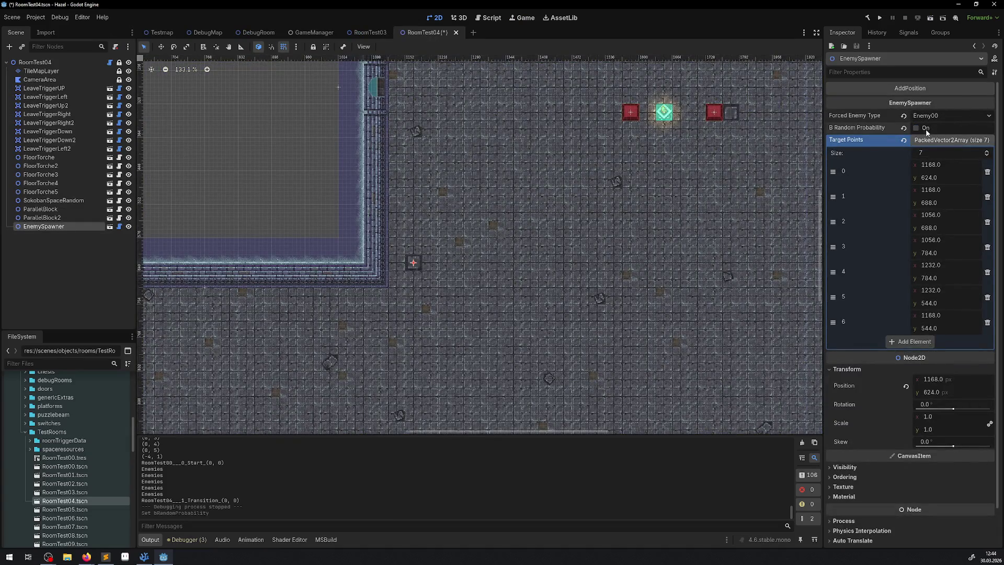
pyautogui.hotkey('ctrl', 's')
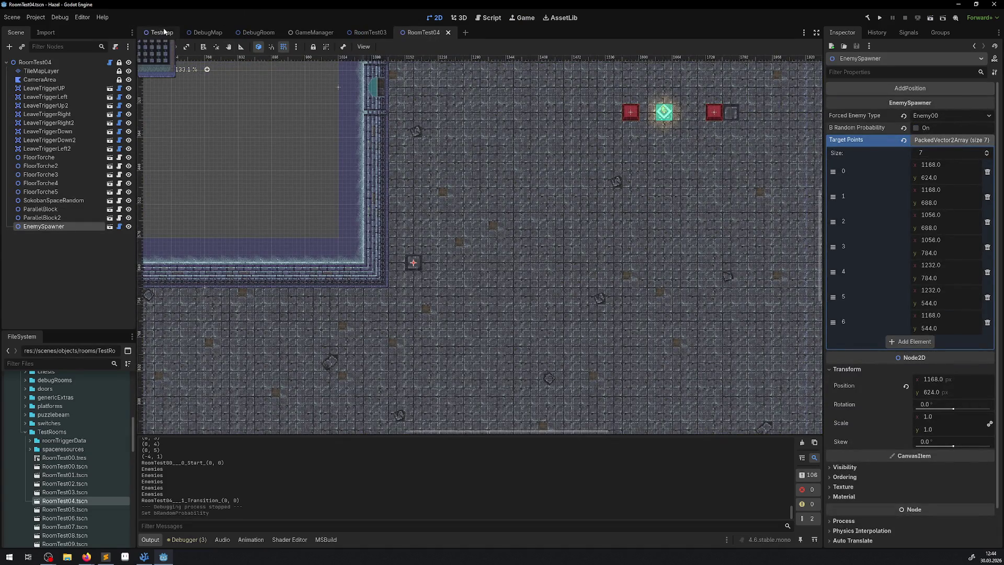
pyautogui.click(159, 32)
pyautogui.click(931, 19)
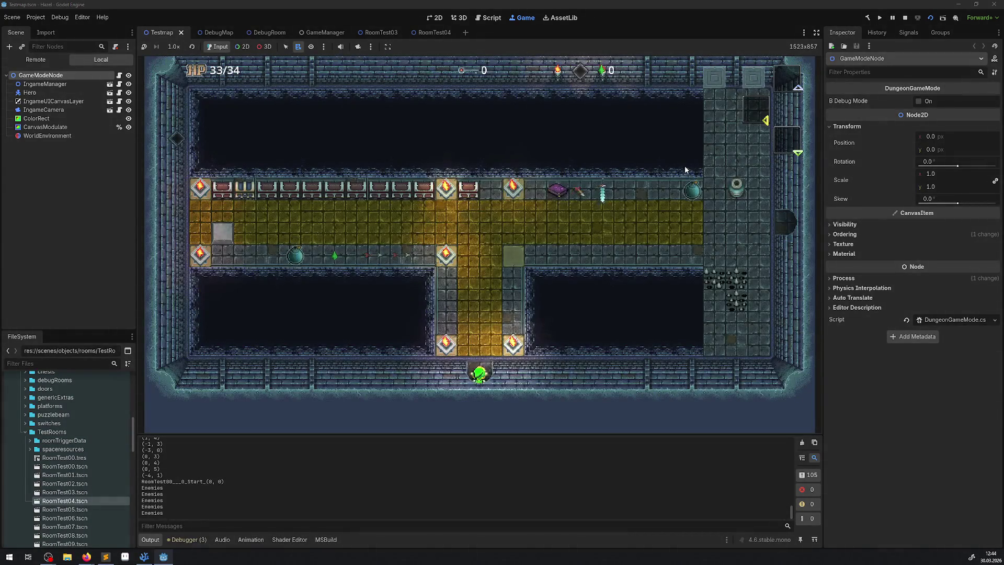
# Walk the hero through the right door and across the room to the left wall
pyautogui.press('Right')
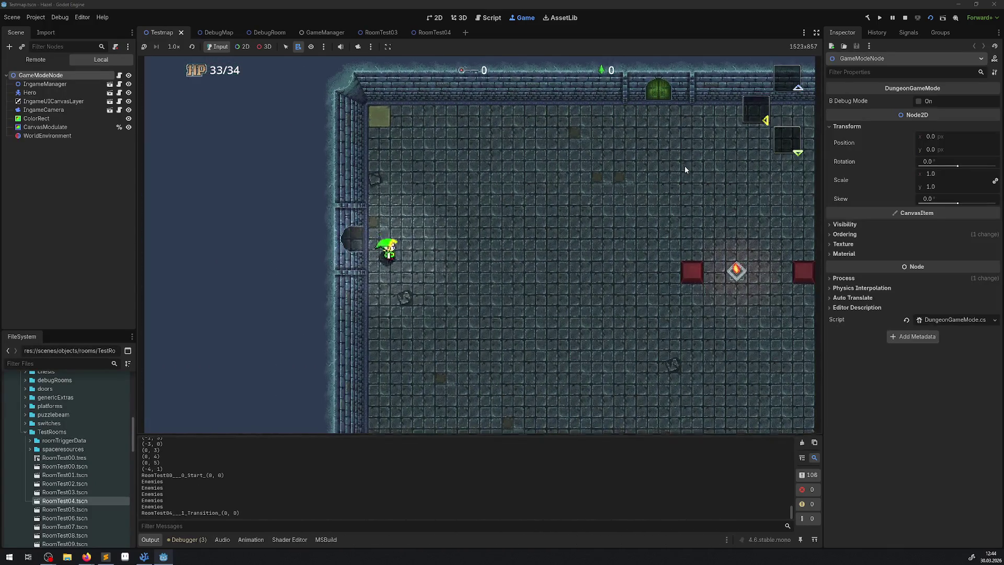
pyautogui.press('Down')
pyautogui.press('Left')
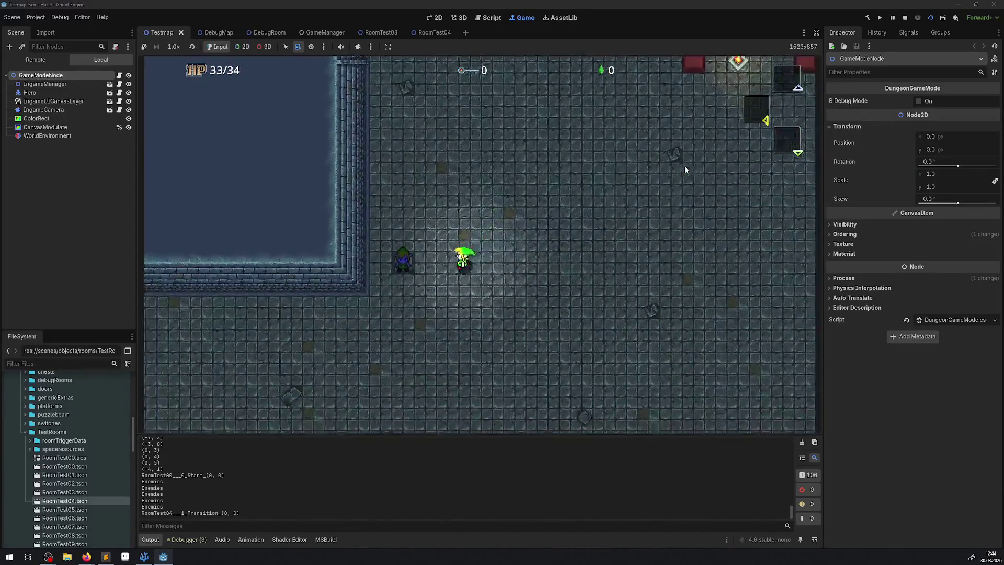
pyautogui.press('Left')
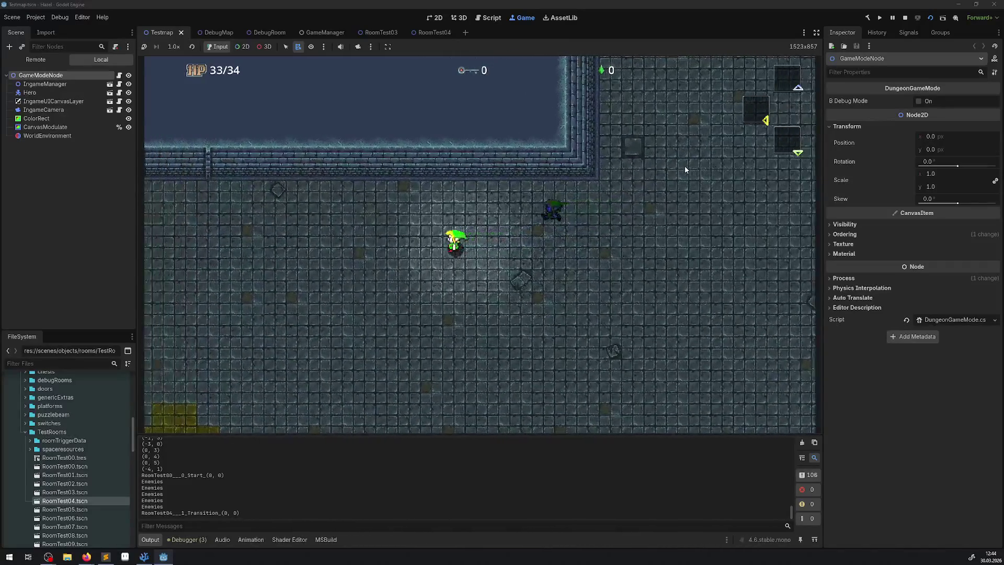
pyautogui.press('Left')
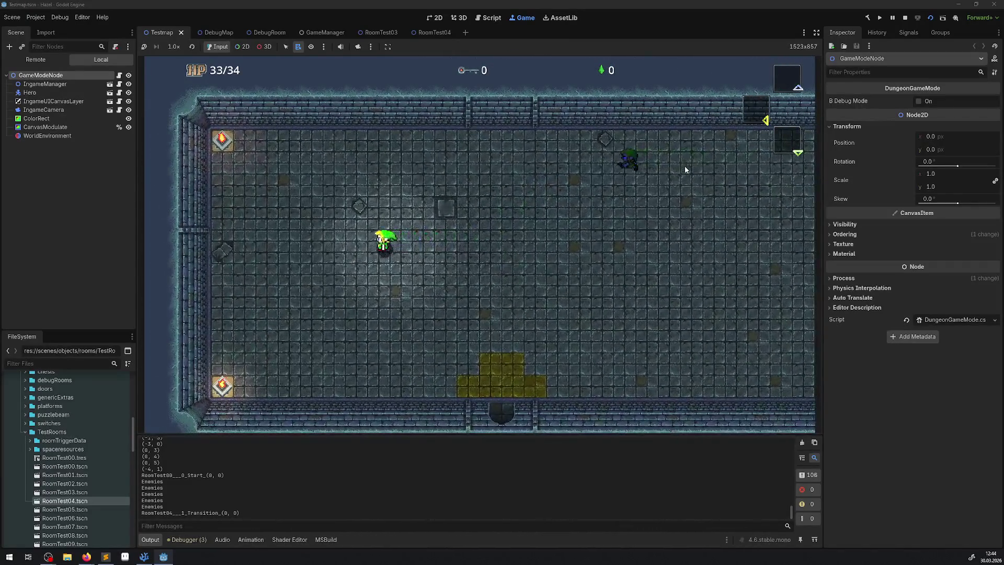
pyautogui.press('Left')
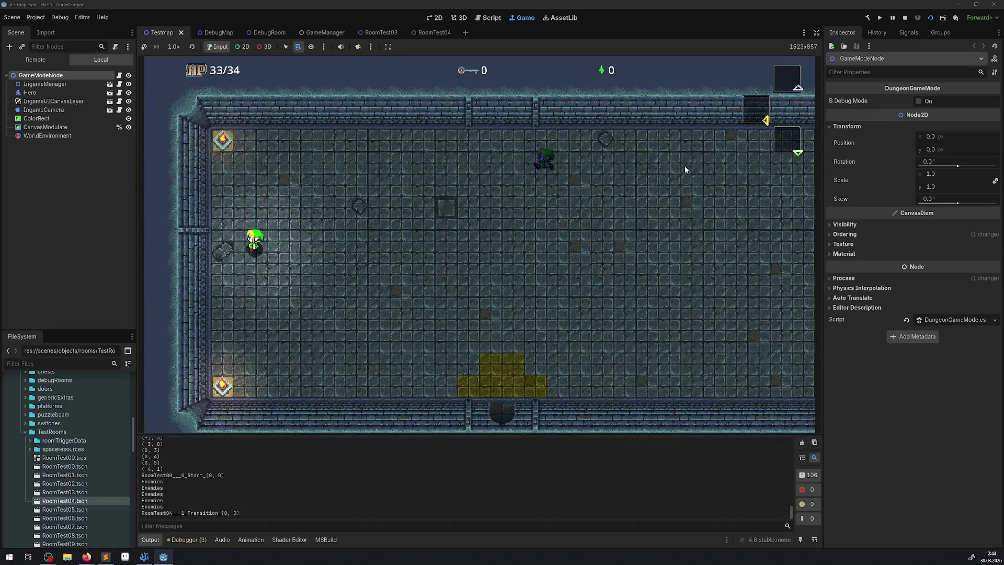
# Open the in-game menu, switch to the map page, and pan the dungeon map down and right
pyautogui.press('Escape')
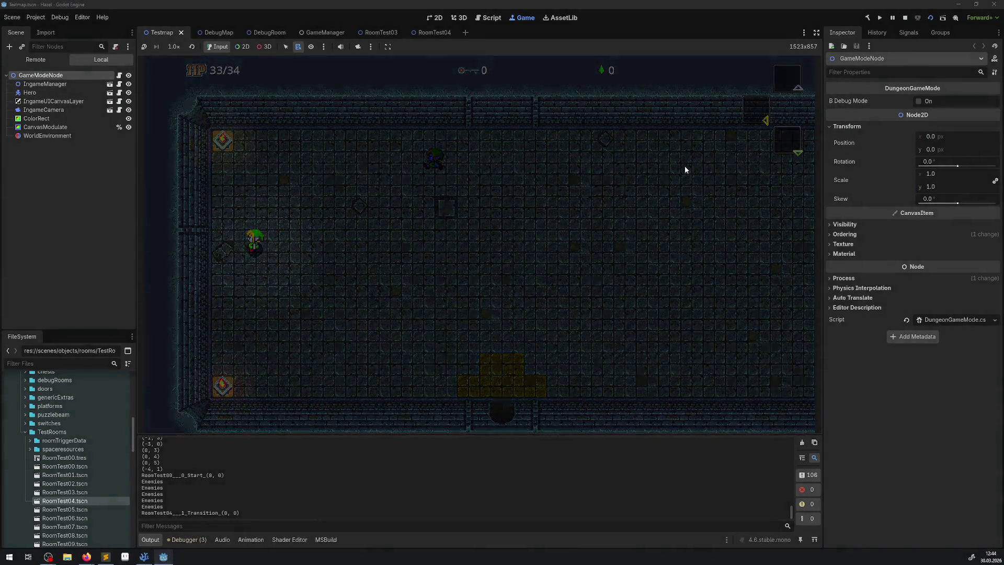
pyautogui.press('Right')
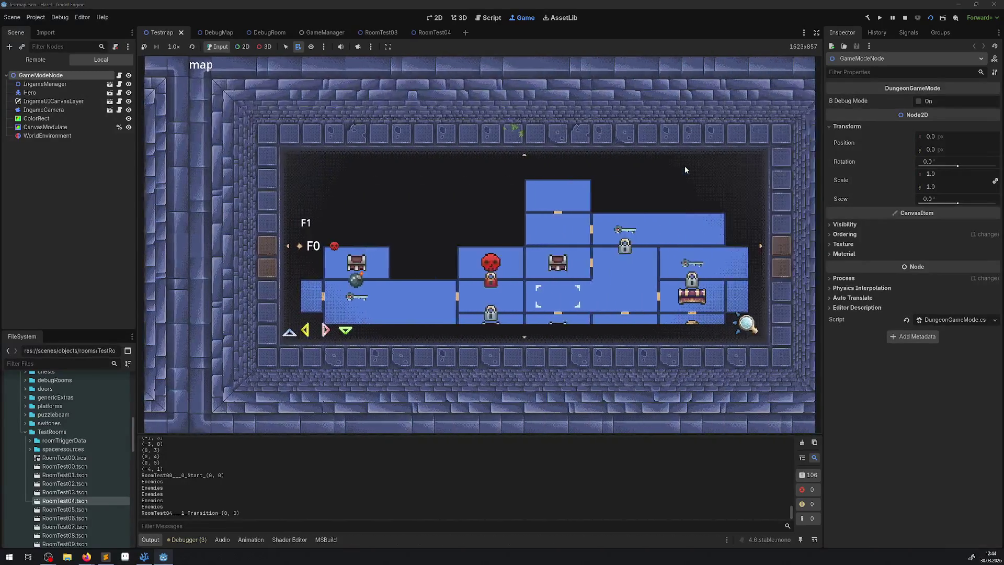
pyautogui.press('Down')
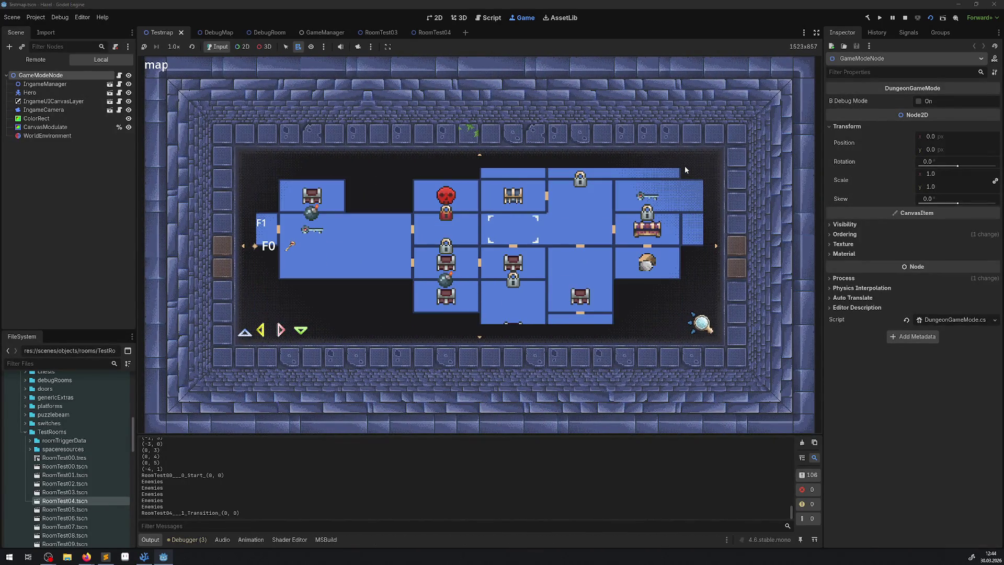
pyautogui.press('Right')
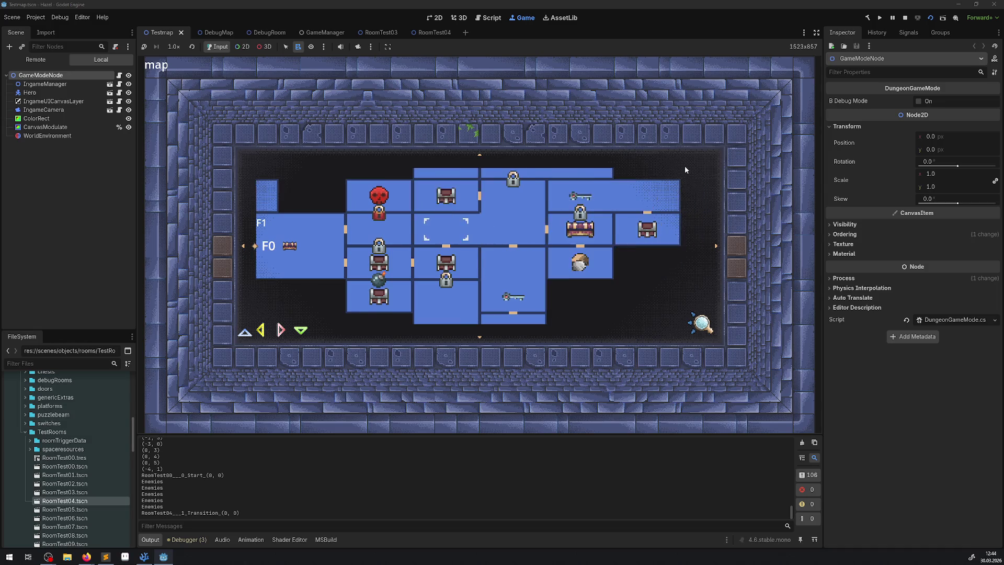
pyautogui.press('Down')
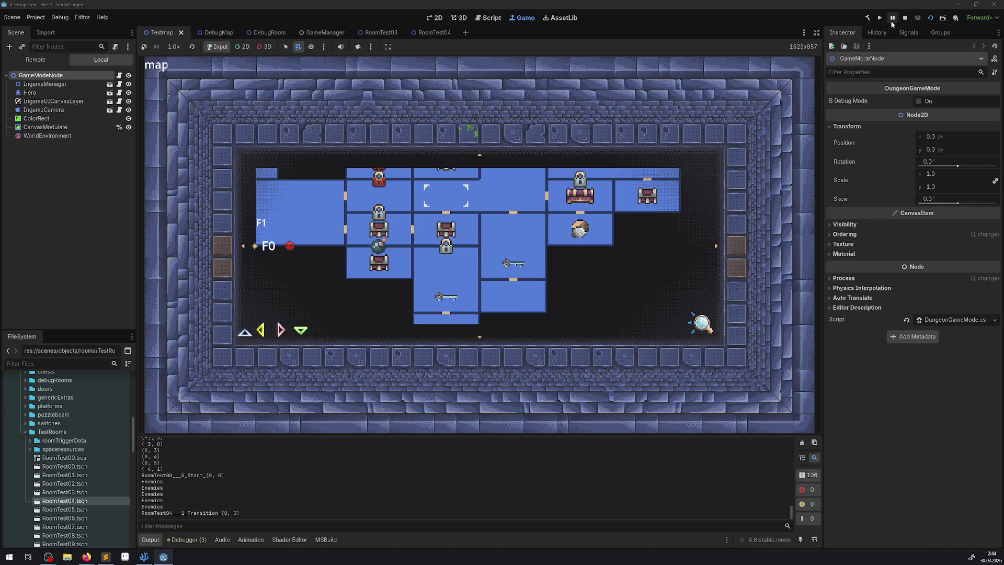
# Stop the game and close the RoomTest04 scene tab
pyautogui.click(904, 19)
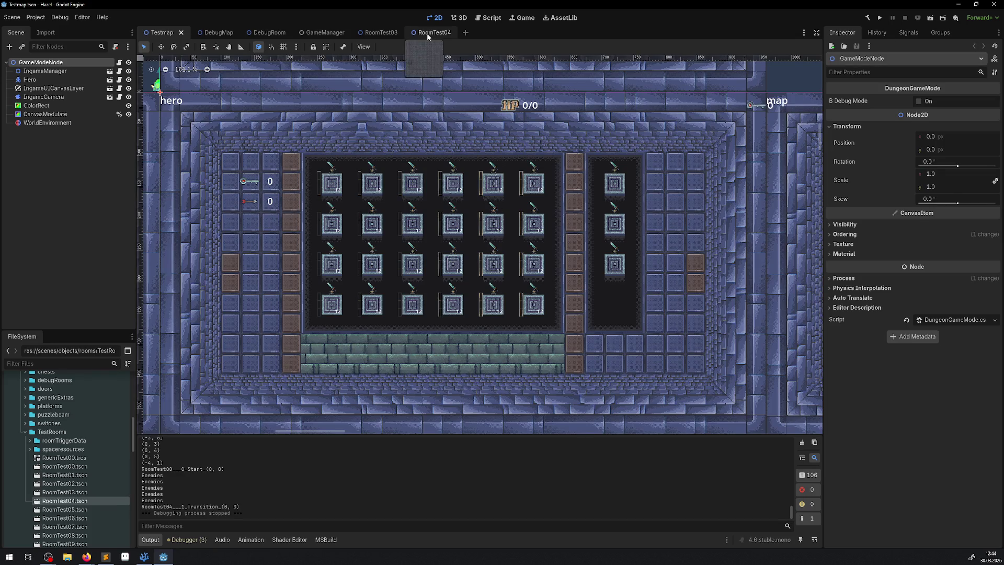
pyautogui.click(427, 33)
pyautogui.click(448, 32)
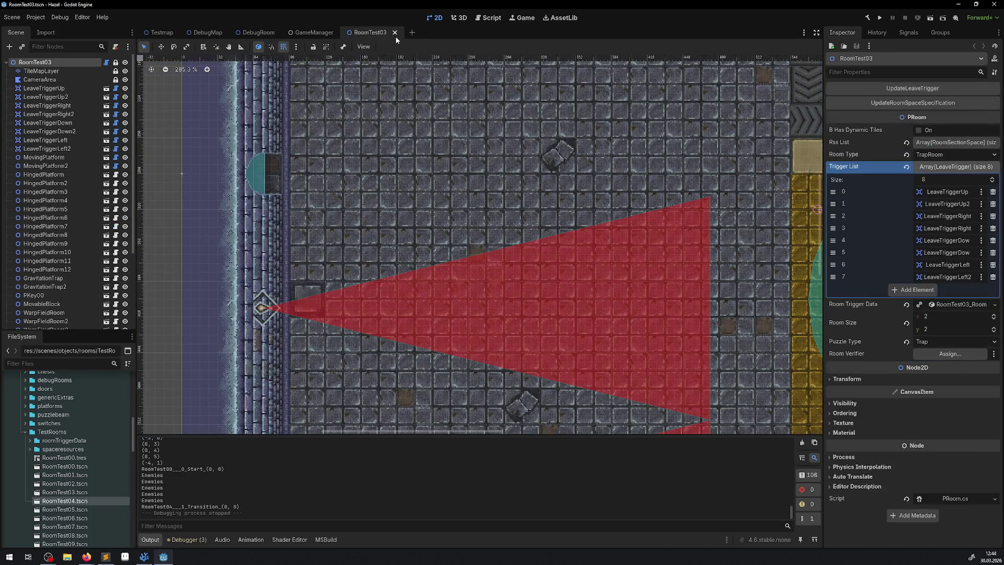
# Close the RoomTest03 tab, then start deleting RoomTest05.tscn and cancel the confirmation
pyautogui.click(395, 33)
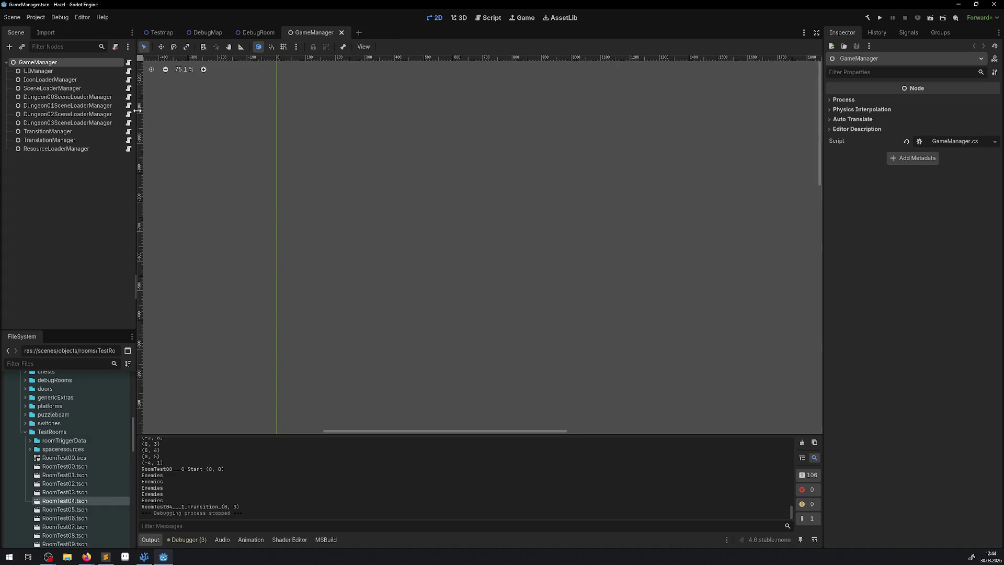
pyautogui.click(75, 511)
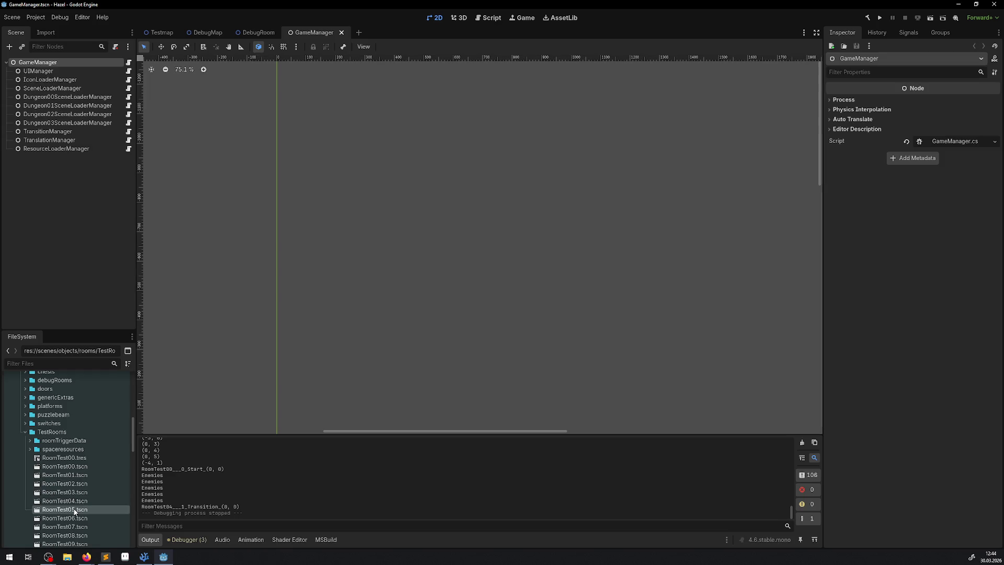
pyautogui.press('Delete')
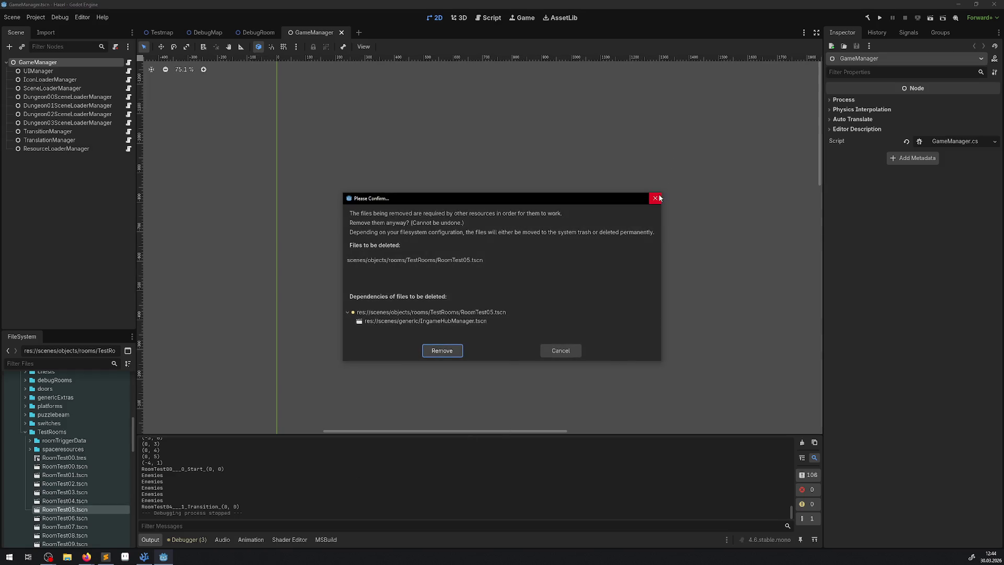
pyautogui.click(657, 198)
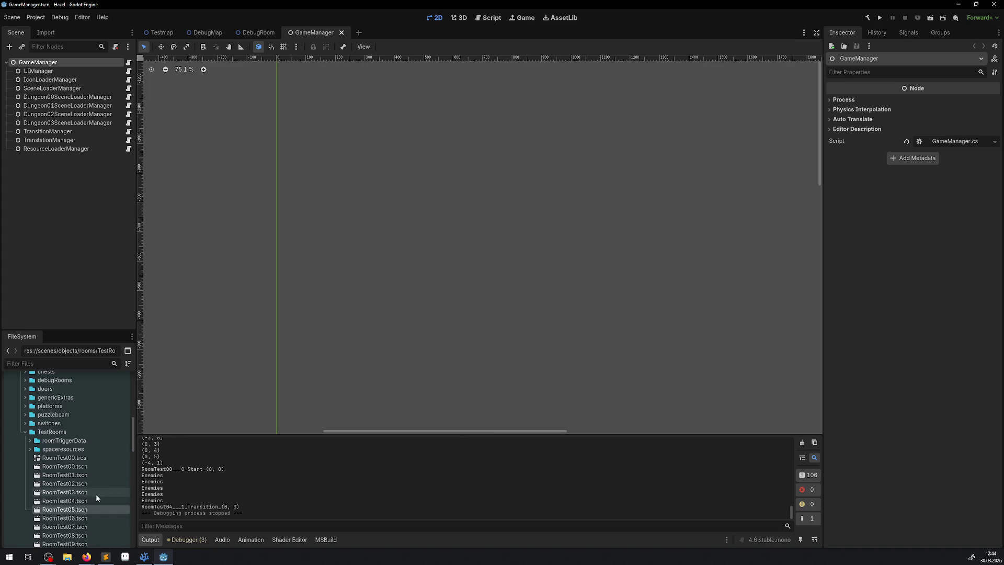
# Select GameManager.tscn in FileSystem and switch back to the Testmap scene
pyautogui.scroll(10, 63, 489)
pyautogui.scroll(-2, 29, 486)
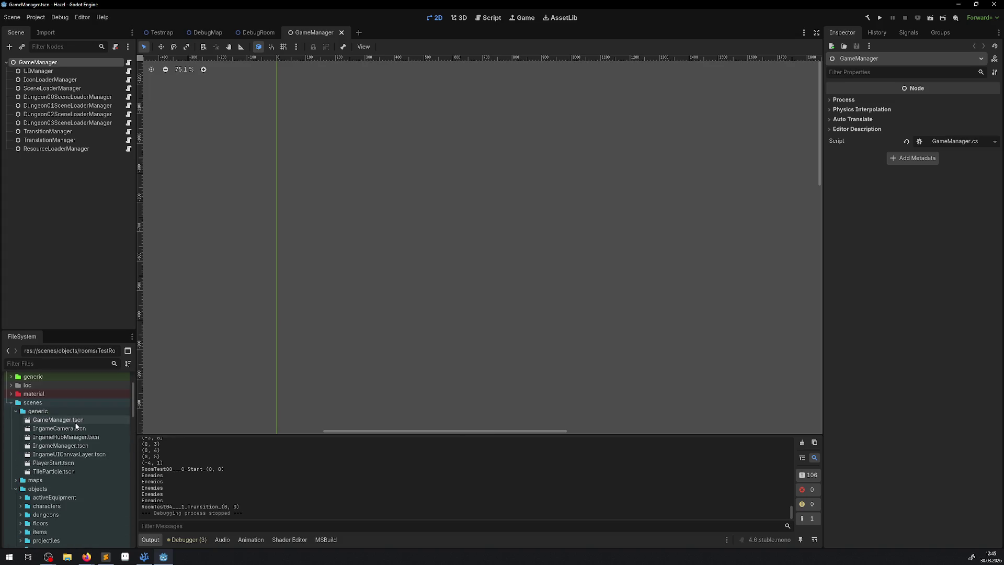
pyautogui.click(58, 419)
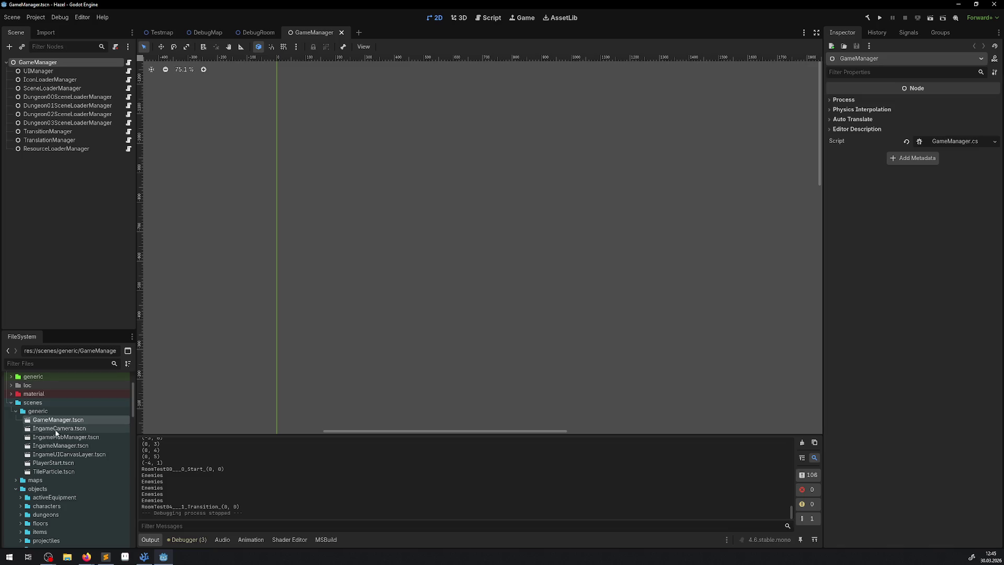
pyautogui.click(160, 36)
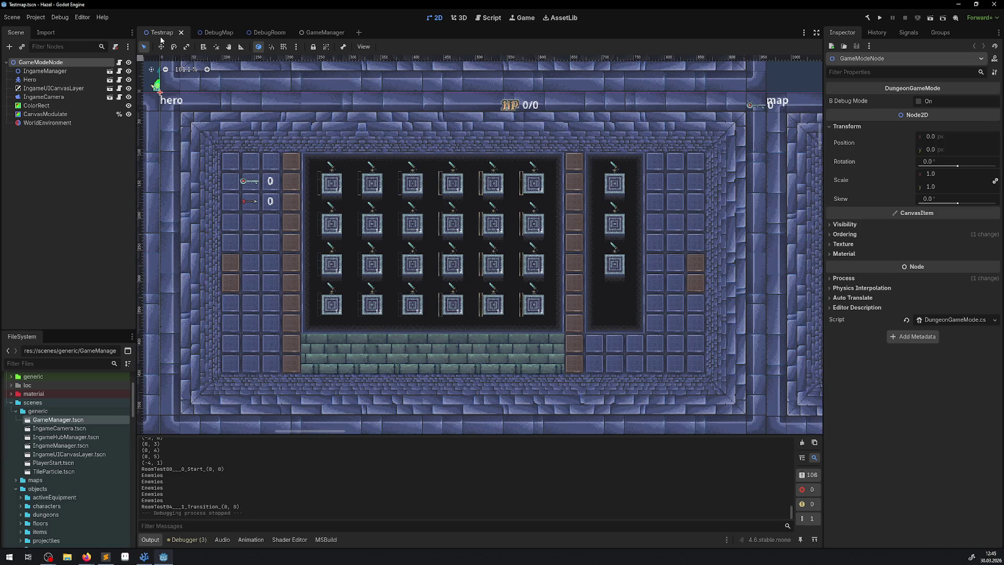
# Open the IngameManager node's scene for editing and leave HUDManager's name unchanged
pyautogui.click(31, 74)
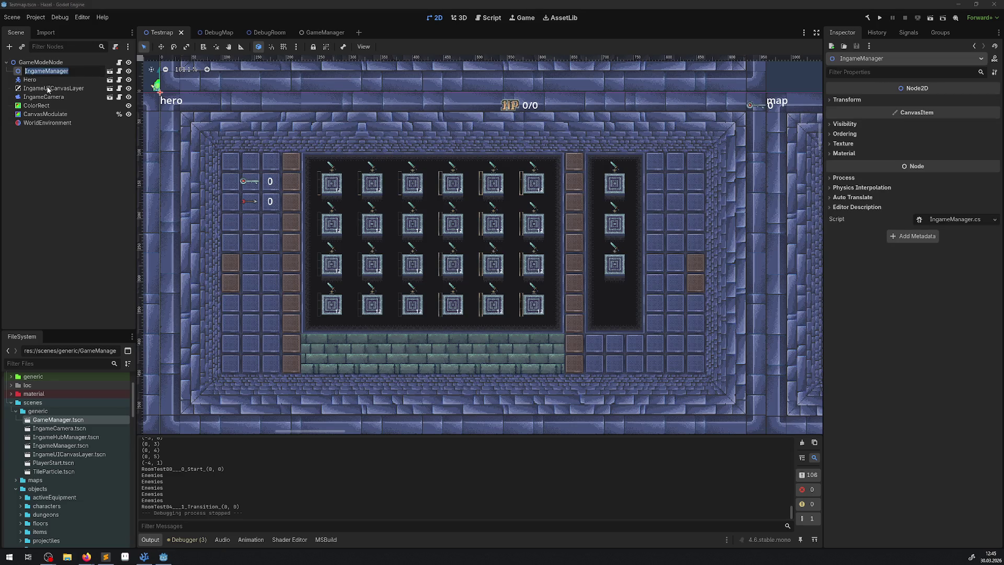
pyautogui.click(110, 72)
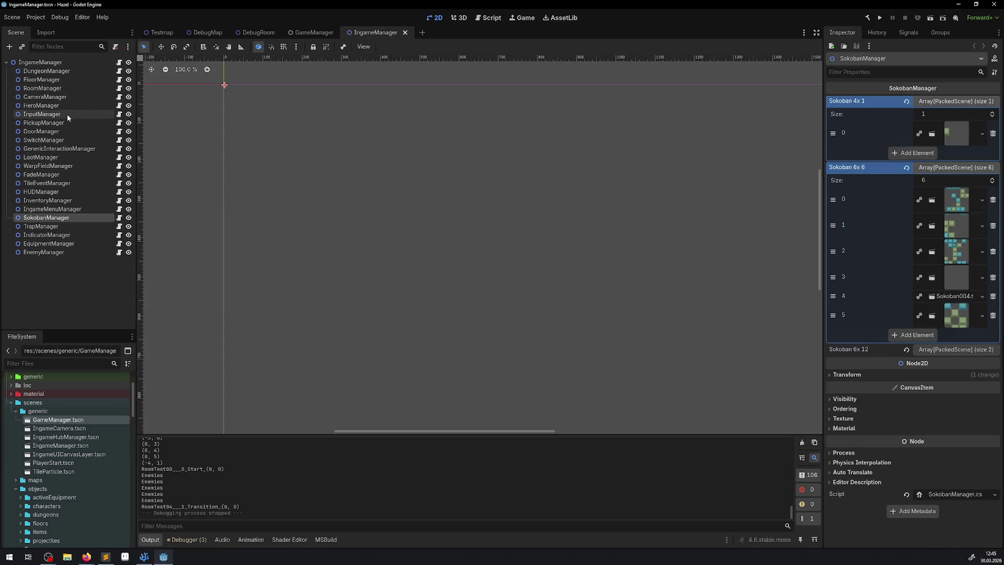
pyautogui.doubleClick(43, 192)
pyautogui.press('Return')
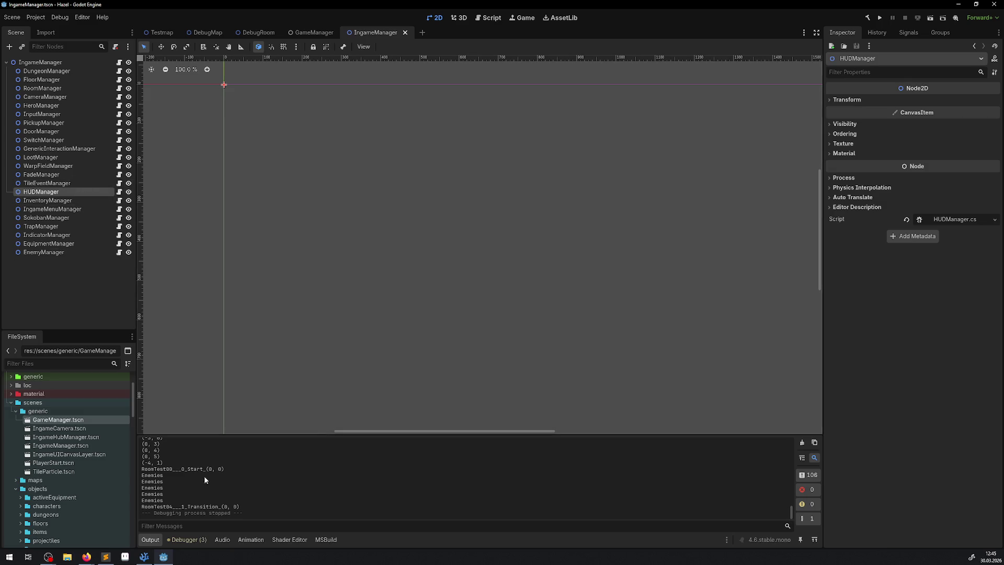
# Try deleting RoomTest05.tscn again and cancel the confirmation
pyautogui.scroll(-10, 99, 445)
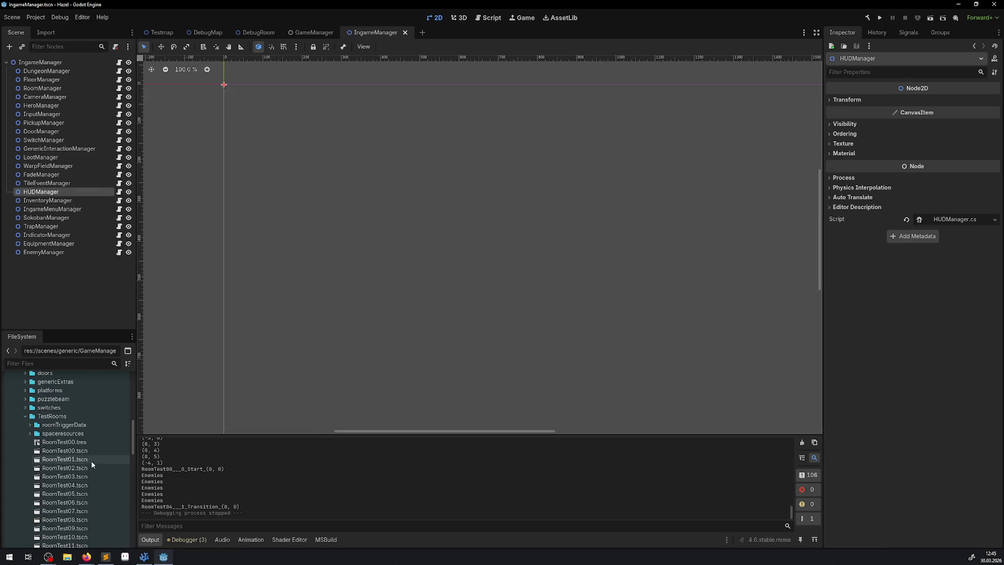
pyautogui.click(75, 496)
pyautogui.press('Delete')
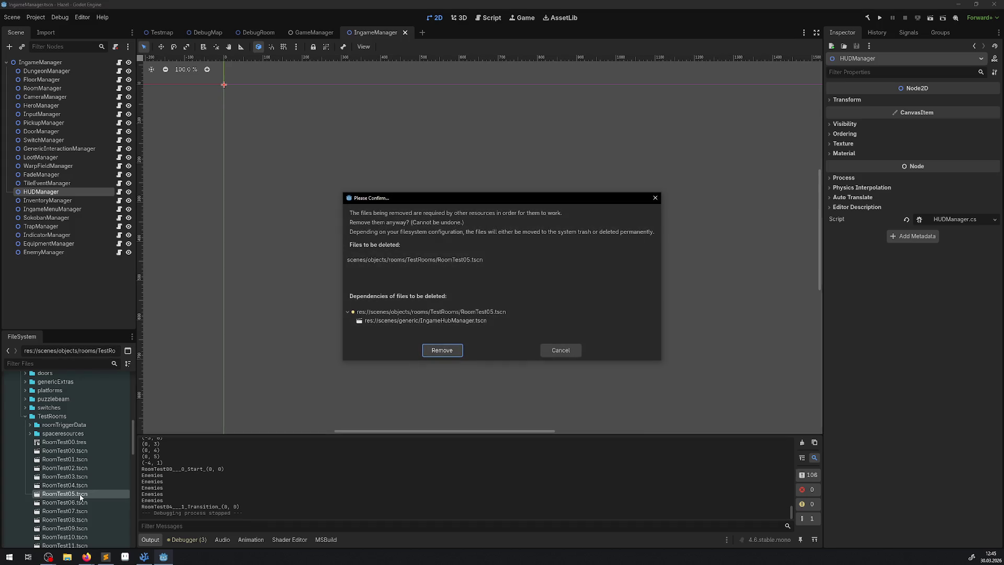
pyautogui.click(655, 197)
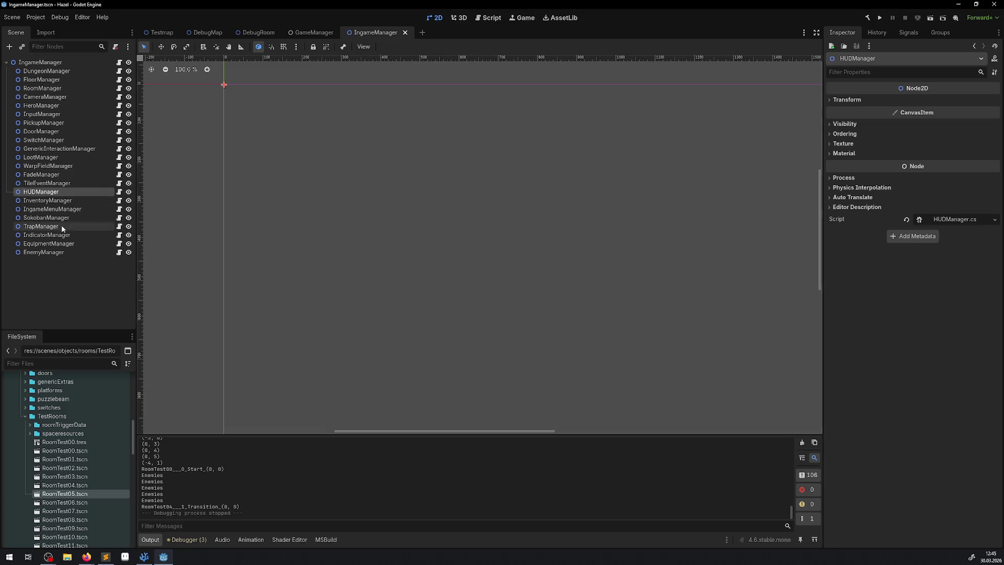
# Open the GameManager.tscn scene from FileSystem
pyautogui.scroll(5, 95, 486)
pyautogui.scroll(1, 96, 487)
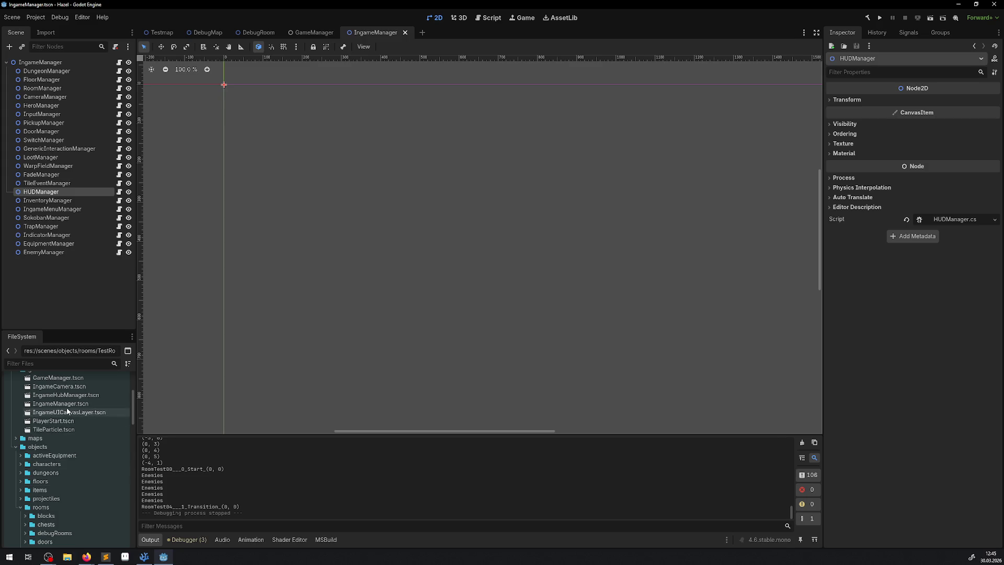
pyautogui.doubleClick(58, 377)
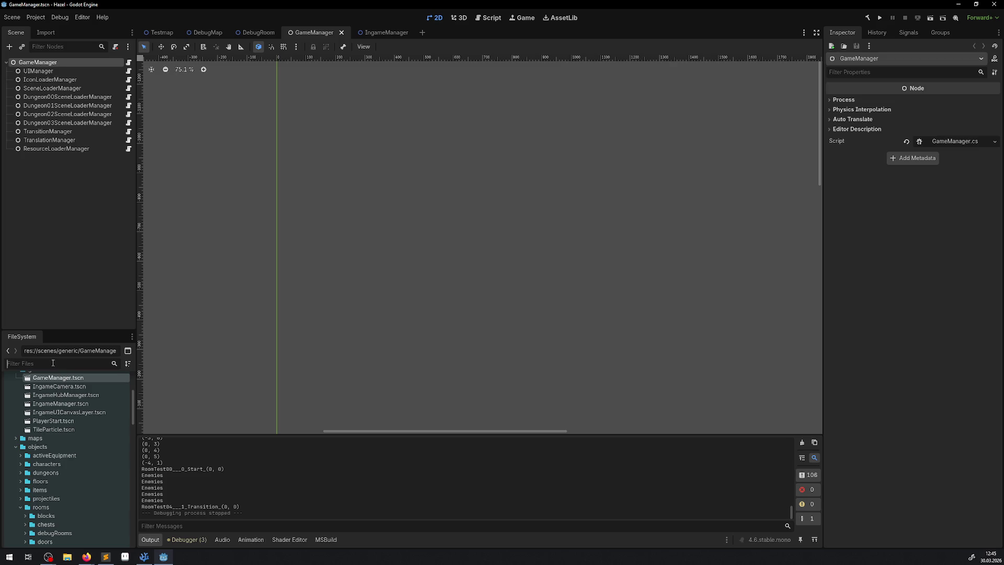
# Filter FileSystem by 'ingameh', open IngameHubManager.tscn, and inspect RoomManager's empty Room List
pyautogui.write('ingameh')
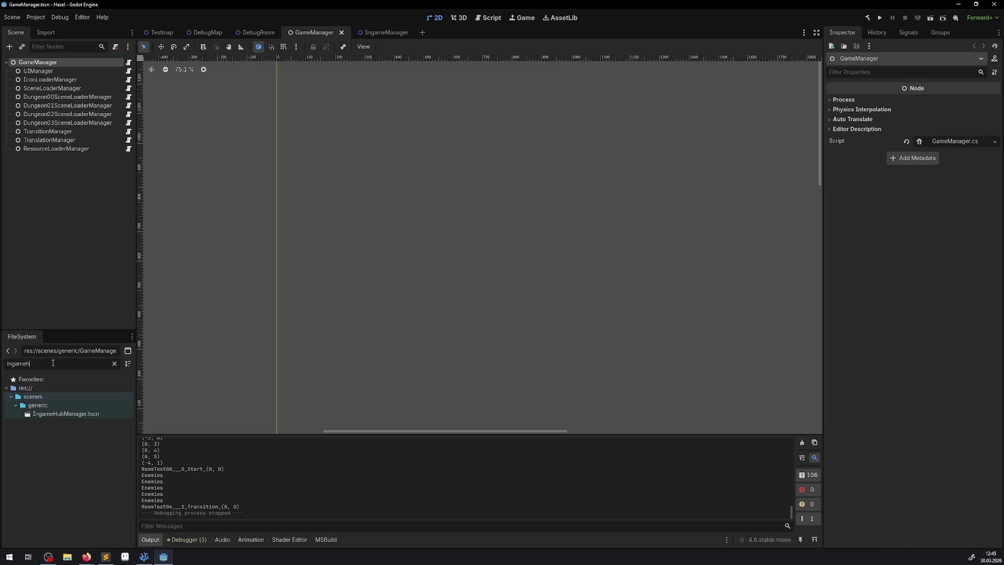
pyautogui.doubleClick(76, 414)
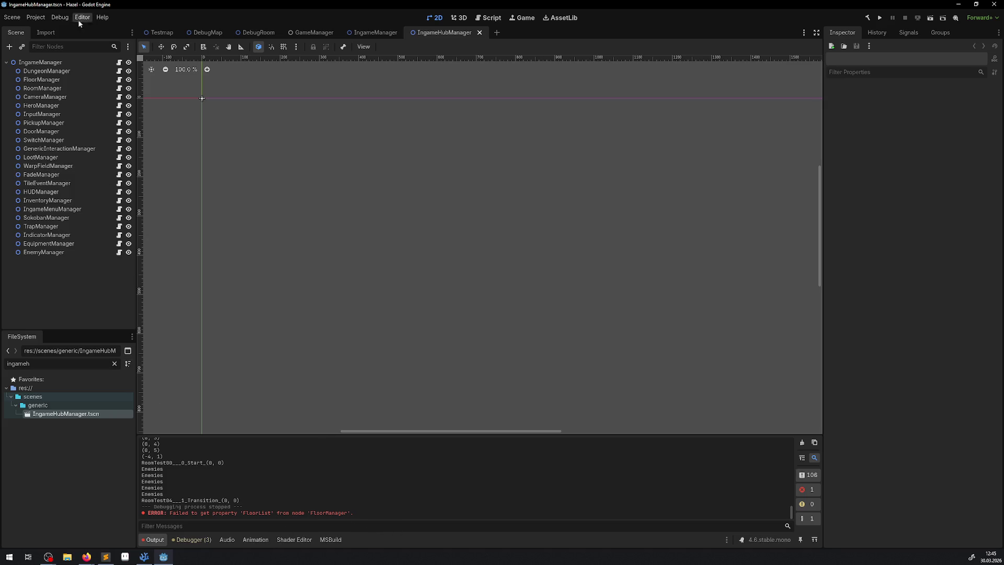
pyautogui.doubleClick(43, 89)
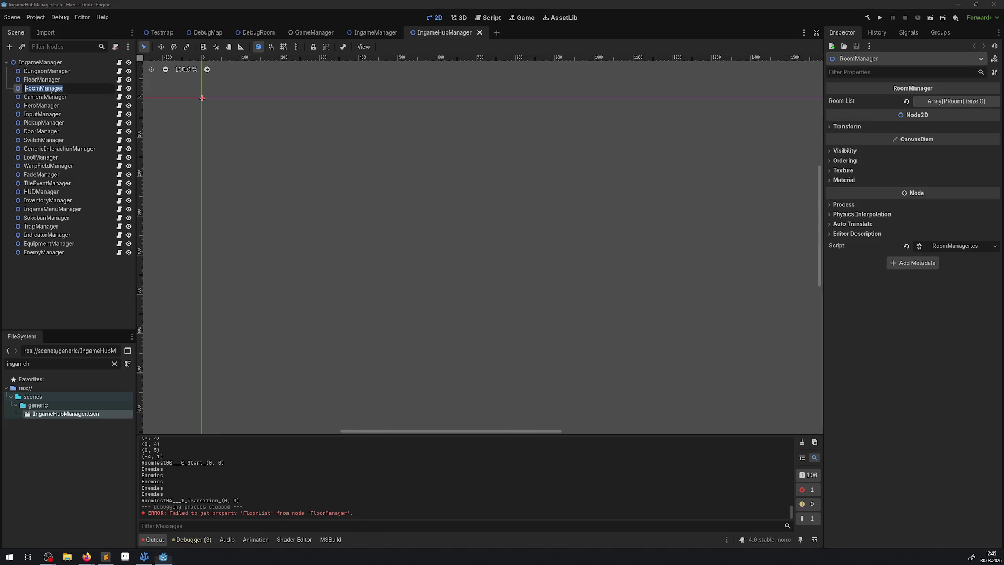
pyautogui.press('Escape')
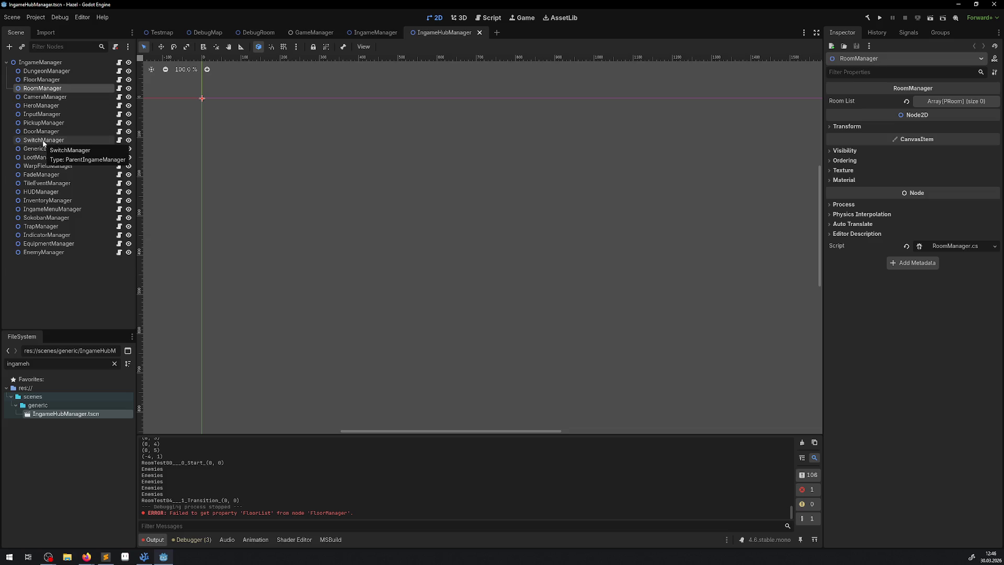
# Clear the FileSystem filter and select the RoomTest05.tscn file
pyautogui.doubleClick(29, 363)
pyautogui.press('BackSpace')
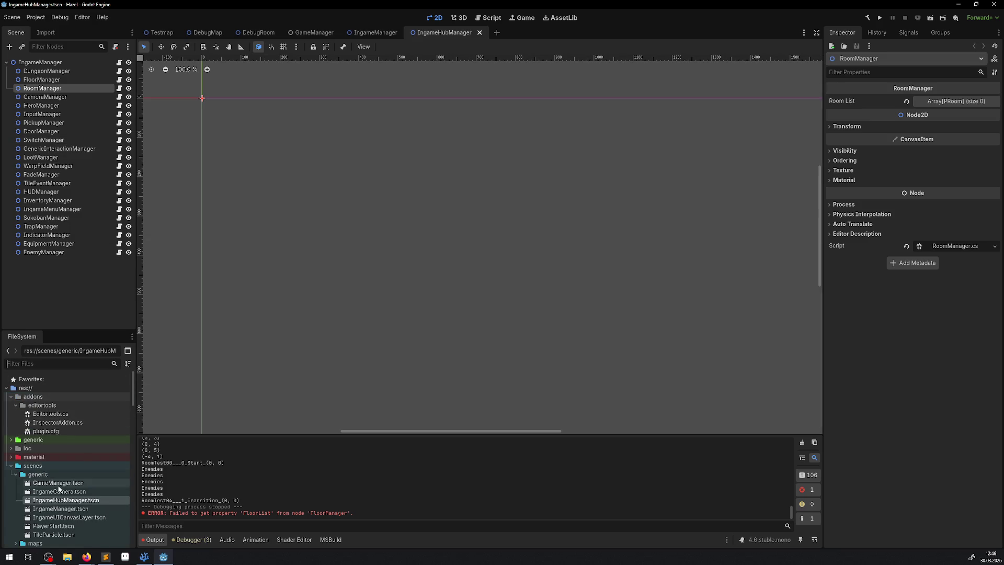
pyautogui.scroll(-5, 64, 462)
pyautogui.scroll(-6, 66, 460)
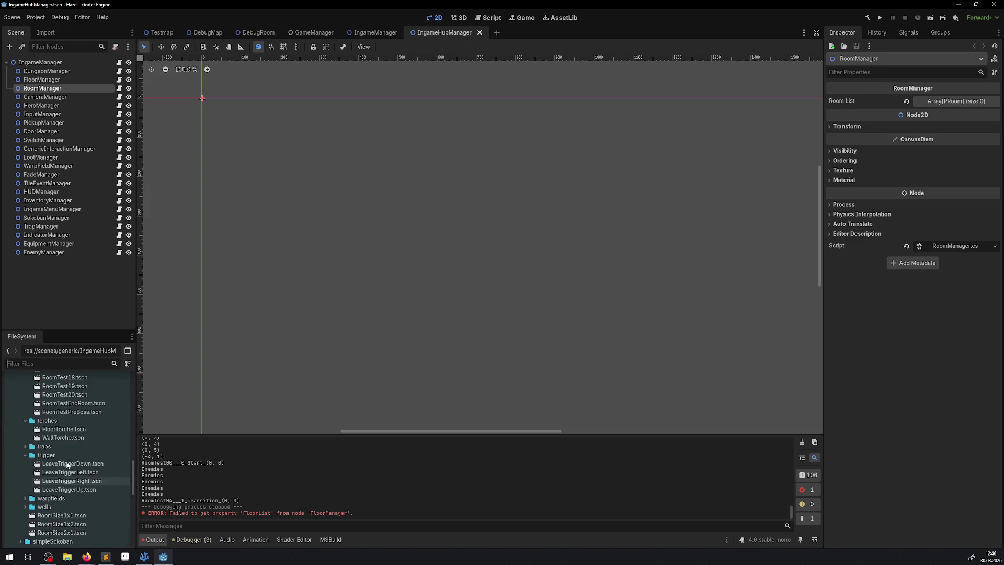
pyautogui.click(73, 412)
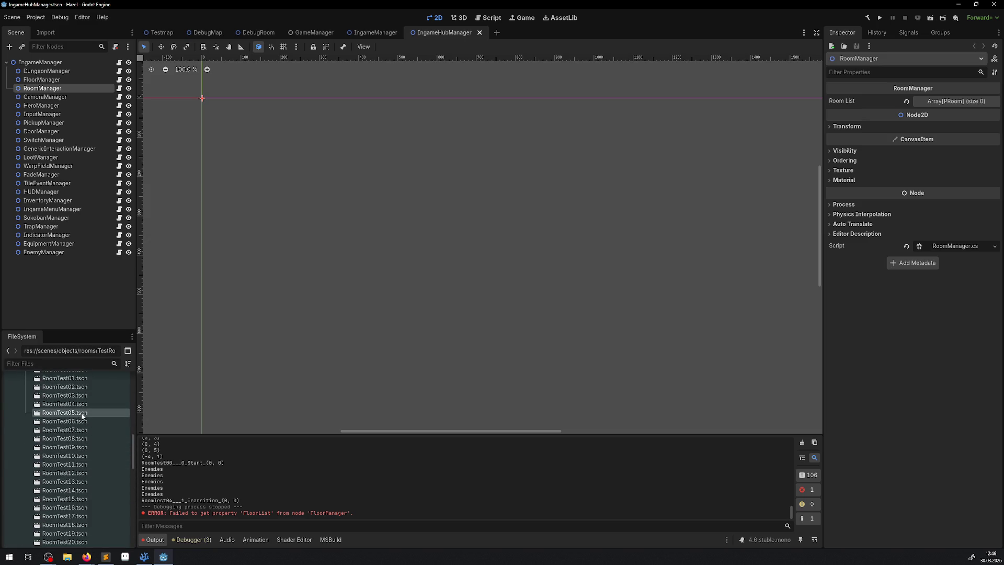
# Delete RoomTest05.tscn, confirming Remove, then close the IngameHubManager scene tab
pyautogui.press('Delete')
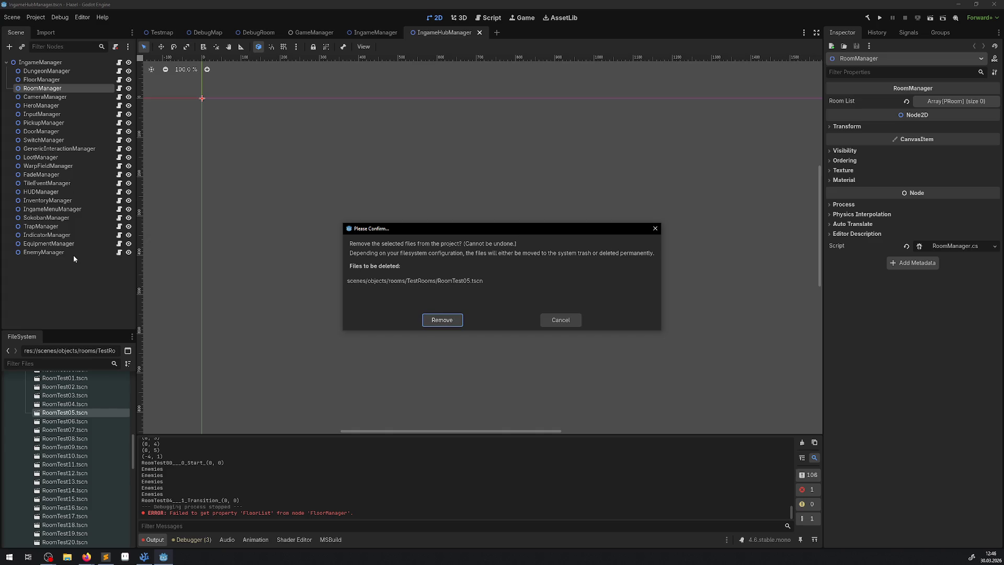
pyautogui.click(440, 318)
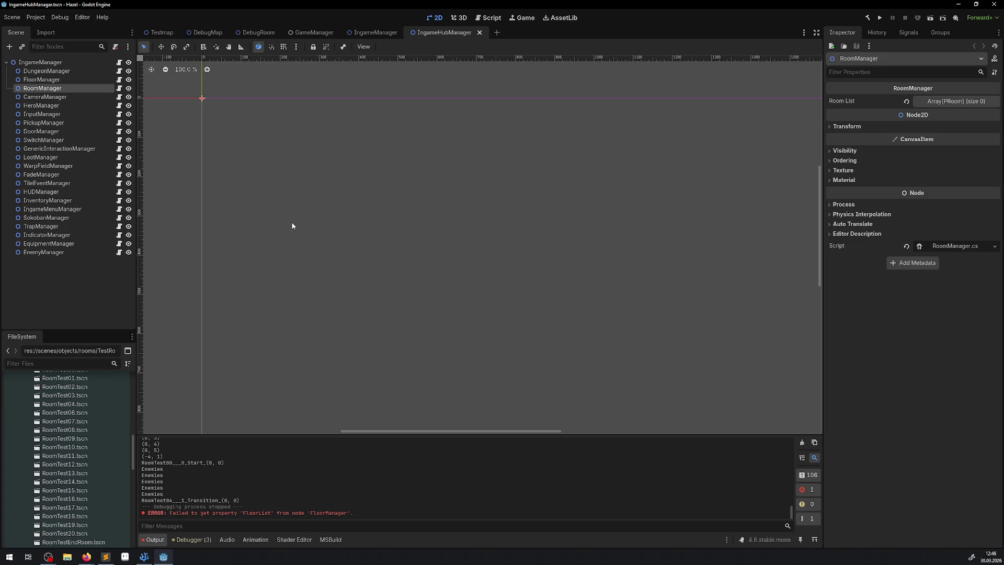
pyautogui.click(481, 34)
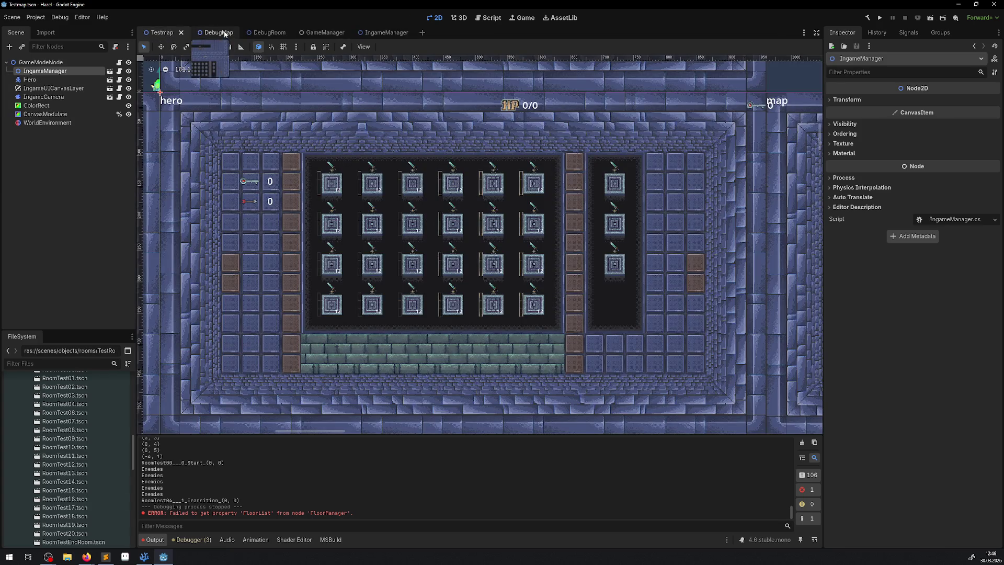
# Open the RoomTest00.tscn room scene in its own tab from the FileSystem dock
pyautogui.click(224, 34)
pyautogui.click(277, 35)
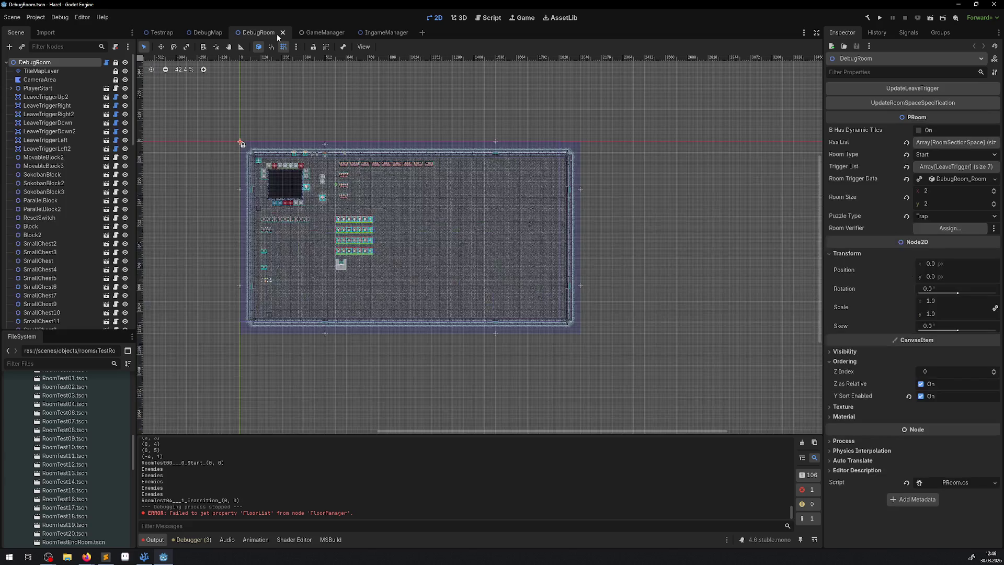
pyautogui.scroll(3, 84, 429)
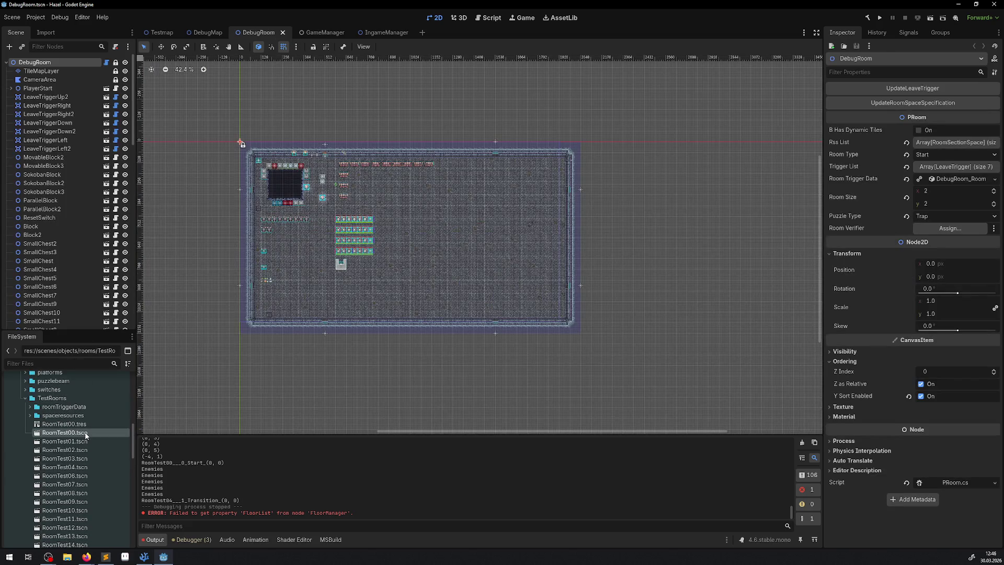
pyautogui.doubleClick(87, 434)
# Reload the Hazel project with Project > Reload Current Project
pyautogui.click(35, 17)
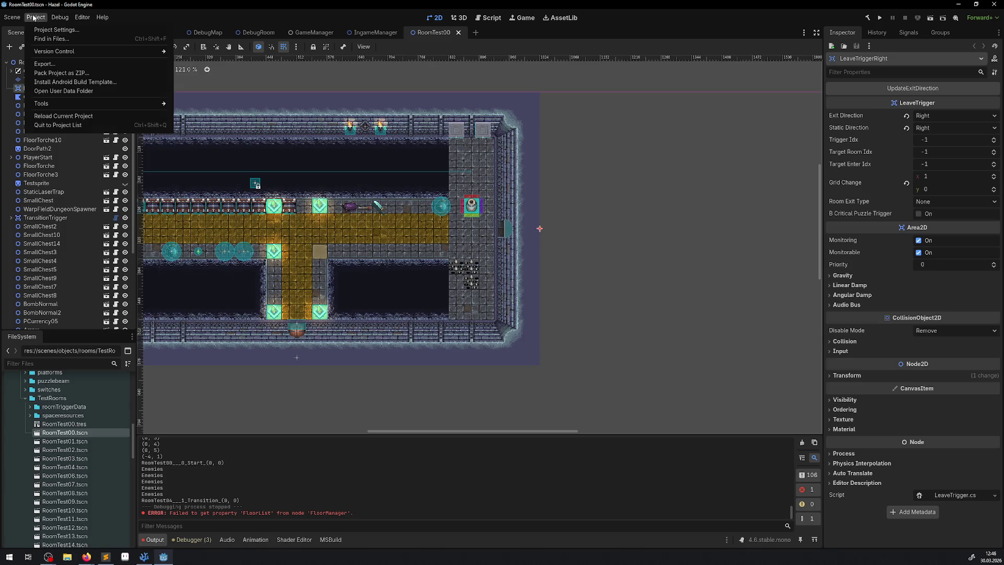
pyautogui.click(80, 117)
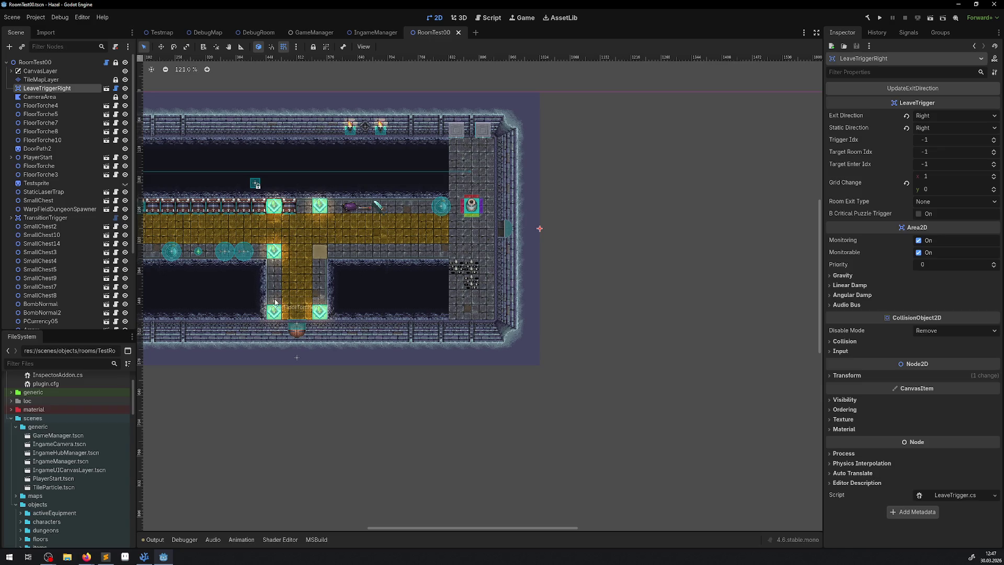
pyautogui.click(143, 556)
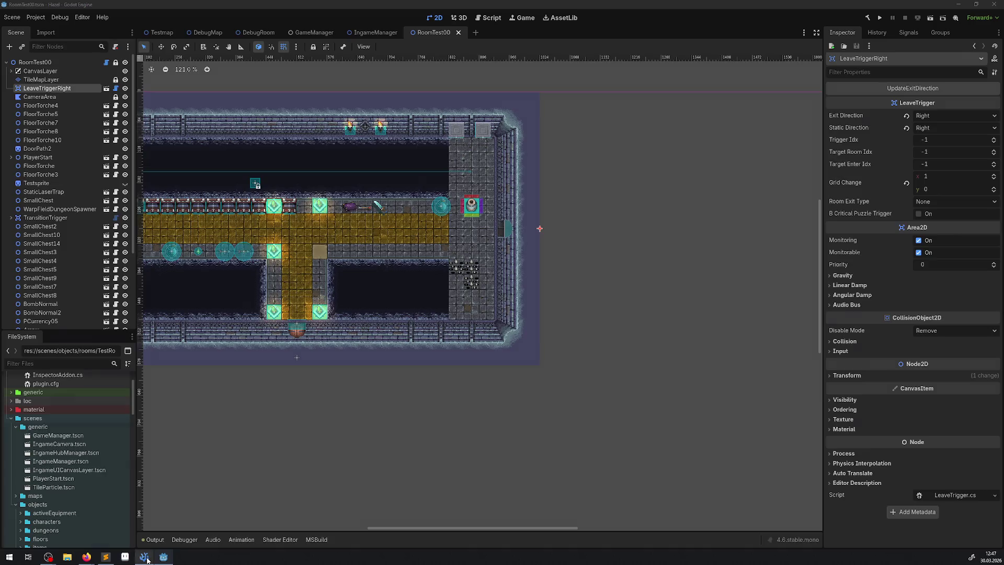
# Uncomment LeaveTrigger.cs line 27 (StaticBody2D property) and line 50 (its _Ready assignment), then save
pyautogui.click(11, 27)
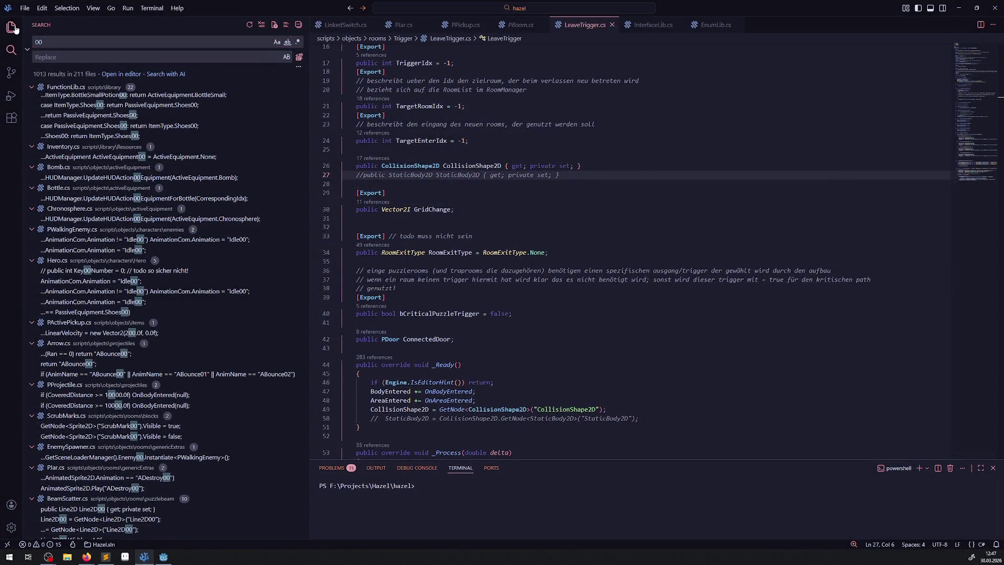
pyautogui.moveTo(309, 189); pyautogui.dragTo(185, 195)
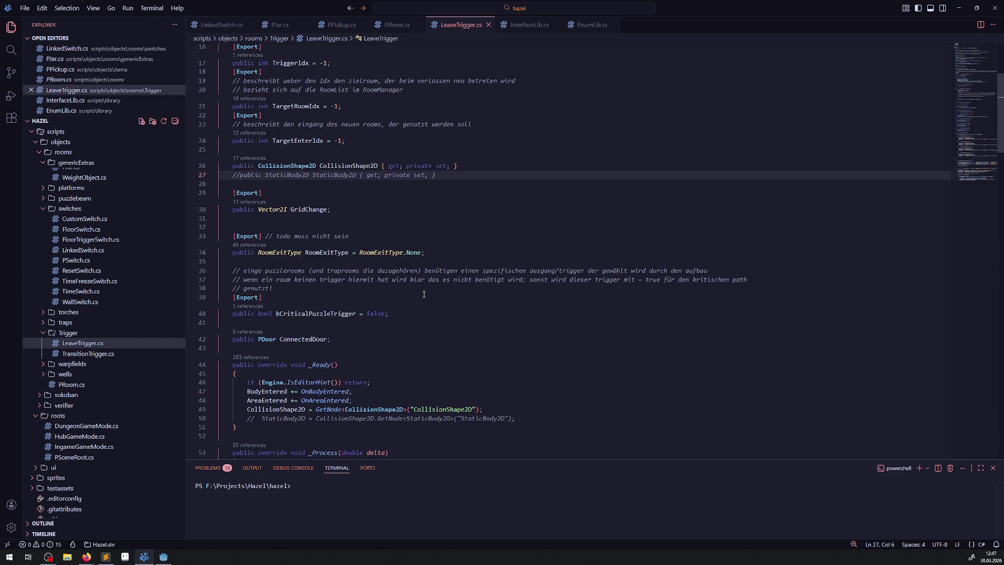
pyautogui.scroll(-2, 451, 263)
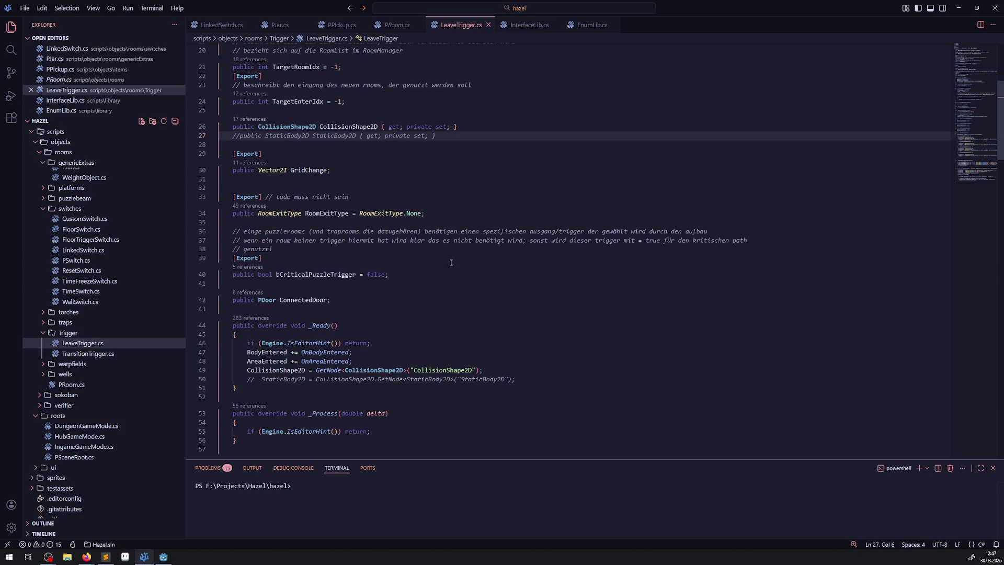
pyautogui.scroll(-2, 432, 280)
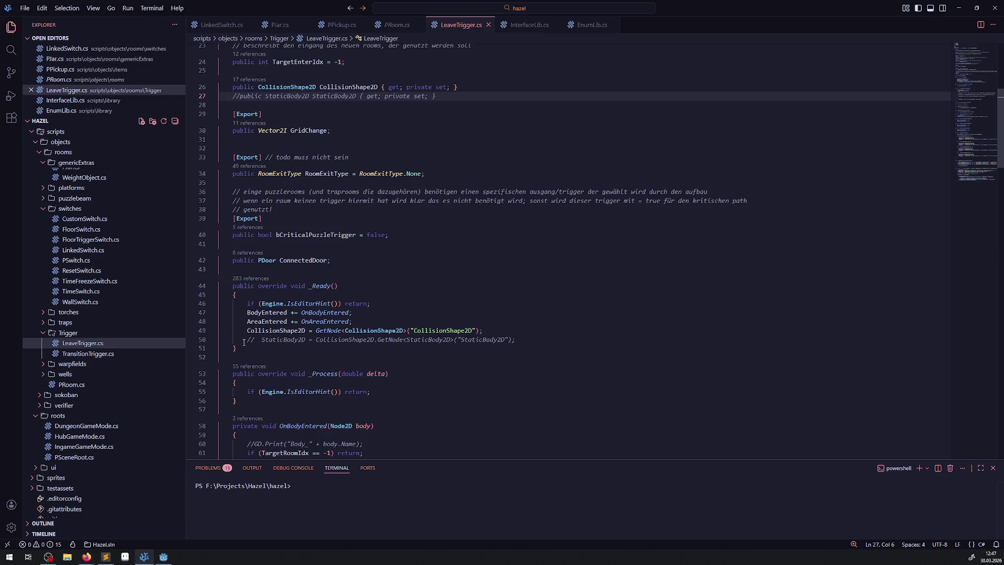
pyautogui.moveTo(247, 340); pyautogui.dragTo(262, 340)
pyautogui.press('BackSpace')
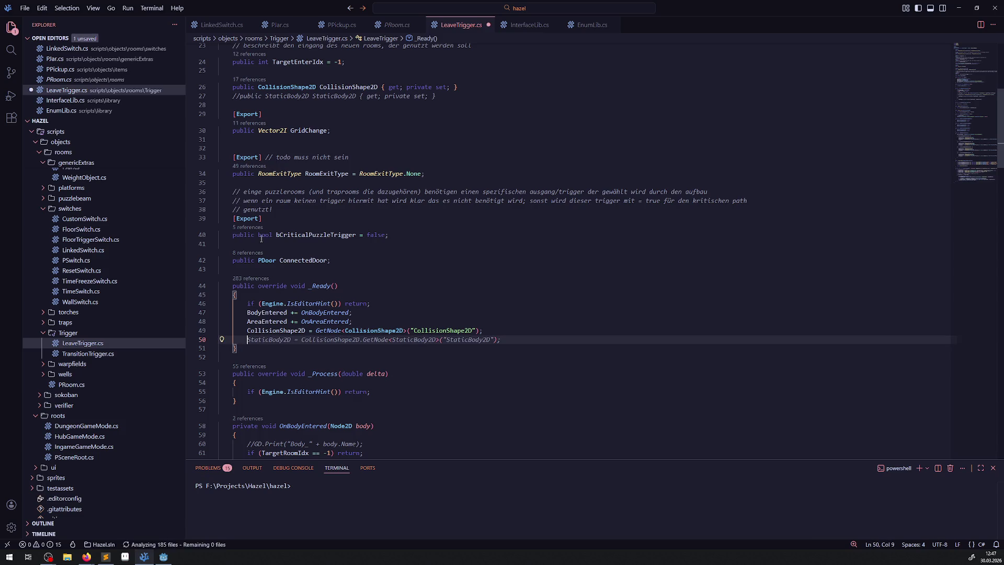
pyautogui.moveTo(233, 96); pyautogui.dragTo(236, 95)
pyautogui.press('BackSpace')
pyautogui.press('BackSpace')
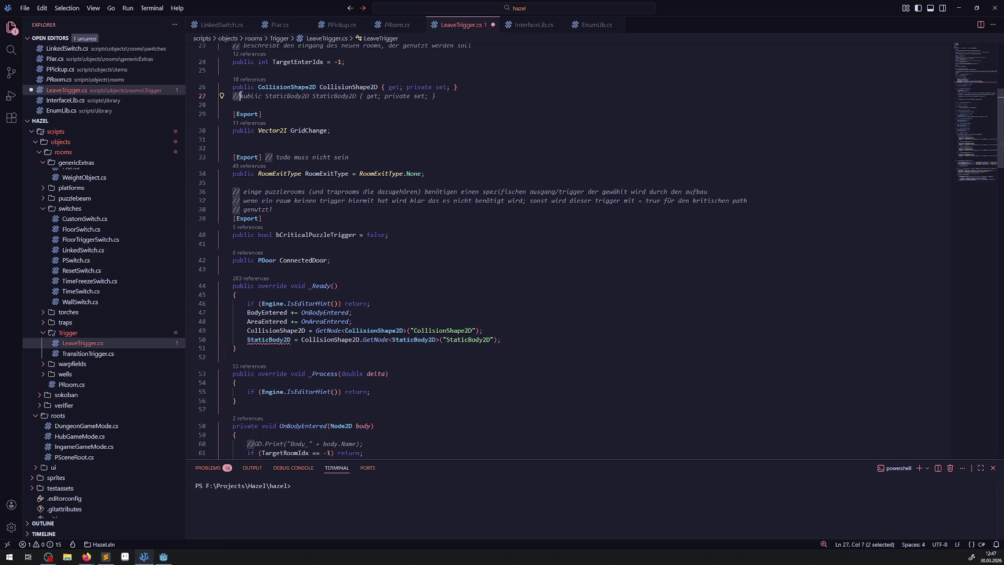
pyautogui.click(458, 187)
pyautogui.hotkey('ctrl', 's')
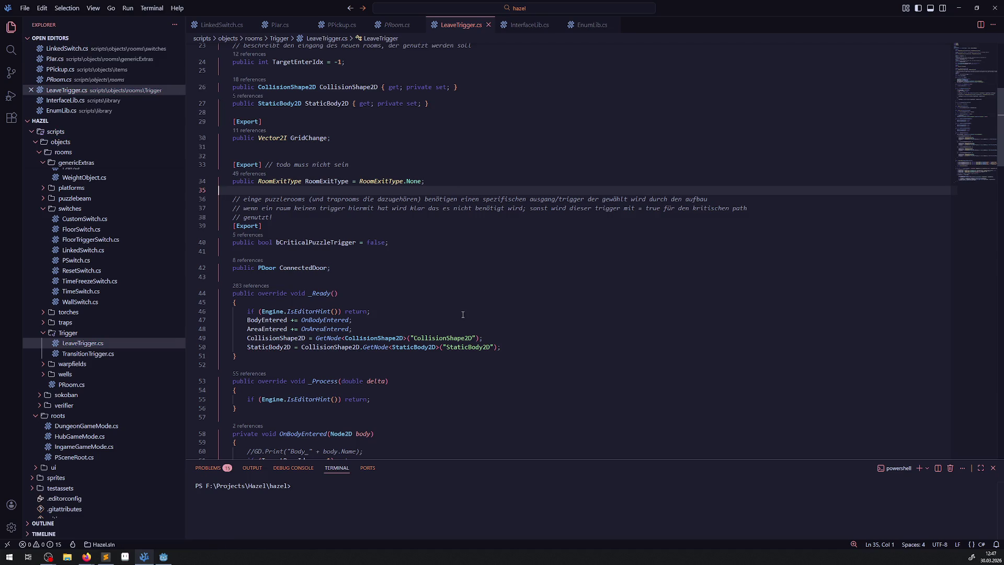
pyautogui.click(164, 556)
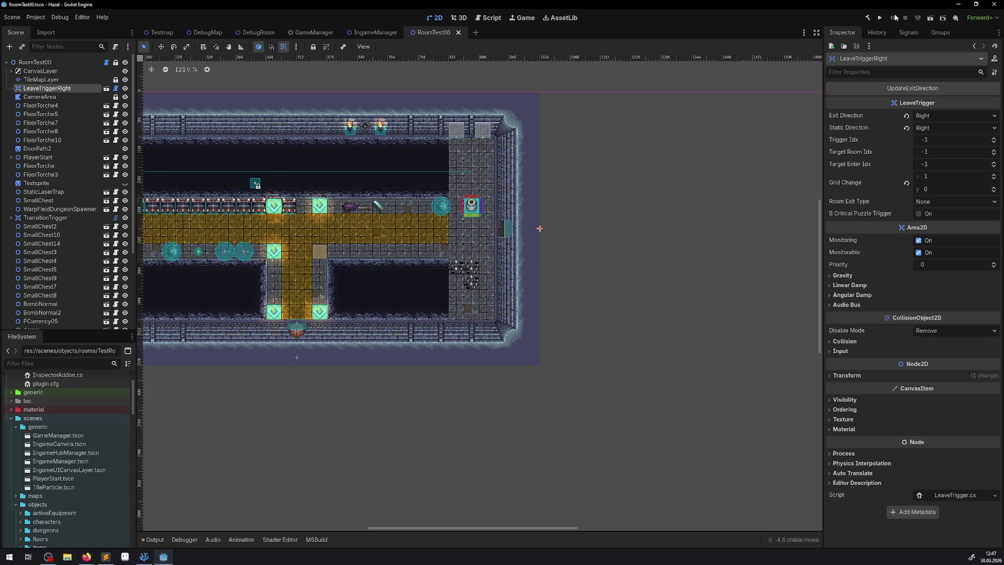
# Rebuild the C# project and run the Testmap scene as a play test
pyautogui.click(865, 19)
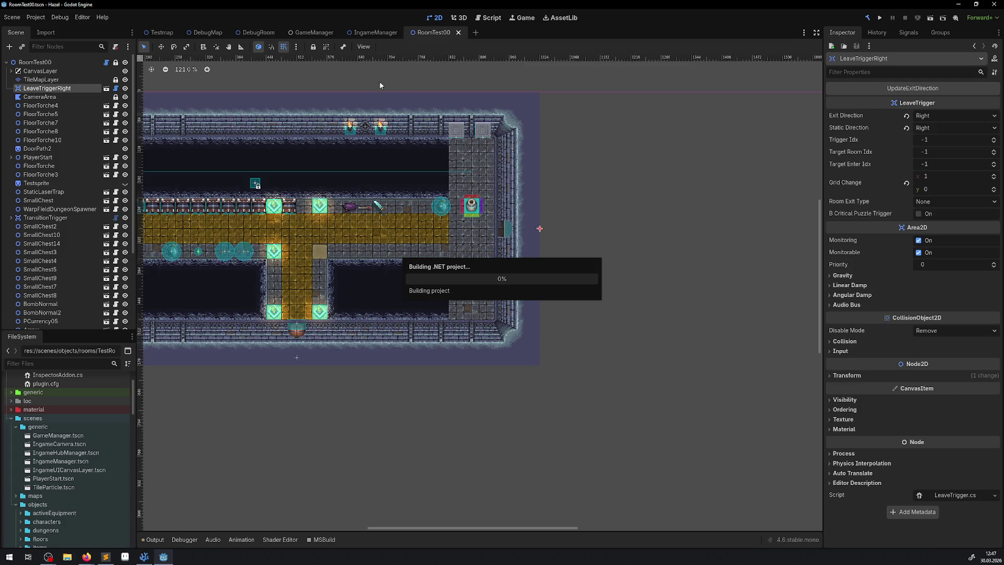
pyautogui.click(163, 32)
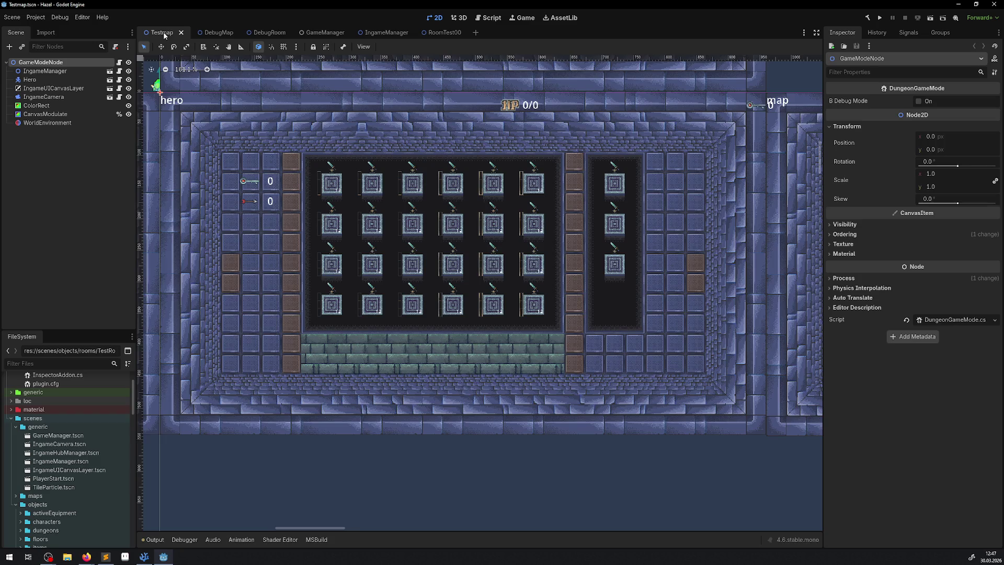
pyautogui.click(930, 18)
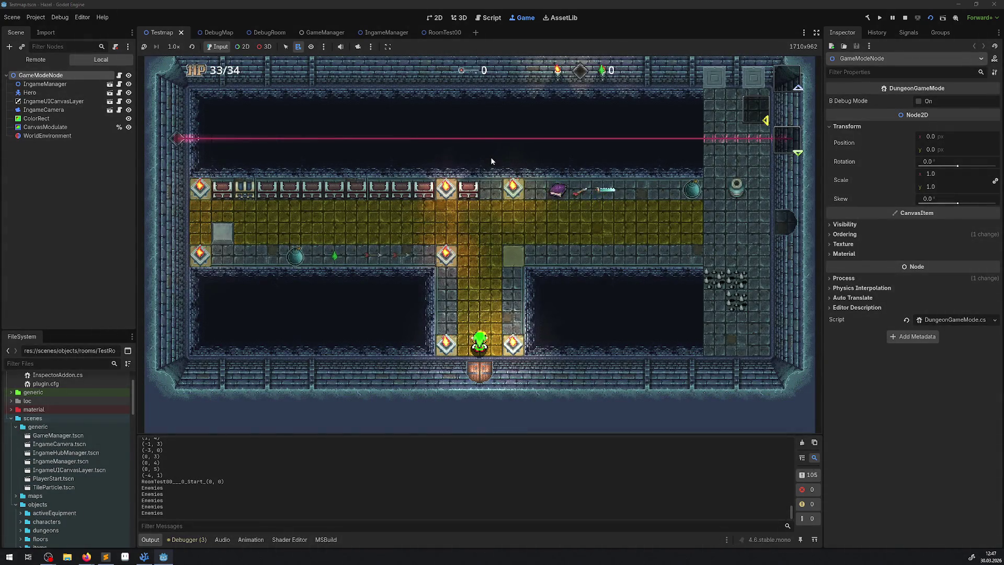
# Walk the hero with the arrow keys to the upper-right door, then stop the play test
pyautogui.press('Up')
pyautogui.press('Right')
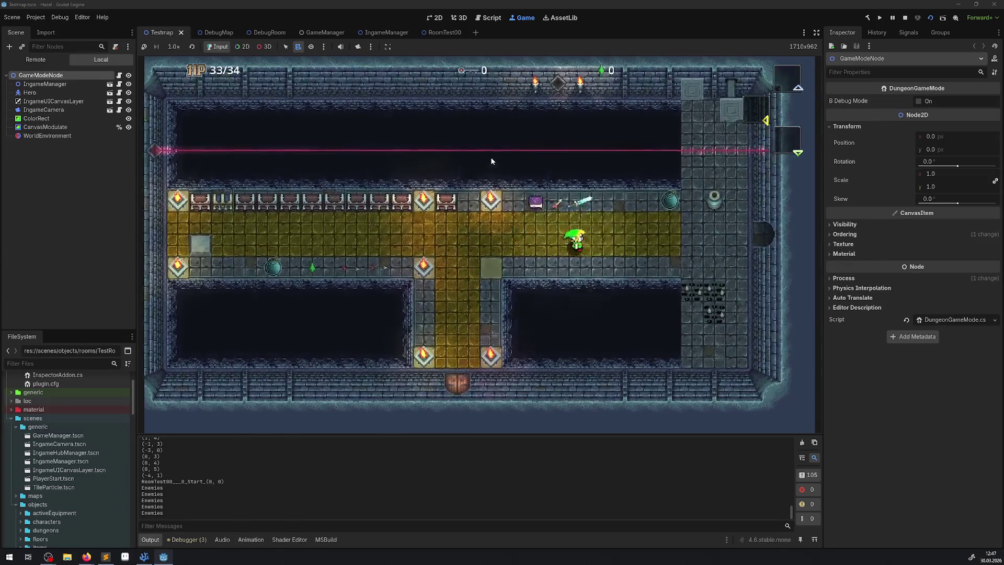
pyautogui.press('Right')
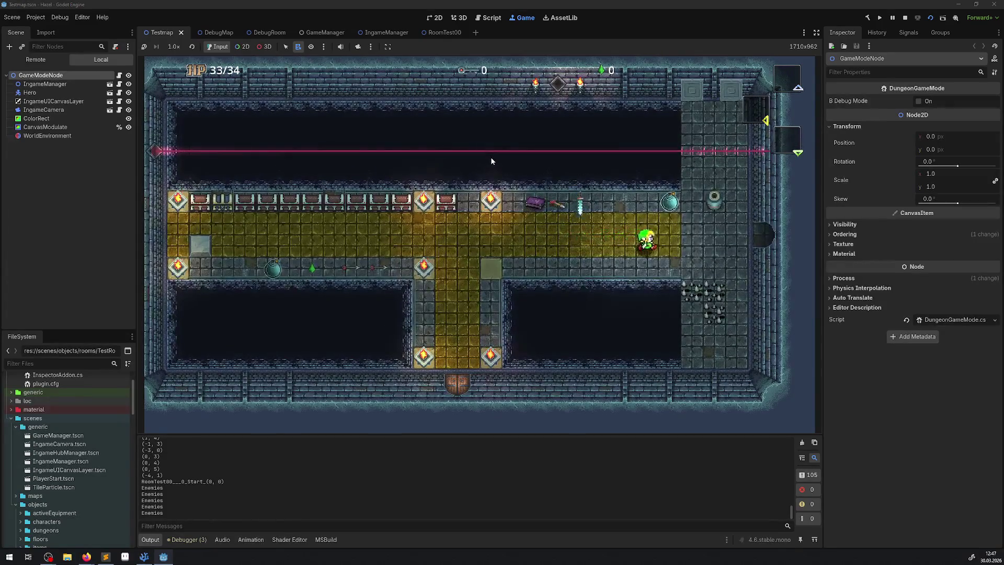
pyautogui.press('Right')
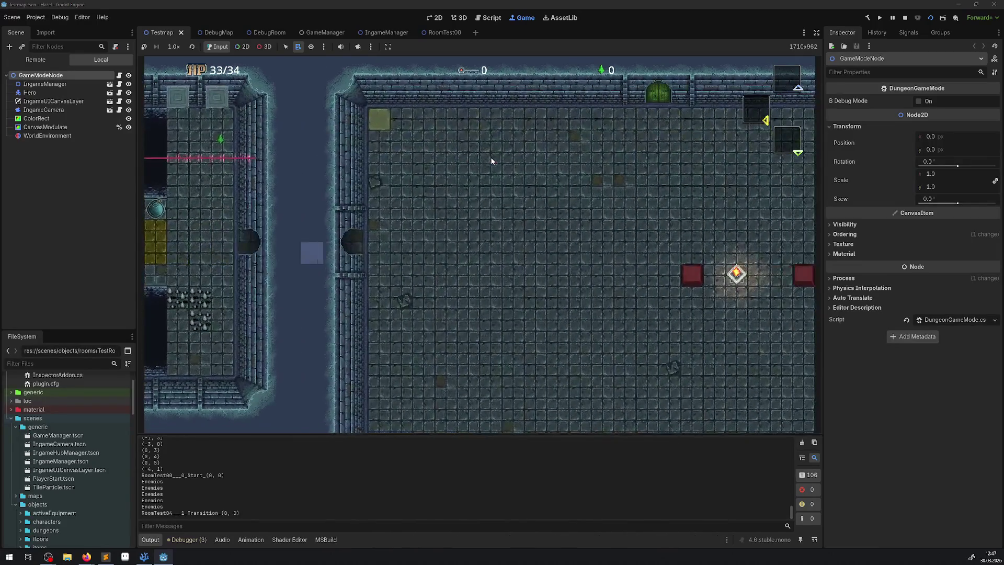
pyautogui.press('Left')
pyautogui.press('Up')
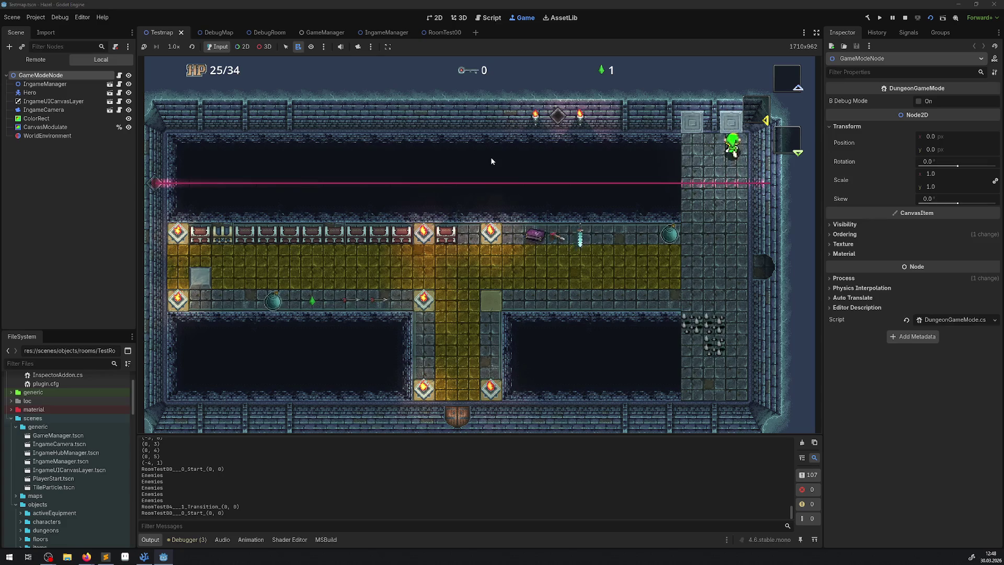
pyautogui.press('Down')
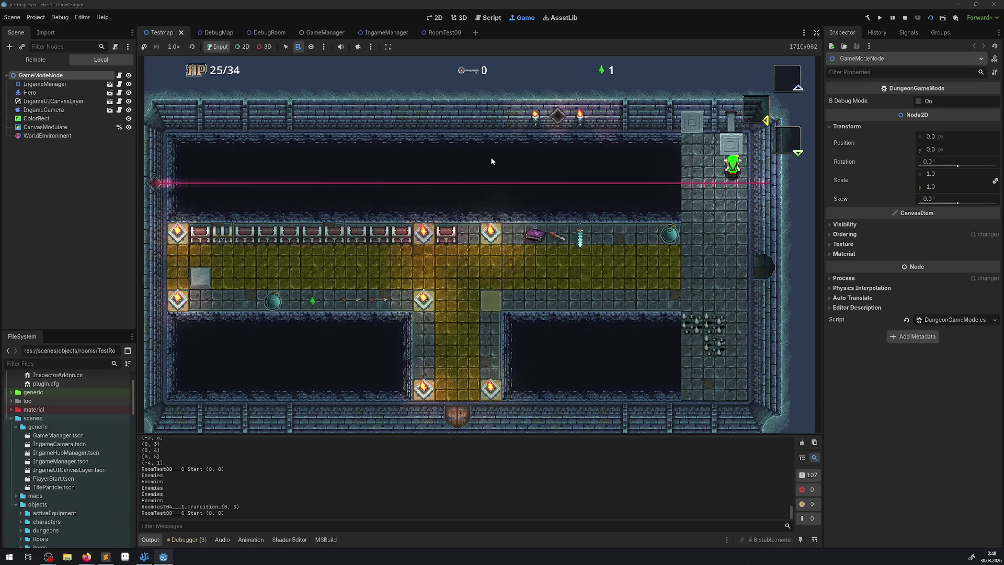
pyautogui.press('Up')
pyautogui.press('Down')
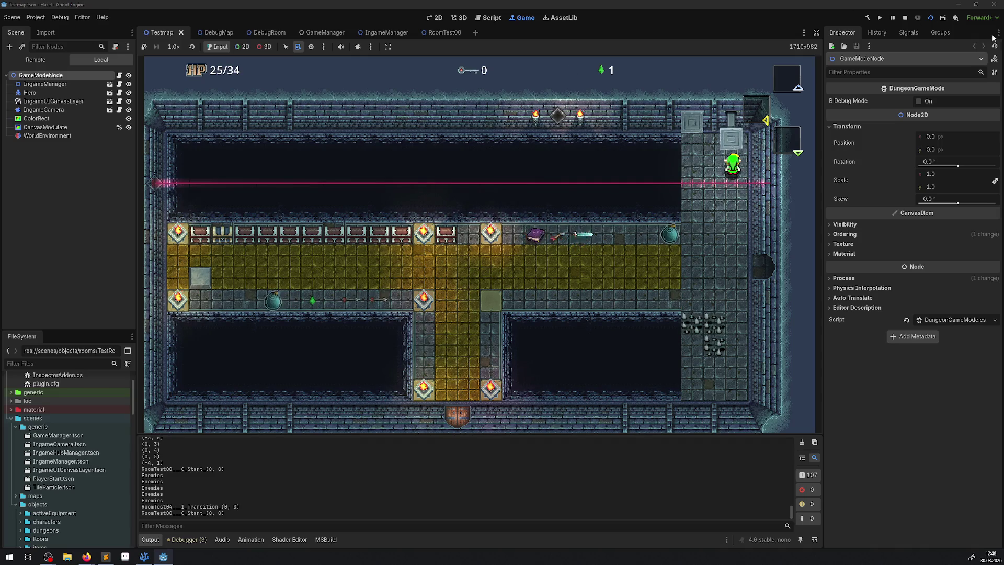
pyautogui.click(905, 17)
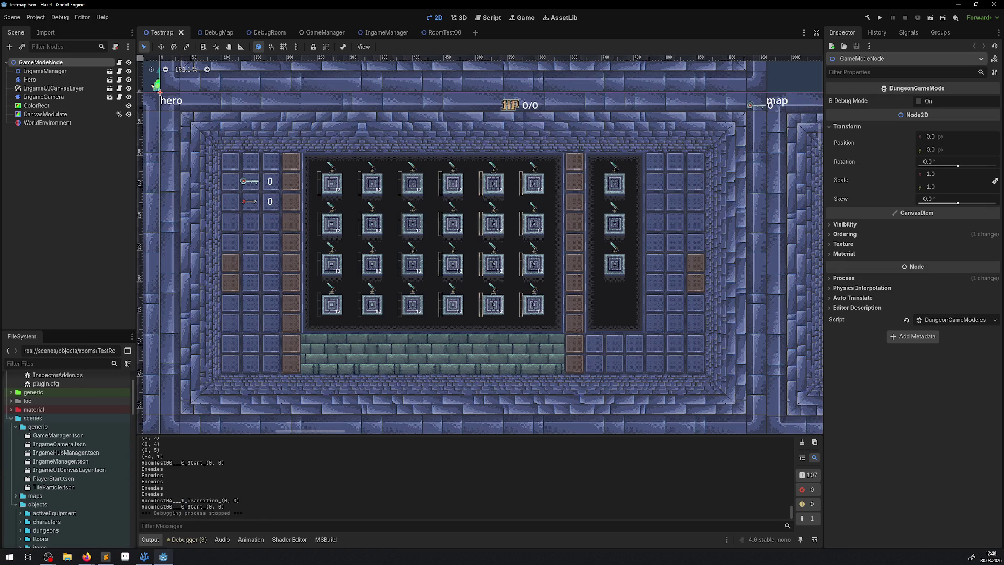
# Switch away from Godot to another application with Alt+Tab
pyautogui.hotkey('alt', 'Tab')
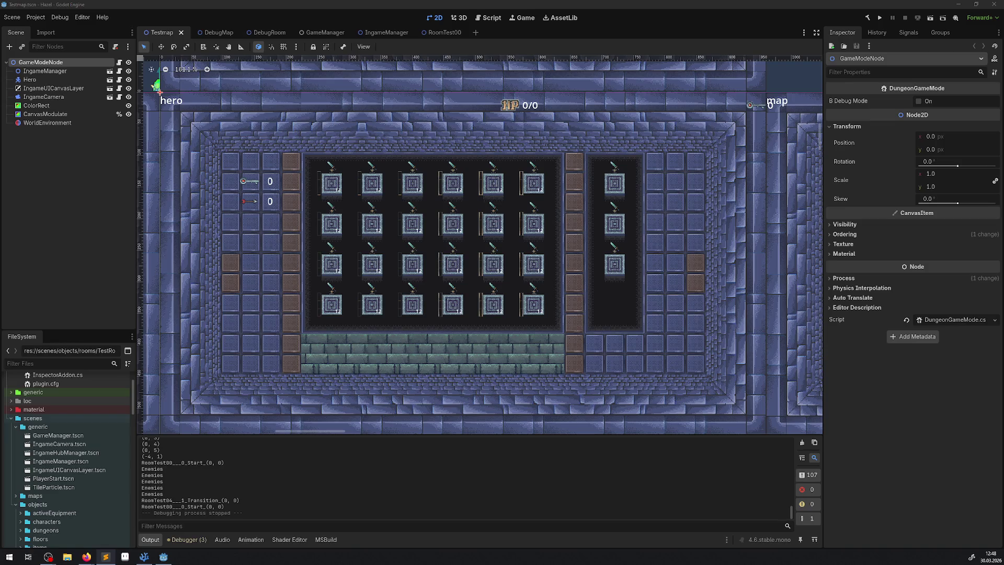
# Look over PRoom.cs, then return to the UpdateTriggerState method in LeaveTrigger.cs
pyautogui.click(144, 556)
pyautogui.scroll(-2, 471, 236)
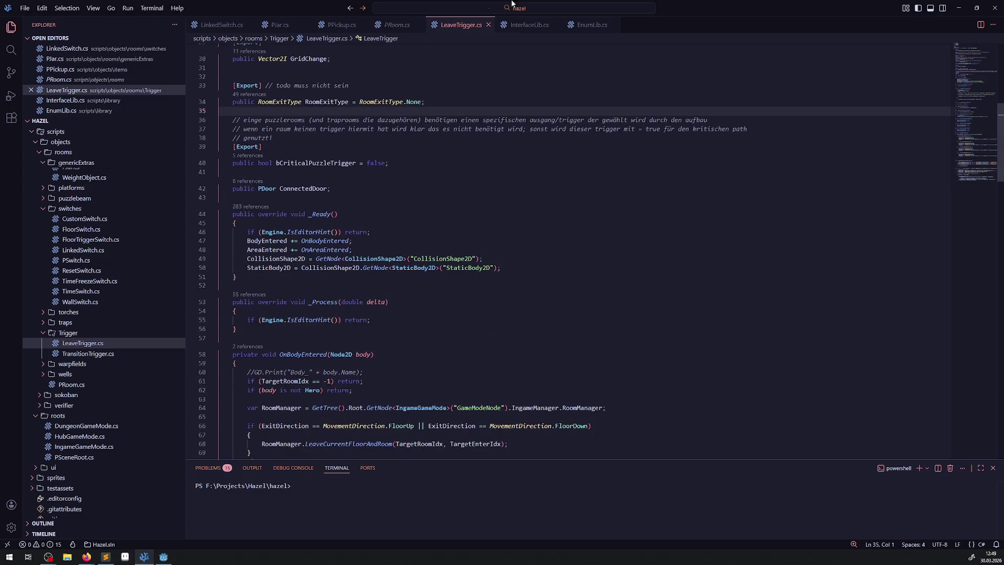
pyautogui.scroll(-4, 420, 41)
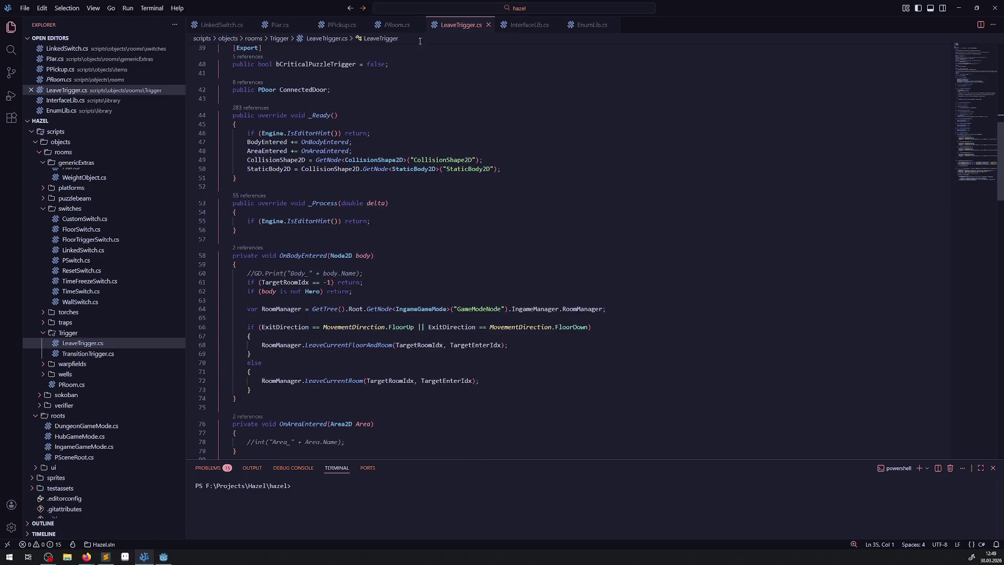
pyautogui.click(398, 24)
pyautogui.scroll(-5, 309, 257)
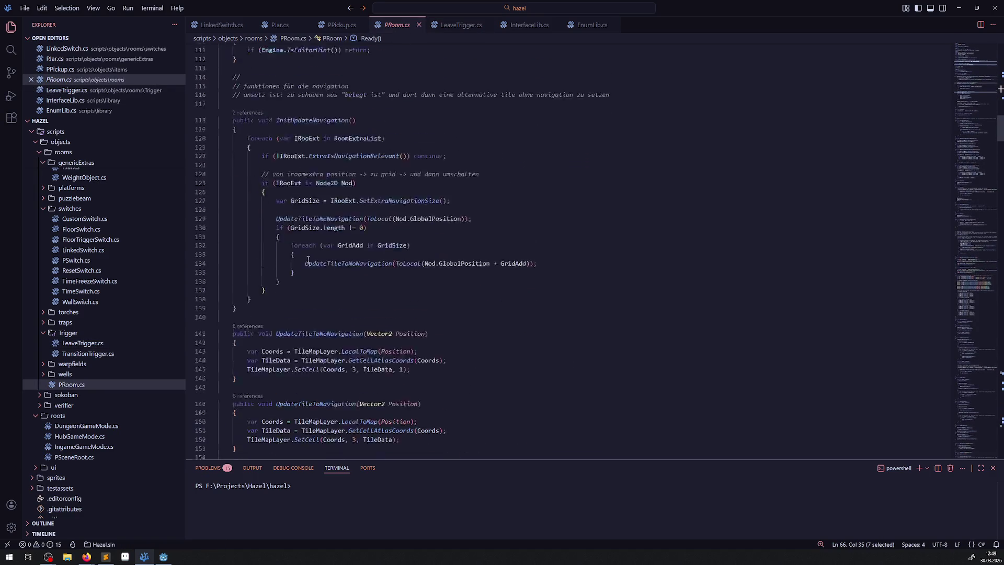
pyautogui.scroll(-10, 309, 260)
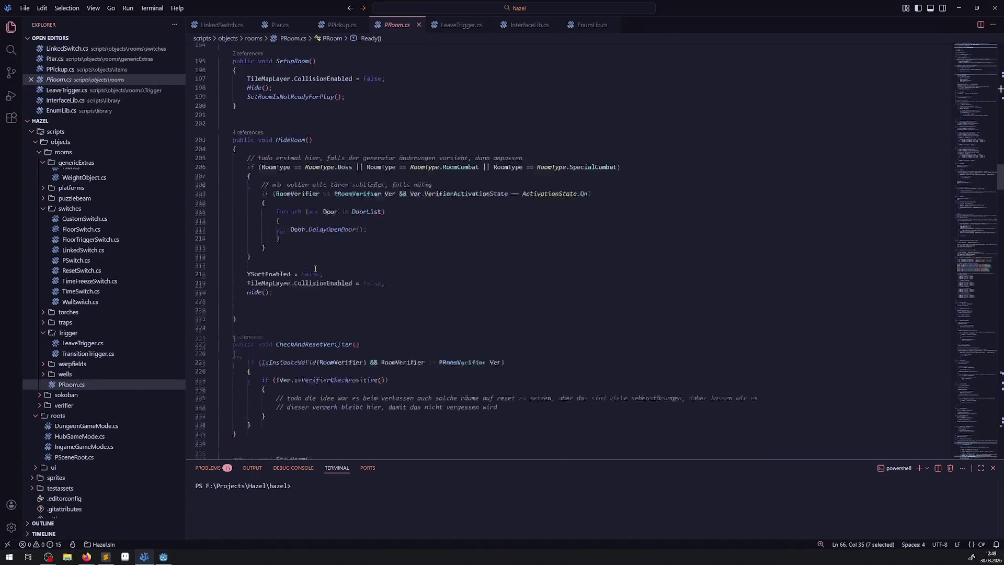
pyautogui.scroll(-7, 315, 269)
pyautogui.click(473, 19)
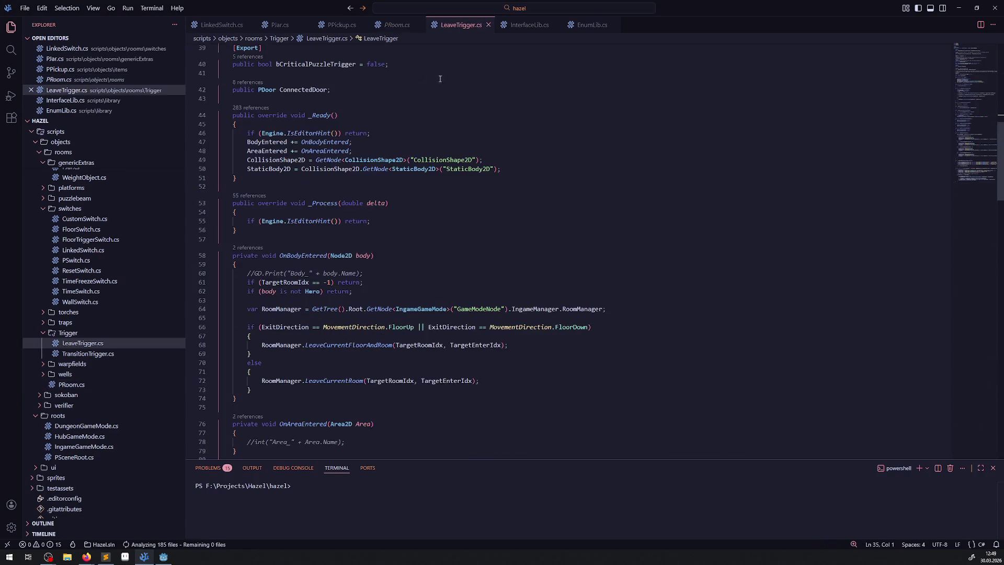
pyautogui.scroll(-5, 312, 288)
pyautogui.scroll(-3, 322, 288)
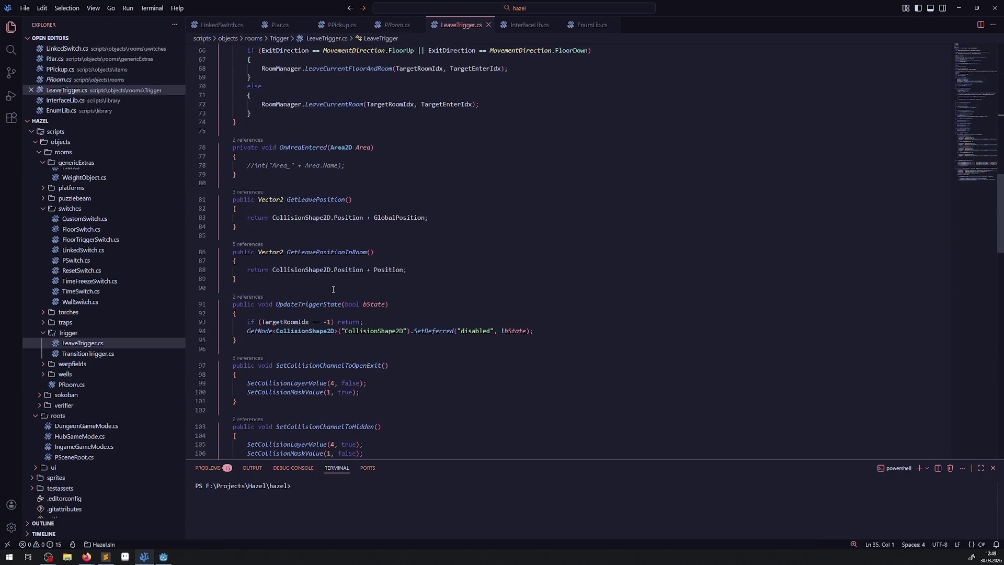
pyautogui.scroll(-3, 334, 296)
# Duplicate UpdateTriggerState below itself, rename the copy UpdateTriggerStateOnCarryingObject, and save
pyautogui.moveTo(236, 260); pyautogui.dragTo(225, 225)
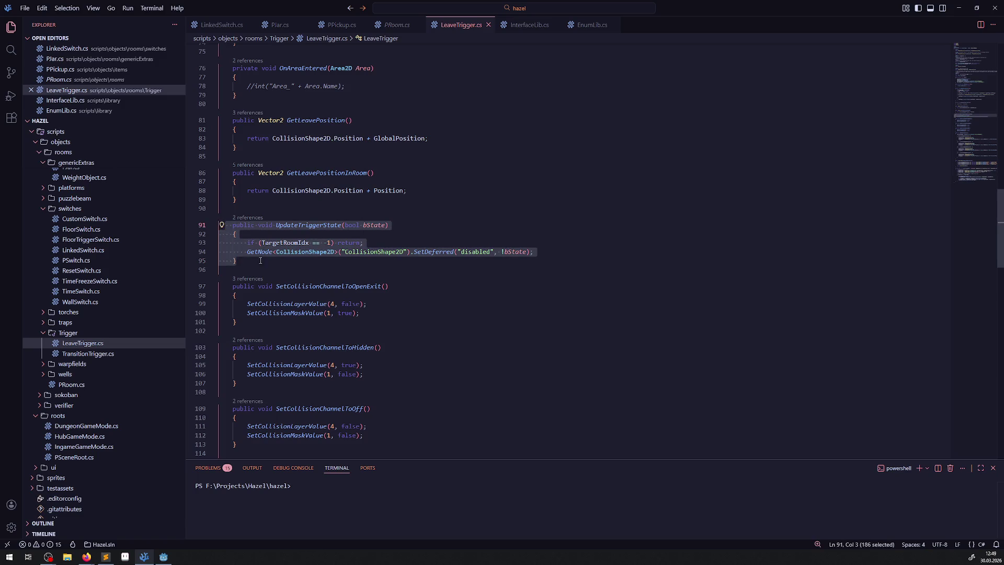
pyautogui.hotkey('ctrl', 'c')
pyautogui.click(258, 261)
pyautogui.press('Return')
pyautogui.press('Return')
pyautogui.hotkey('ctrl', 'v')
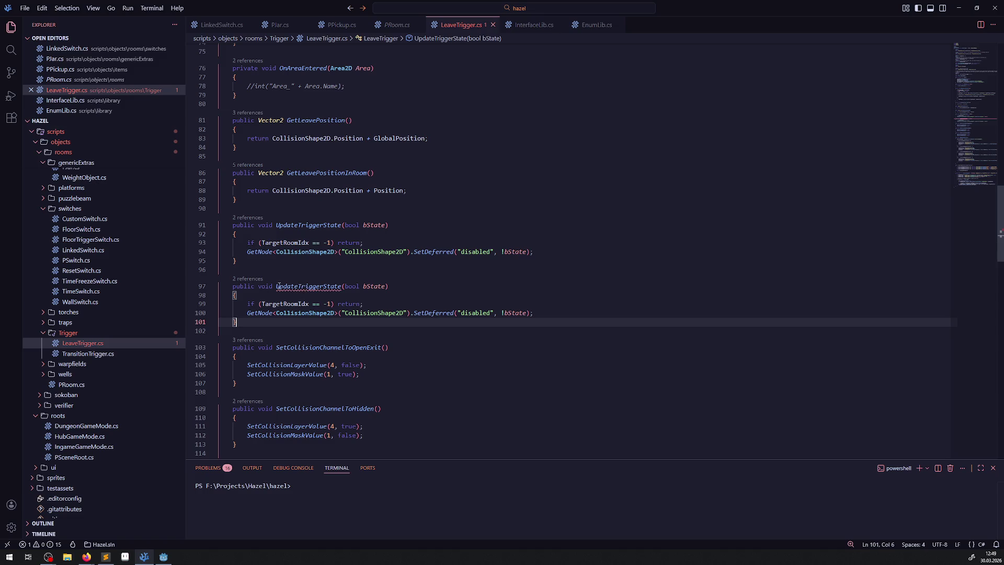
pyautogui.moveTo(277, 286); pyautogui.dragTo(342, 287)
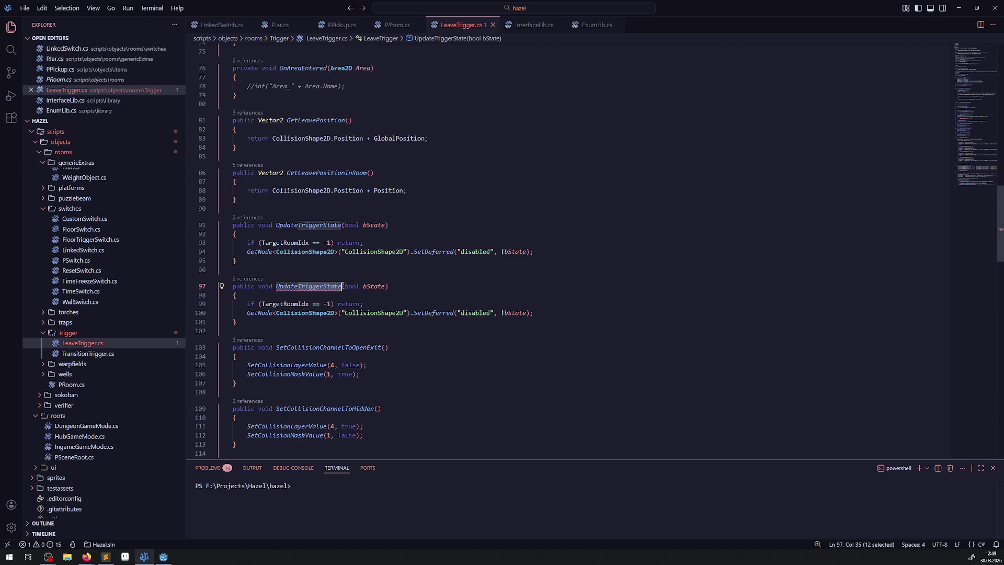
pyautogui.click(342, 286)
pyautogui.write('In')
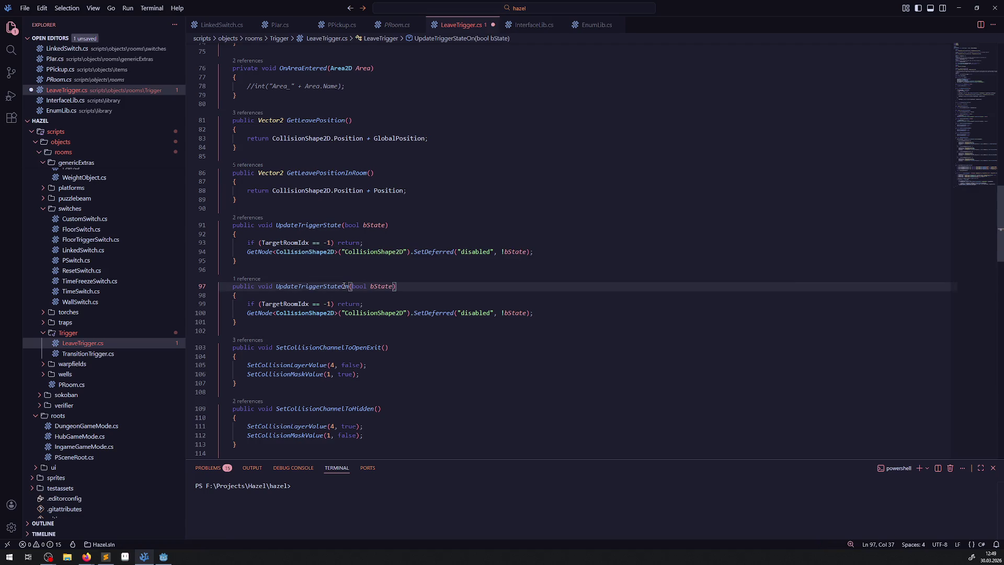
pyautogui.write('Object')
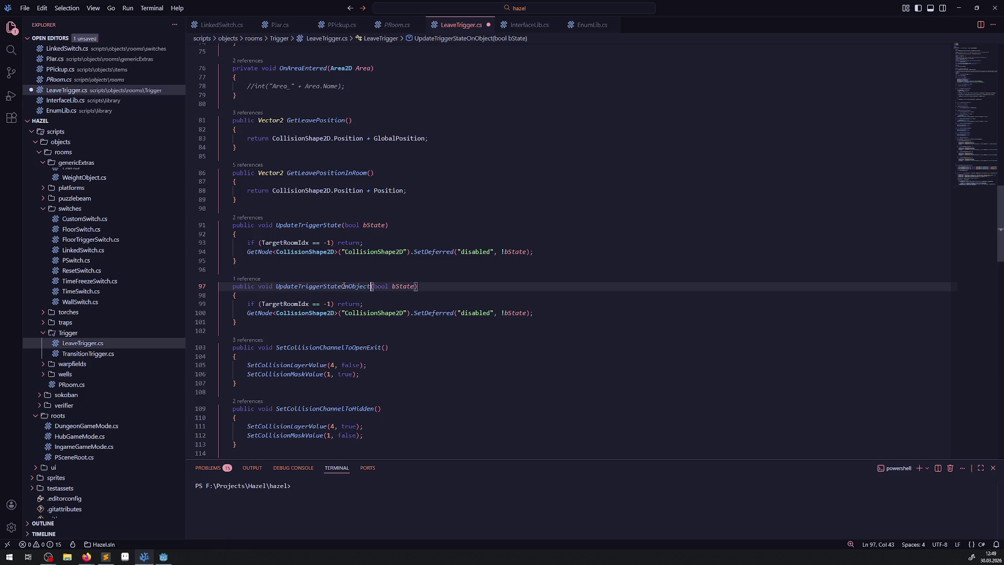
pyautogui.press('BackSpace')
pyautogui.press('BackSpace')
pyautogui.press('BackSpace')
pyautogui.write('nCarry')
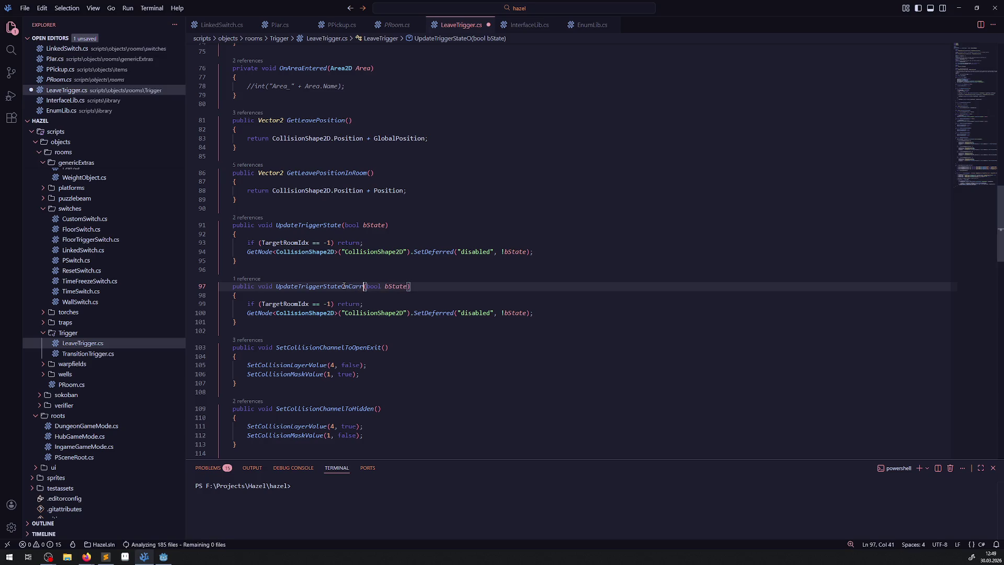
pyautogui.write('ingObject')
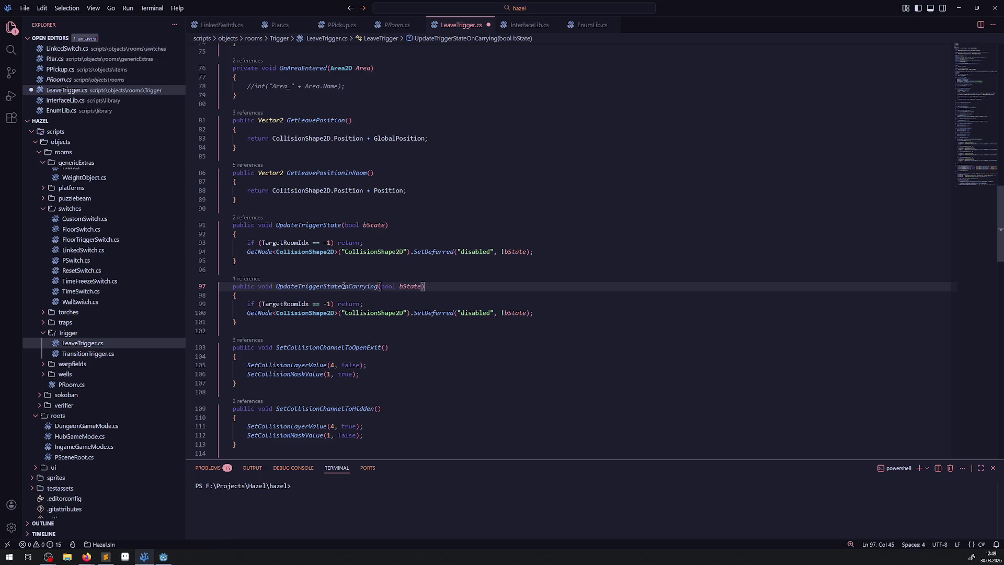
pyautogui.hotkey('ctrl', 's')
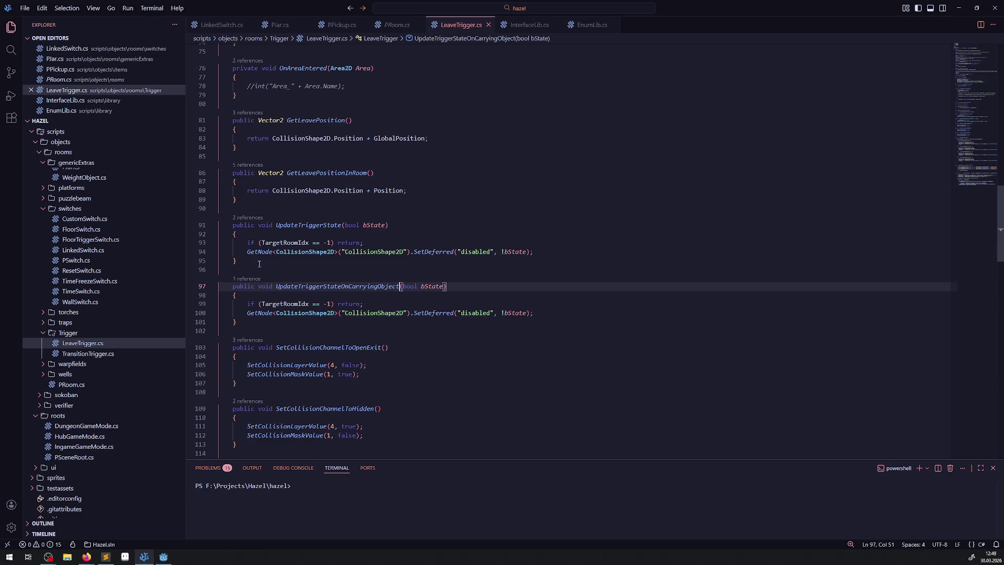
# Begin an 'if(bState == tru' condition below the TargetRoomIdx guard check
pyautogui.click(370, 305)
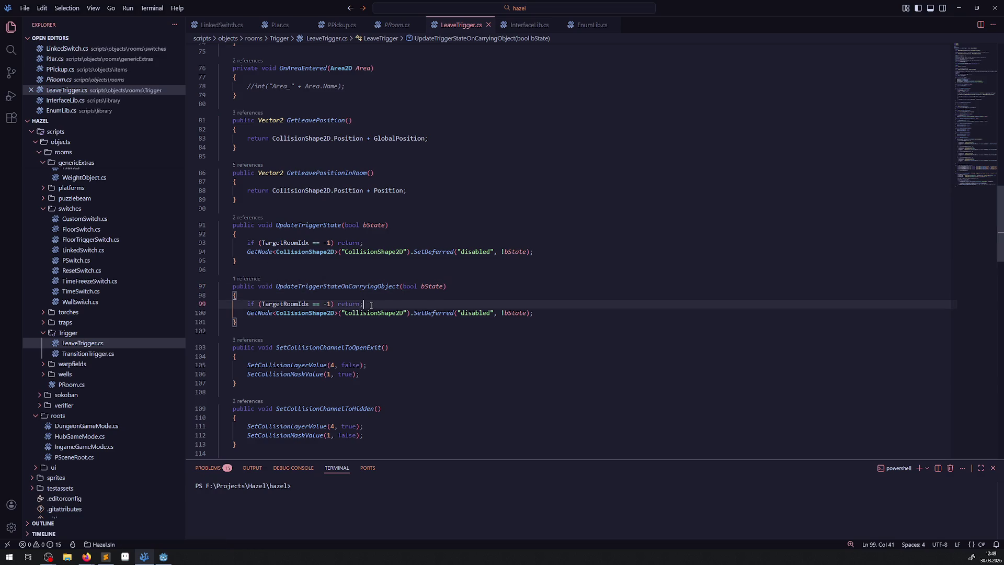
pyautogui.doubleClick(428, 286)
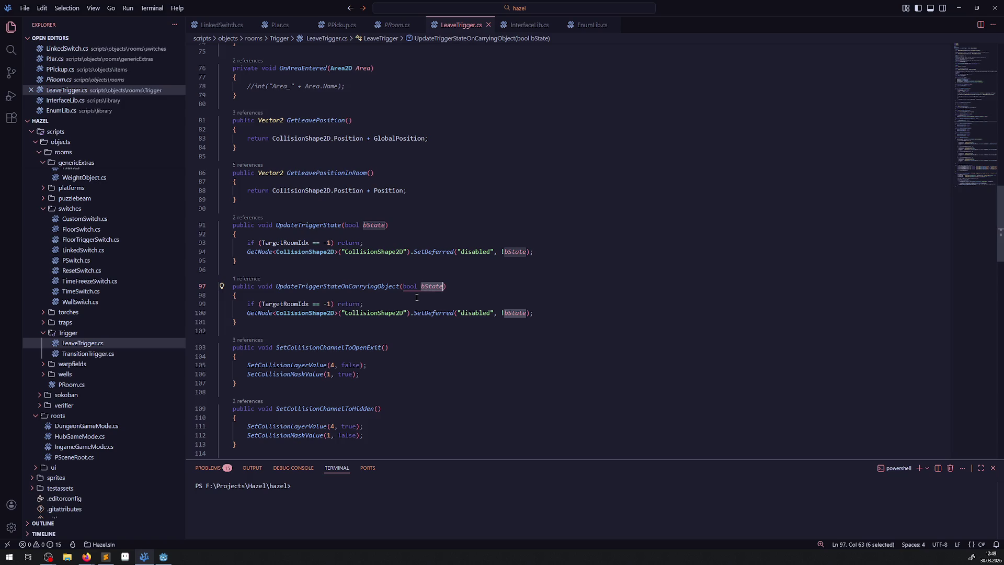
pyautogui.click(396, 304)
pyautogui.press('Return')
pyautogui.press('Return')
pyautogui.write('if')
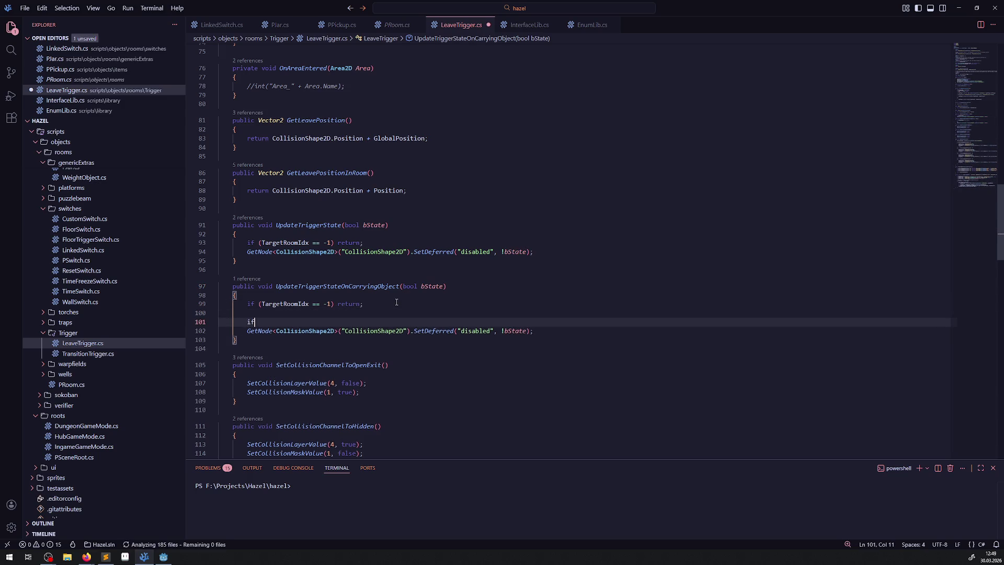
pyautogui.write('(bState == tru')
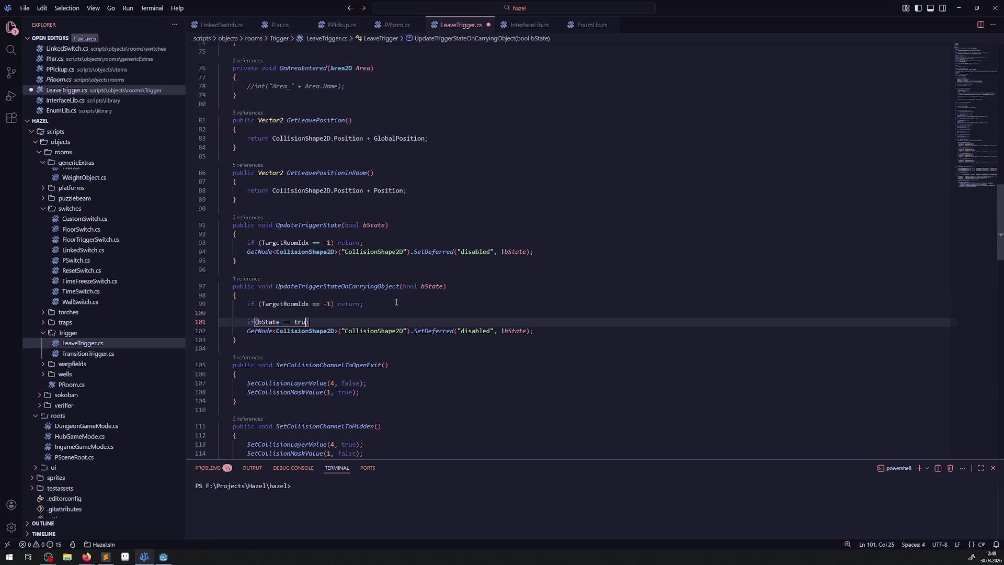
# Simplify the condition to if (bState) and add braced if and else blocks
pyautogui.press('BackSpace')
pyautogui.press('BackSpace')
pyautogui.press('BackSpace')
pyautogui.hotkey('ctrl', 's')
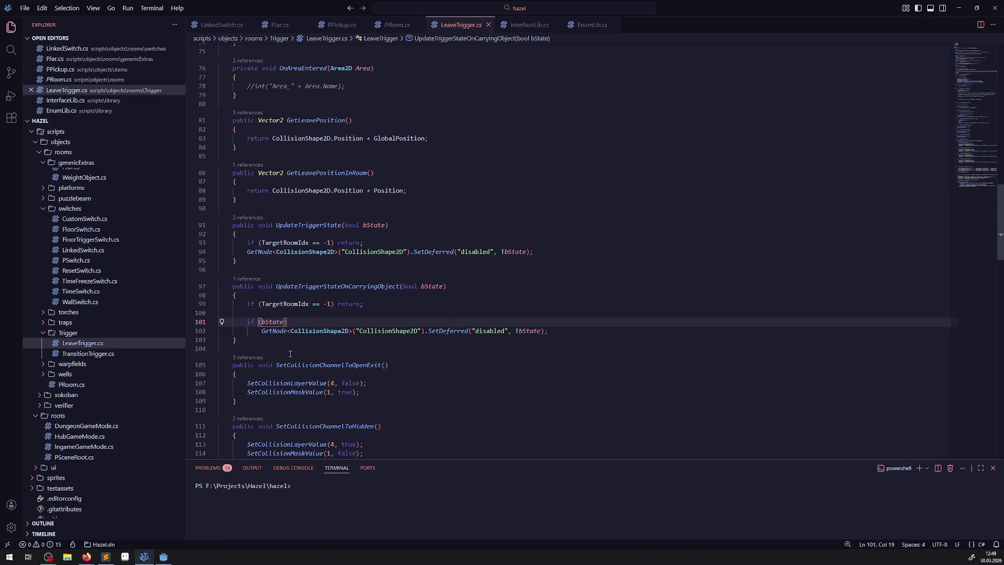
pyautogui.press('End')
pyautogui.press('Return')
pyautogui.write('{')
pyautogui.press('Return')
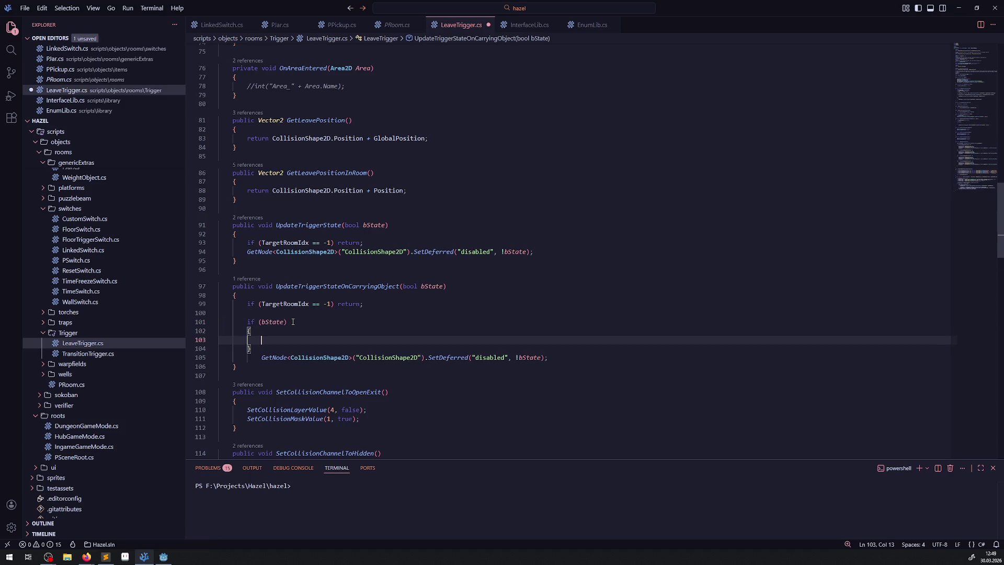
pyautogui.hotkey('ctrl', 's')
pyautogui.click(251, 351)
pyautogui.press('Return')
pyautogui.write('else')
pyautogui.press('Return')
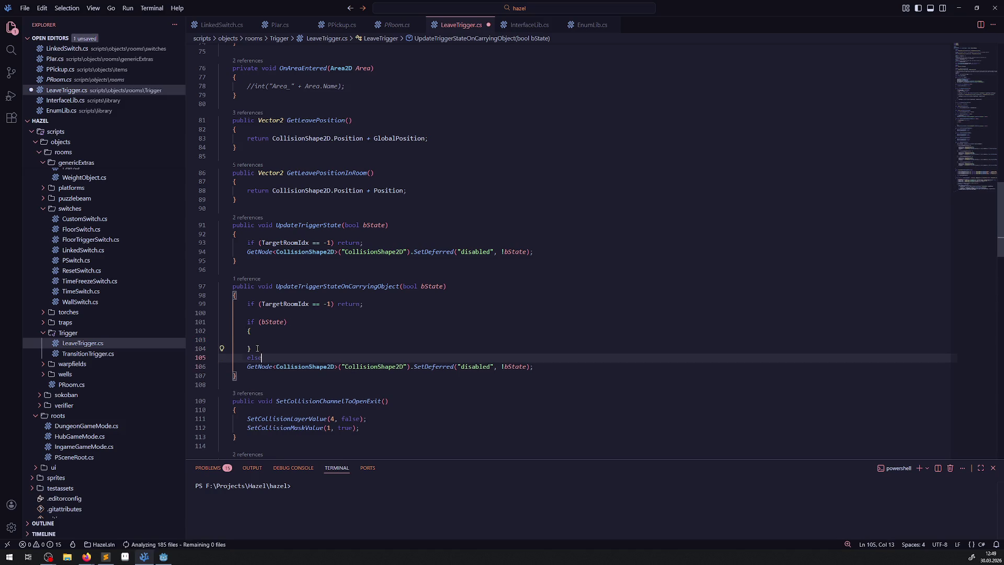
pyautogui.write('{')
pyautogui.press('Return')
# Move the GetNode SetDeferred line into the if block, setting its disabled argument to true
pyautogui.moveTo(546, 393); pyautogui.dragTo(195, 397)
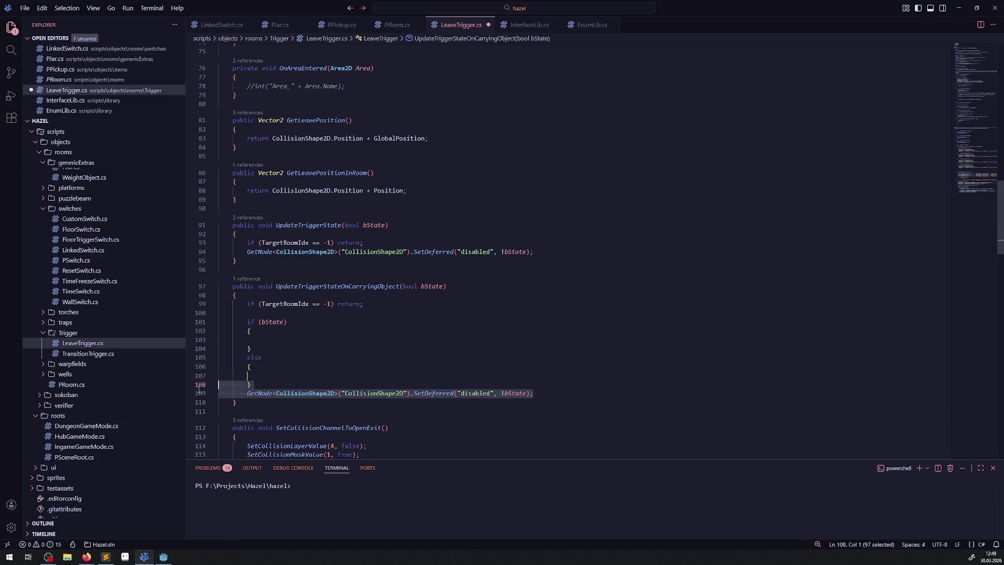
pyautogui.press('BackSpace')
pyautogui.click(258, 340)
pyautogui.hotkey('ctrl', 'v')
pyautogui.hotkey('ctrl', 's')
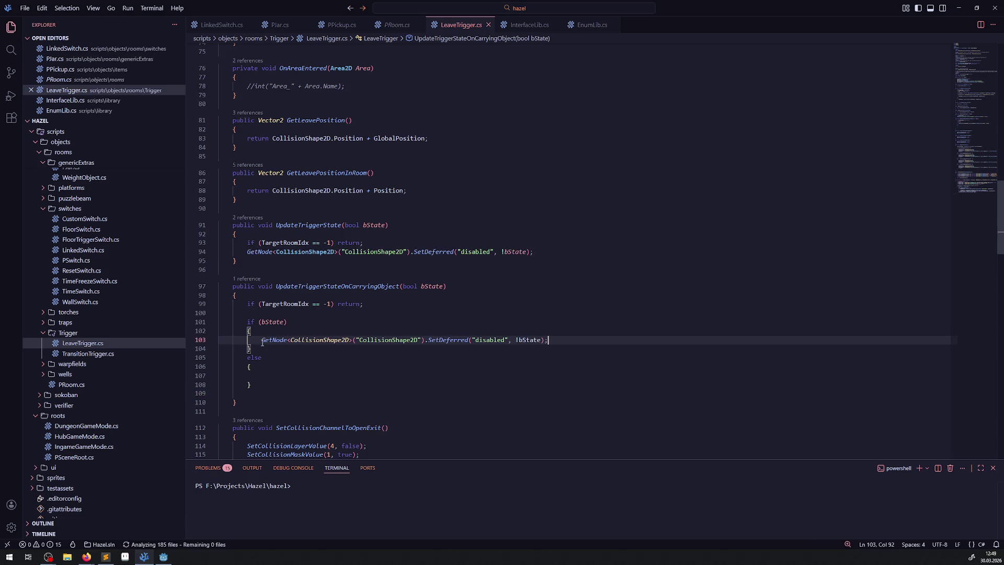
pyautogui.click(519, 340)
pyautogui.press('BackSpace')
pyautogui.hotkey('ctrl', 'Delete')
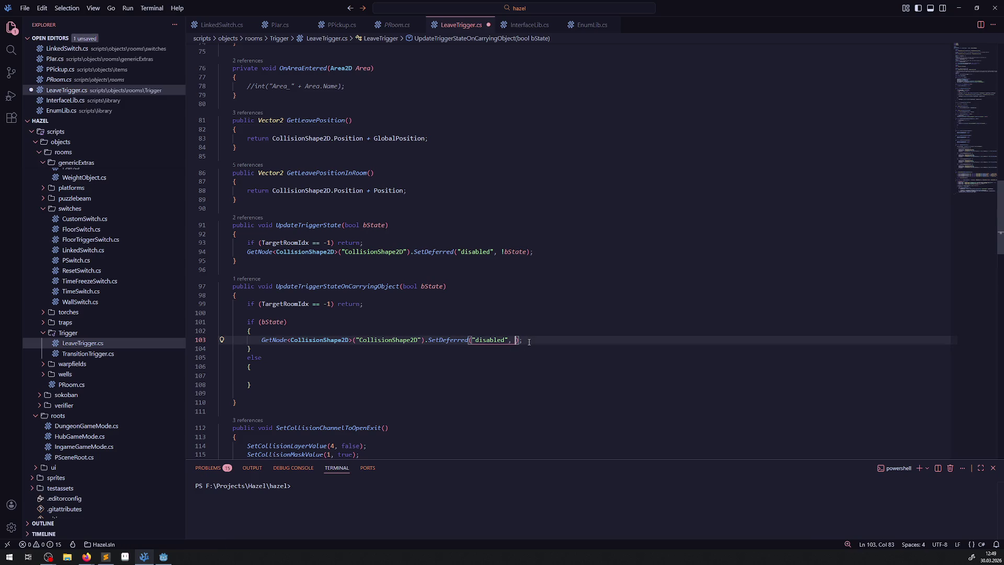
pyautogui.write('false')
pyautogui.hotkey('ctrl', 's')
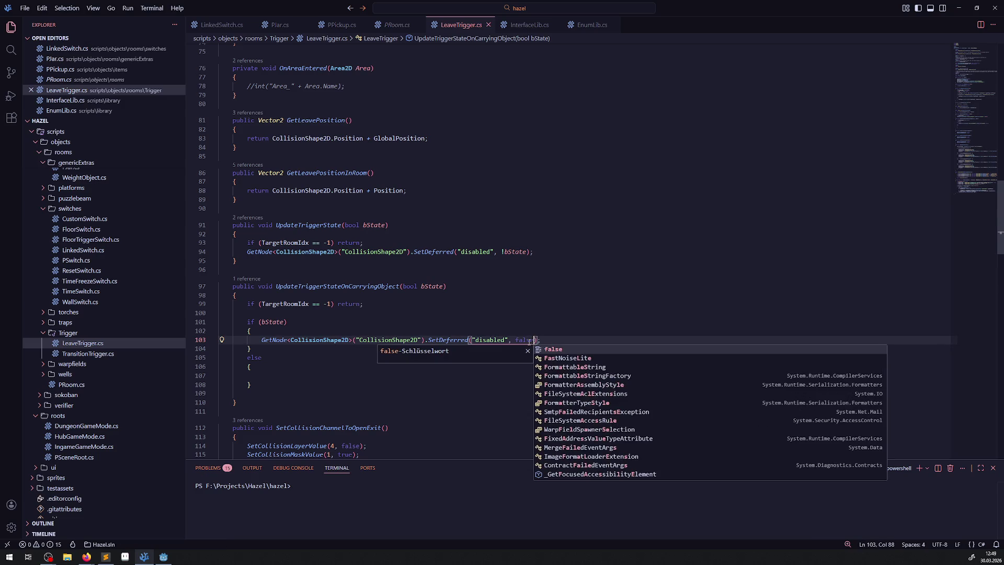
pyautogui.doubleClick(522, 340)
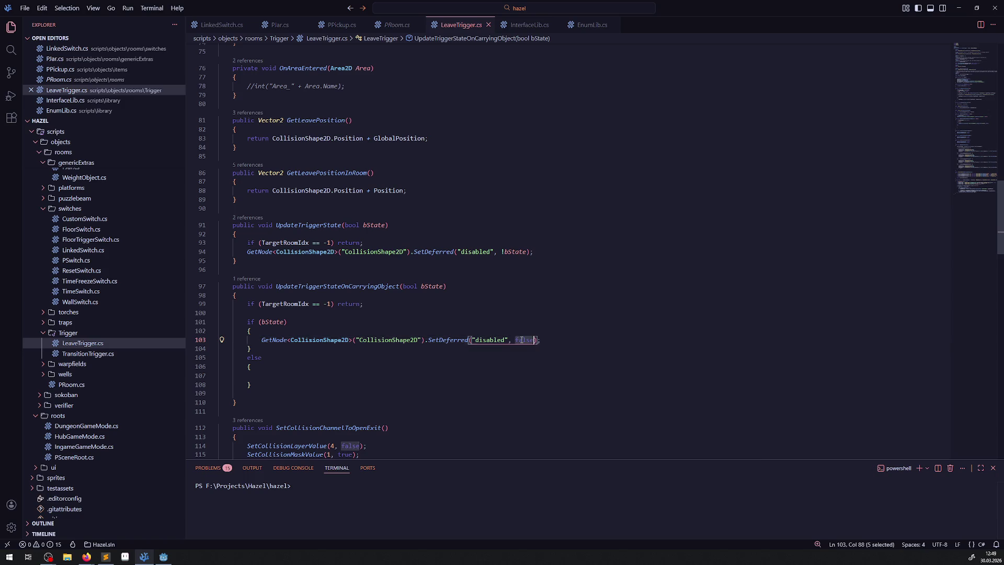
pyautogui.write('true')
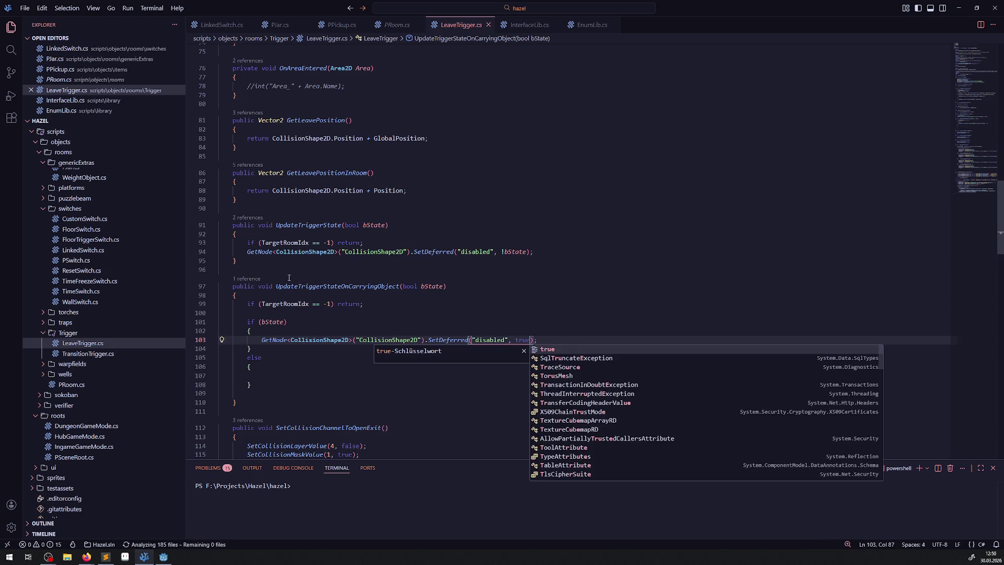
# Duplicate the disable line and prefix the copy on line 104 with 'StaticBody2D.'
pyautogui.click(330, 340)
pyautogui.hotkey('shift', 'alt', 'Down')
pyautogui.scroll(10, 287, 209)
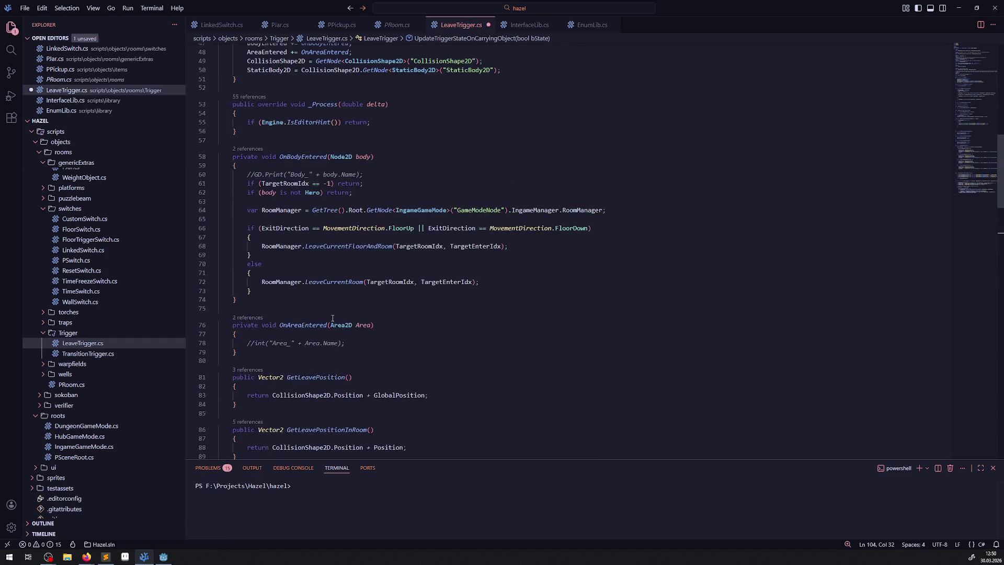
pyautogui.doubleClick(263, 170)
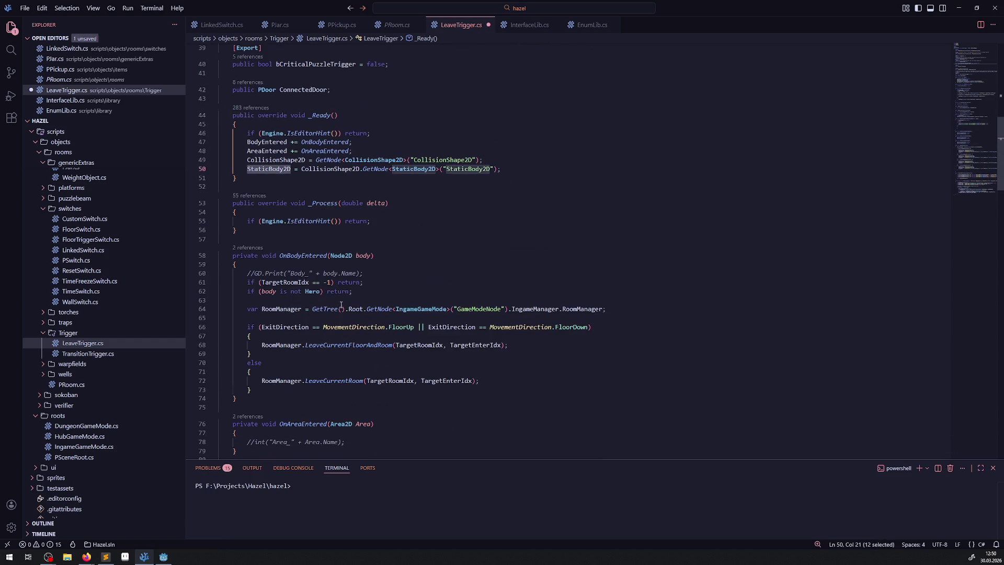
pyautogui.hotkey('ctrl', 'c')
pyautogui.scroll(-10, 341, 305)
pyautogui.click(262, 329)
pyautogui.hotkey('ctrl', 'v')
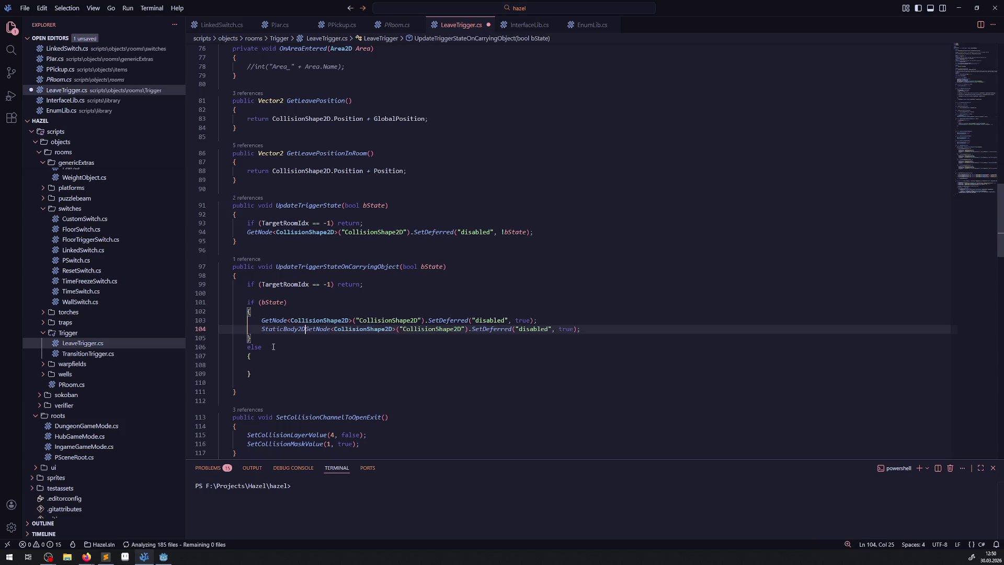
pyautogui.write('.')
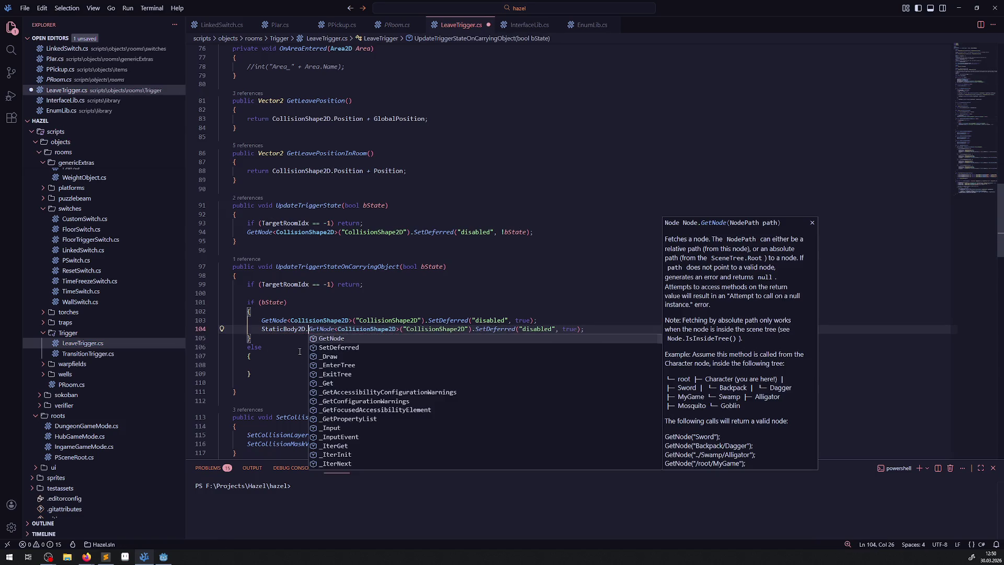
pyautogui.click(163, 556)
pyautogui.click(209, 32)
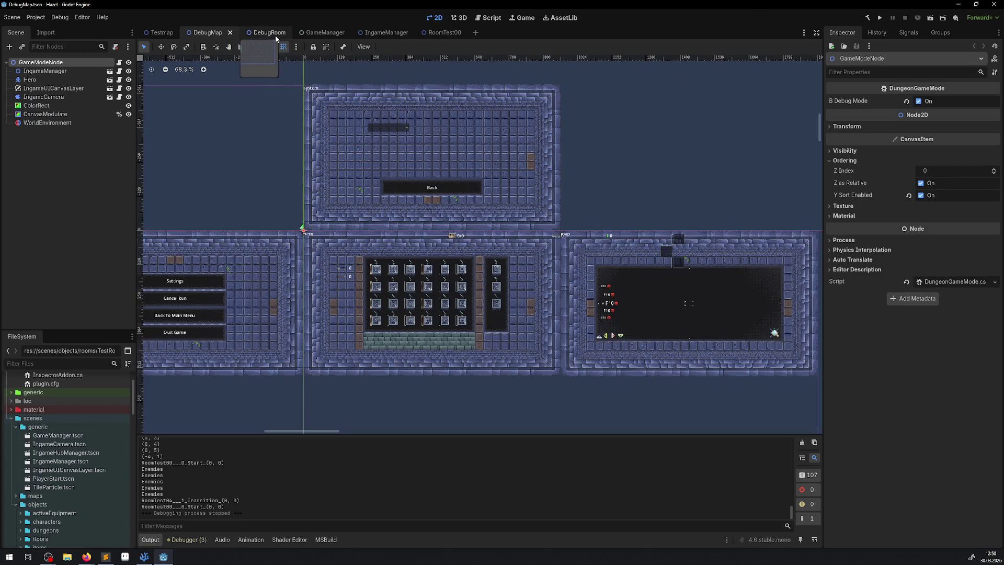
# Open LeaveTriggerLeft.tscn to grab the DoorBlock node name, then select the CollisionShape2D string on line 104
pyautogui.scroll(-10, 71, 480)
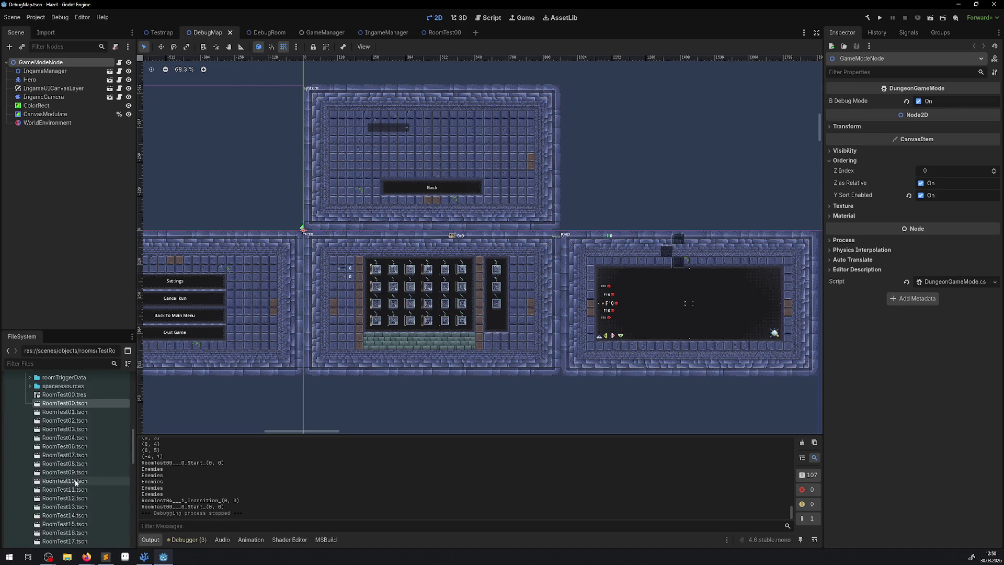
pyautogui.doubleClick(71, 455)
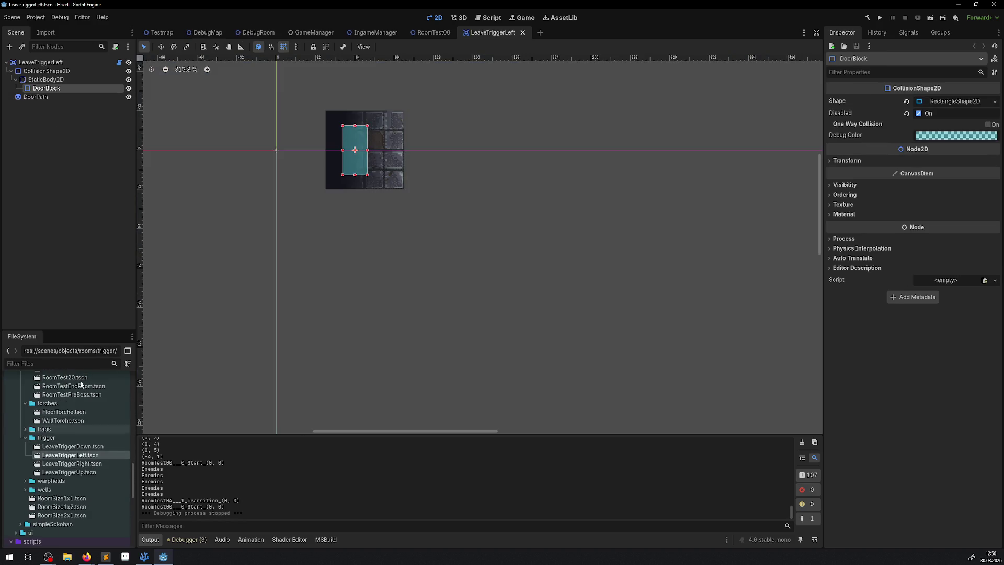
pyautogui.doubleClick(52, 90)
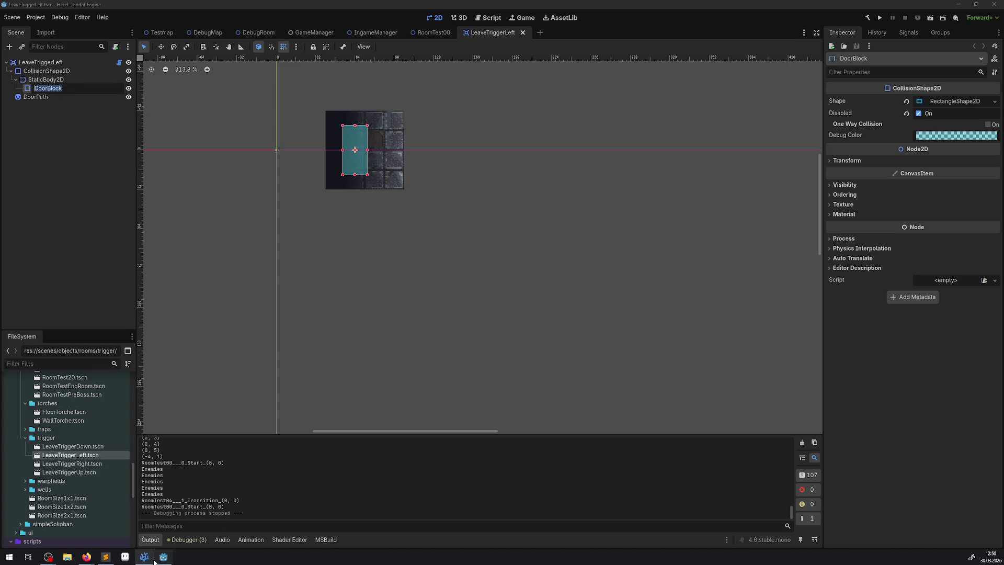
pyautogui.click(144, 556)
pyautogui.doubleClick(456, 327)
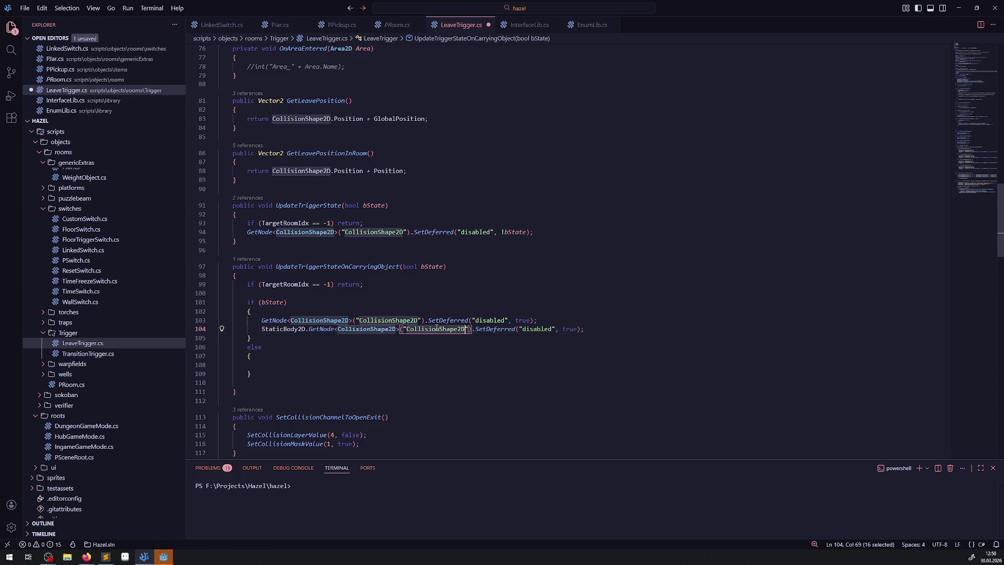
# Point line 104 at the DoorBlock node and set its disabled value to false
pyautogui.hotkey('ctrl', 'v')
pyautogui.hotkey('ctrl', 's')
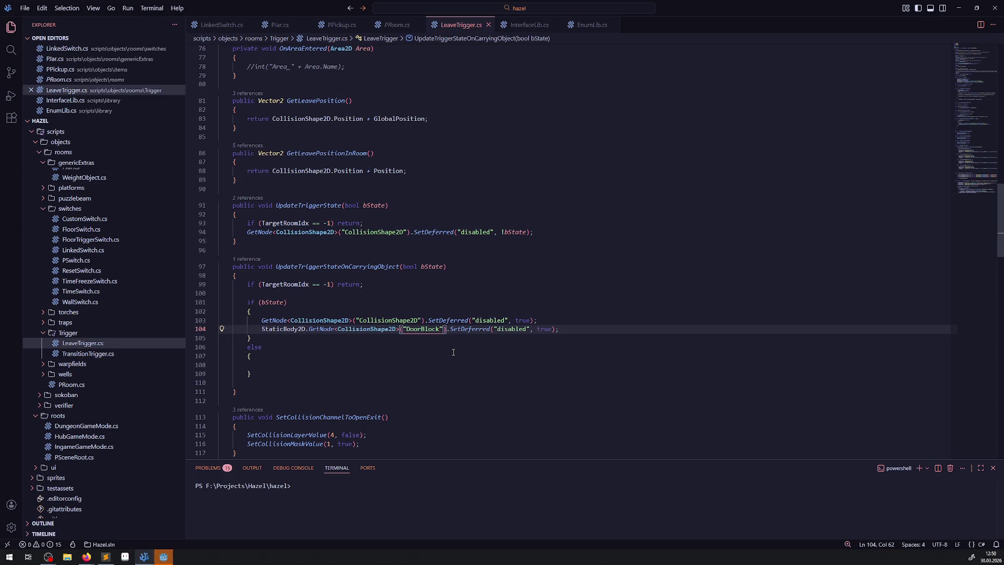
pyautogui.click(541, 329)
pyautogui.doubleClick(541, 330)
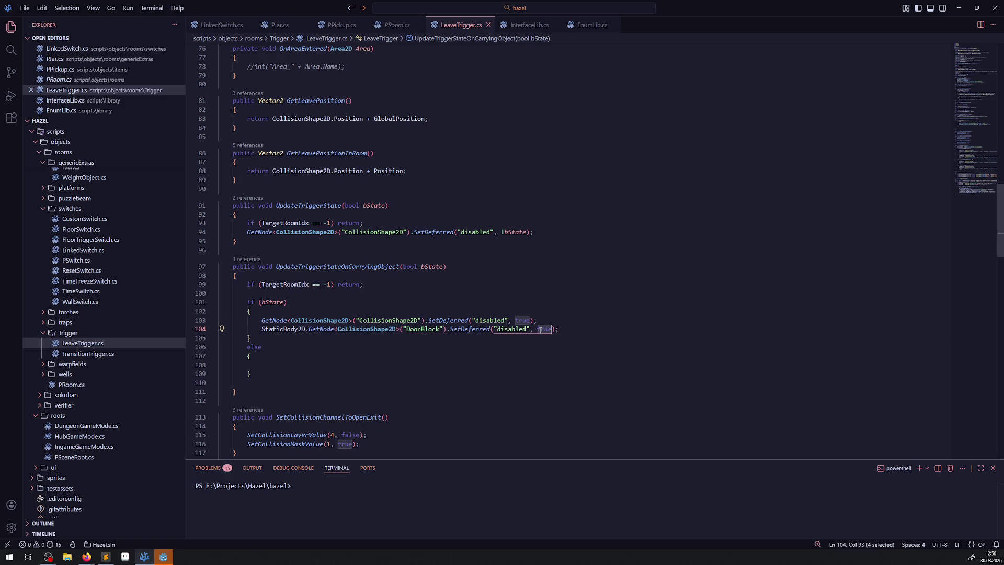
pyautogui.write('false')
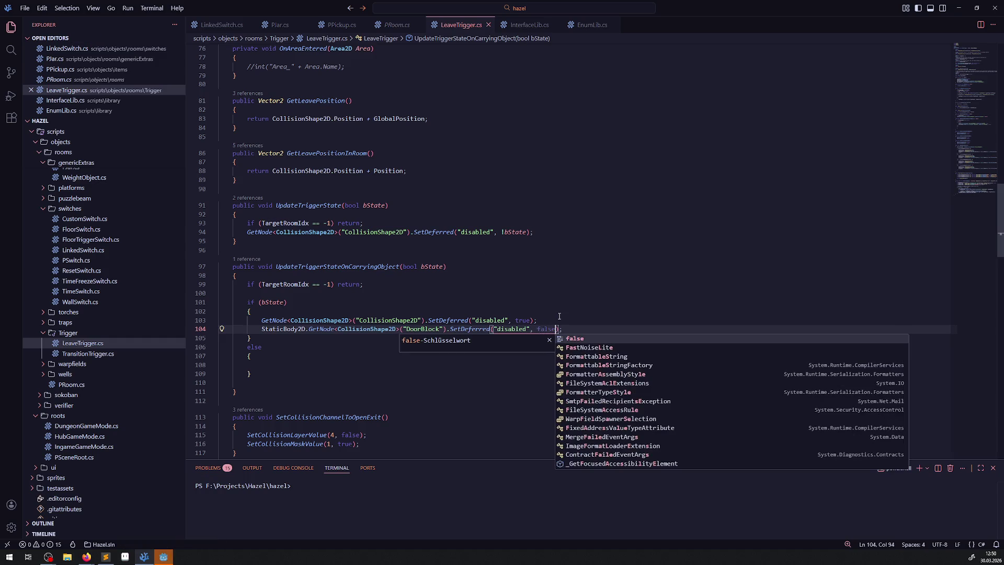
pyautogui.press('Escape')
# Copy the two disable lines 103–104 into the empty else block
pyautogui.press('End')
pyautogui.hotkey('shift', 'Home')
pyautogui.hotkey('shift', 'Home')
pyautogui.moveTo(261, 320); pyautogui.dragTo(606, 332)
pyautogui.hotkey('ctrl', 'c')
pyautogui.click(283, 364)
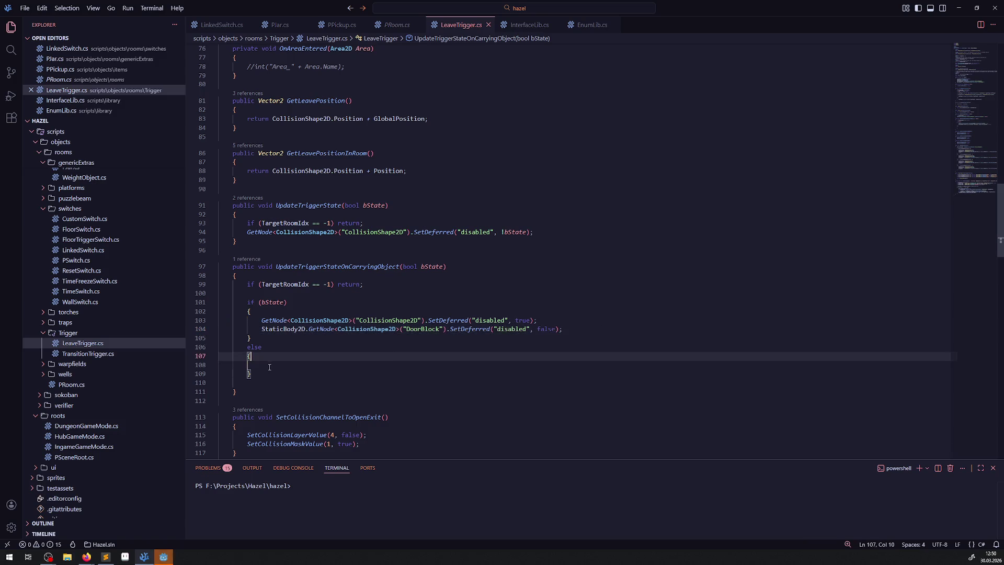
pyautogui.hotkey('ctrl', 'v')
# In the else block, set line 108 to false and line 109 to true, then save
pyautogui.doubleClick(273, 302)
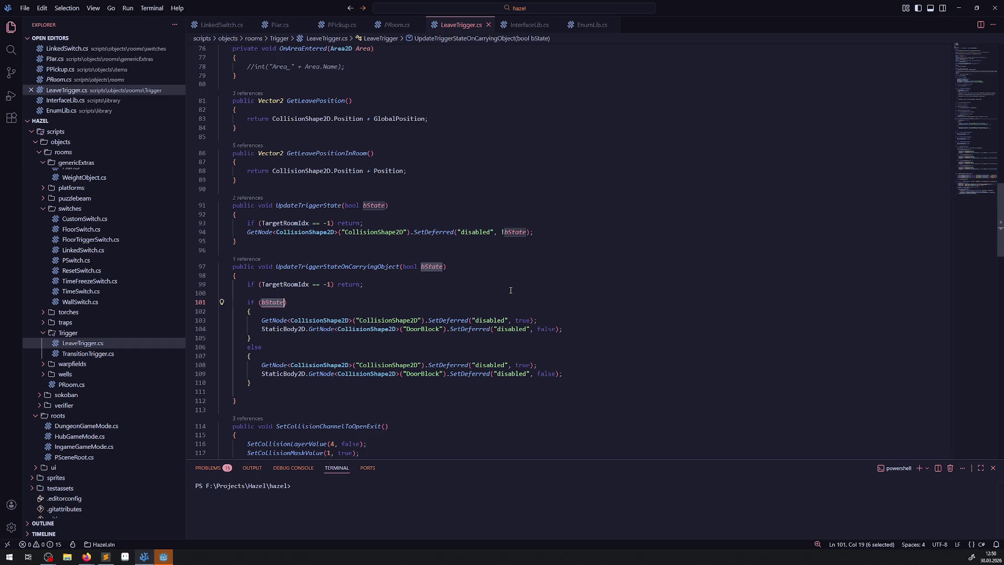
pyautogui.doubleClick(523, 365)
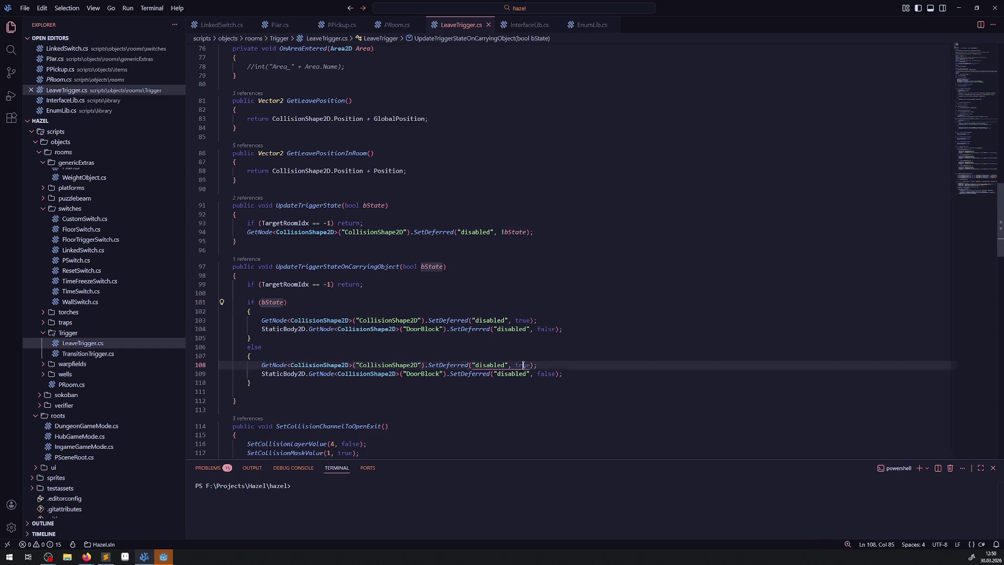
pyautogui.write('false')
pyautogui.press('Escape')
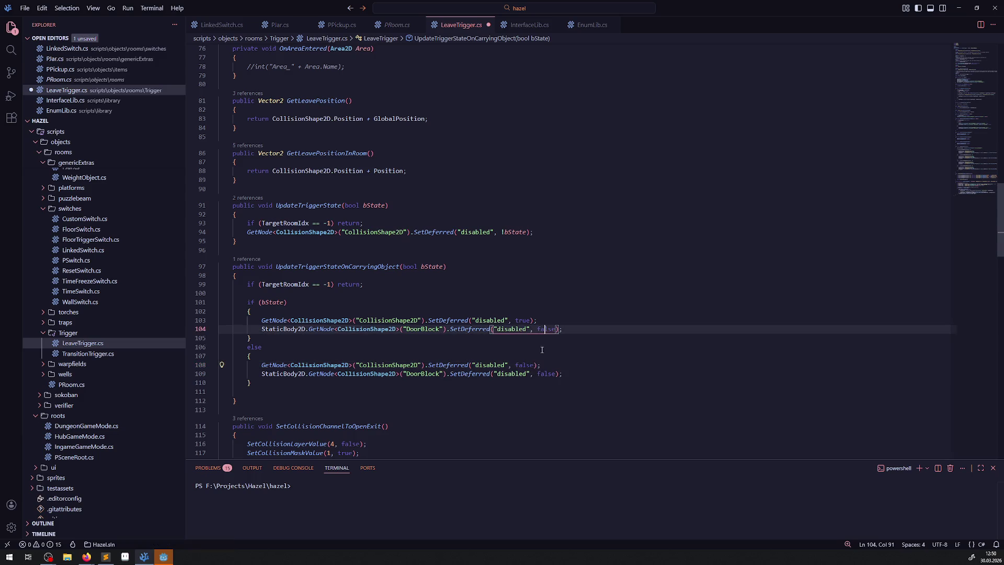
pyautogui.doubleClick(546, 374)
pyautogui.write('true')
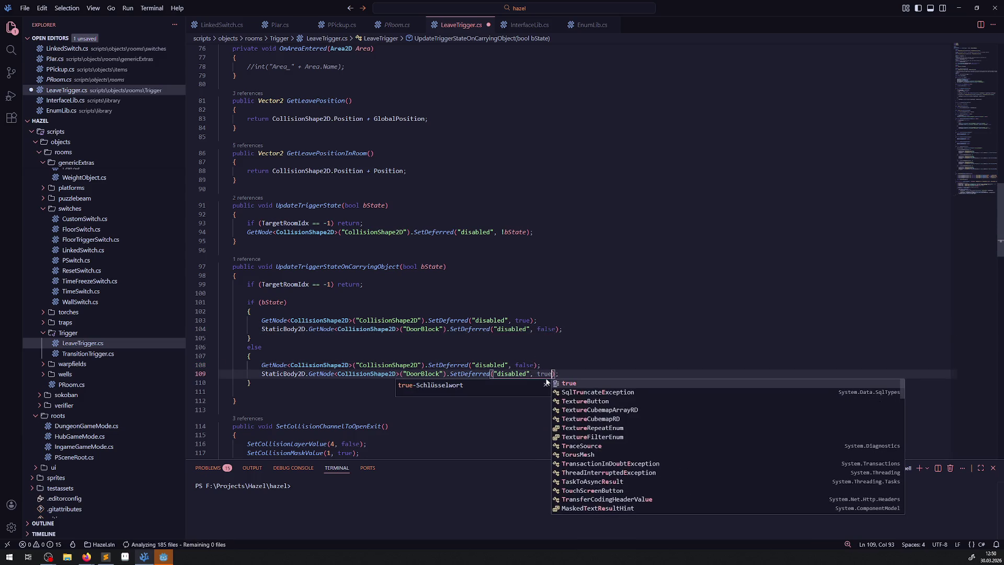
pyautogui.hotkey('ctrl', 's')
# Remove the empty line before the method's closing brace and glance at PRoom.cs
pyautogui.click(293, 347)
pyautogui.click(240, 391)
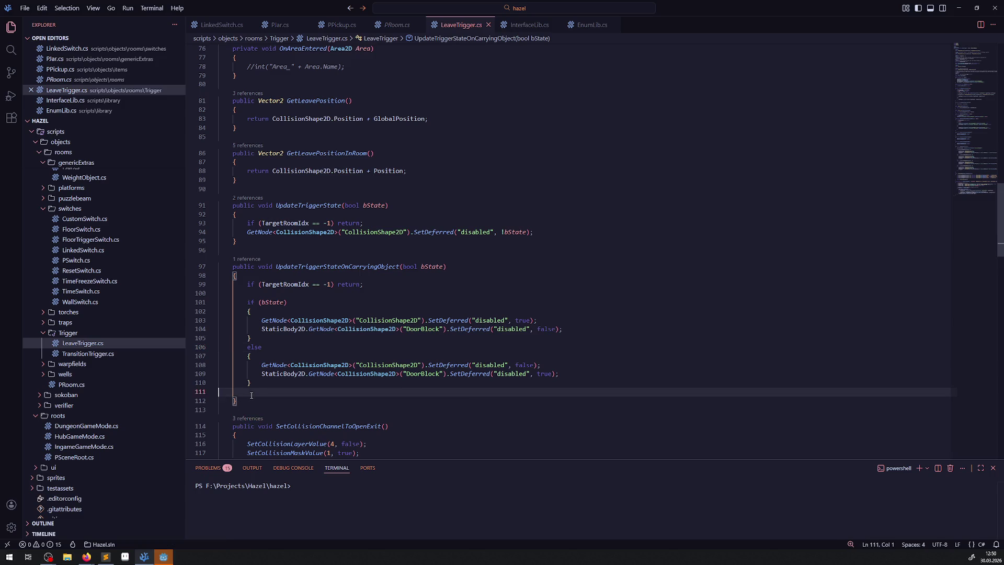
pyautogui.press('BackSpace')
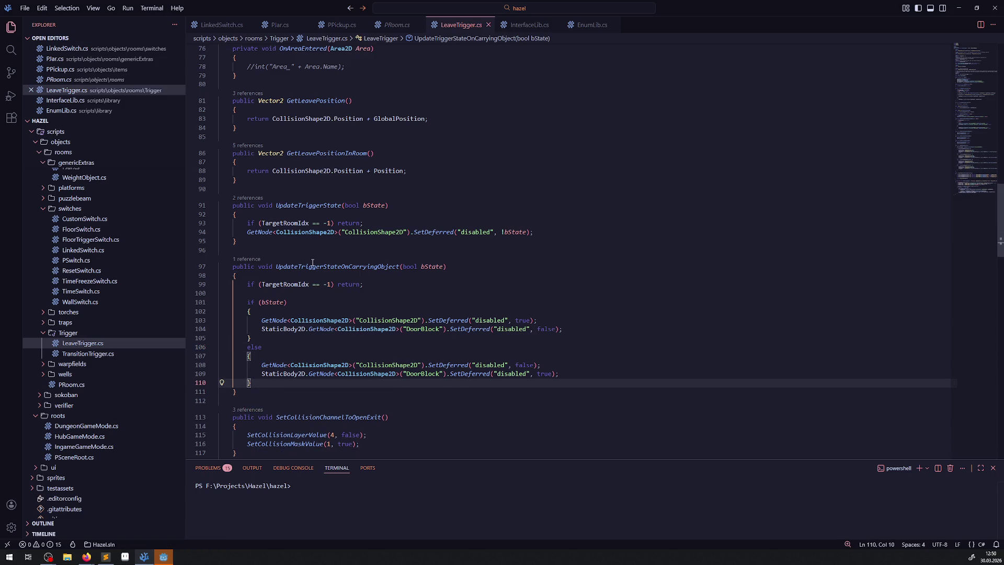
pyautogui.doubleClick(311, 267)
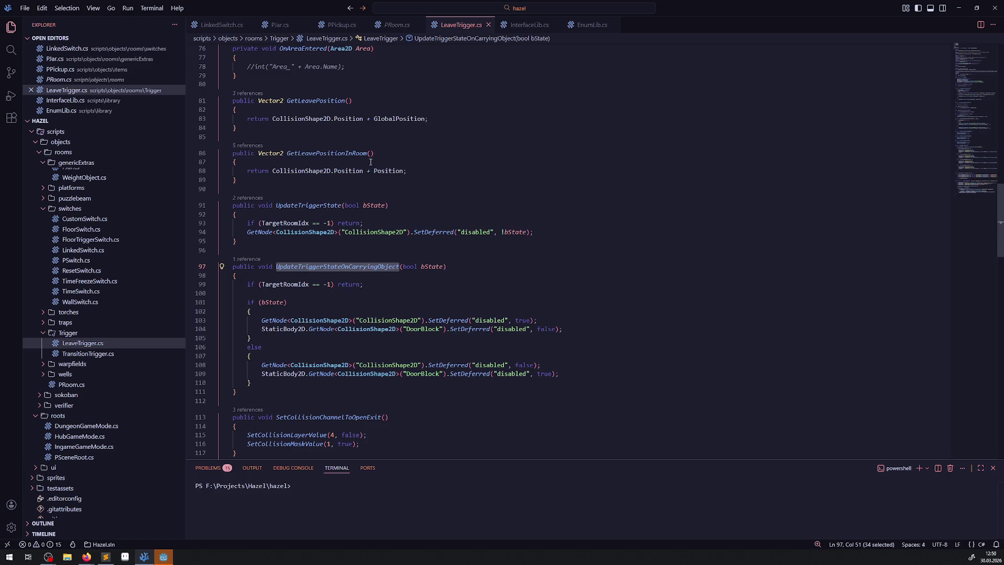
pyautogui.click(397, 25)
# In RoomManager.cs, paste a copy of the UpdateRoomTrigger method below the original
pyautogui.click(460, 24)
pyautogui.click(242, 198)
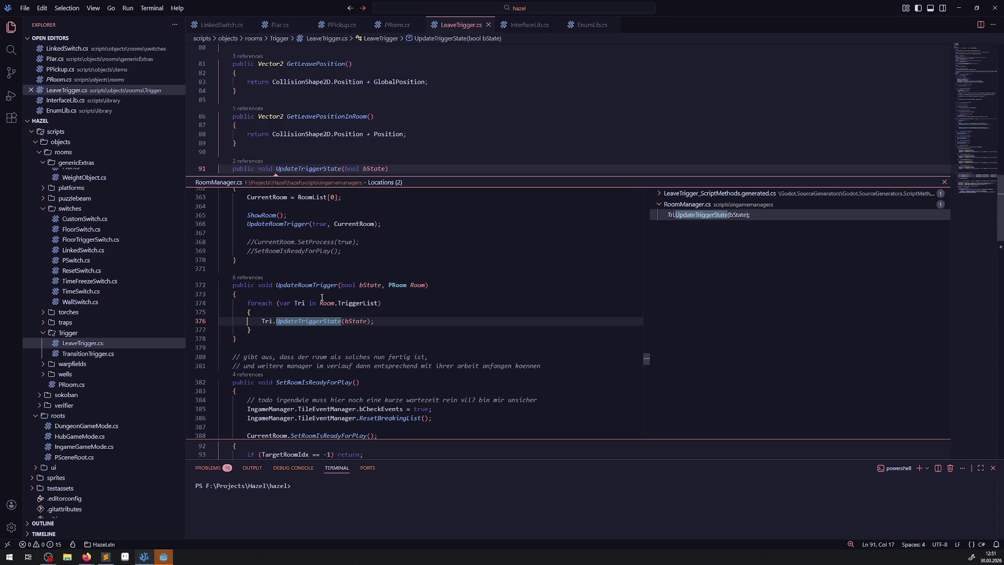
pyautogui.doubleClick(275, 338)
pyautogui.press('Return')
pyautogui.press('Return')
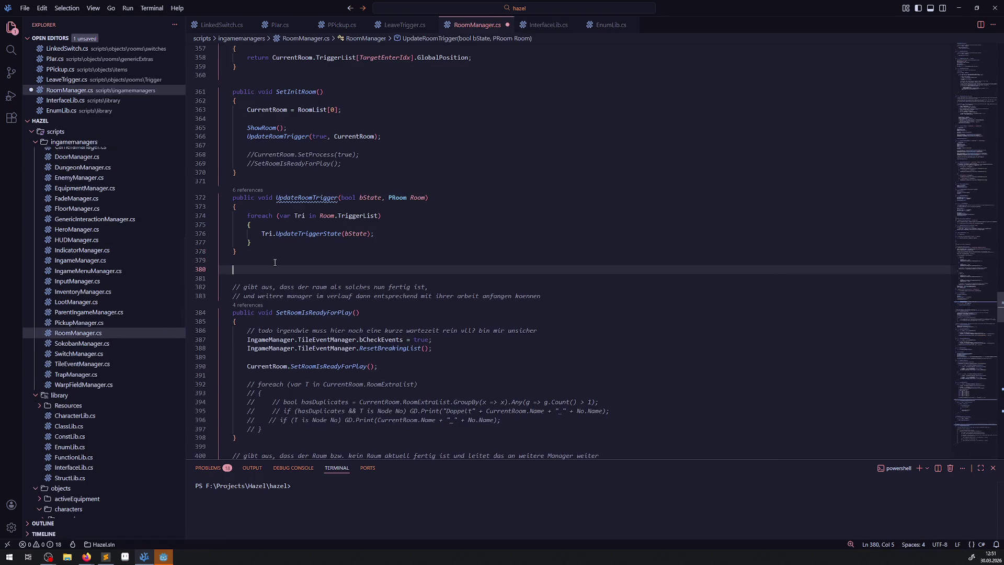
pyautogui.write('UpdateTriggerStateOnCarryingObject')
pyautogui.moveTo(238, 251); pyautogui.dragTo(218, 198)
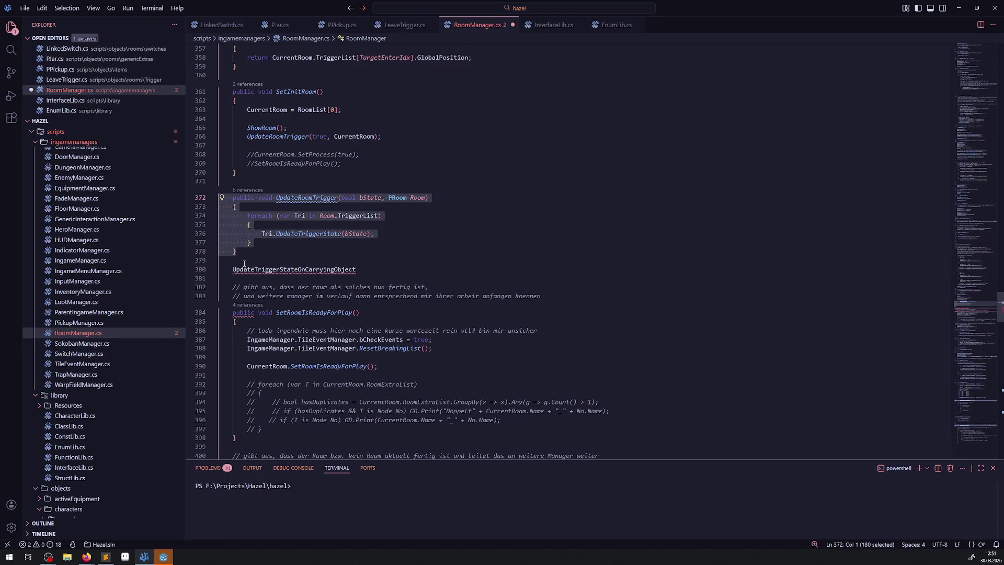
pyautogui.hotkey('ctrl', 'c')
pyautogui.click(244, 261)
pyautogui.hotkey('ctrl', 'v')
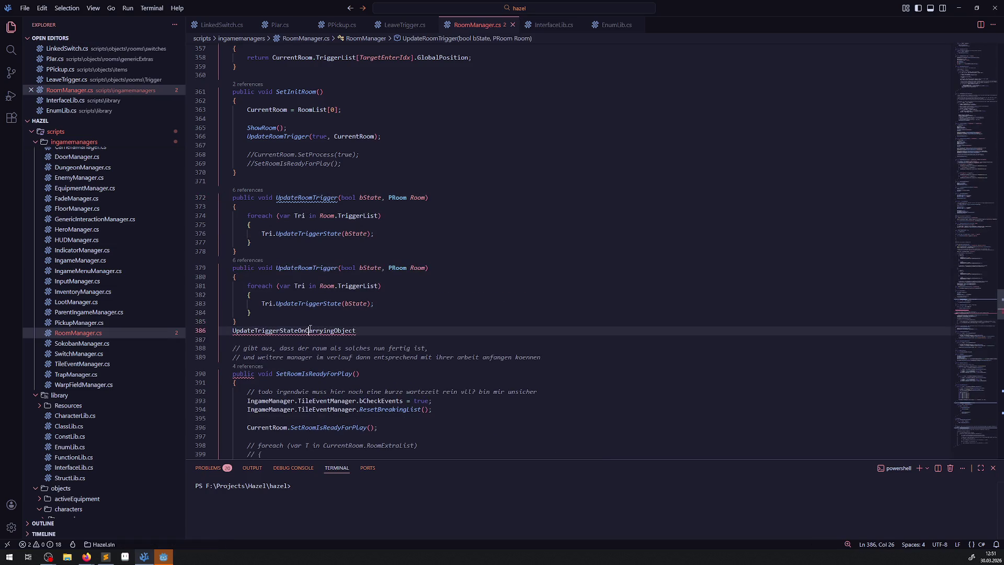
# Rename the copied method to UpdateRoomTriggerStateOnCarryingObject and remove the leftover empty line
pyautogui.doubleClick(310, 330)
pyautogui.hotkey('ctrl', 'x')
pyautogui.doubleClick(306, 268)
pyautogui.hotkey('ctrl', 'v')
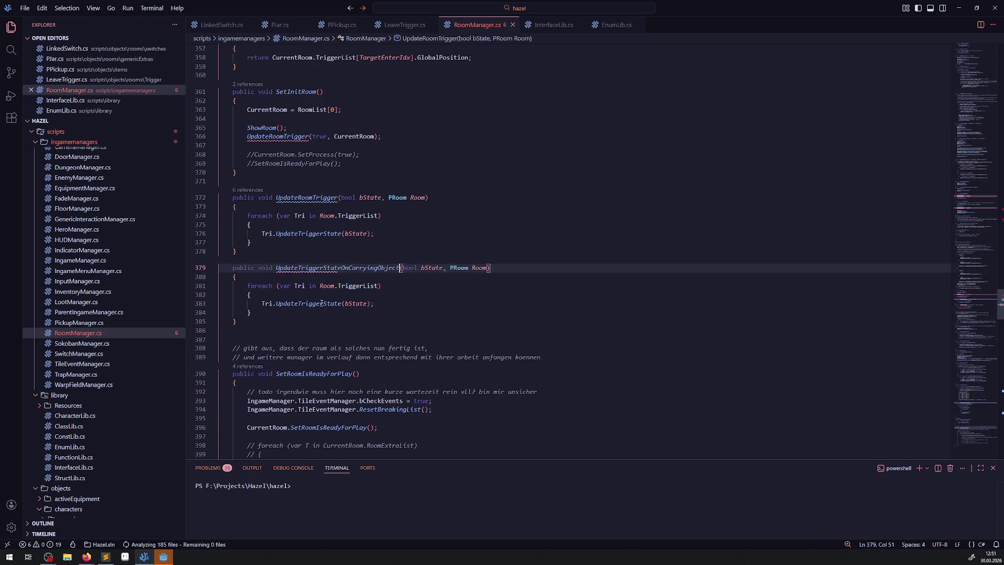
pyautogui.click(264, 339)
pyautogui.press('BackSpace')
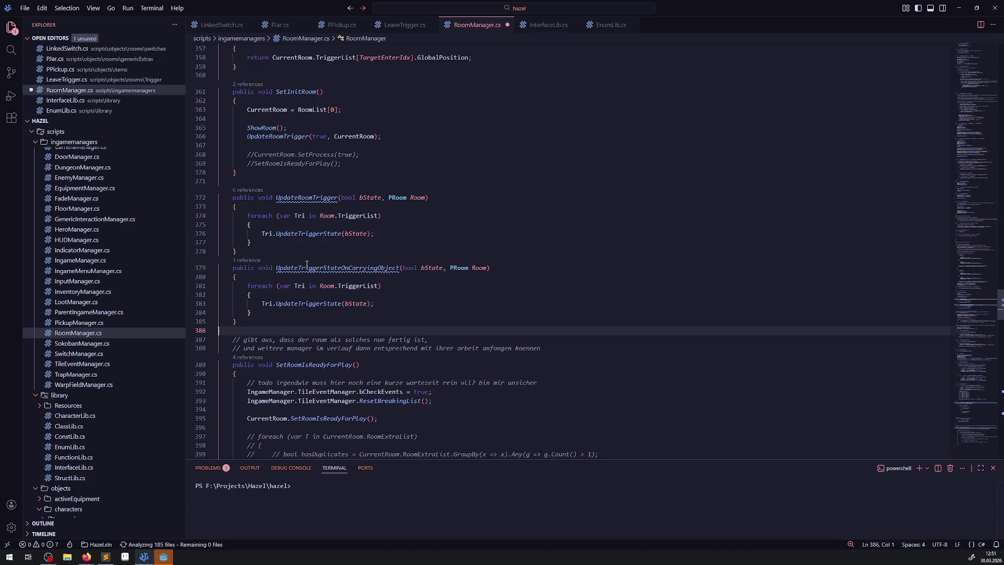
pyautogui.click(298, 268)
pyautogui.write('Room')
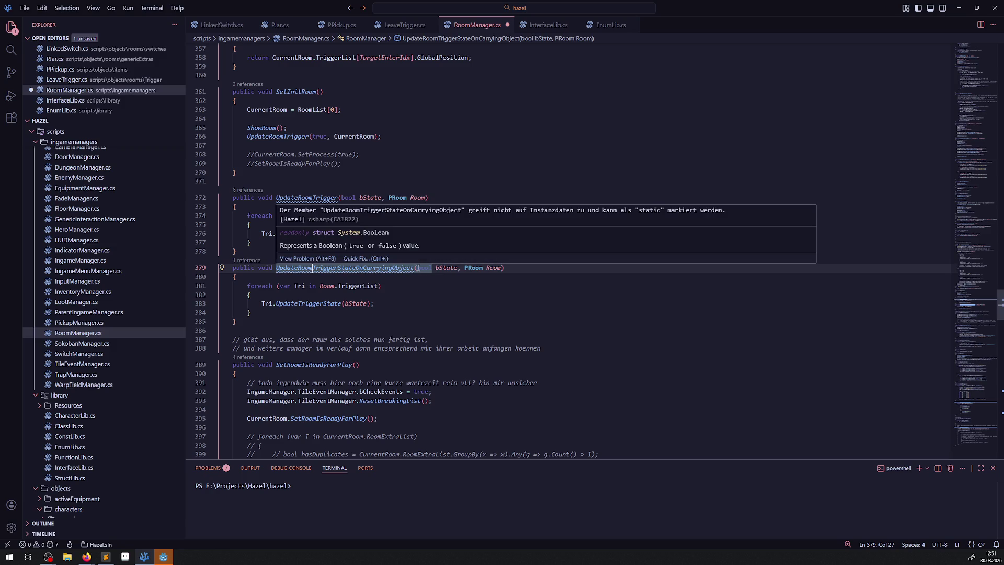
# Make the loop call each trigger's UpdateTriggerStateOnCarryingObject(bState) and save RoomManager.cs
pyautogui.doubleClick(330, 268)
pyautogui.hotkey('ctrl', 'c')
pyautogui.doubleClick(308, 303)
pyautogui.hotkey('ctrl', 'v')
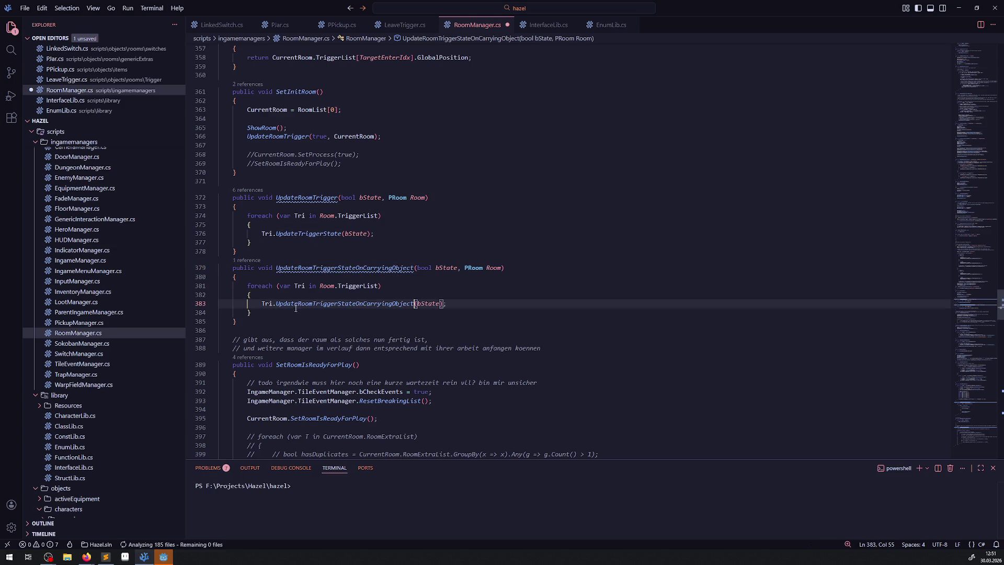
pyautogui.hotkey('ctrl', 's')
pyautogui.click(473, 296)
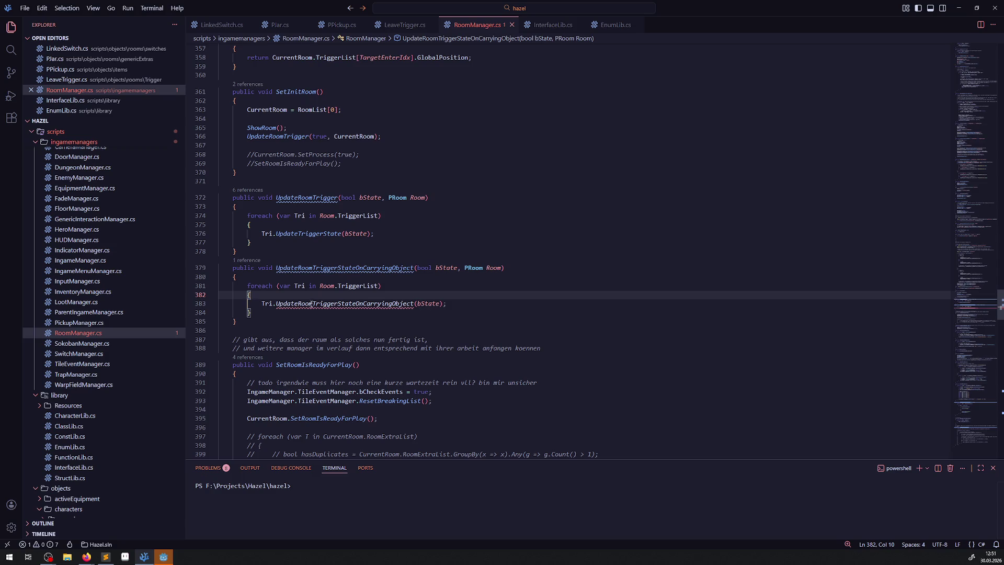
pyautogui.click(312, 303)
pyautogui.press('BackSpace')
pyautogui.press('BackSpace')
pyautogui.press('BackSpace')
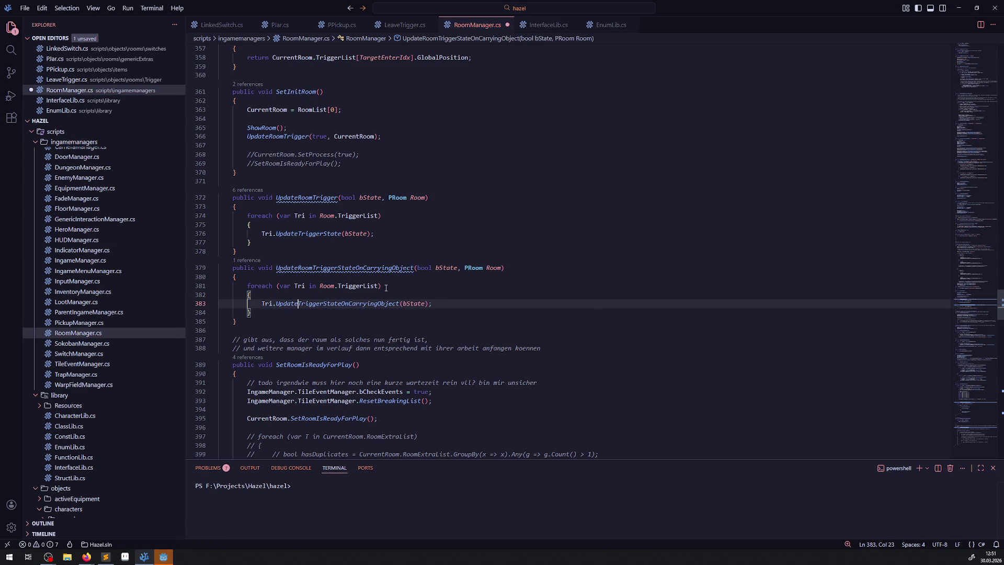
pyautogui.hotkey('ctrl', 's')
pyautogui.doubleClick(349, 269)
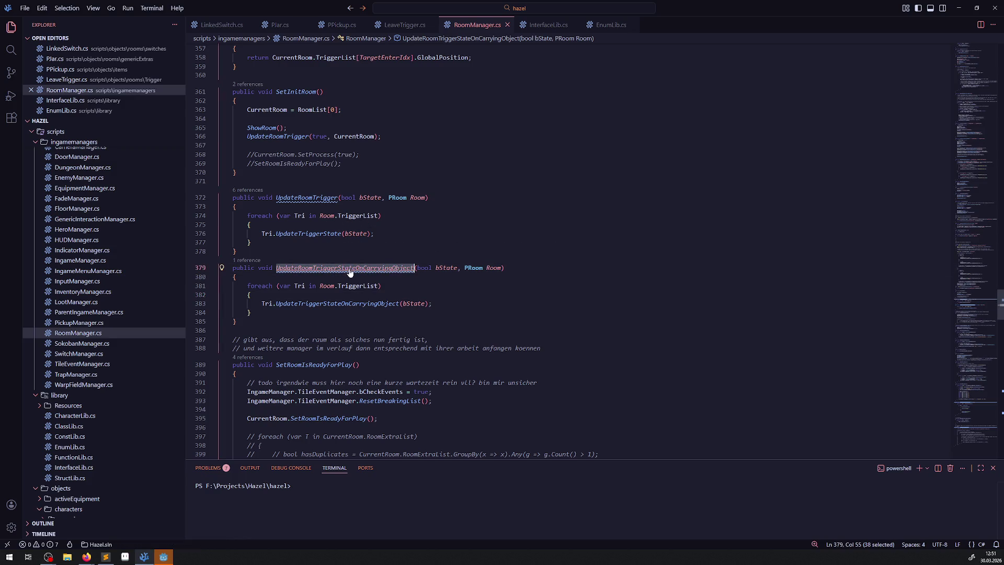
pyautogui.moveTo(347, 270)
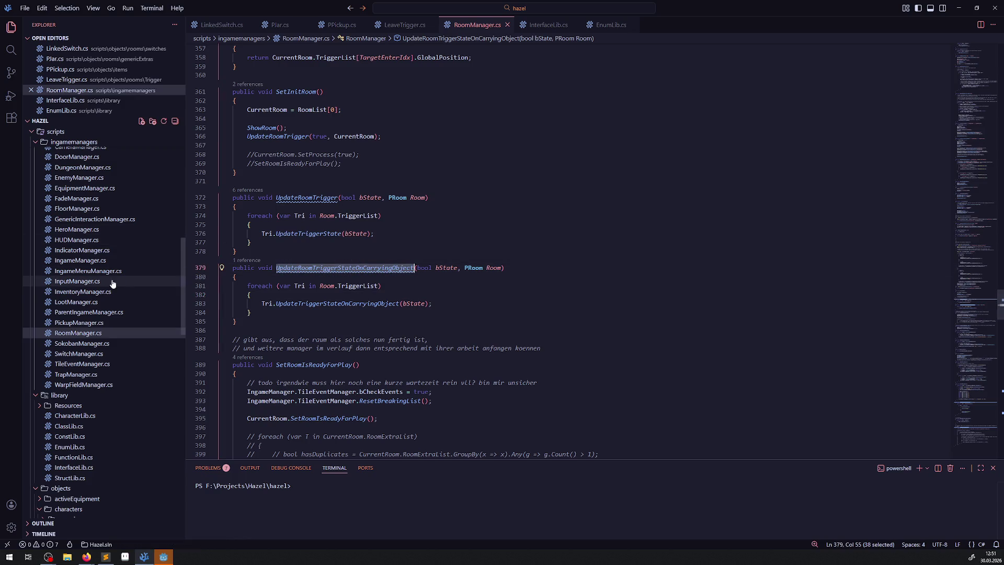
# Open Hero.cs from the Hero scripts folder and scroll down to the carrying code
pyautogui.click(85, 232)
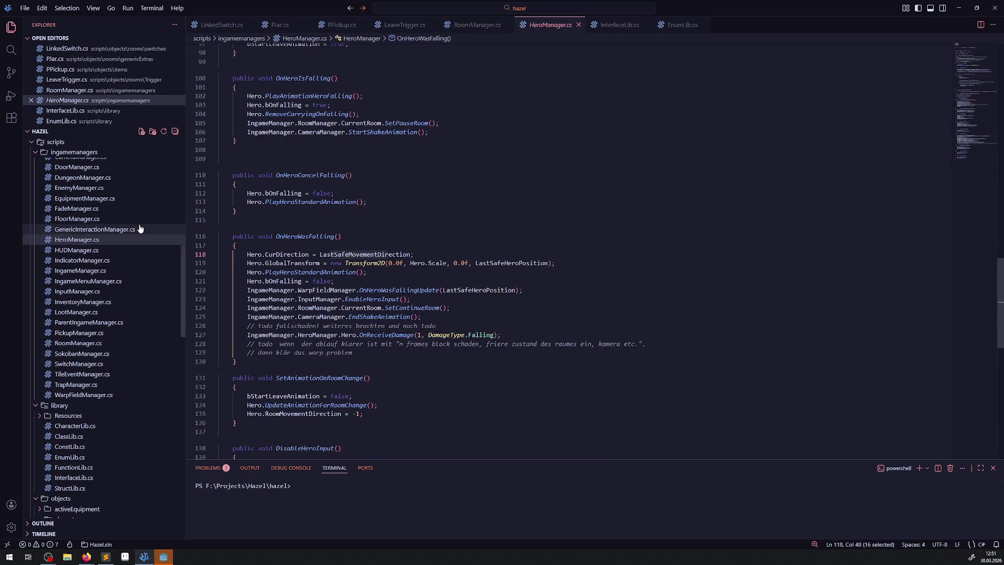
pyautogui.scroll(-3, 115, 347)
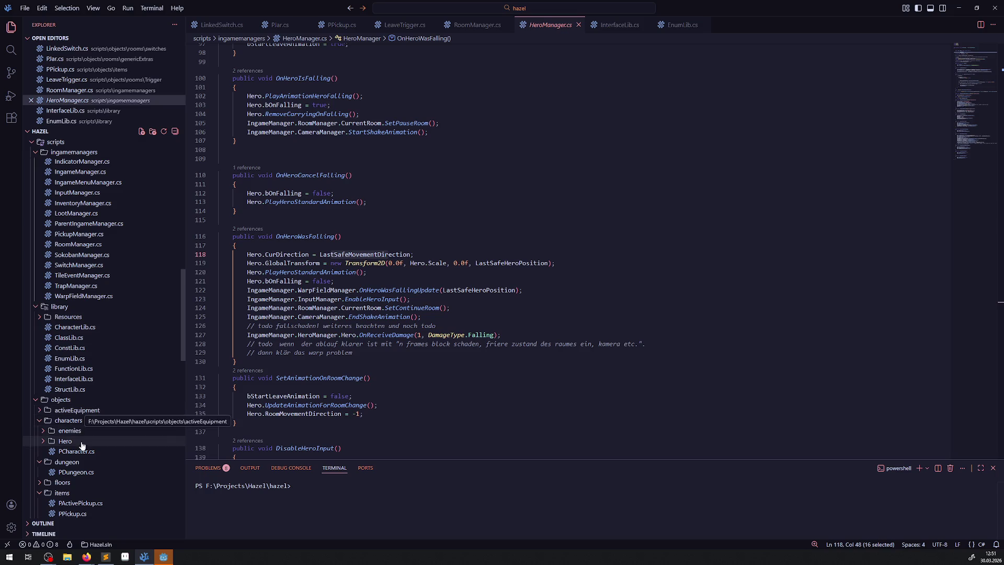
pyautogui.click(39, 442)
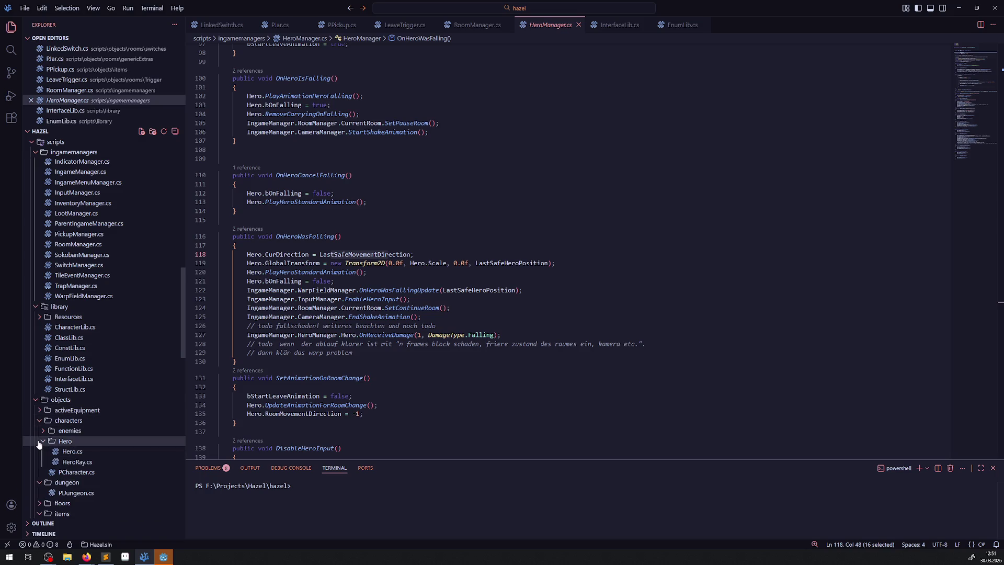
pyautogui.click(72, 451)
pyautogui.scroll(-10, 390, 290)
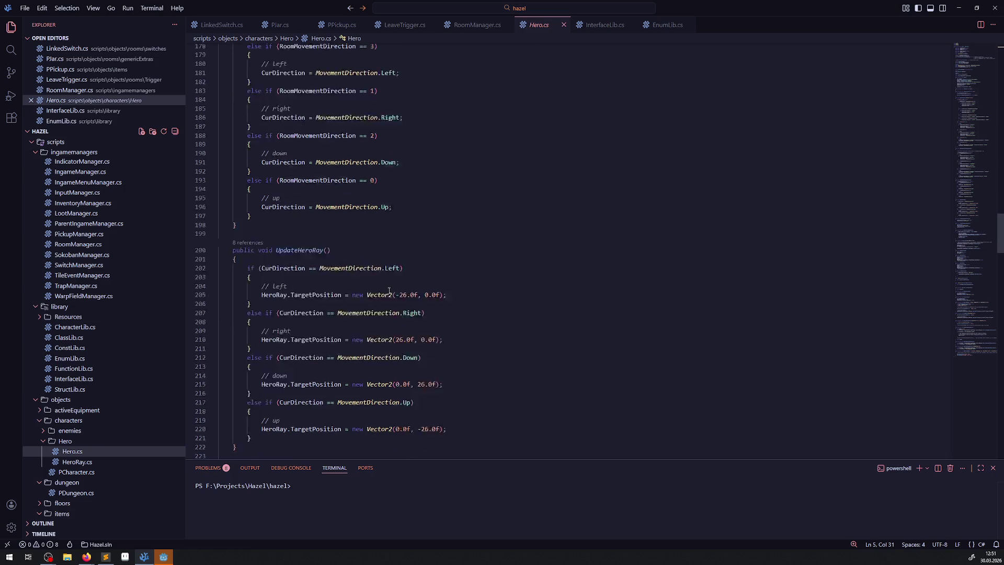
pyautogui.scroll(-13, 483, 312)
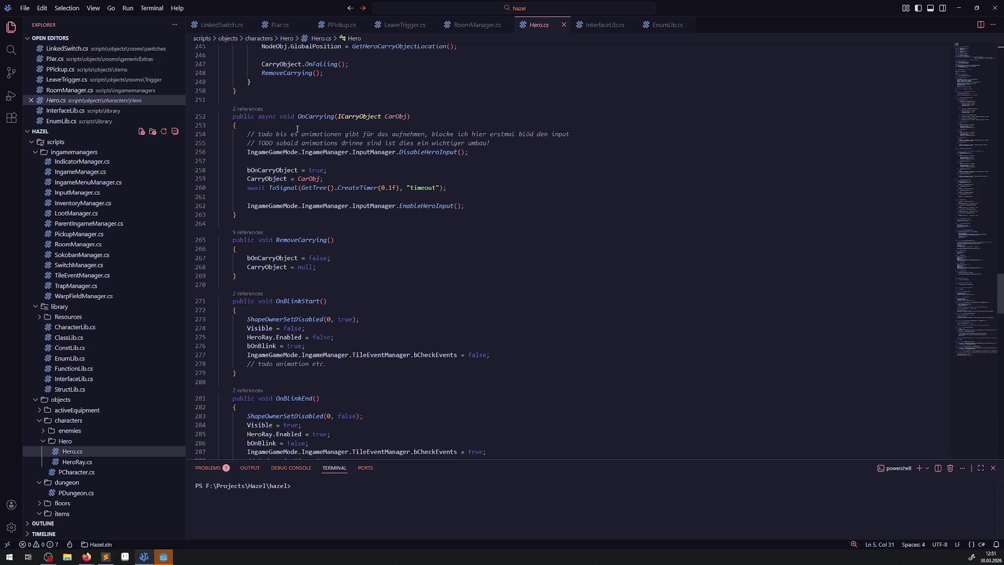
# Inspect the OnCarrying and RemoveCarrying methods and peek RemoveCarrying's references
pyautogui.click(488, 208)
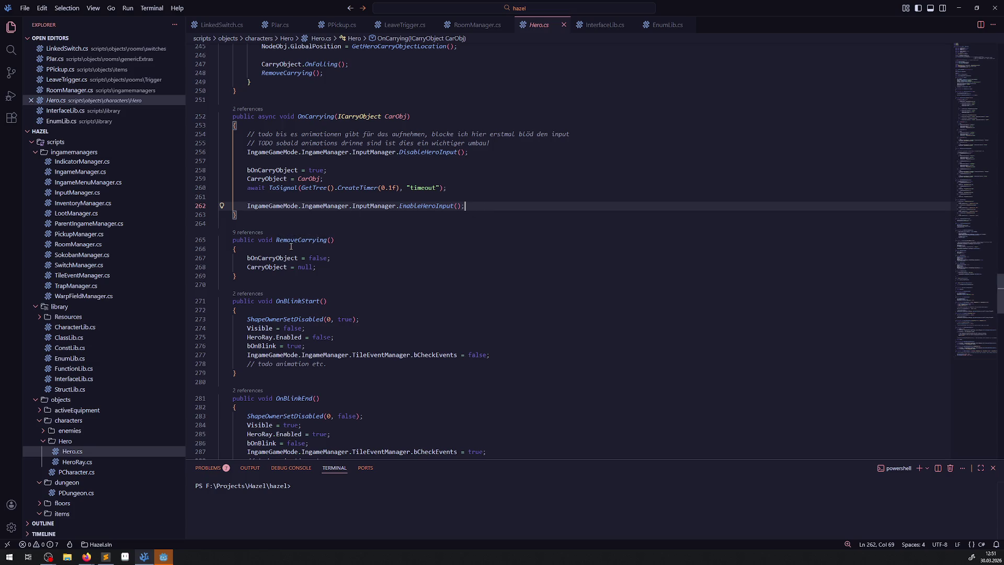
pyautogui.moveTo(293, 284); pyautogui.dragTo(295, 105)
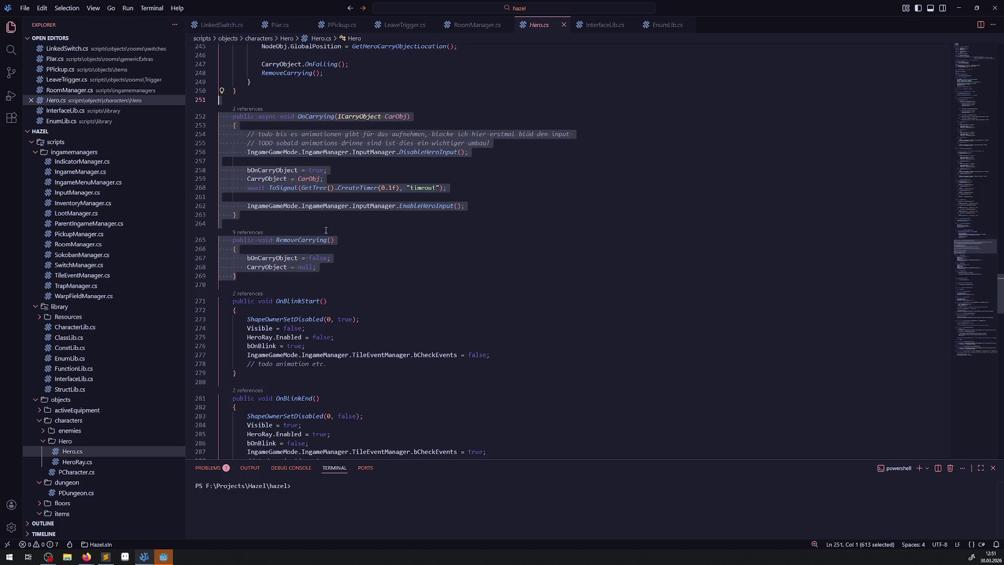
pyautogui.click(336, 249)
pyautogui.click(256, 234)
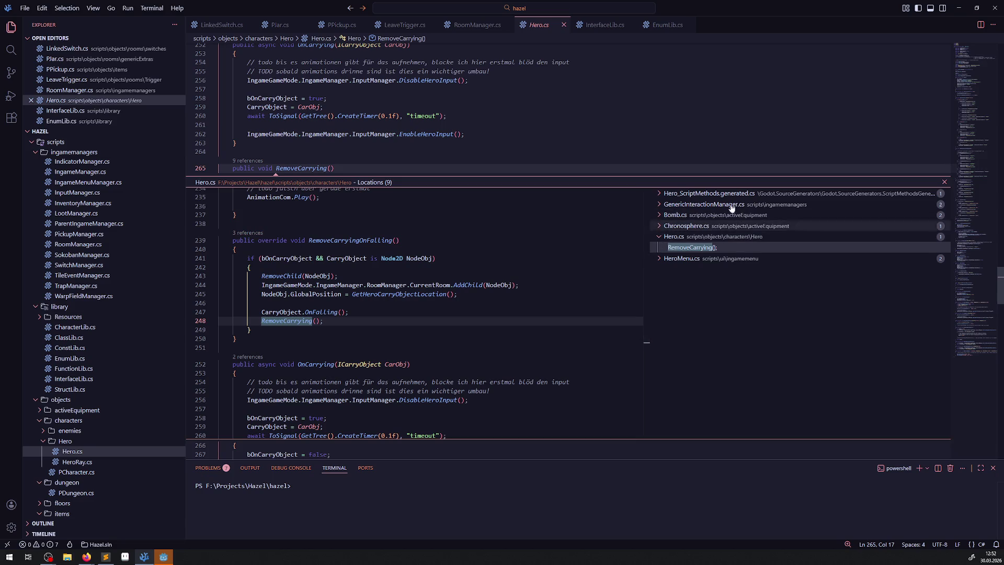
pyautogui.click(945, 183)
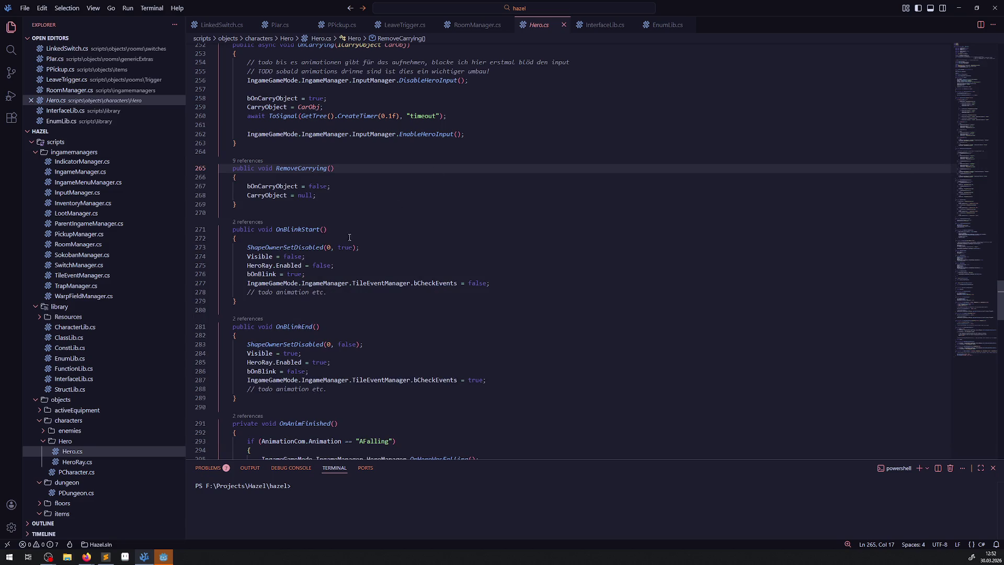
# Add a RoomManager.UpdateRoomTriggerStateOnCarryingObject(); call to RemoveCarrying in Hero.cs and save
pyautogui.click(336, 193)
pyautogui.press('Return')
pyautogui.press('Return')
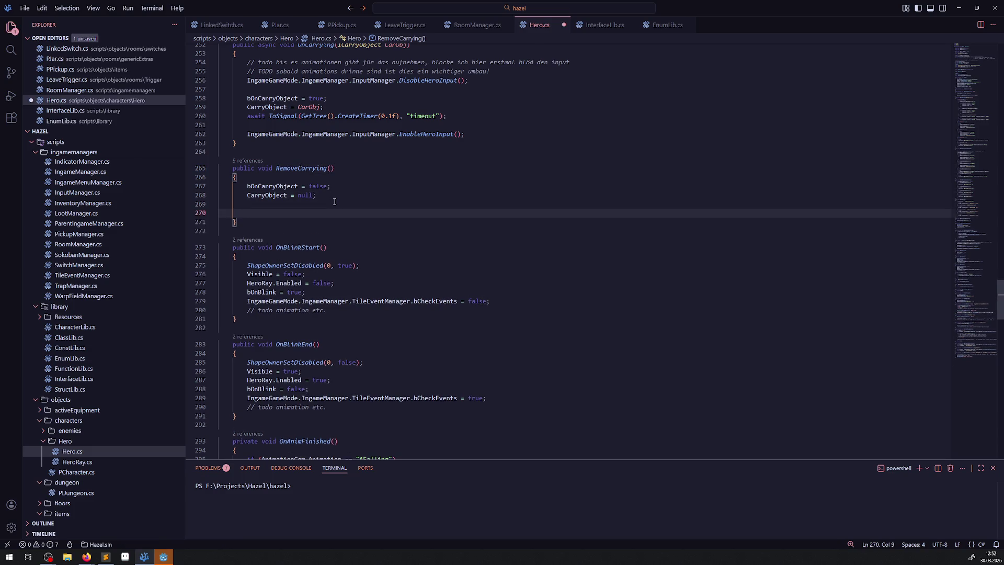
pyautogui.hotkey('ctrl', 'b')
pyautogui.hotkey('ctrl', 'b')
pyautogui.hotkey('ctrl', 'v')
pyautogui.moveTo(247, 302); pyautogui.dragTo(352, 302)
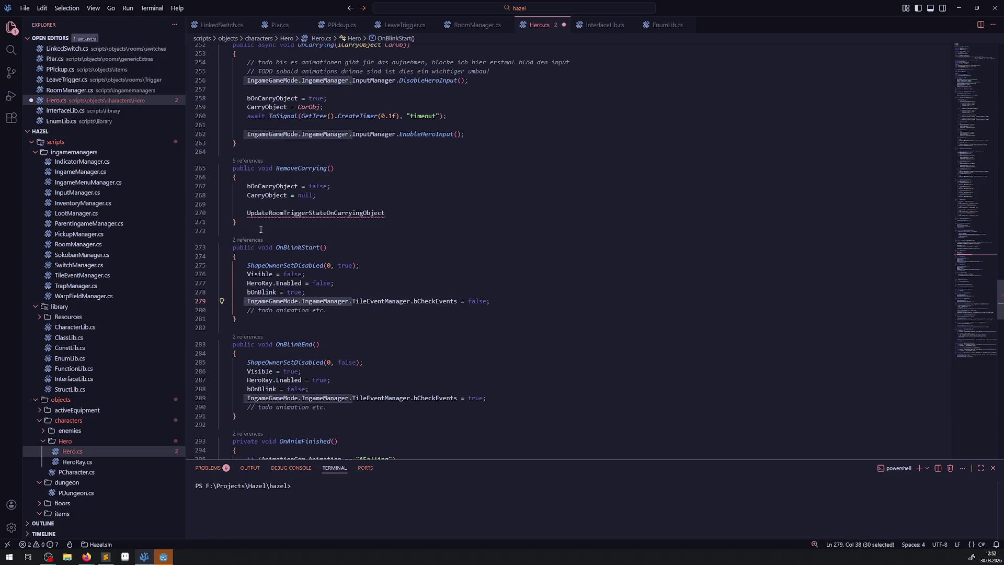
pyautogui.click(295, 205)
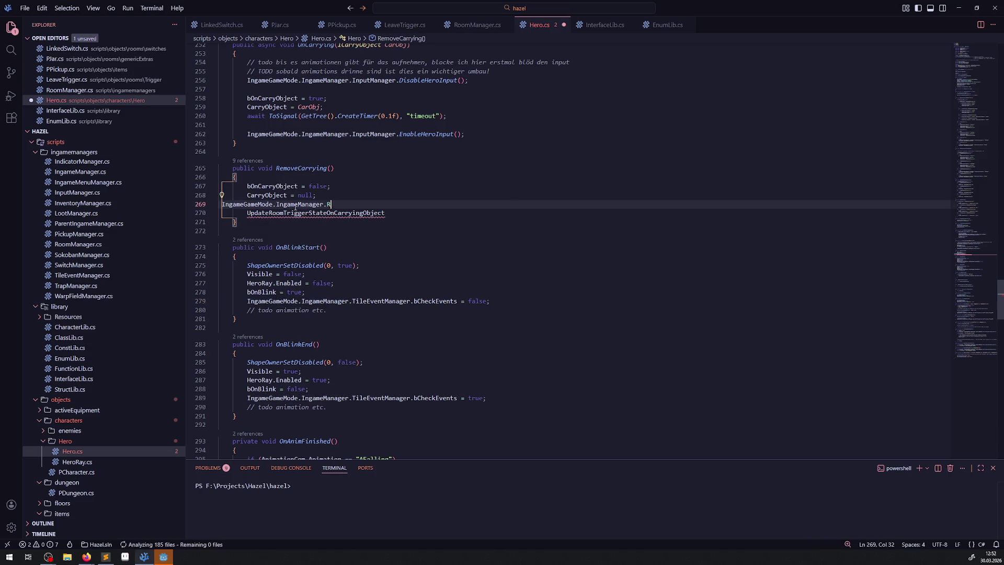
pyautogui.write('RoomManager.')
pyautogui.hotkey('ctrl', 'Delete')
pyautogui.hotkey('ctrl', 'space')
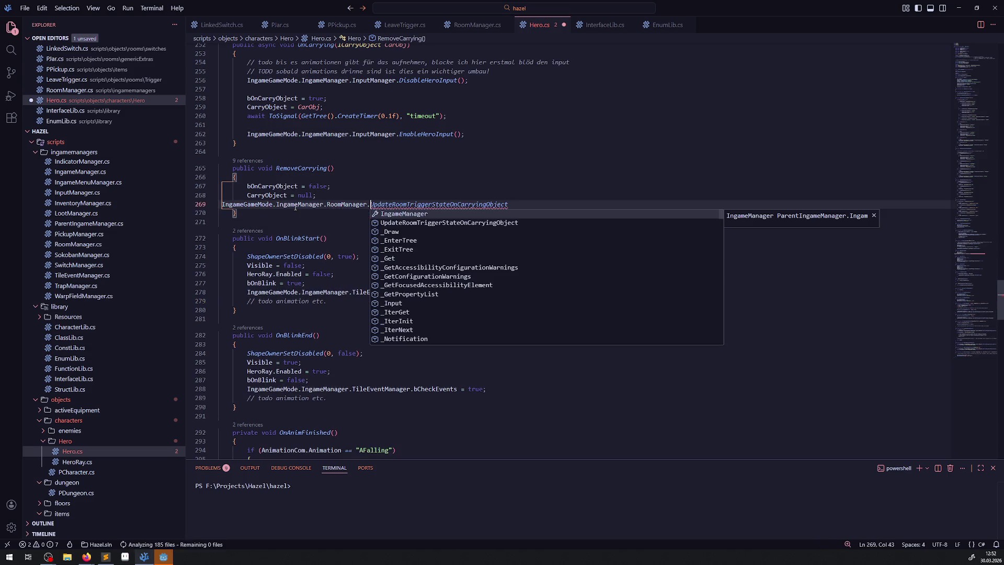
pyautogui.press('Escape')
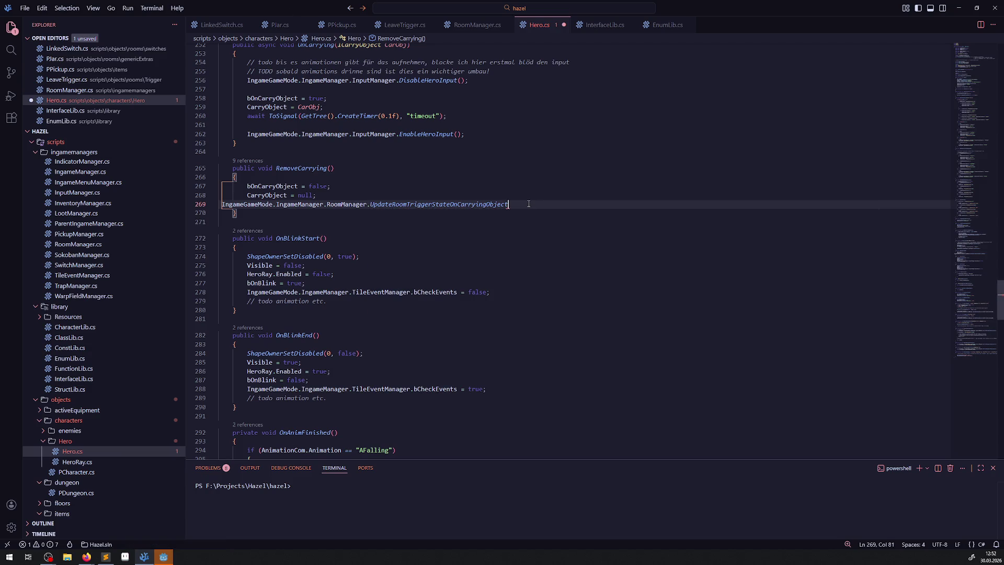
pyautogui.write('();')
pyautogui.hotkey('ctrl', 's')
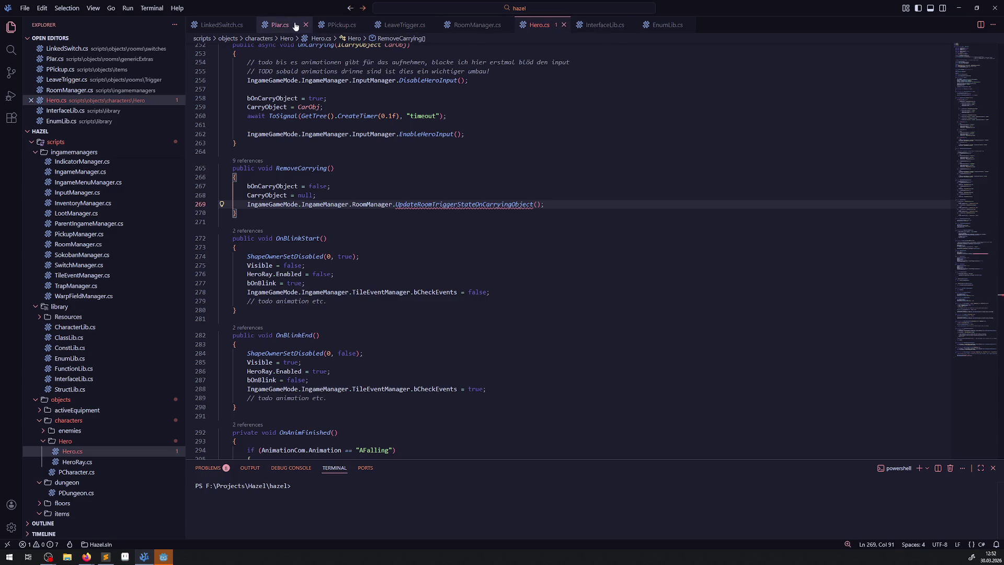
# Pass false to the new call, then go to the method's definition in RoomManager.cs
pyautogui.click(405, 24)
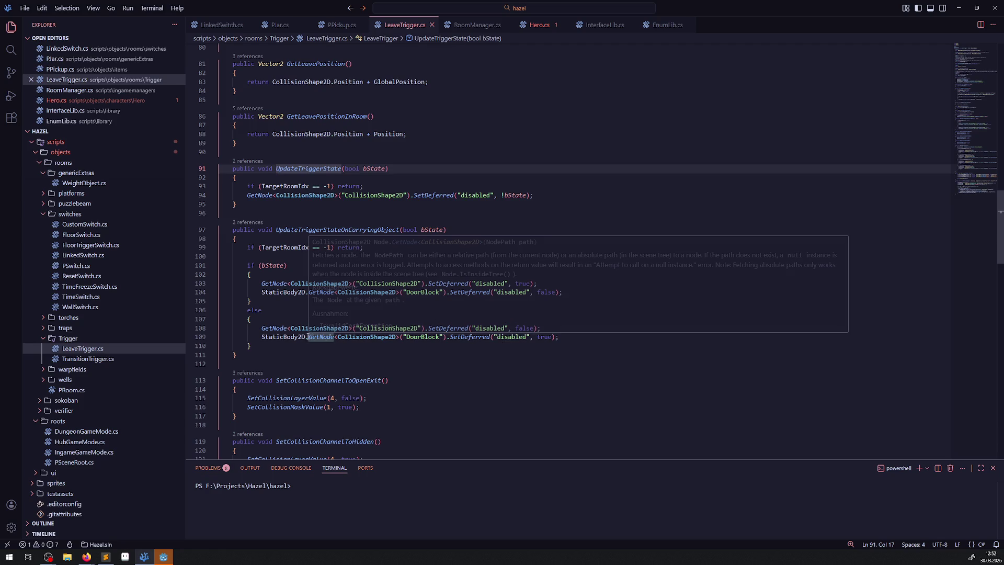
pyautogui.click(314, 363)
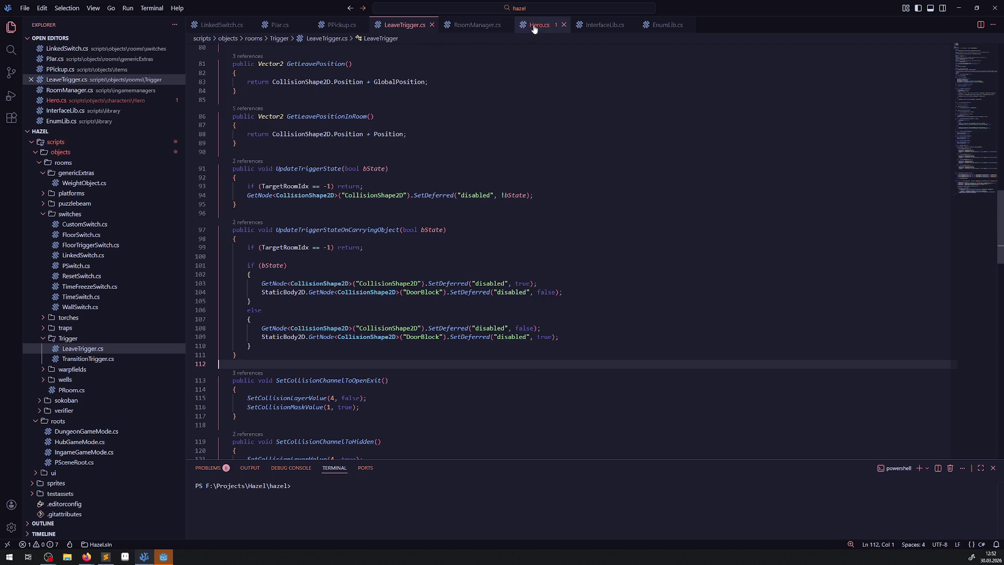
pyautogui.click(538, 24)
pyautogui.press('Left')
pyautogui.press('Left')
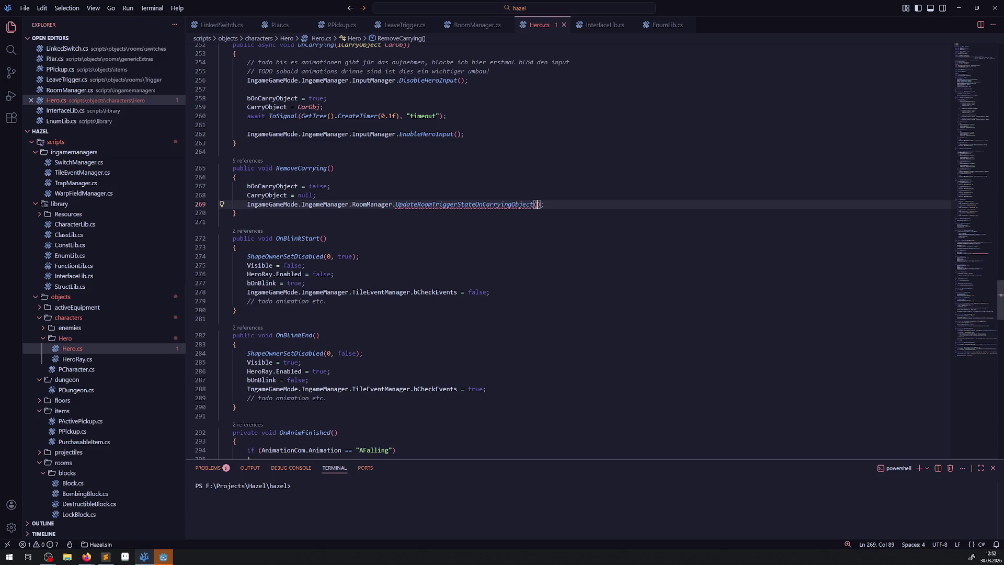
pyautogui.write('false')
pyautogui.click(497, 168)
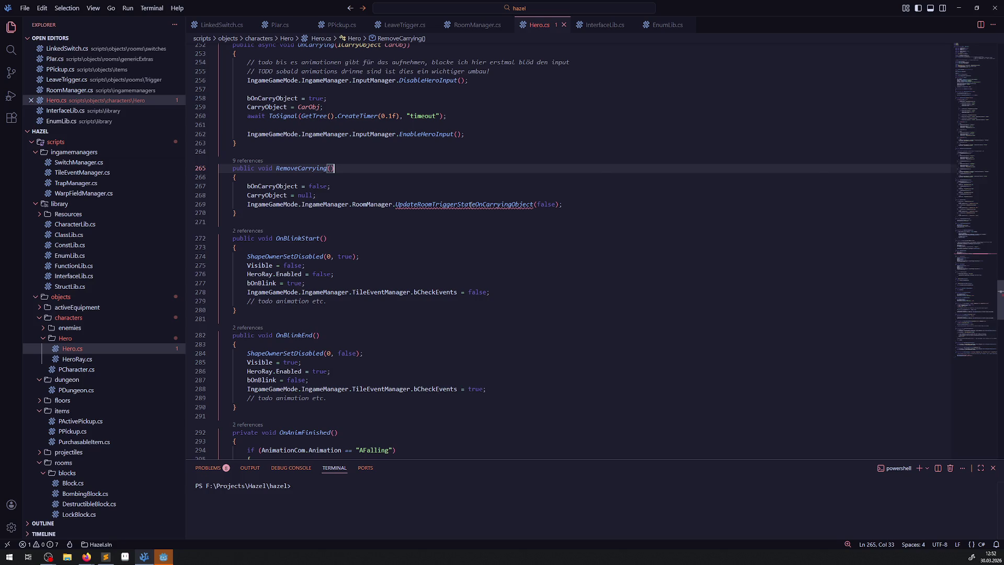
pyautogui.moveTo(471, 205)
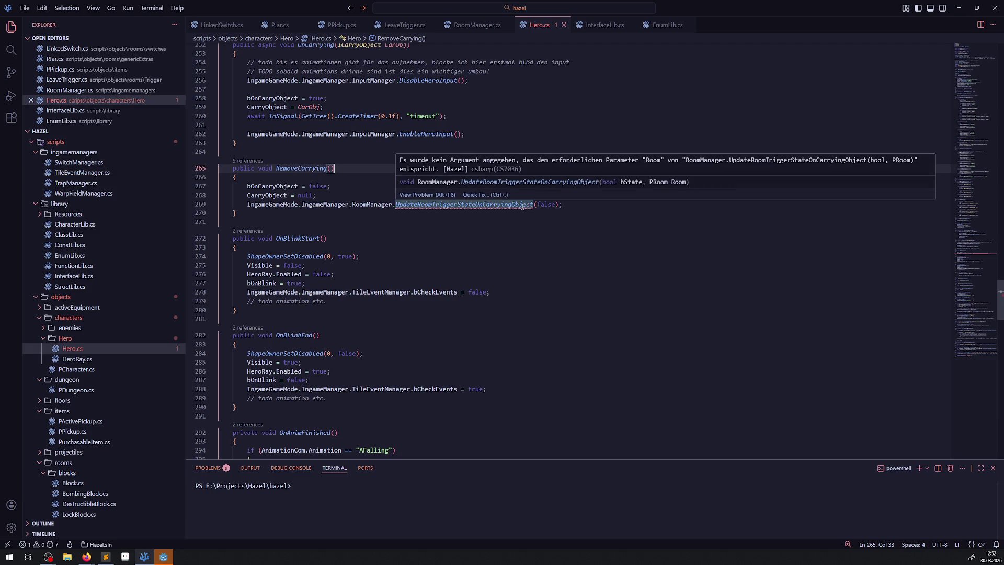
pyautogui.moveTo(248, 134)
pyautogui.mouseDown()
pyautogui.moveTo(360, 133)
pyautogui.moveTo(352, 135)
pyautogui.mouseUp()
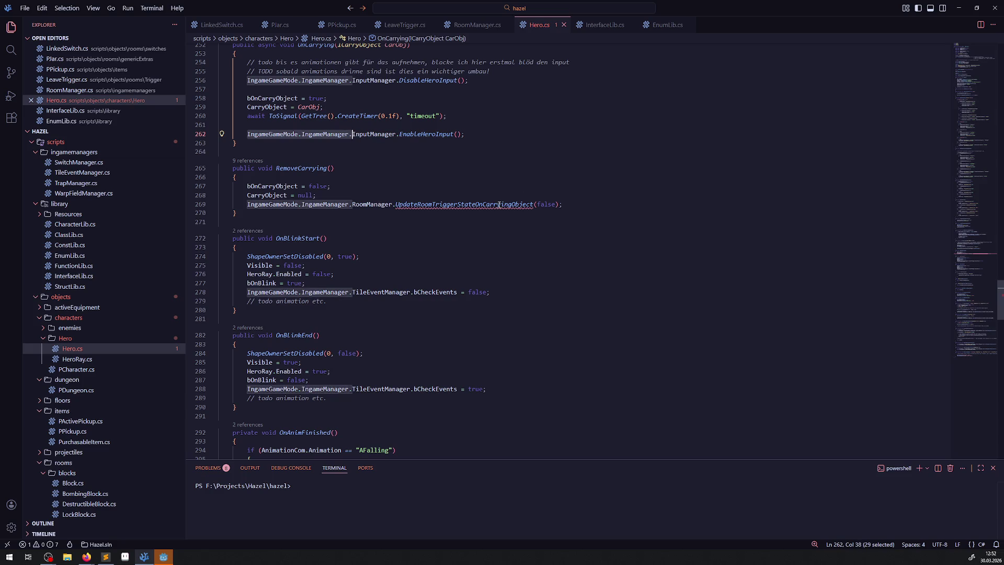
pyautogui.moveTo(499, 205)
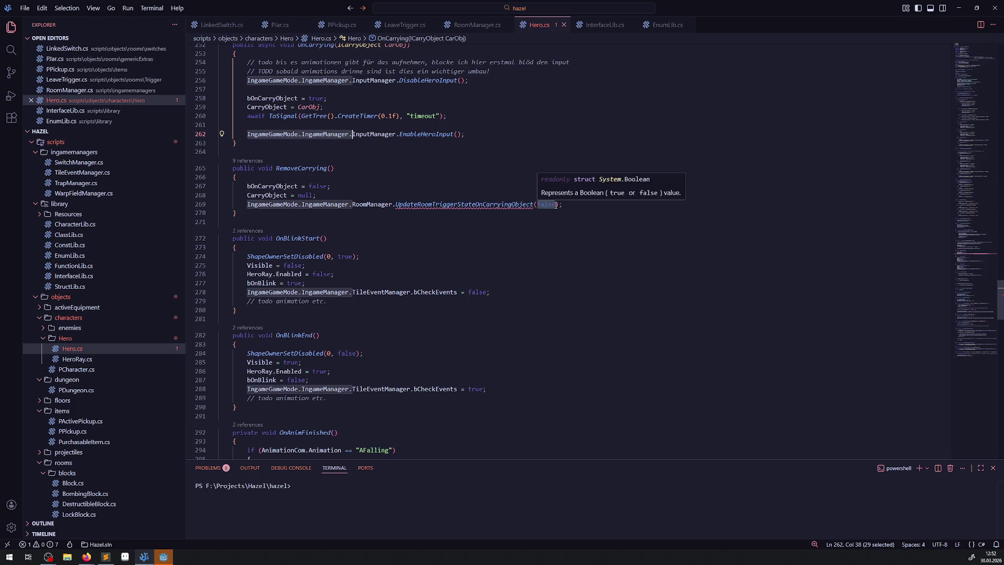
pyautogui.click(426, 221)
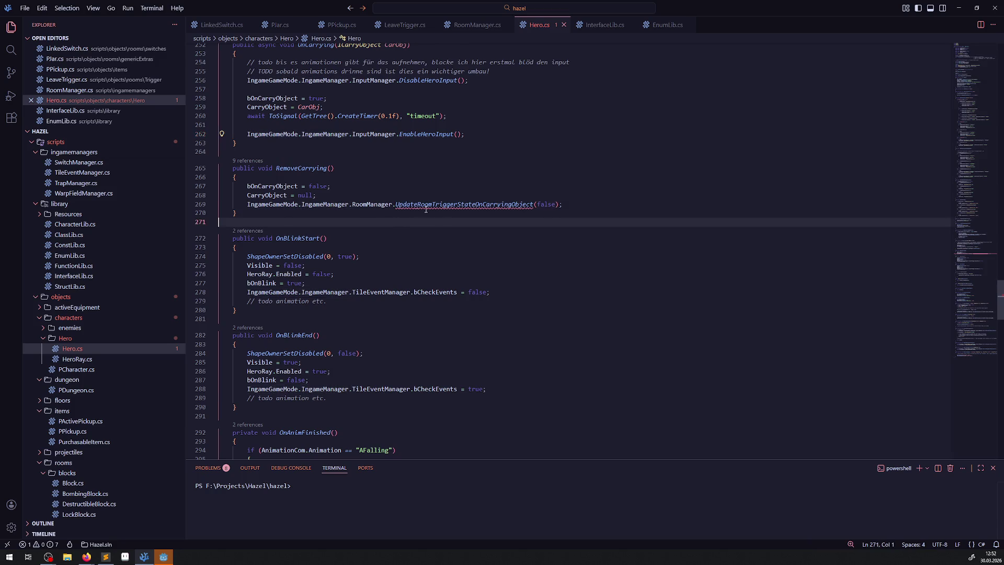
pyautogui.keyDown('ctrl'); pyautogui.click(499, 204); pyautogui.keyUp('ctrl')
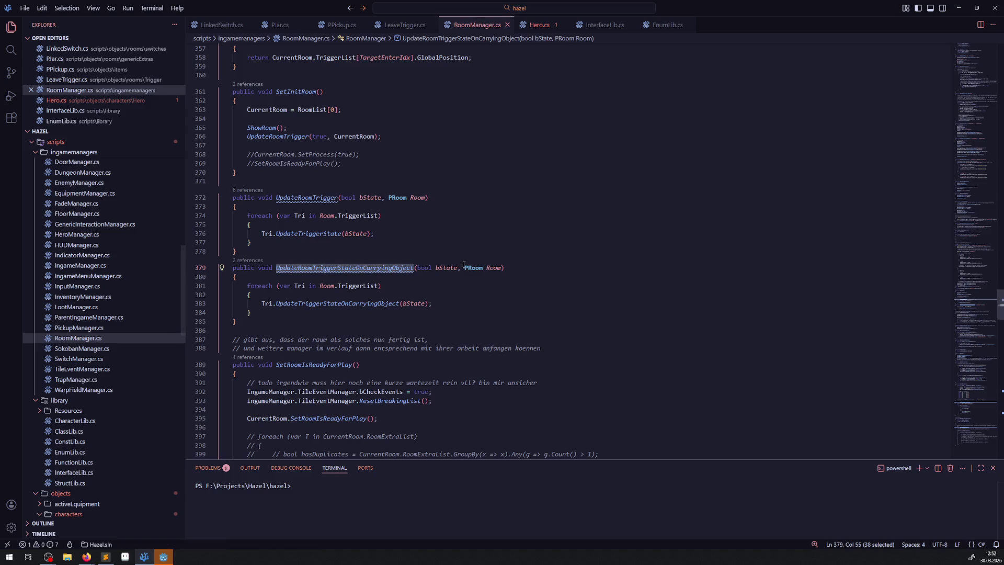
# Drop the PRoom Room parameter and make the foreach use IngameManager.RoomManager instead of Room
pyautogui.moveTo(464, 268); pyautogui.dragTo(504, 268)
pyautogui.press('BackSpace')
pyautogui.press('BackSpace')
pyautogui.press('BackSpace')
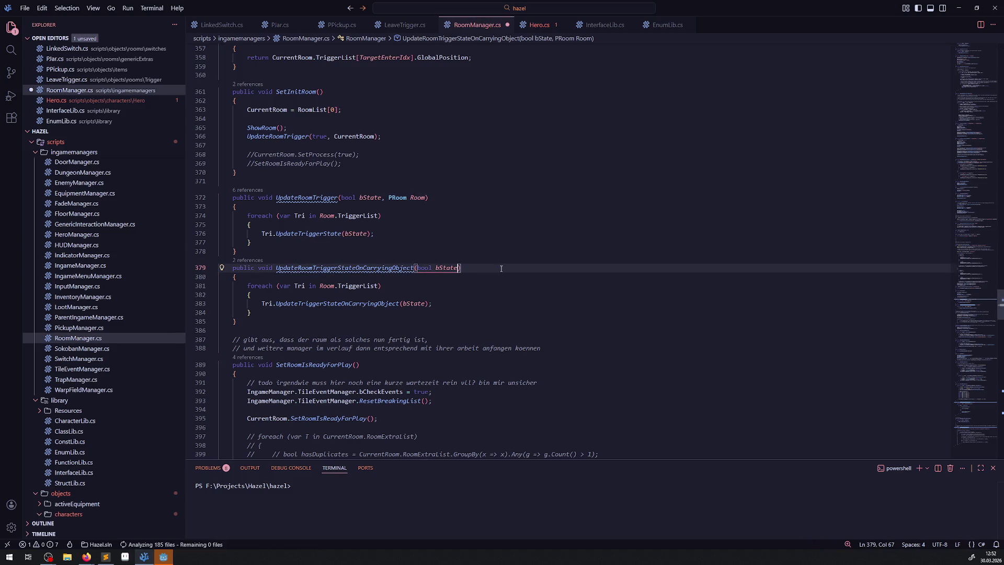
pyautogui.doubleClick(249, 401)
pyautogui.hotkey('ctrl', 'c')
pyautogui.doubleClick(323, 285)
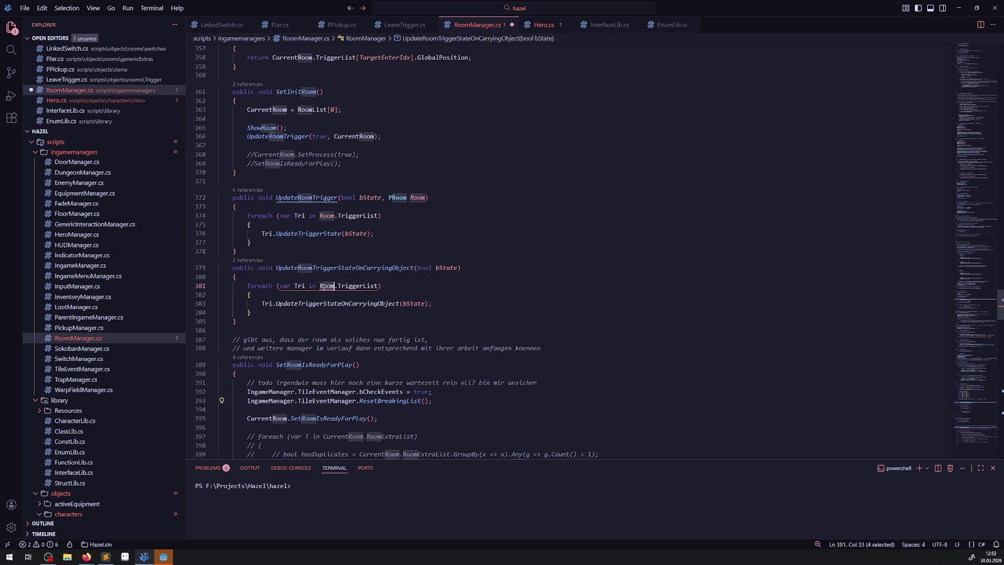
pyautogui.hotkey('ctrl', 'v')
pyautogui.write('.Roo')
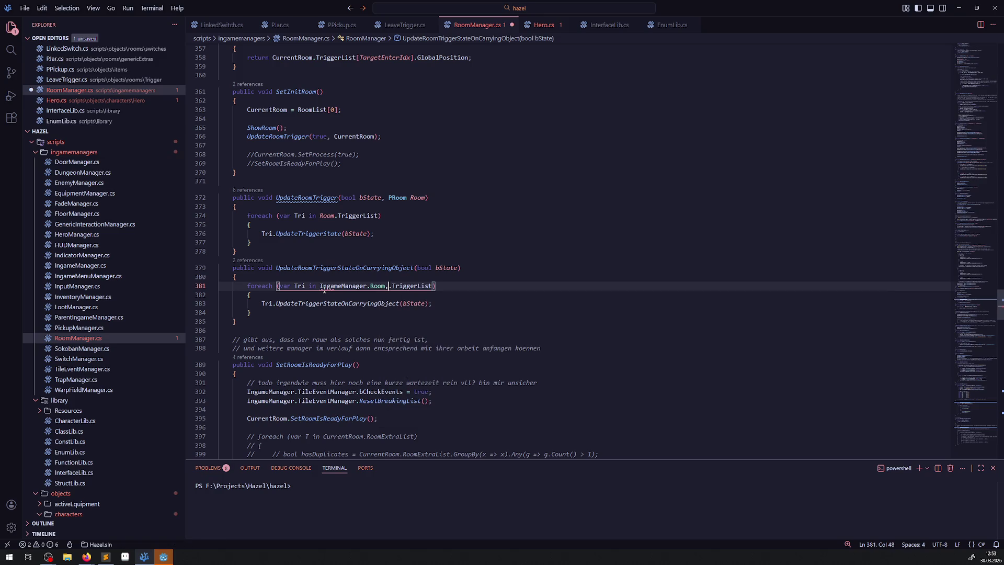
pyautogui.write('mManager')
pyautogui.press('Escape')
# Complete the loop source as IngameManager.RoomManager.CurrentRoom and save RoomManager.cs
pyautogui.write('.CurrentRoom')
pyautogui.hotkey('ctrl', 's')
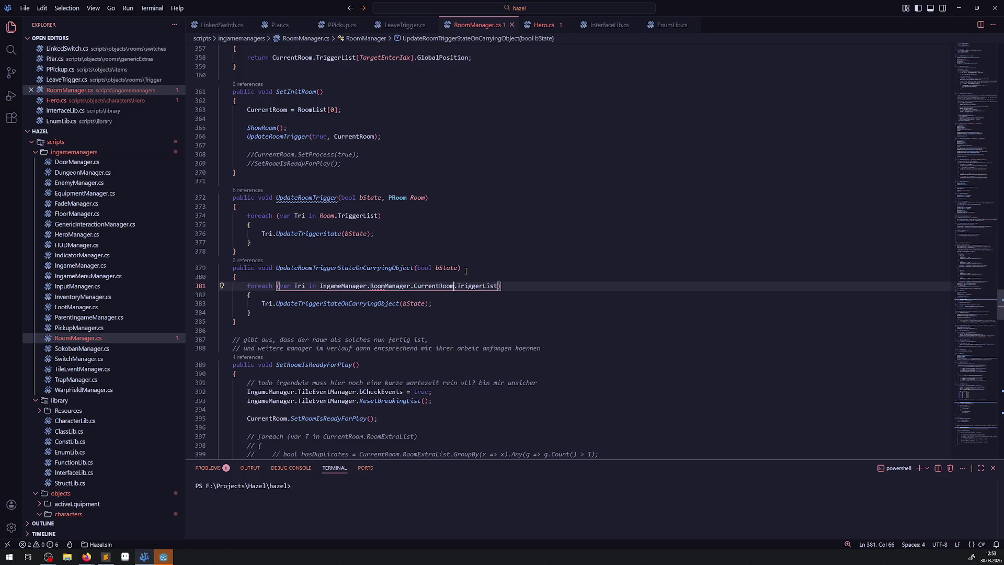
pyautogui.click(465, 268)
# Copy RemoveCarrying's trigger-update line to the end of OnCarrying in Hero.cs, with true instead of false
pyautogui.click(541, 26)
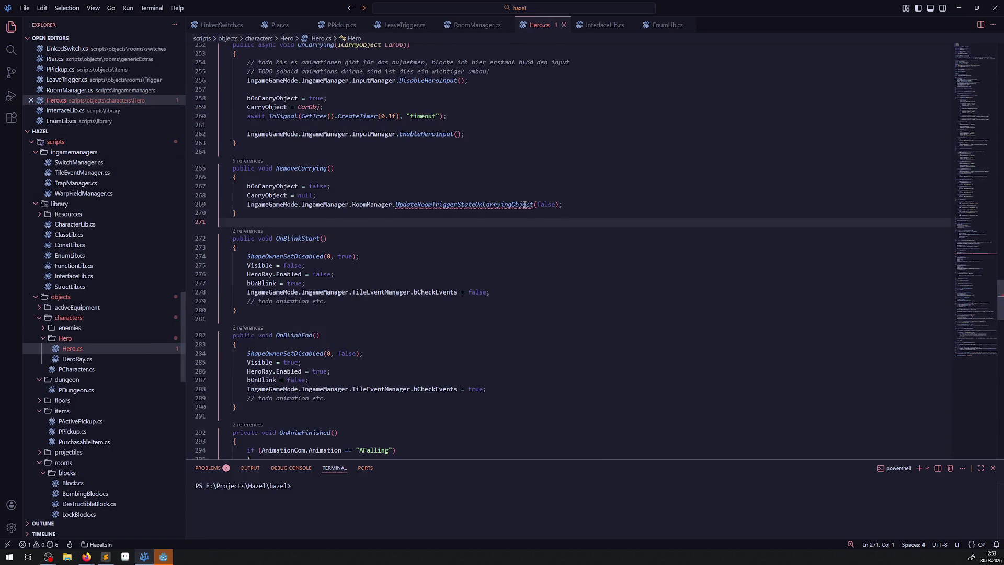
pyautogui.click(203, 205)
pyautogui.scroll(2, 273, 213)
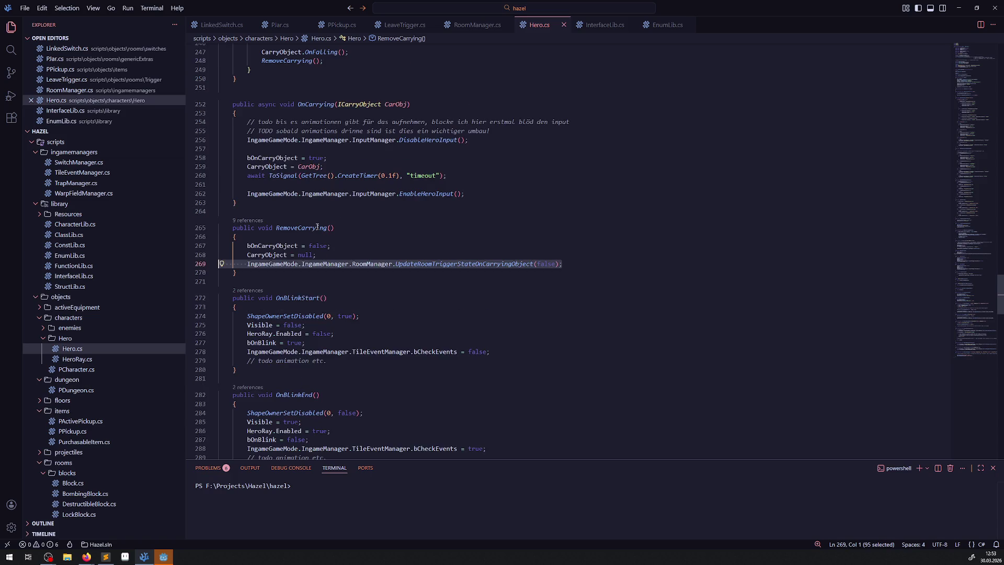
pyautogui.click(489, 195)
pyautogui.scroll(1, 480, 237)
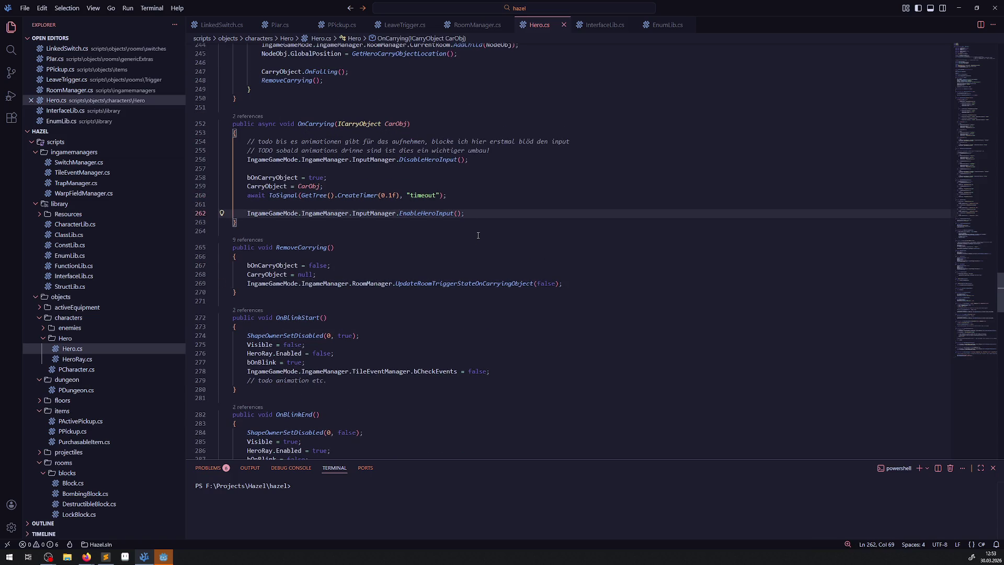
pyautogui.hotkey('ctrl', 'v')
pyautogui.click(552, 222)
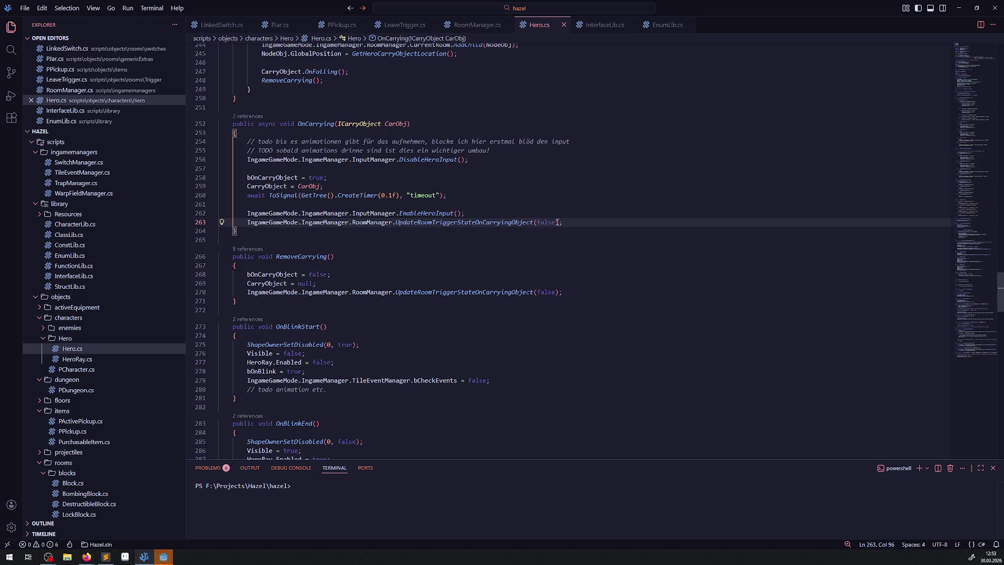
pyautogui.doubleClick(551, 222)
pyautogui.write('true')
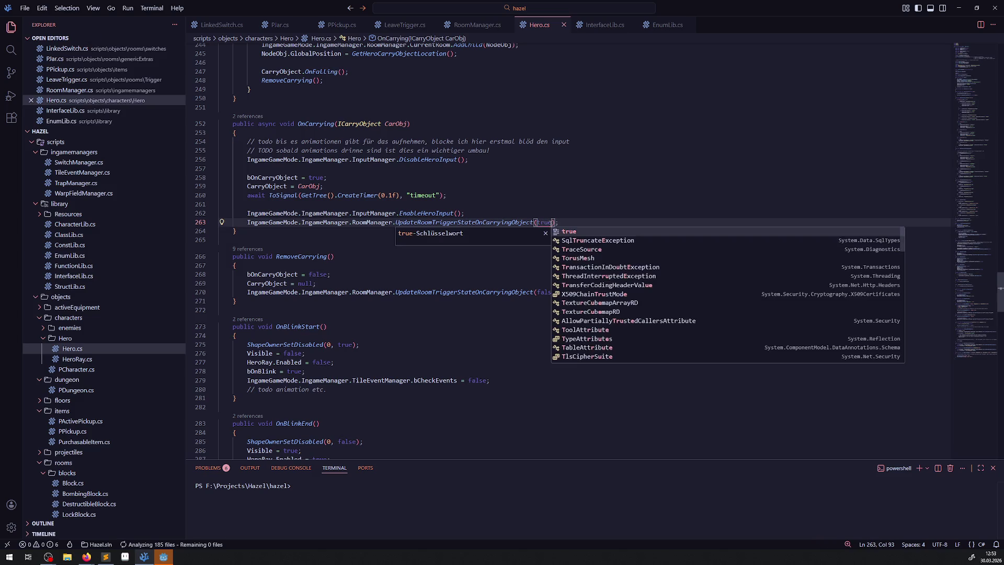
pyautogui.click(525, 168)
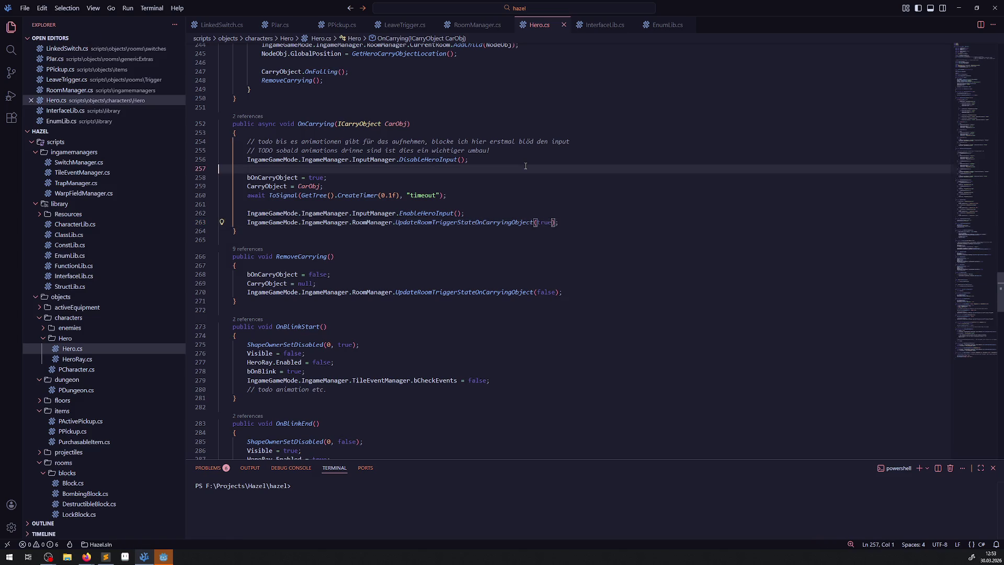
# List all references to the bOnCarryObject flag
pyautogui.doubleClick(283, 274)
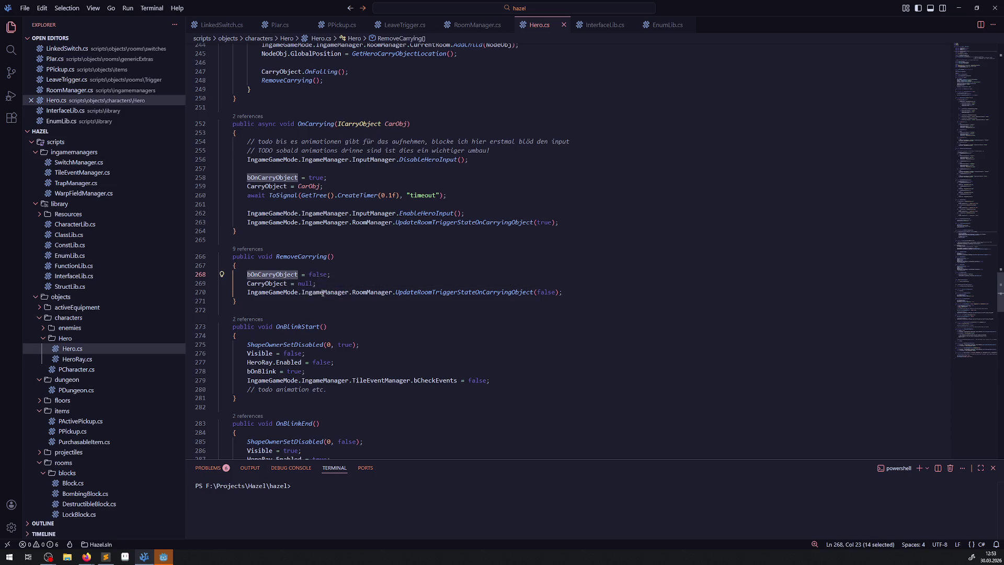
pyautogui.scroll(20, 290, 267)
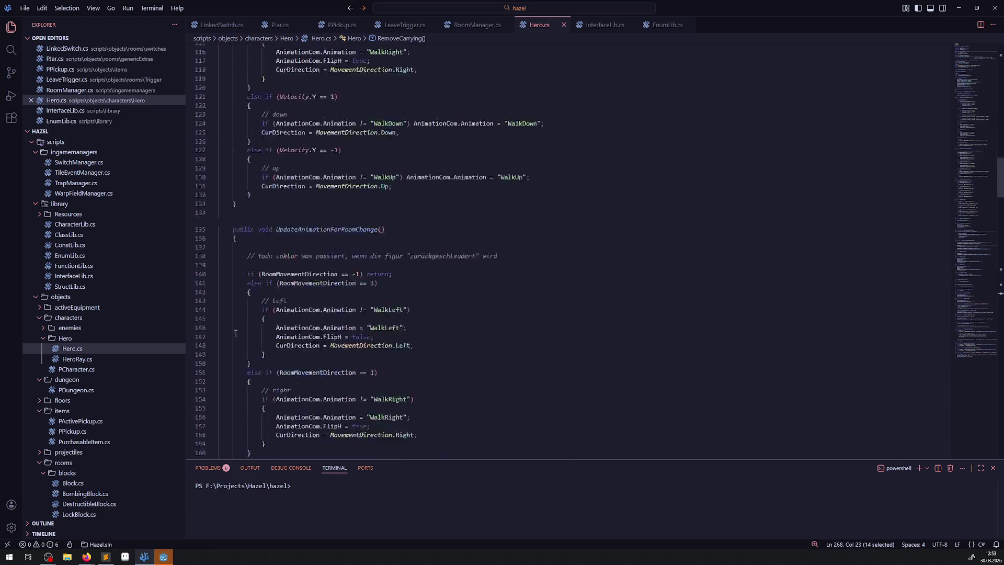
pyautogui.click(249, 166)
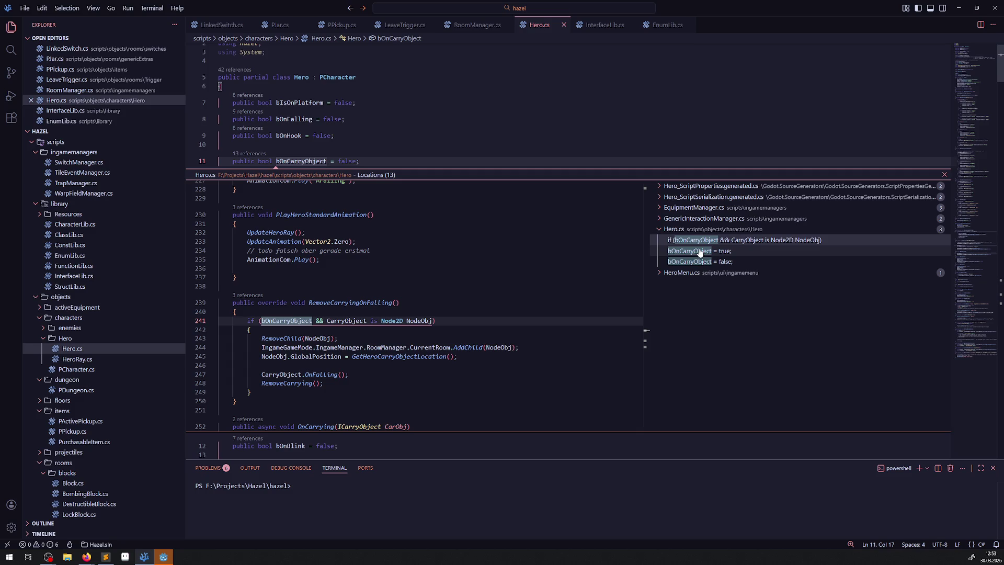
# Review bOnCarryObject references in HeroMenu, Hero and GenericInteractionManager, then open EquipmentManager.cs at the bomb reference
pyautogui.click(674, 272)
pyautogui.click(680, 283)
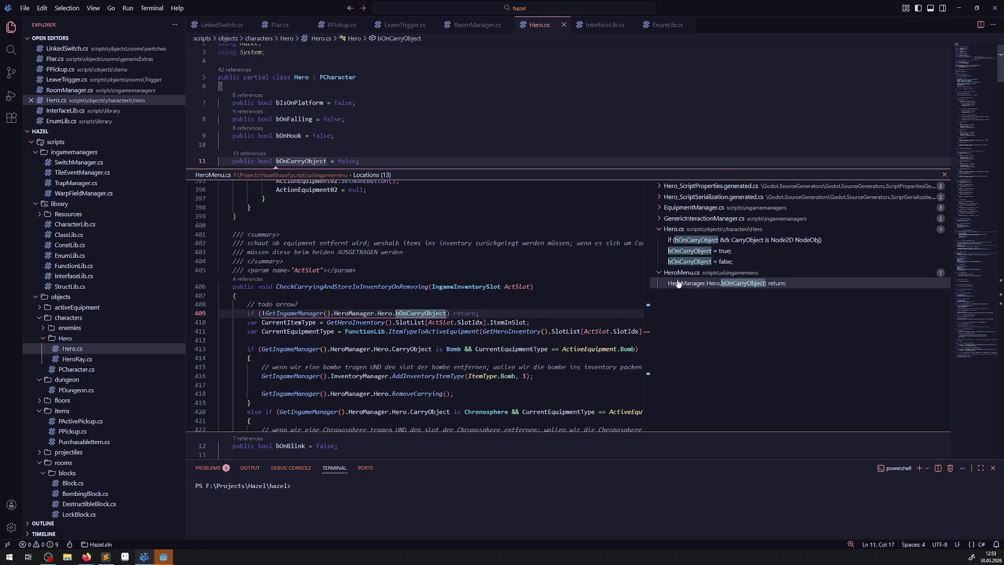
pyautogui.click(678, 263)
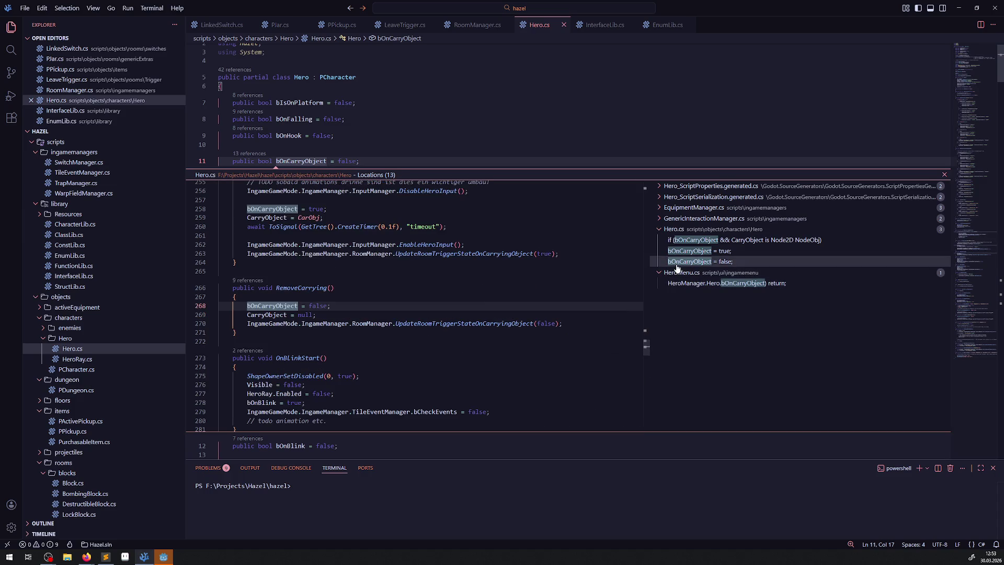
pyautogui.click(685, 252)
pyautogui.click(711, 244)
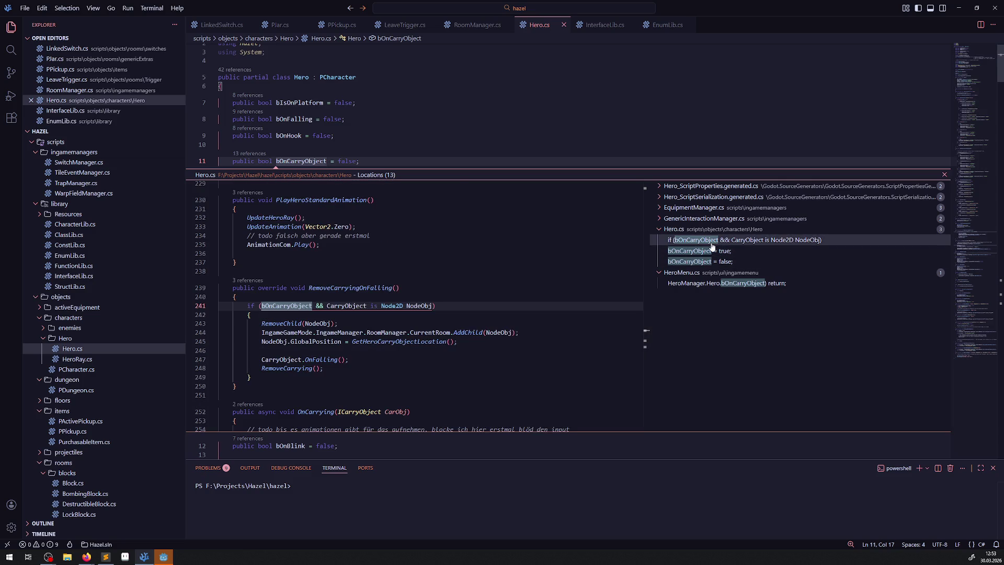
pyautogui.click(663, 220)
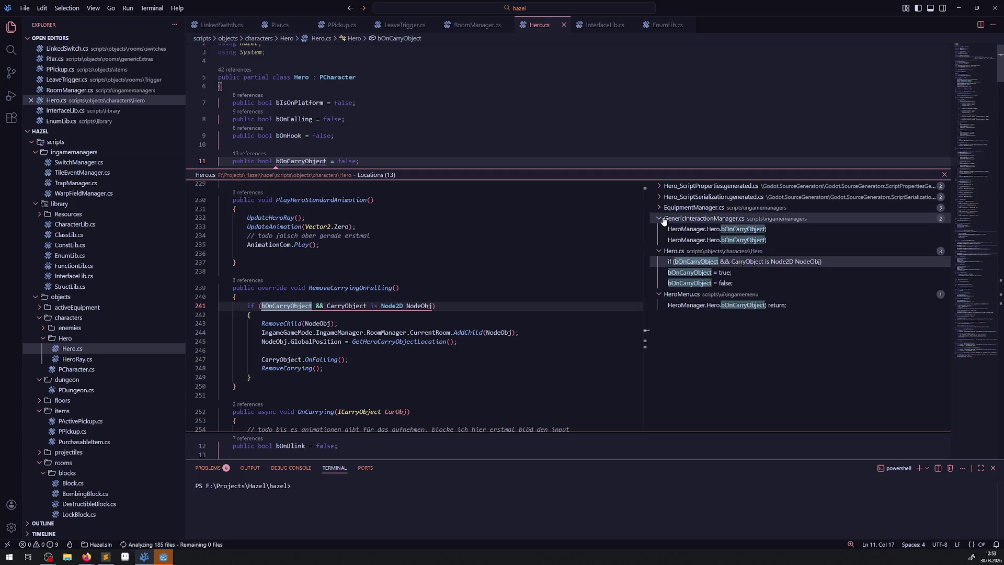
pyautogui.click(693, 229)
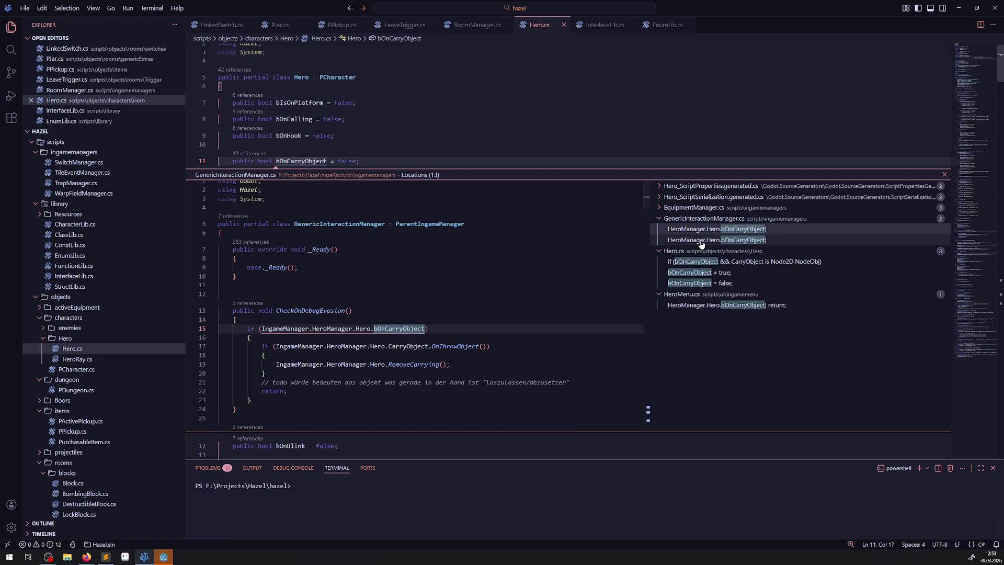
pyautogui.click(700, 241)
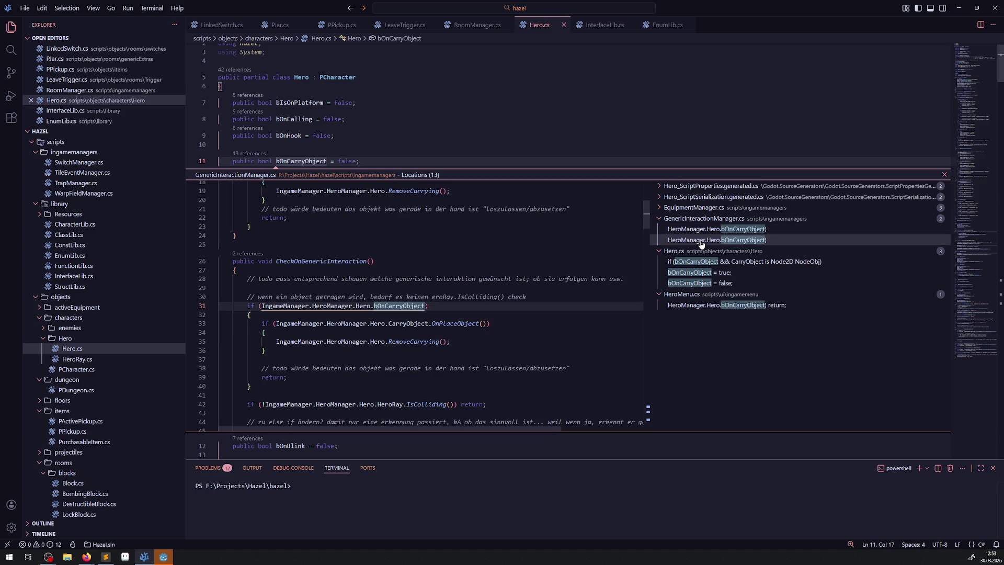
pyautogui.click(659, 208)
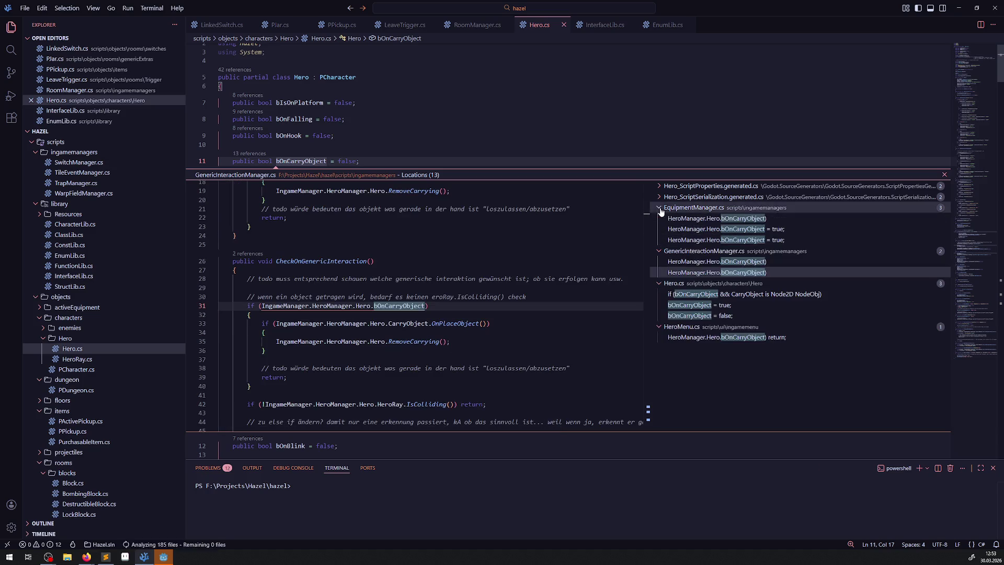
pyautogui.click(707, 230)
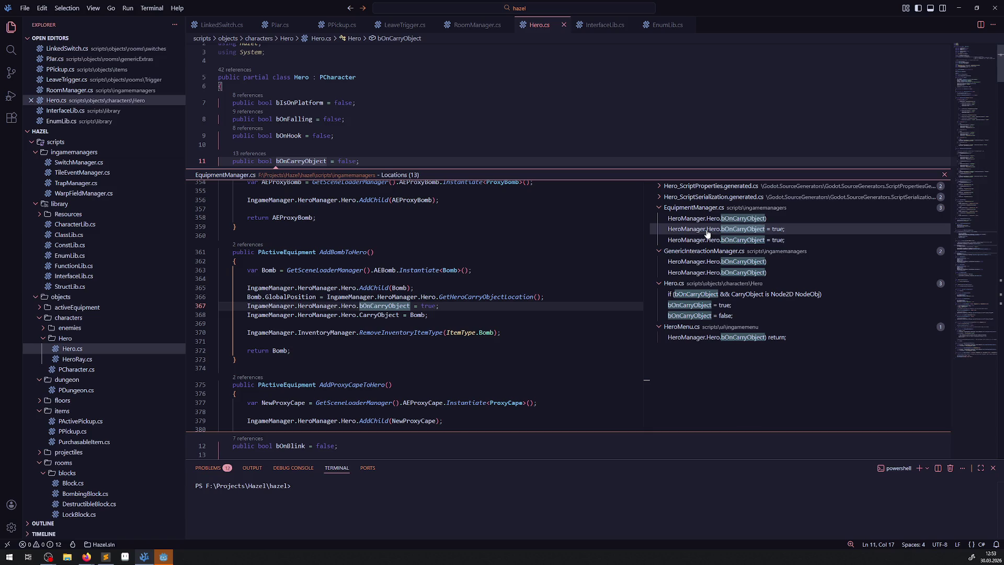
pyautogui.doubleClick(460, 317)
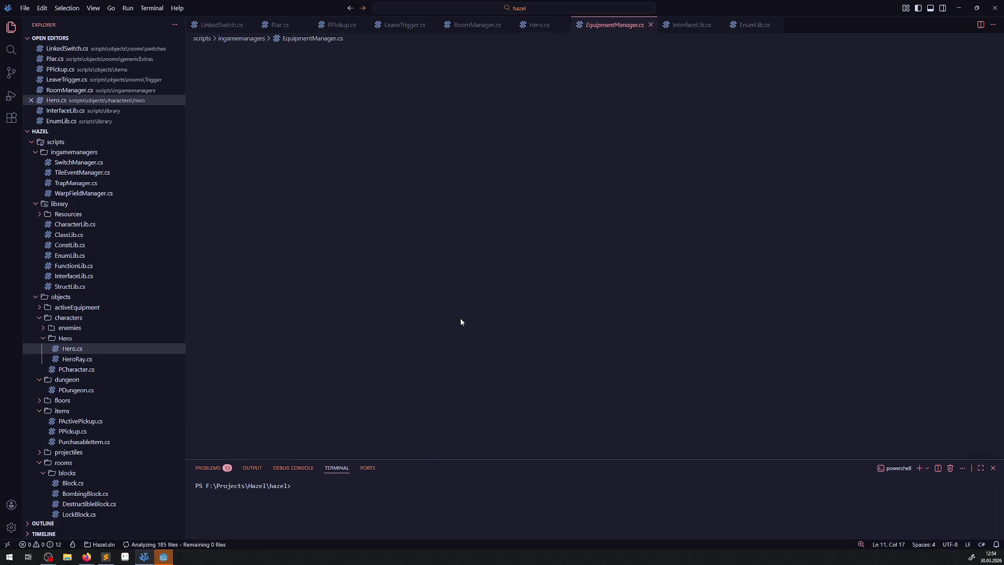
# Add a placeholder line 'fgh' after CarryObject = Bomb, checking OnCarrying in Hero.cs for reference
pyautogui.press('Return')
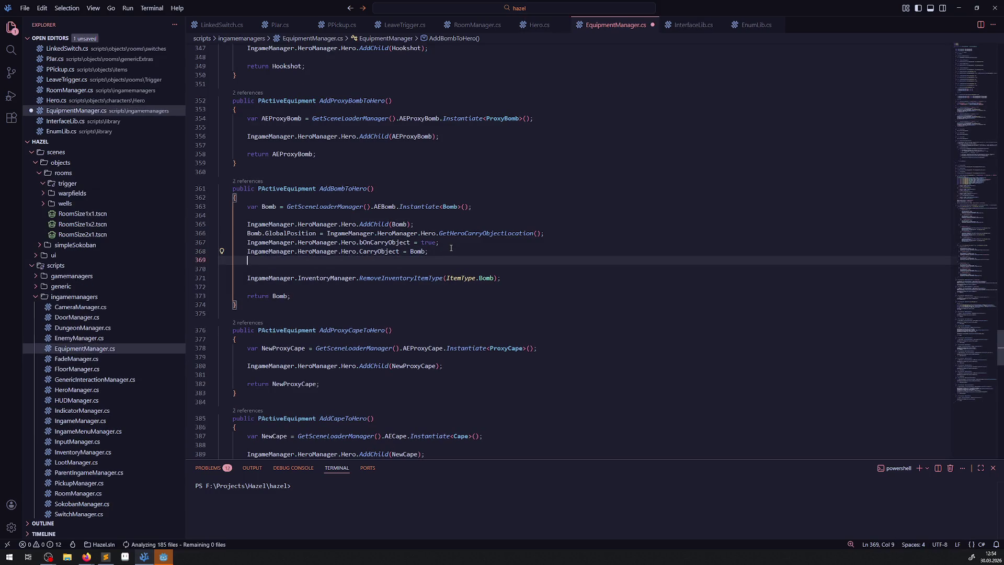
pyautogui.write('fgh')
pyautogui.click(538, 25)
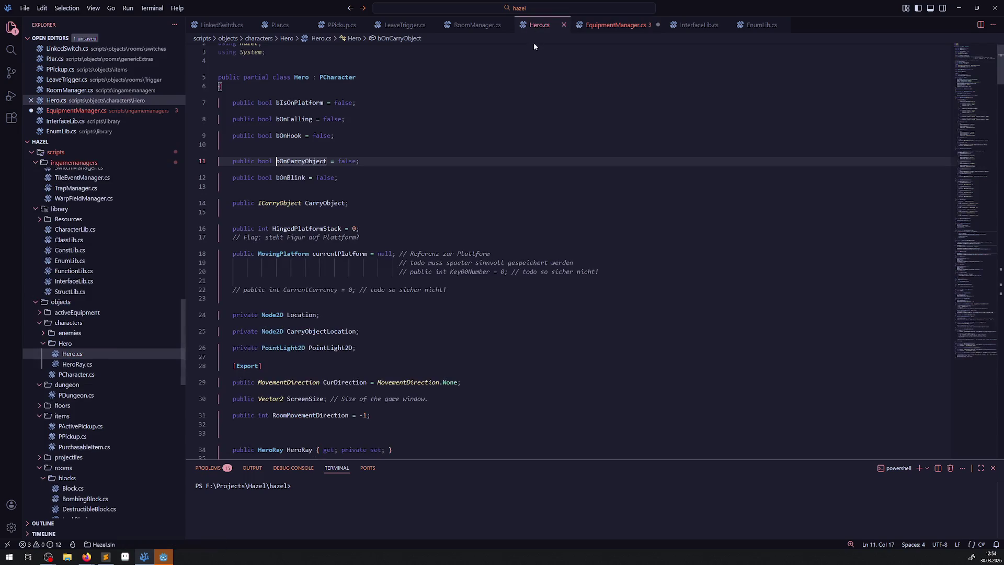
pyautogui.scroll(-20, 405, 297)
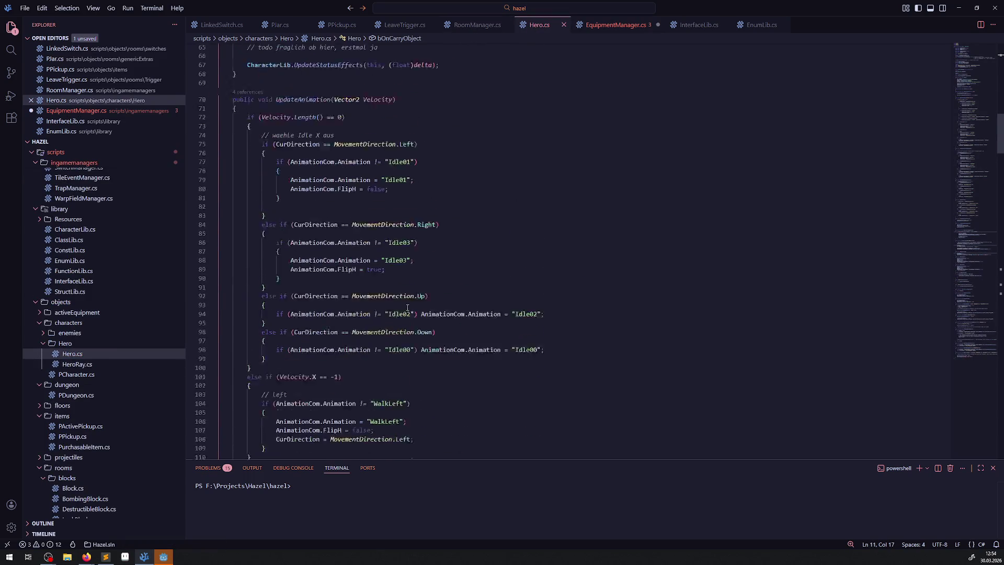
pyautogui.scroll(-20, 404, 297)
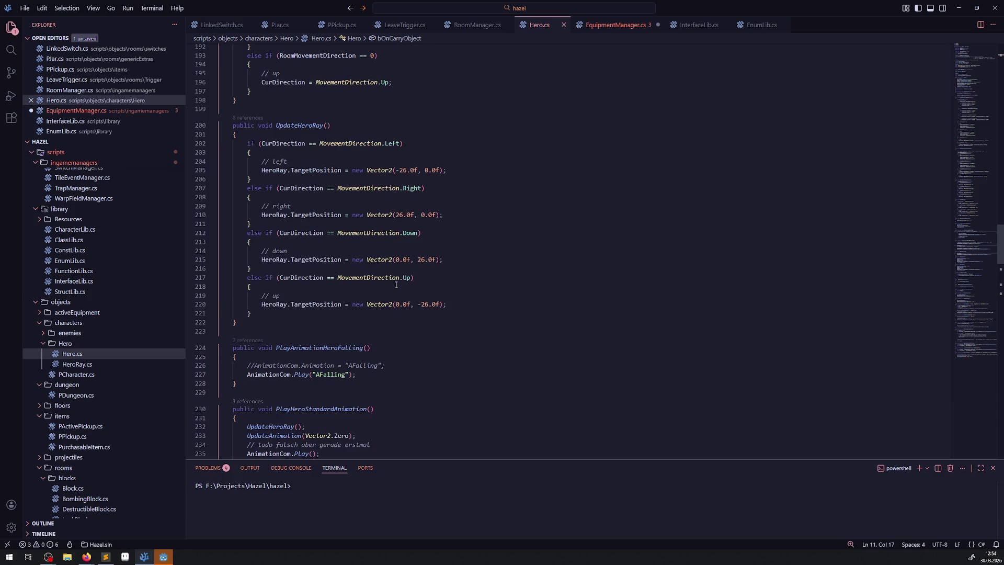
pyautogui.scroll(5, 403, 292)
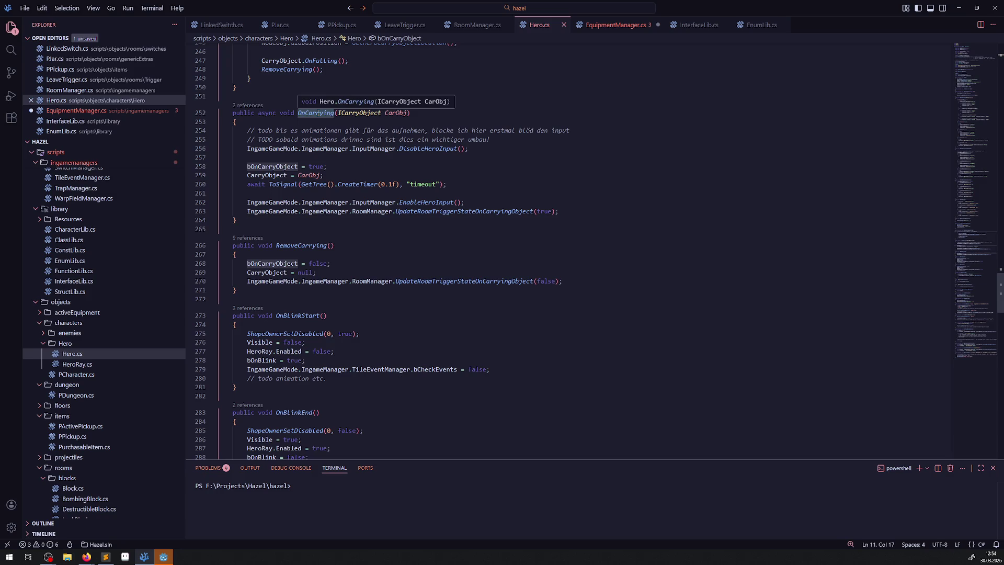
pyautogui.doubleClick(318, 113)
pyautogui.hotkey('ctrl', 'c')
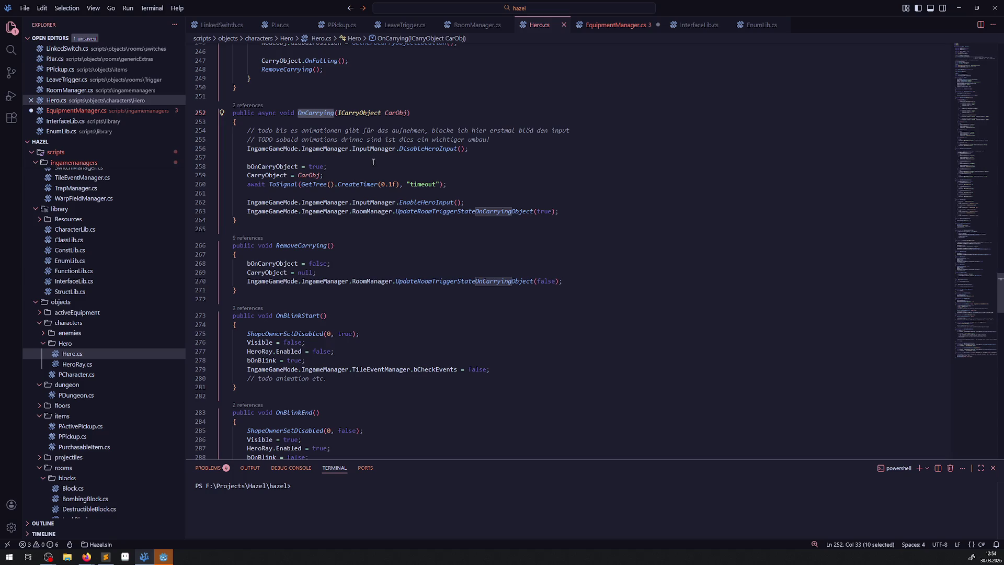
pyautogui.click(612, 24)
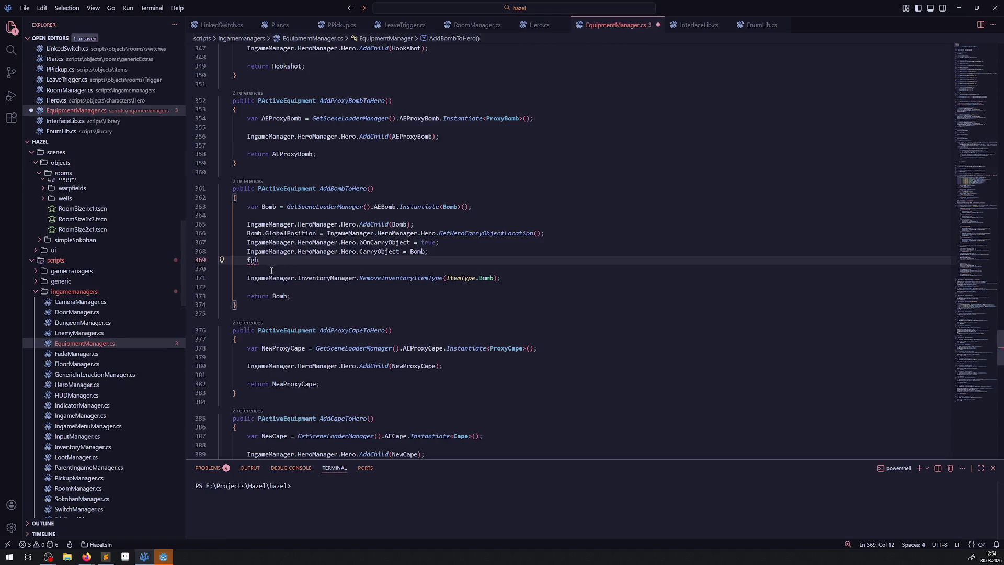
# Replace the placeholder fgh with an OnCarrying(); call, after comparing against Hero.cs
pyautogui.click(253, 266)
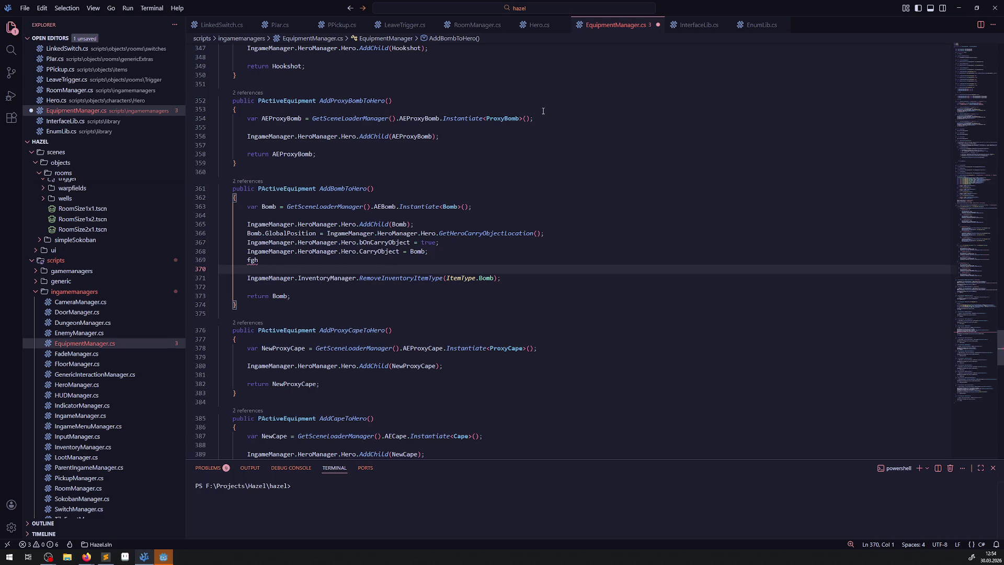
pyautogui.click(536, 24)
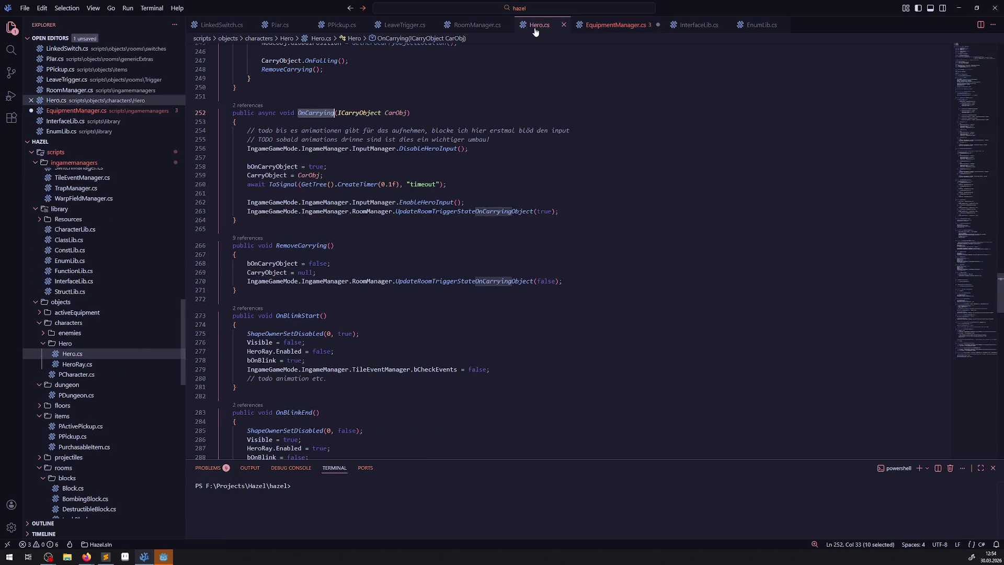
pyautogui.click(616, 24)
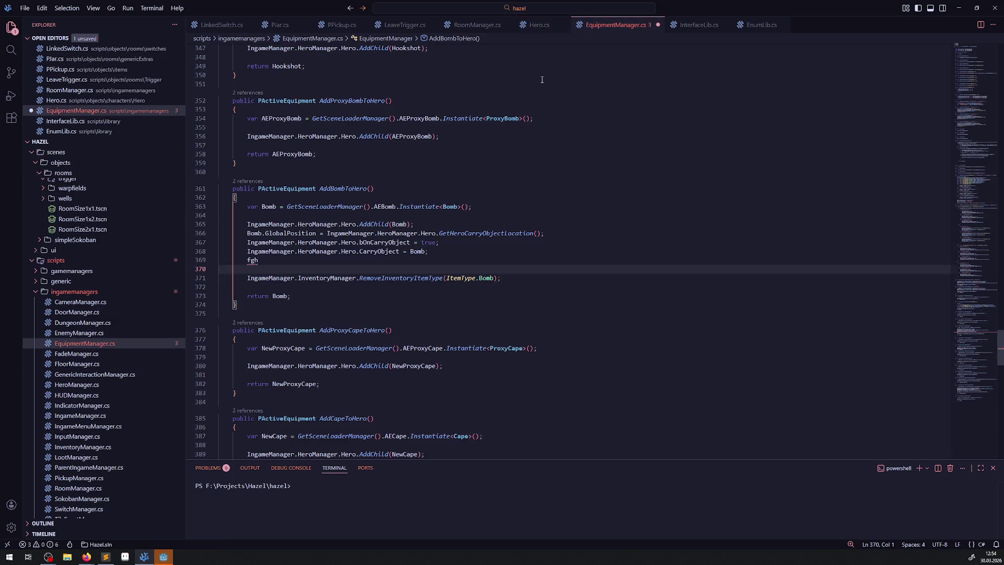
pyautogui.click(531, 25)
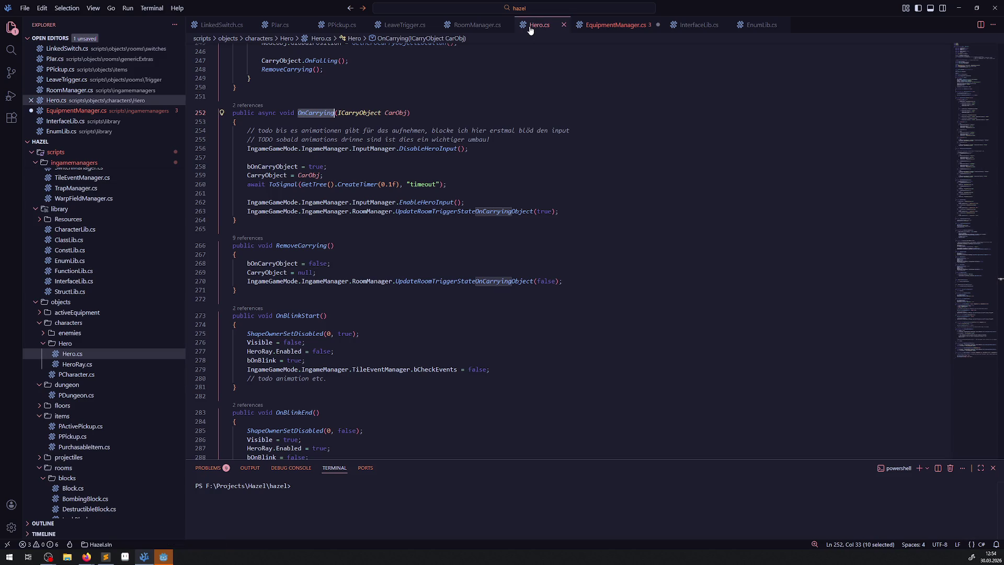
pyautogui.click(616, 25)
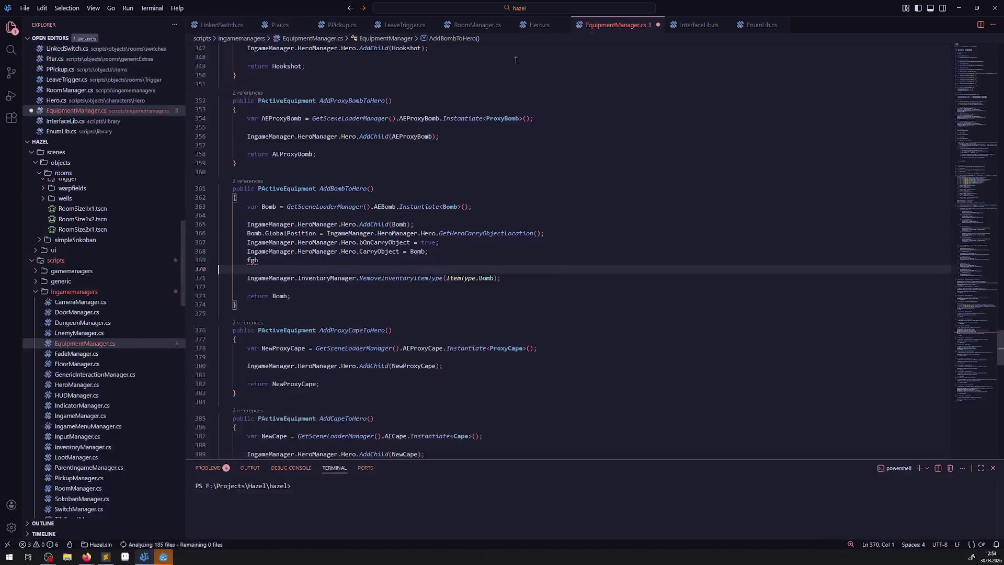
pyautogui.click(273, 263)
pyautogui.hotkey('ctrl', 'v')
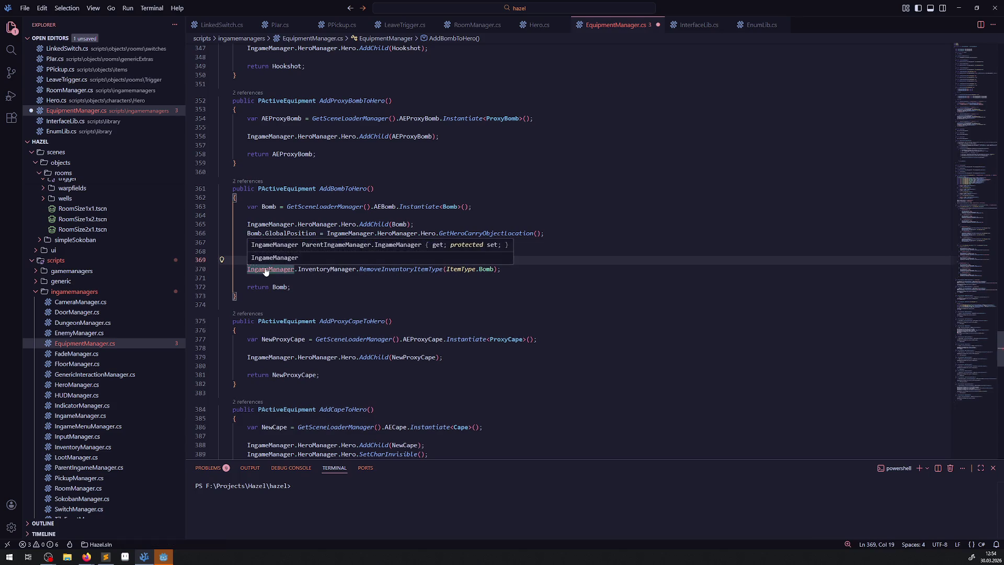
pyautogui.write(';')
pyautogui.press('Return')
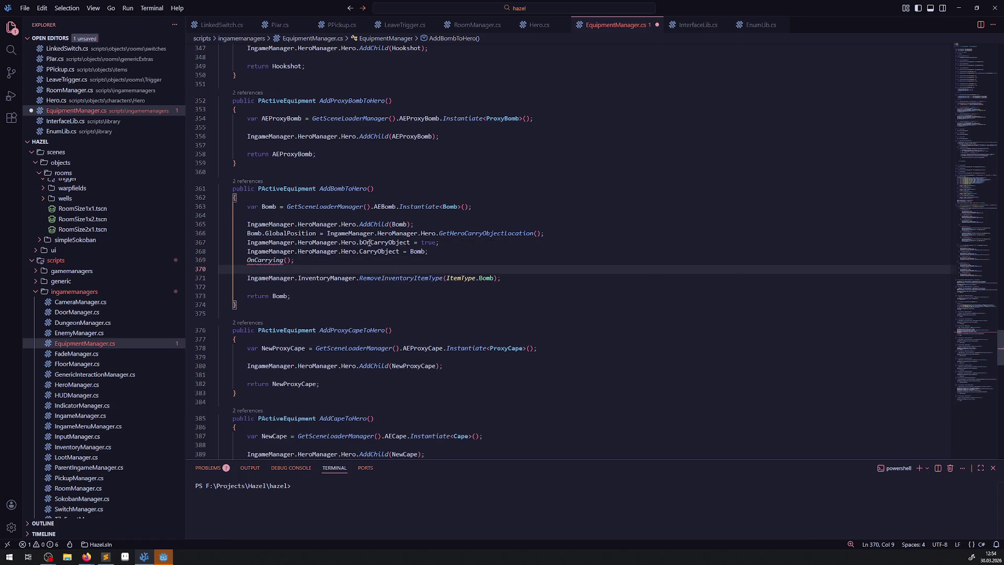
# Pass Bomb as the OnCarrying argument
pyautogui.click(419, 253)
pyautogui.doubleClick(418, 252)
pyautogui.hotkey('ctrl', 'c')
pyautogui.click(286, 260)
pyautogui.hotkey('ctrl', 'v')
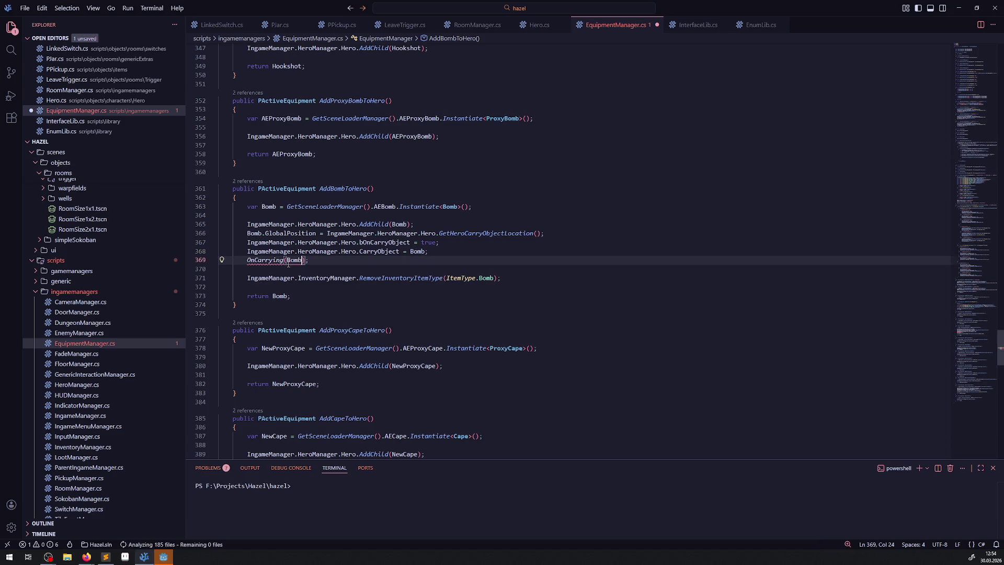
# Prefix the call with IngameManager.HeroManager.Hero and save EquipmentManager.cs
pyautogui.moveTo(240, 251); pyautogui.dragTo(337, 251)
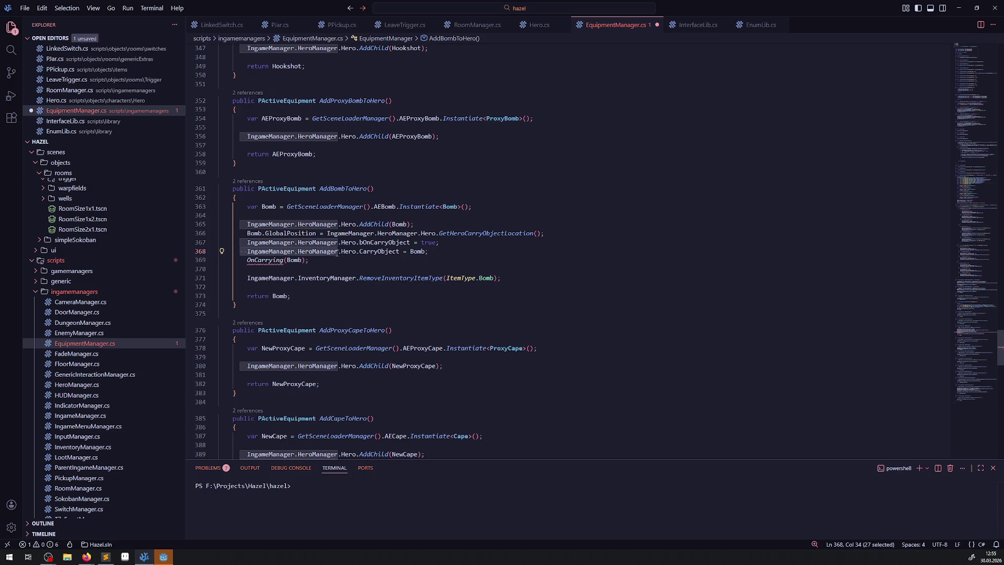
pyautogui.keyDown('ctrl'); pyautogui.click(264, 260); pyautogui.keyUp('ctrl')
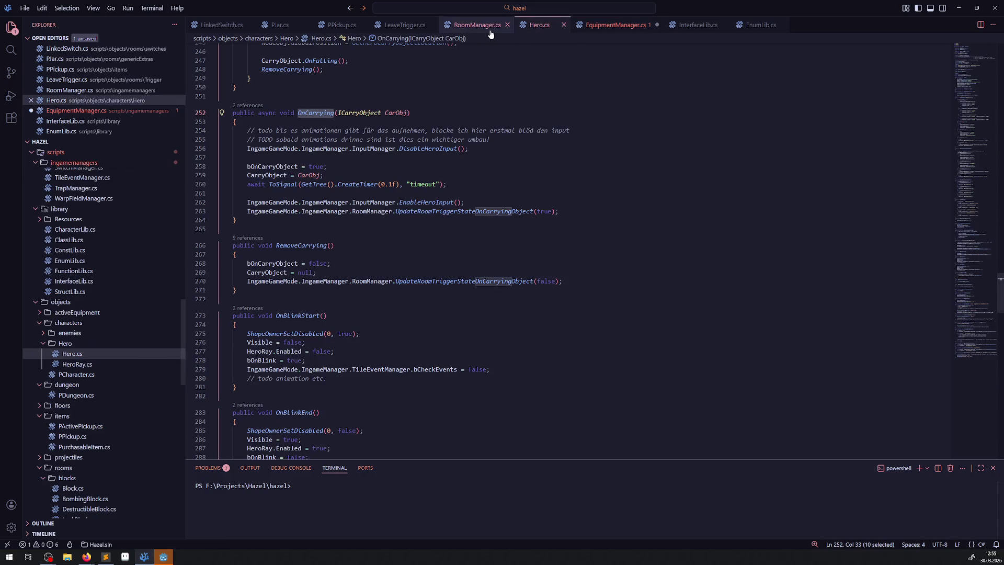
pyautogui.click(614, 24)
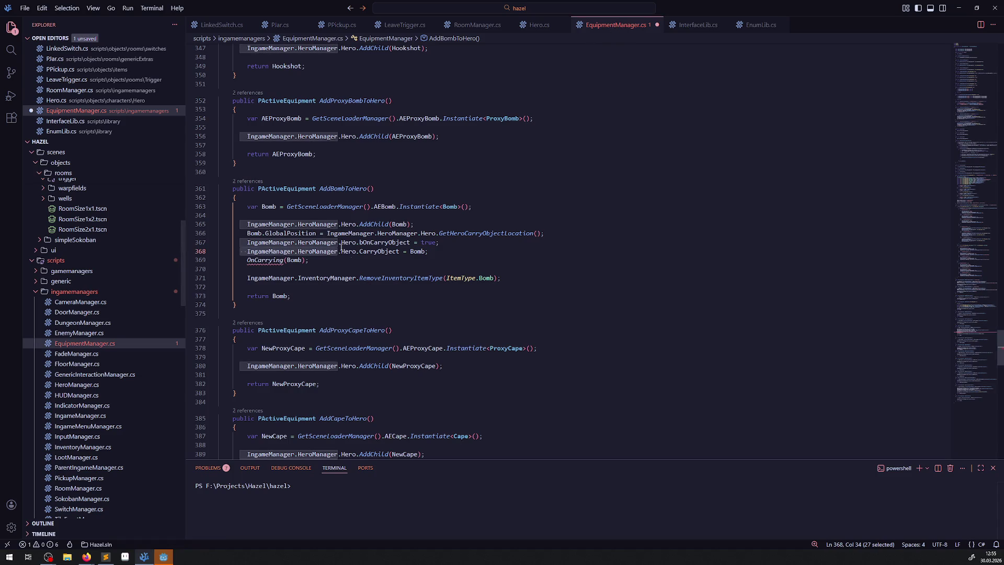
pyautogui.moveTo(356, 224); pyautogui.dragTo(244, 225)
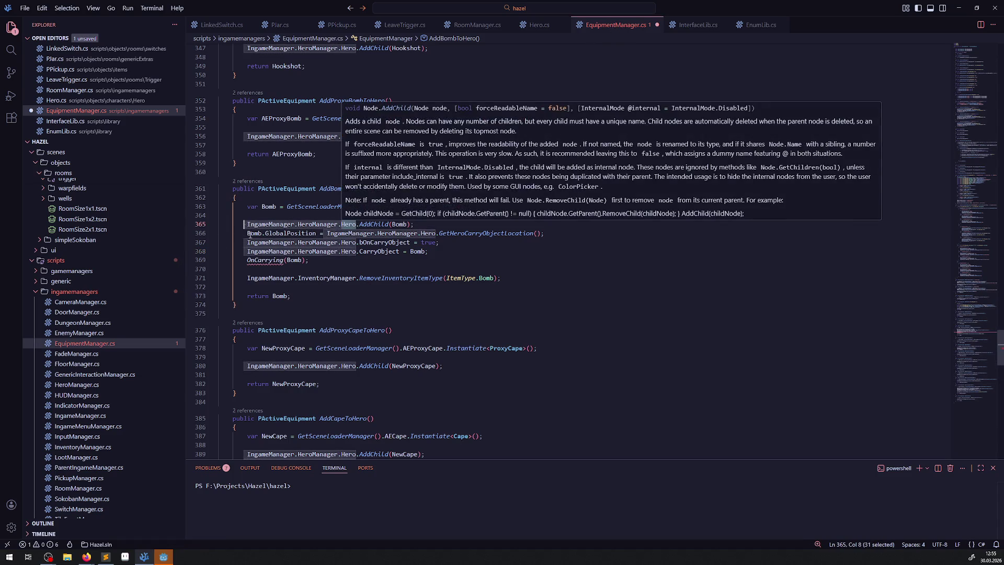
pyautogui.hotkey('ctrl', 'c')
pyautogui.click(247, 260)
pyautogui.hotkey('ctrl', 'v')
pyautogui.write('.')
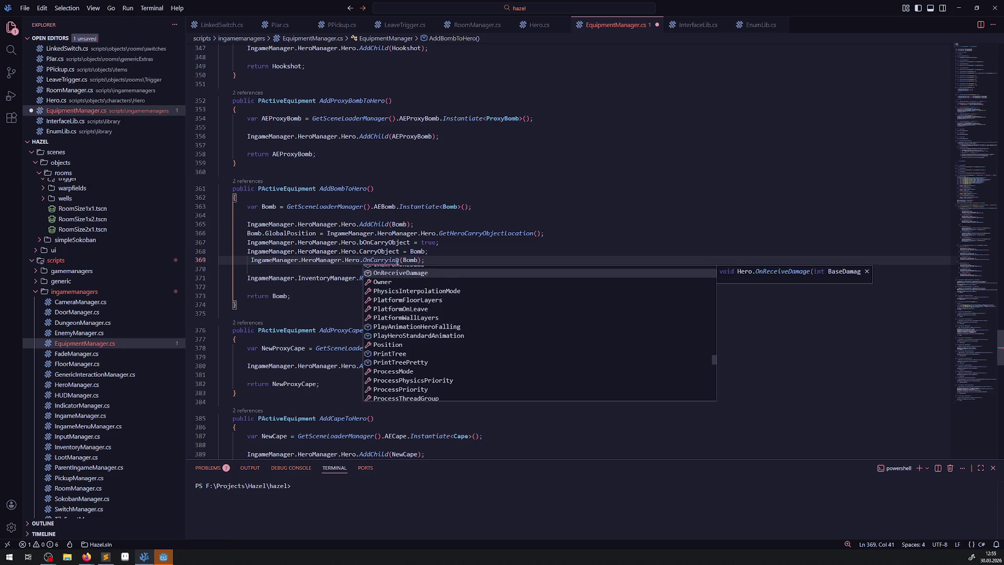
pyautogui.press('Escape')
pyautogui.hotkey('ctrl', 's')
pyautogui.moveTo(428, 251); pyautogui.dragTo(205, 241)
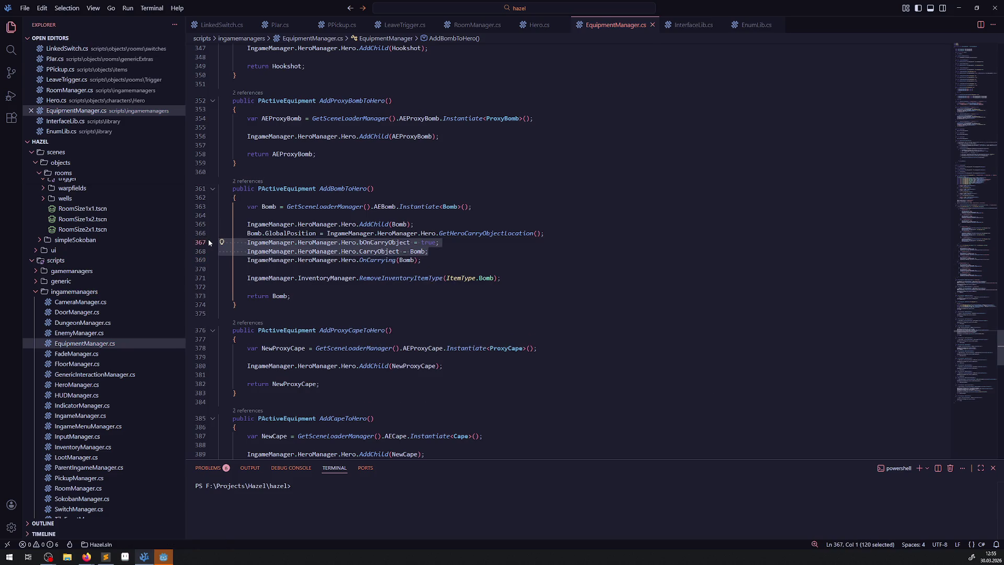
# Comment out lines 367–368, add a German todo note about input blocking above OnCarrying, and save
pyautogui.hotkey('ctrl', '/')
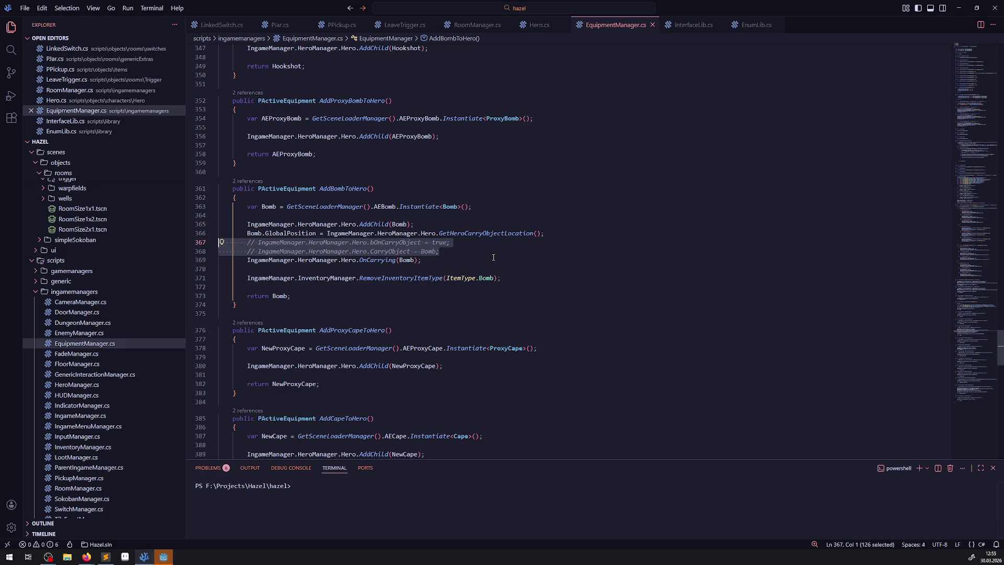
pyautogui.click(493, 257)
pyautogui.hotkey('ctrl', 'shift', 'Return')
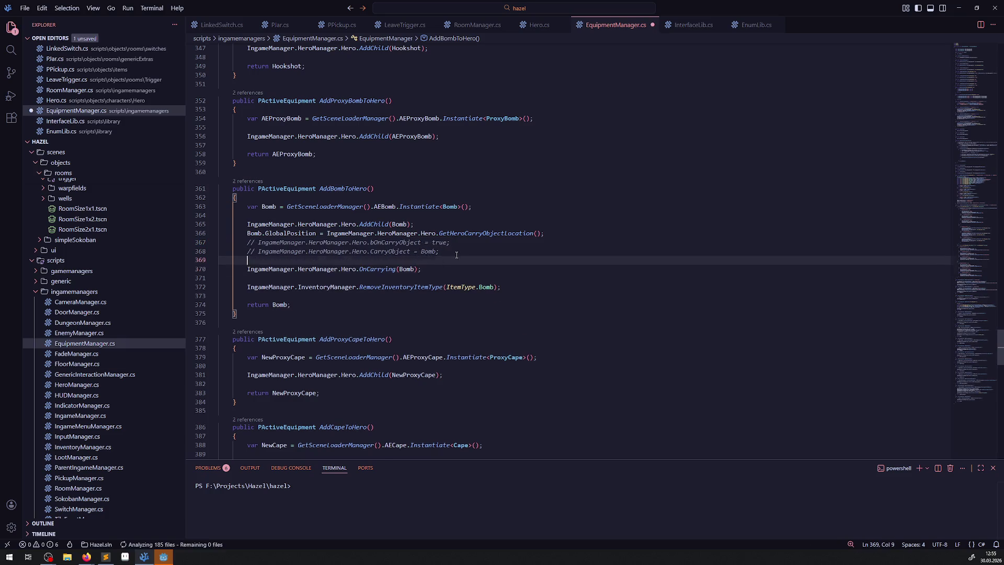
pyautogui.press('Return')
pyautogui.write('// todo ak')
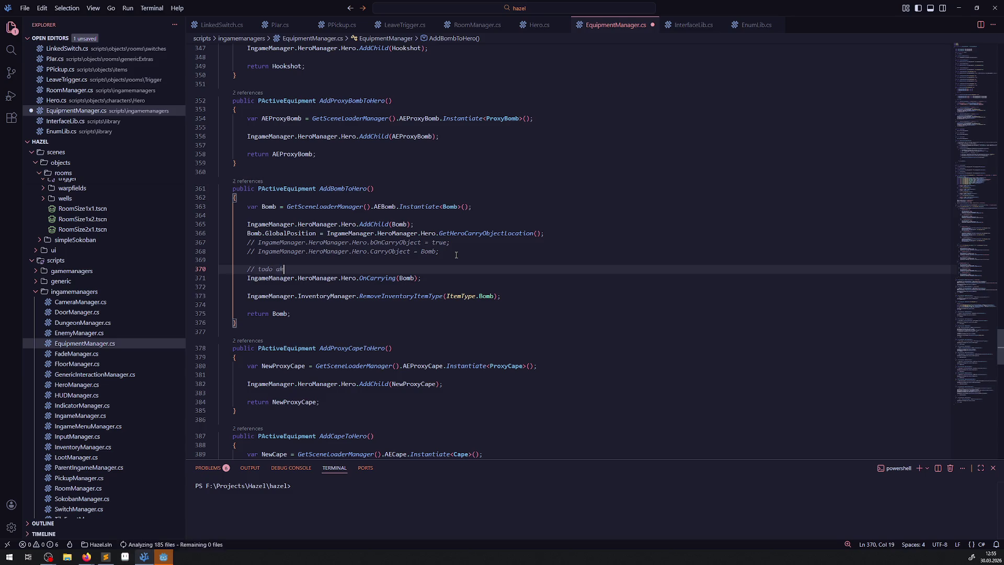
pyautogui.write('tuell wird das dann entspre')
pyautogui.write('chend kurz ')
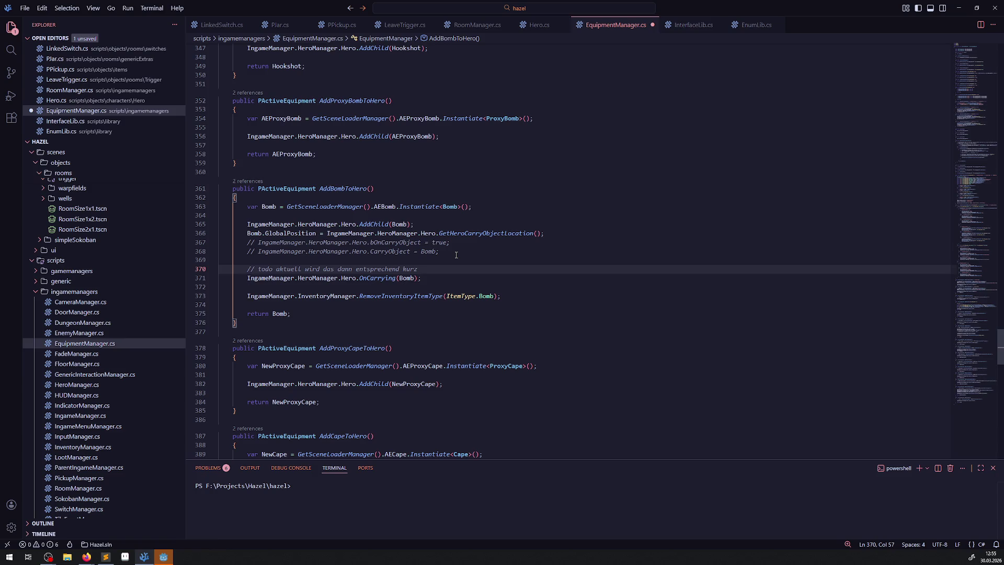
pyautogui.write('blocken weil di')
pyautogui.write('e')
pyautogui.press('BackSpace')
pyautogui.press('BackSpace')
pyautogui.press('BackSpace')
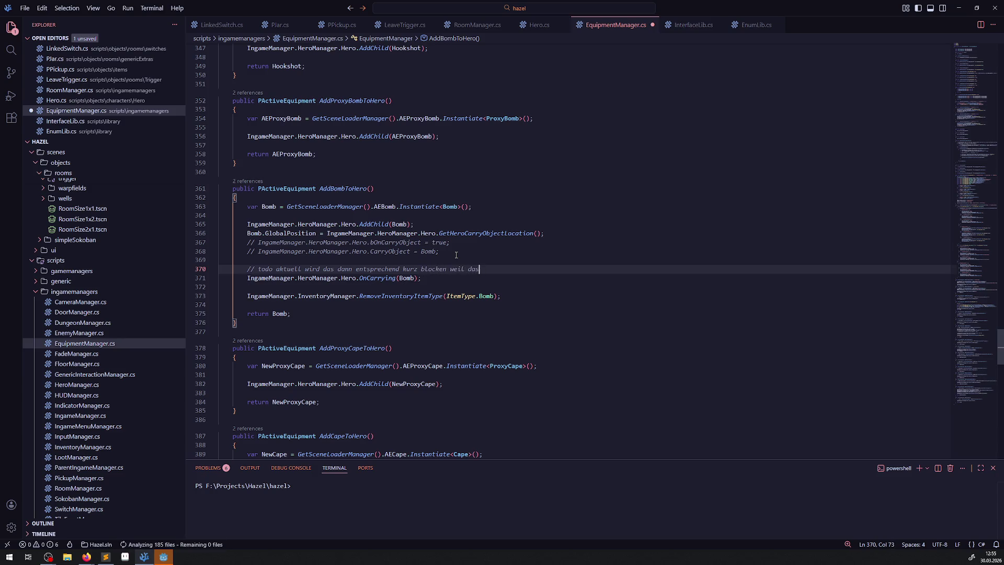
pyautogui.write('as den input')
pyautogui.write('blockzt')
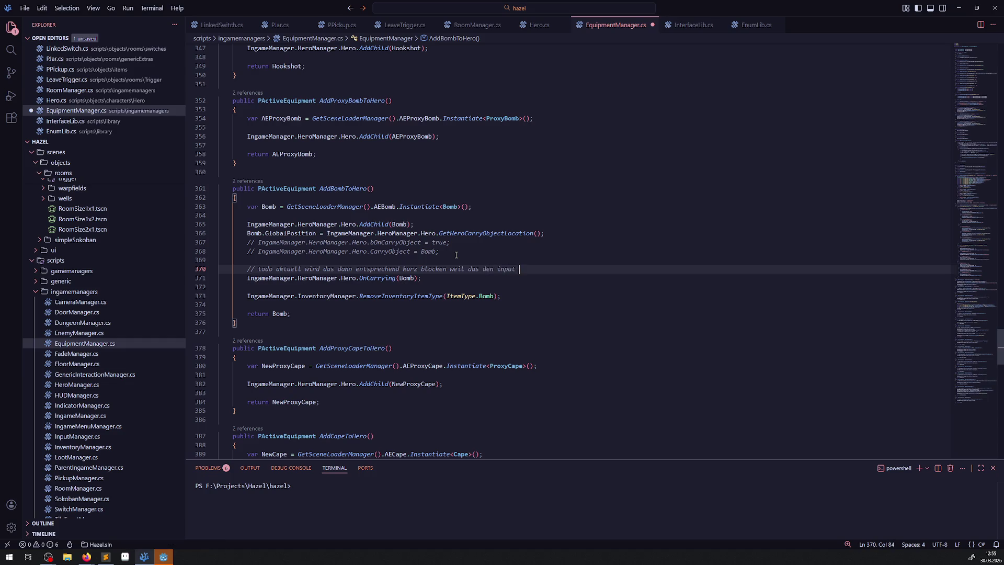
pyautogui.press('BackSpace')
pyautogui.press('BackSpace')
pyautogui.write('t')
pyautogui.hotkey('ctrl', 's')
# Select the todo comment and the OnCarrying call lines for copying
pyautogui.doubleClick(395, 251)
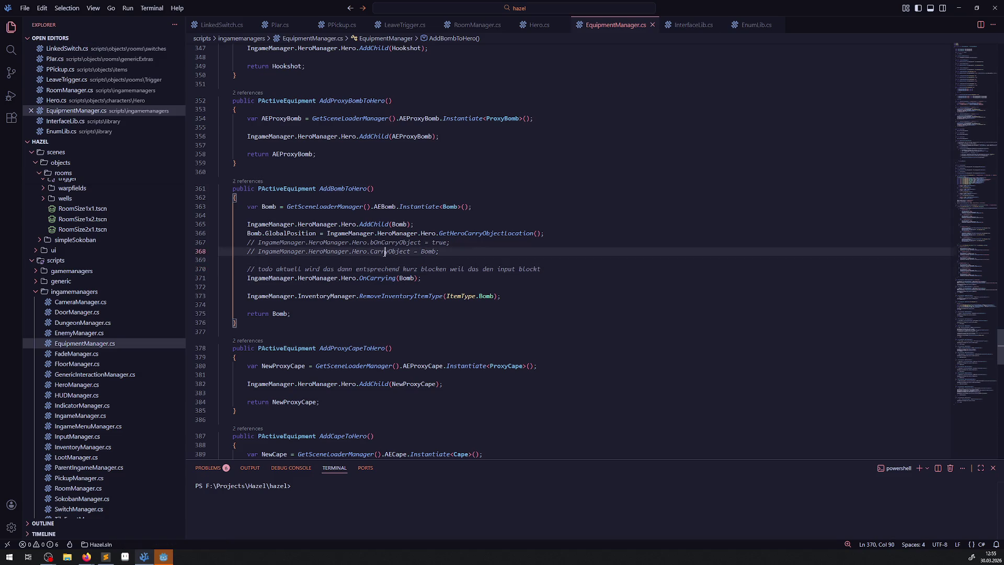
pyautogui.scroll(5, 472, 346)
pyautogui.scroll(-10, 472, 346)
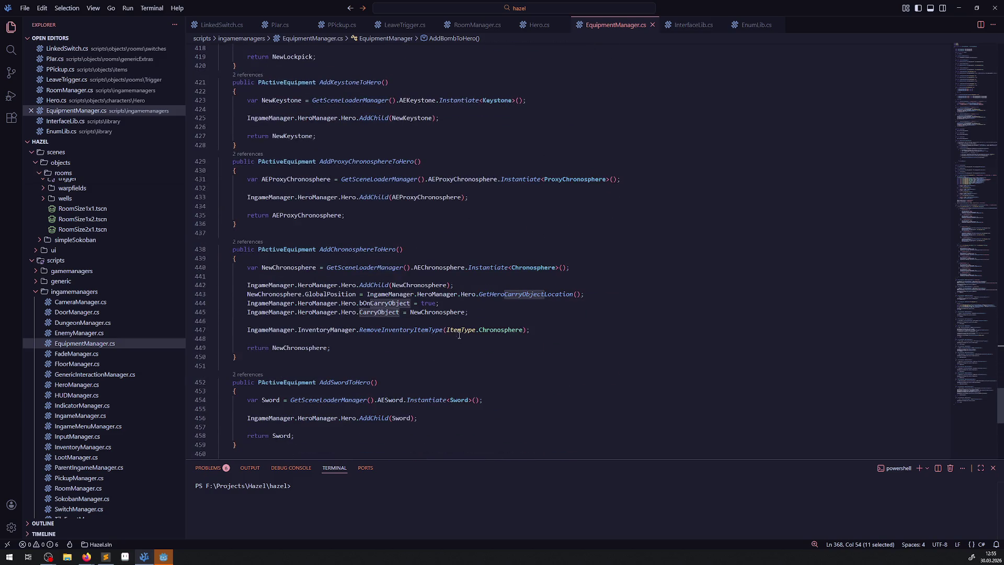
pyautogui.scroll(5, 445, 282)
pyautogui.scroll(2, 445, 281)
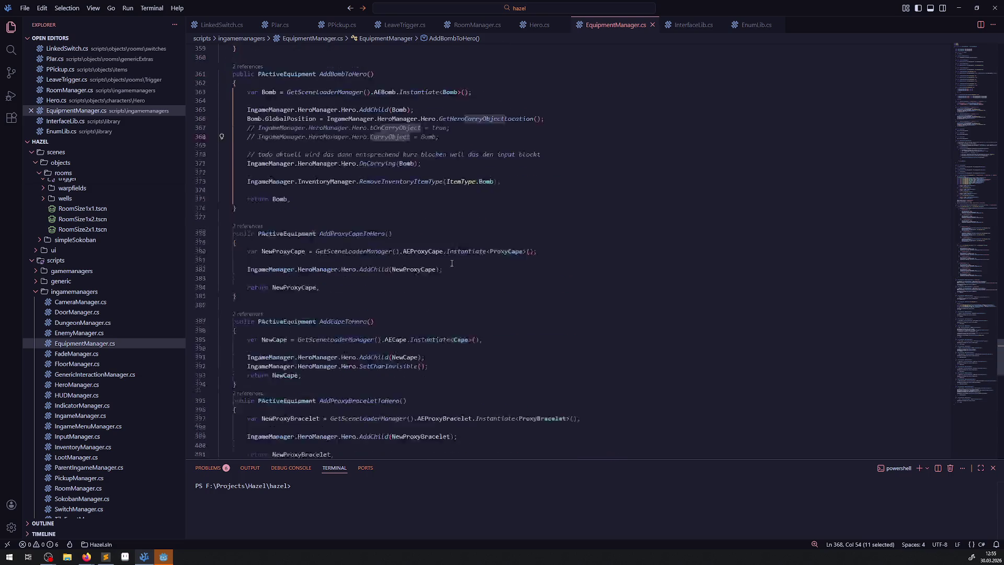
pyautogui.moveTo(457, 220); pyautogui.dragTo(206, 217)
pyautogui.scroll(-7, 377, 267)
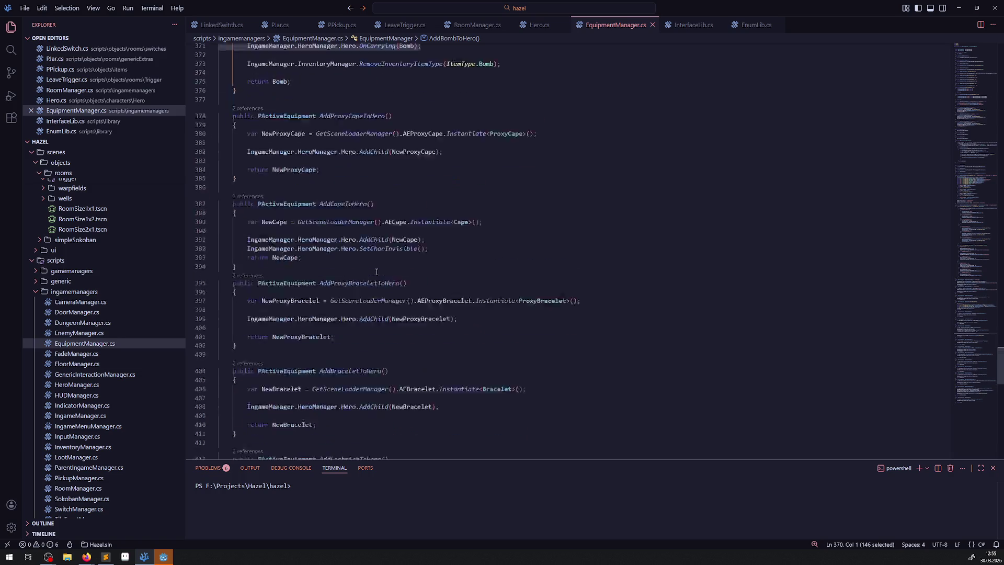
# Paste the todo and OnCarrying call below line 445, comment out lines 444–445, use NewChronosphere, save
pyautogui.click(477, 297)
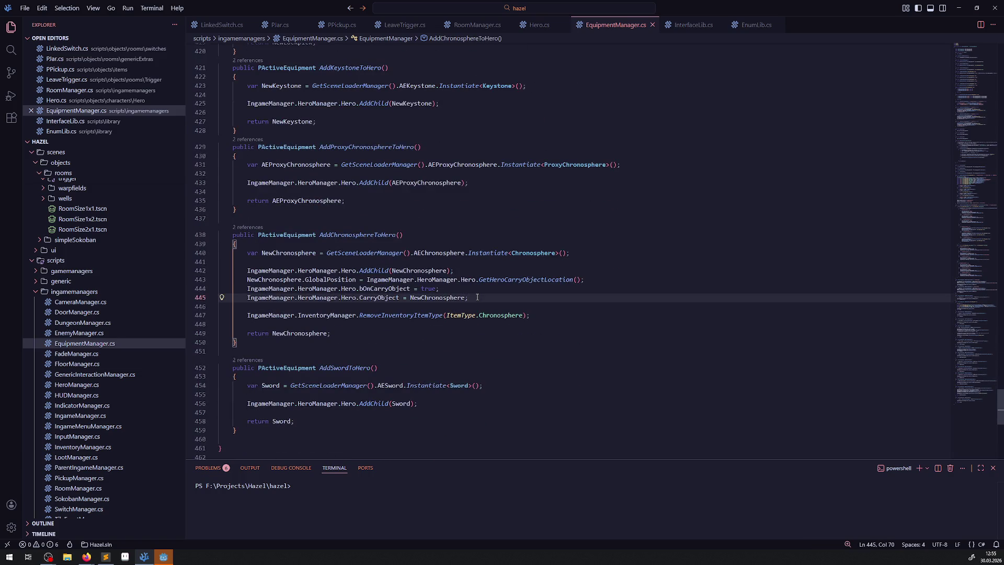
pyautogui.press('Return')
pyautogui.press('Return')
pyautogui.hotkey('ctrl', 'v')
pyautogui.moveTo(477, 297); pyautogui.dragTo(219, 288)
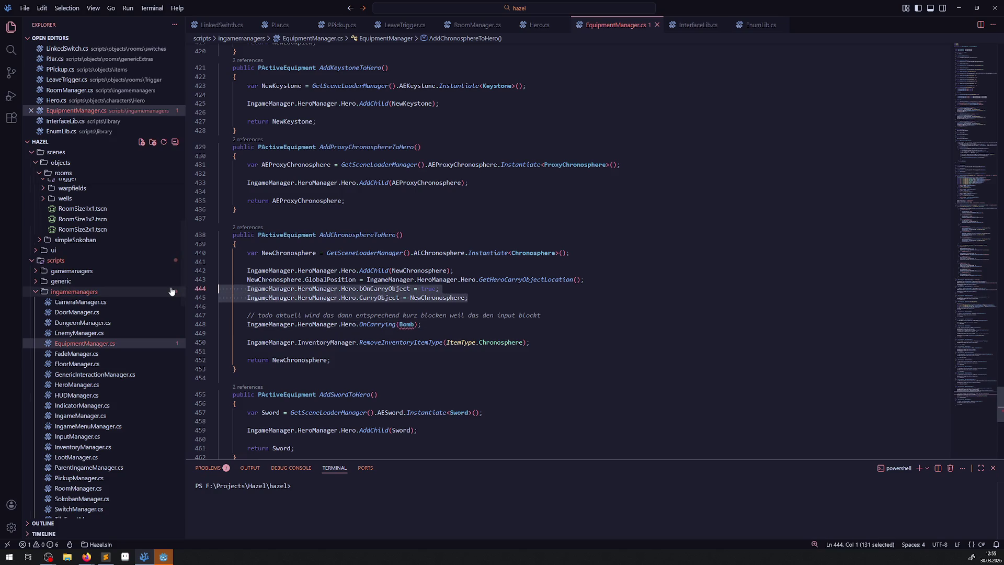
pyautogui.hotkey('ctrl', '/')
pyautogui.doubleClick(450, 297)
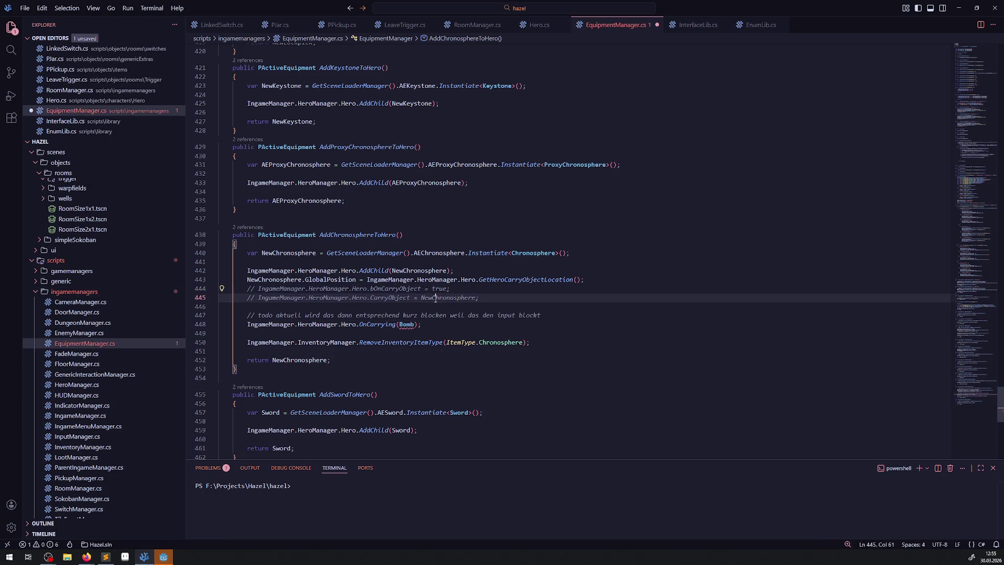
pyautogui.hotkey('ctrl', 'c')
pyautogui.doubleClick(407, 325)
pyautogui.hotkey('ctrl', 'v')
pyautogui.hotkey('ctrl', 's')
# Switch to the Godot editor and rebuild the .NET project
pyautogui.scroll(5, 419, 308)
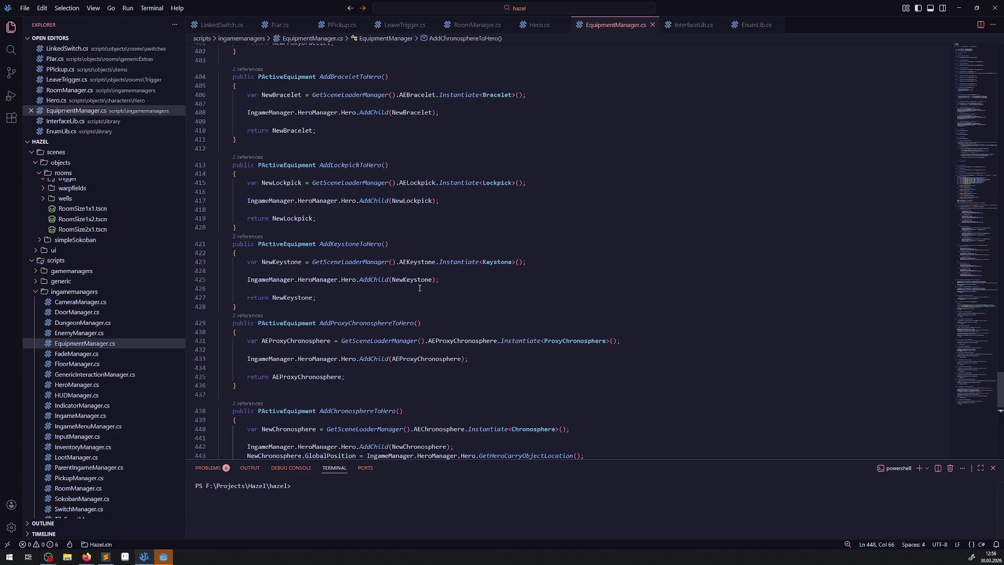
pyautogui.scroll(3, 422, 289)
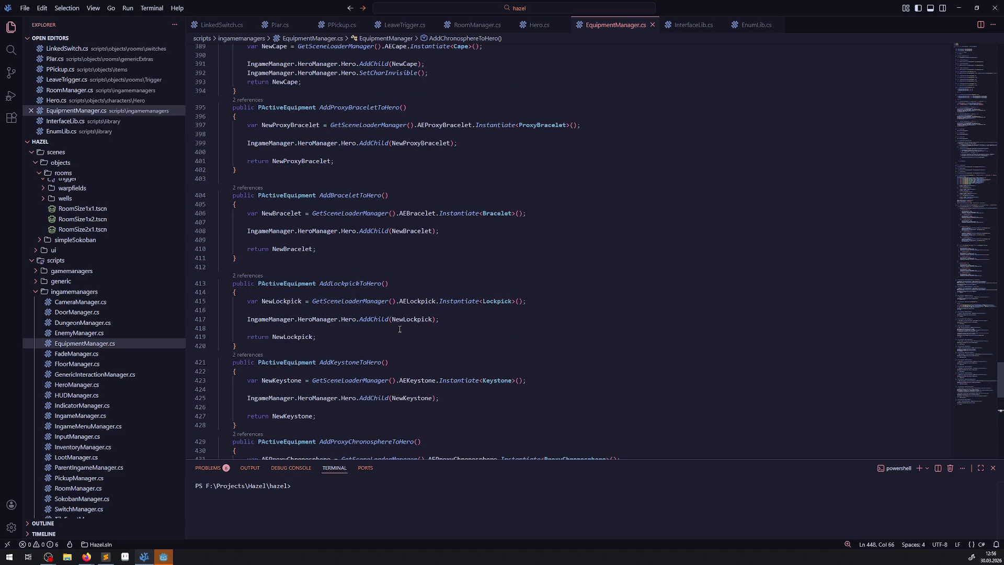
pyautogui.click(164, 556)
pyautogui.click(869, 19)
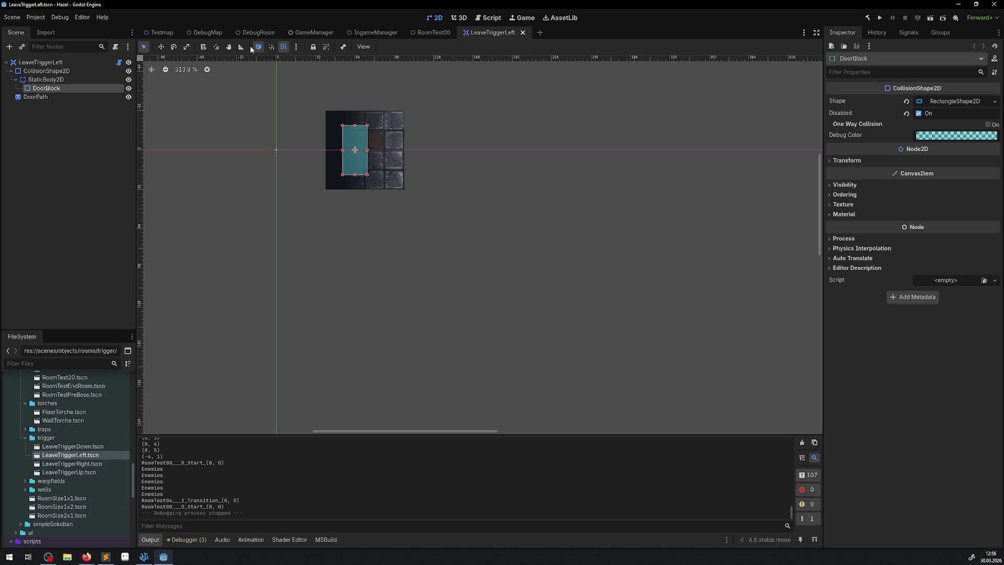
# After the .NET build finishes, save the LeaveTriggerLeft scene
pyautogui.click(105, 556)
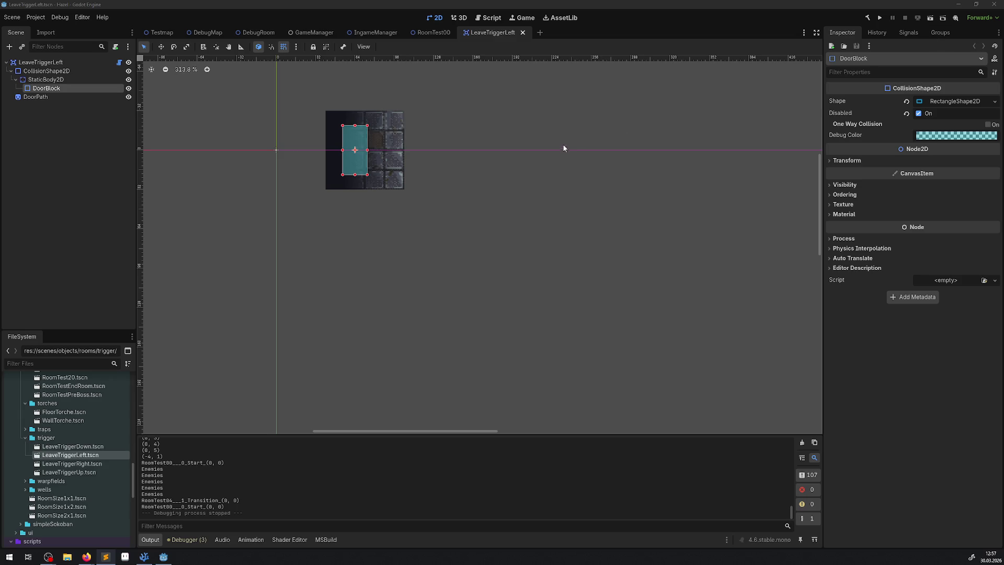
pyautogui.hotkey('ctrl', 's')
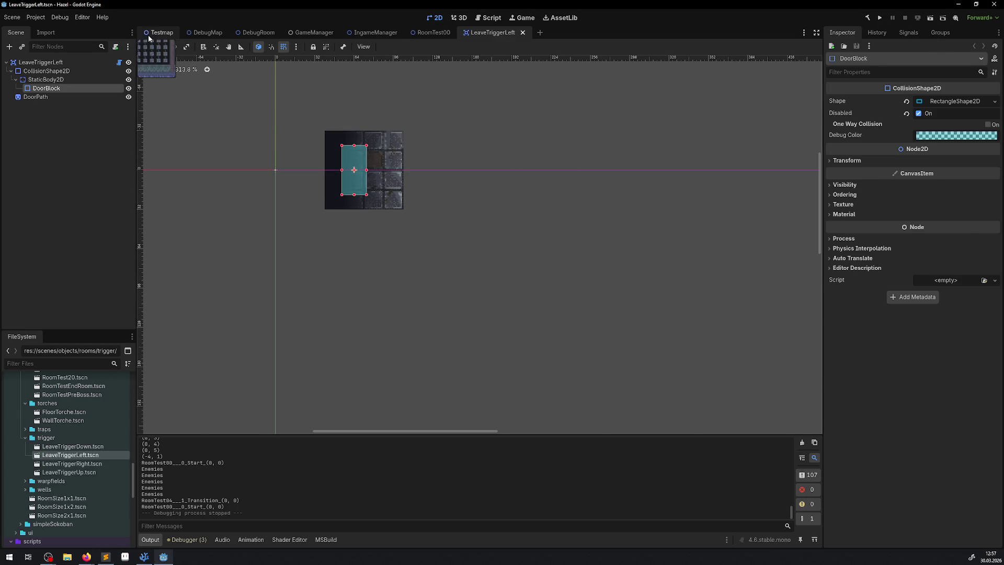
# Run the Testmap scene and walk the hero back and forth through the right exit
pyautogui.click(148, 35)
pyautogui.click(930, 18)
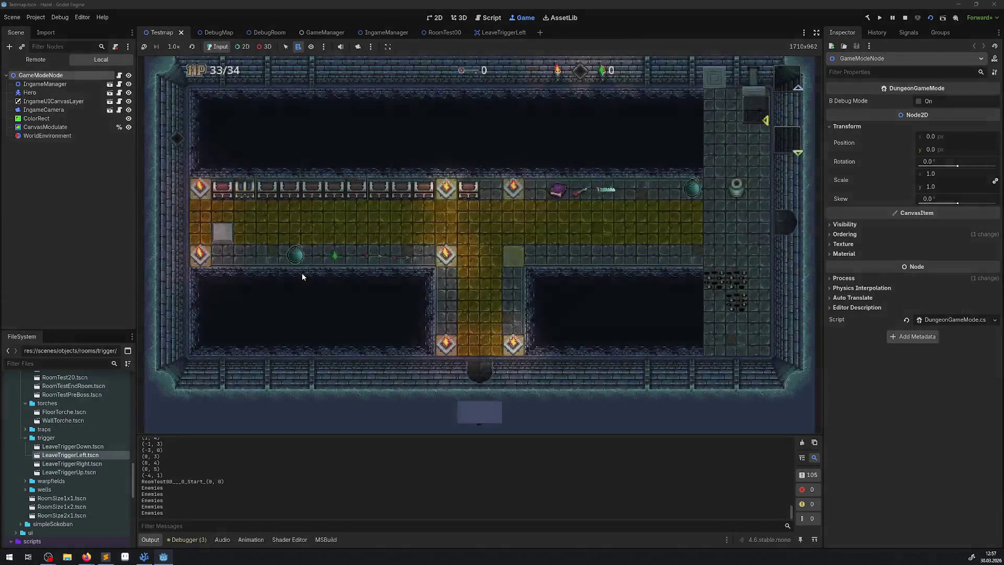
pyautogui.press('Right')
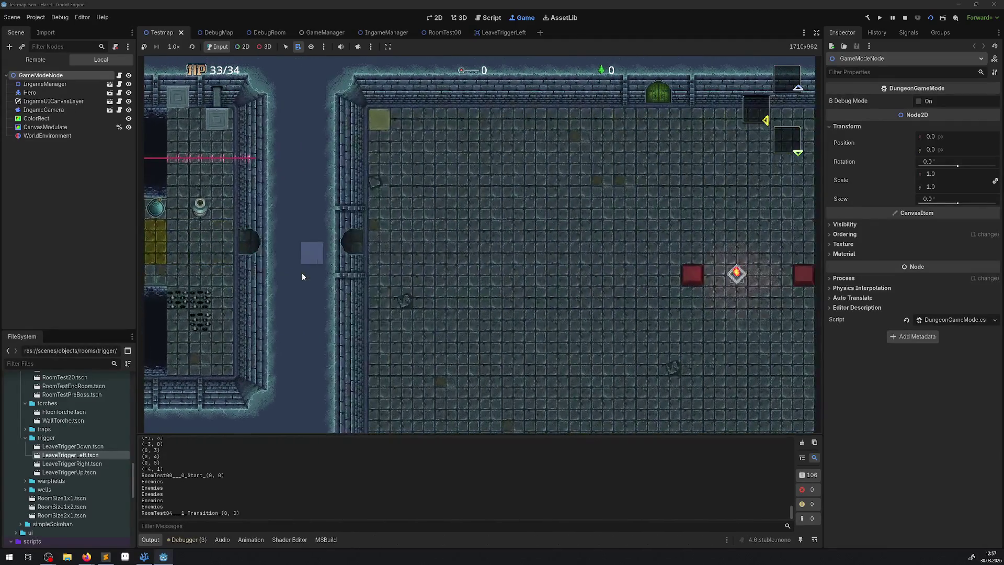
pyautogui.press('Left')
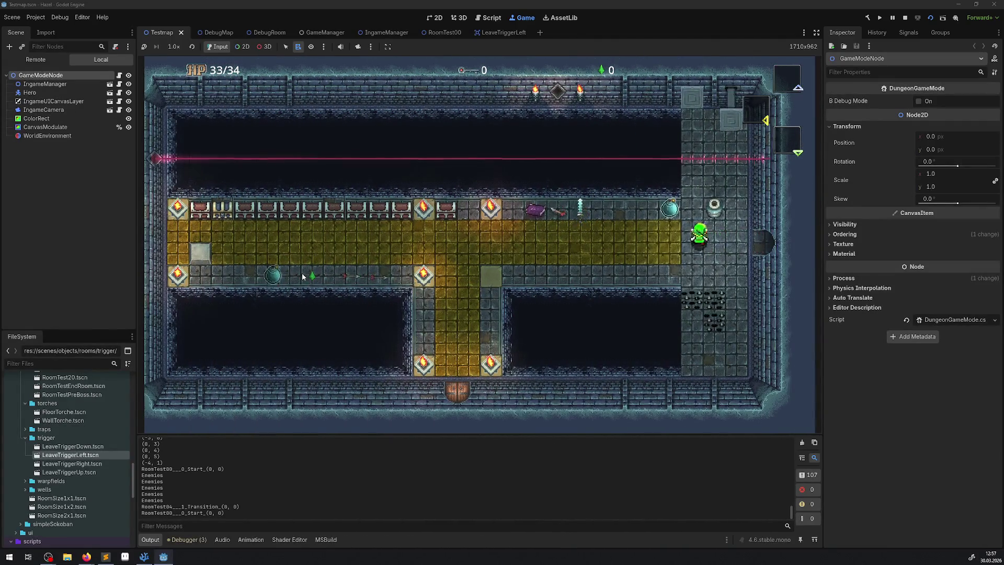
pyautogui.press('Right')
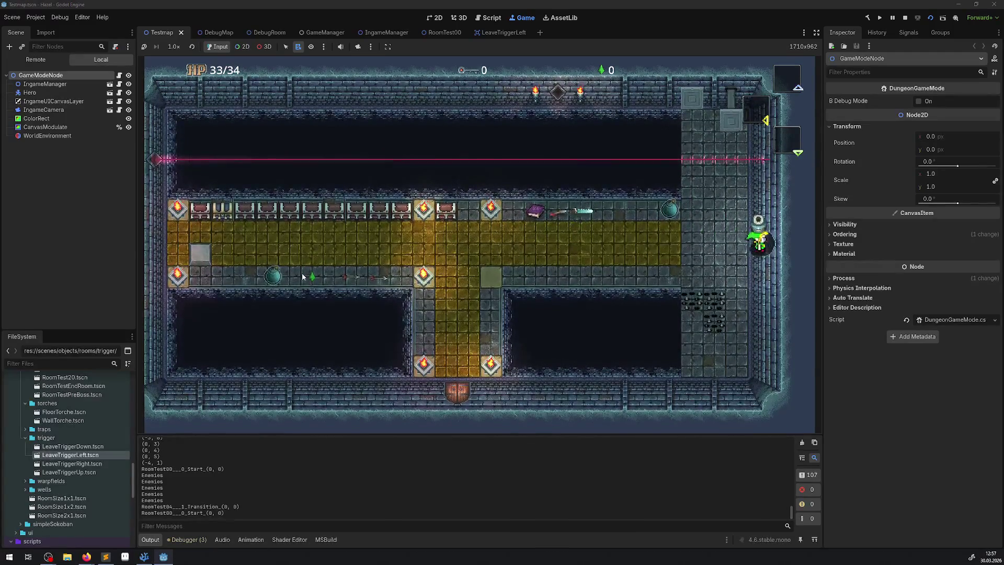
pyautogui.press('Left')
pyautogui.press('Right')
pyautogui.press('Right')
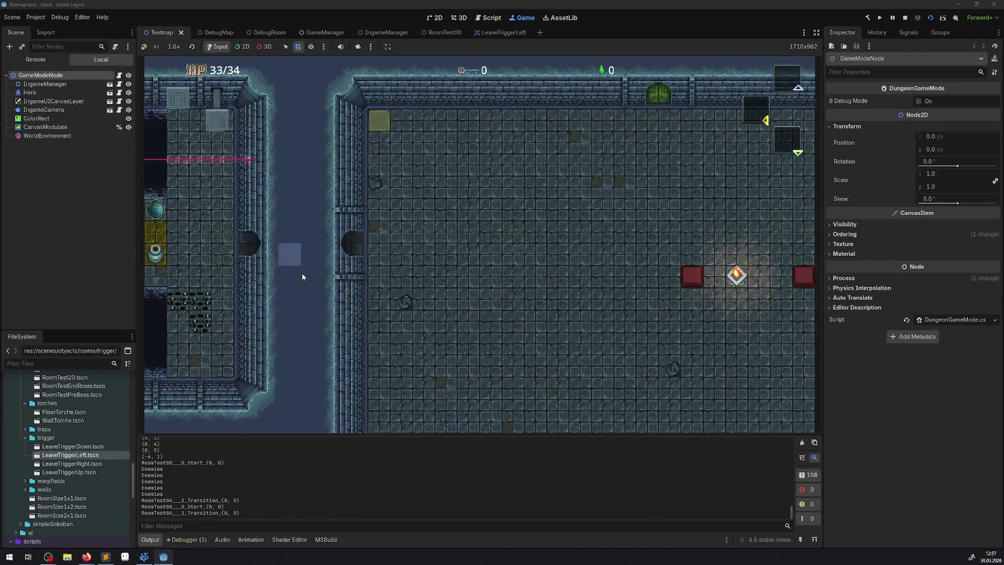
pyautogui.press('Left')
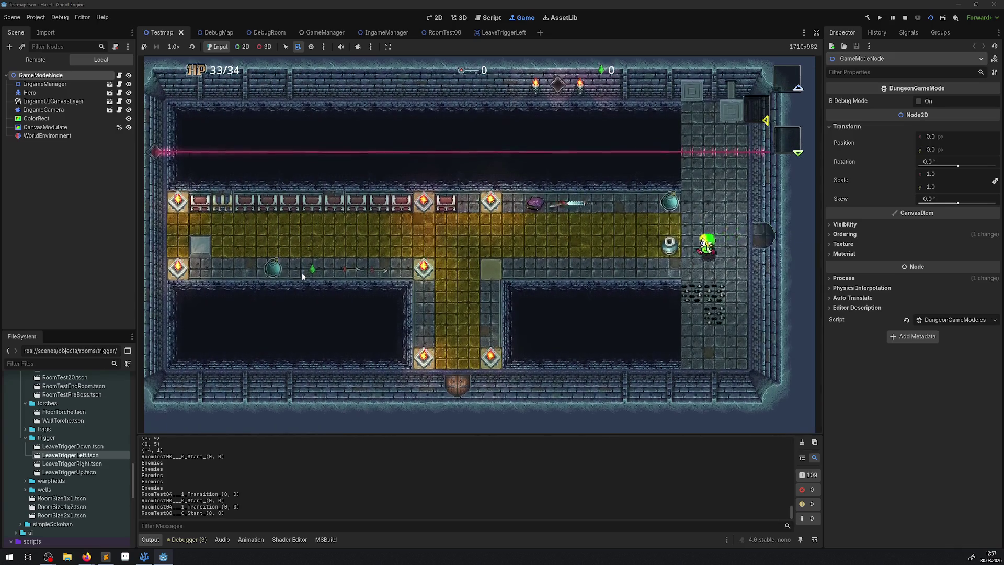
# Keep carrying the jar through the right exit trigger, then stop the game with F8
pyautogui.press('Right')
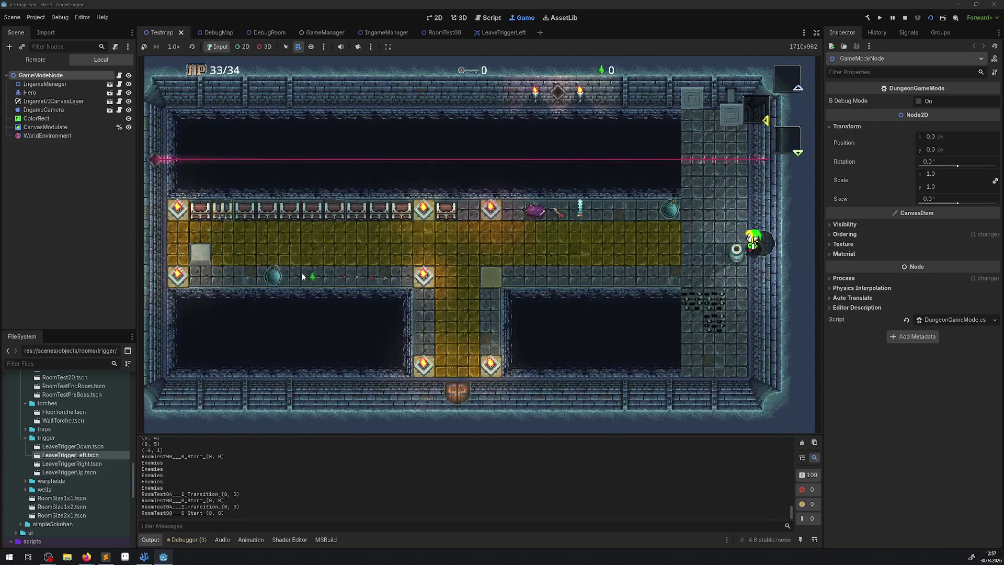
pyautogui.press('Right')
pyautogui.press('Left')
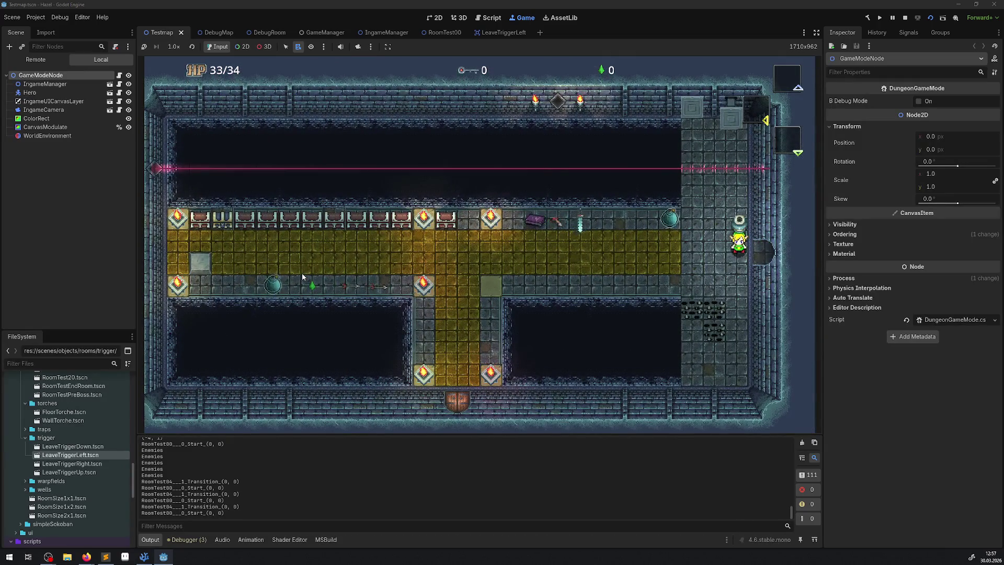
pyautogui.press('space')
pyautogui.press('Right')
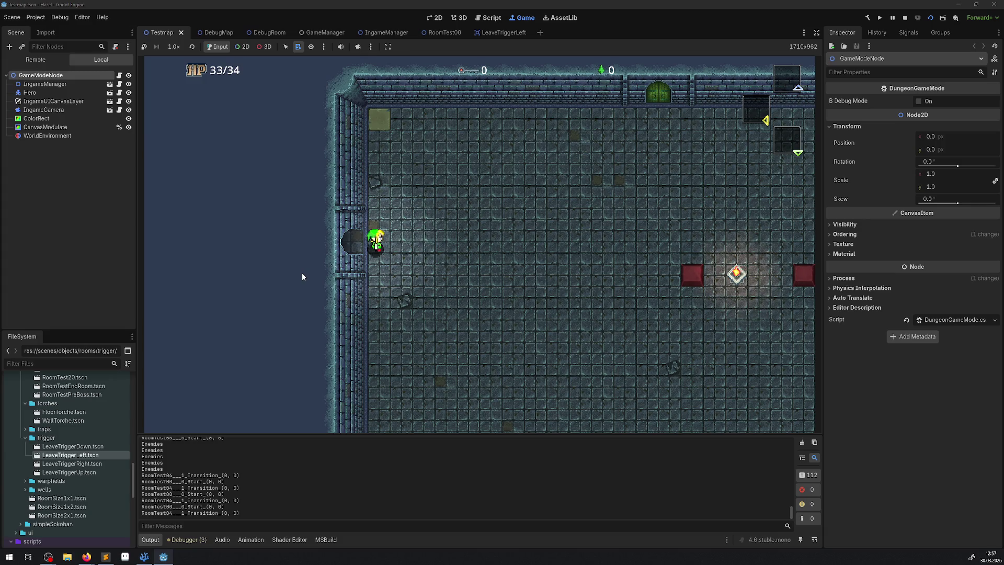
pyautogui.press('Left')
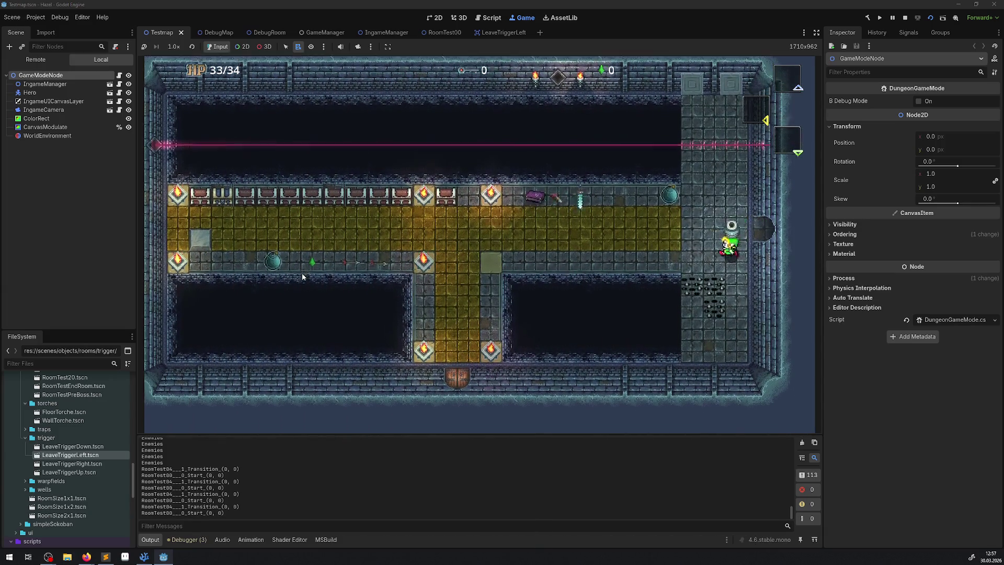
pyautogui.press('Right')
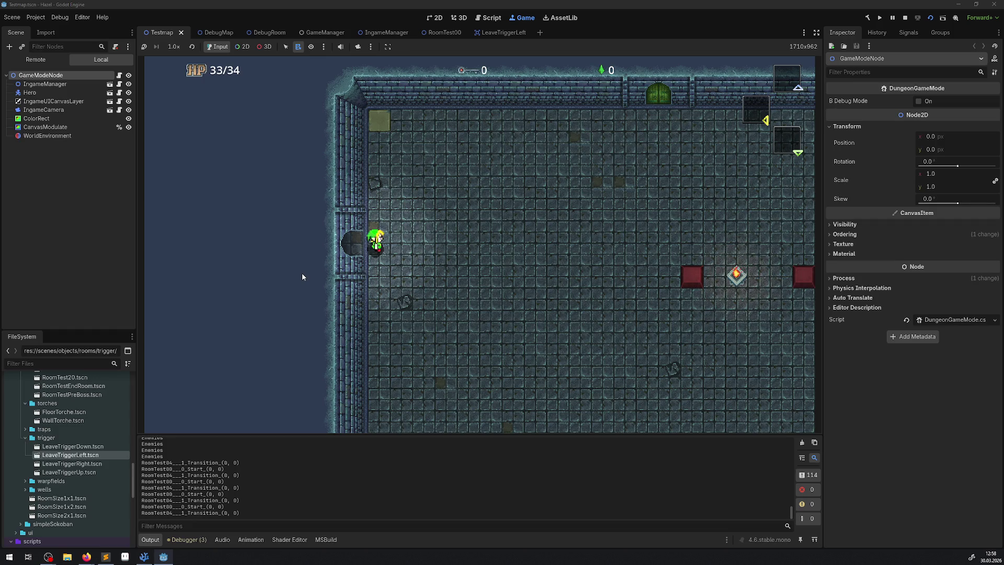
pyautogui.press('Left')
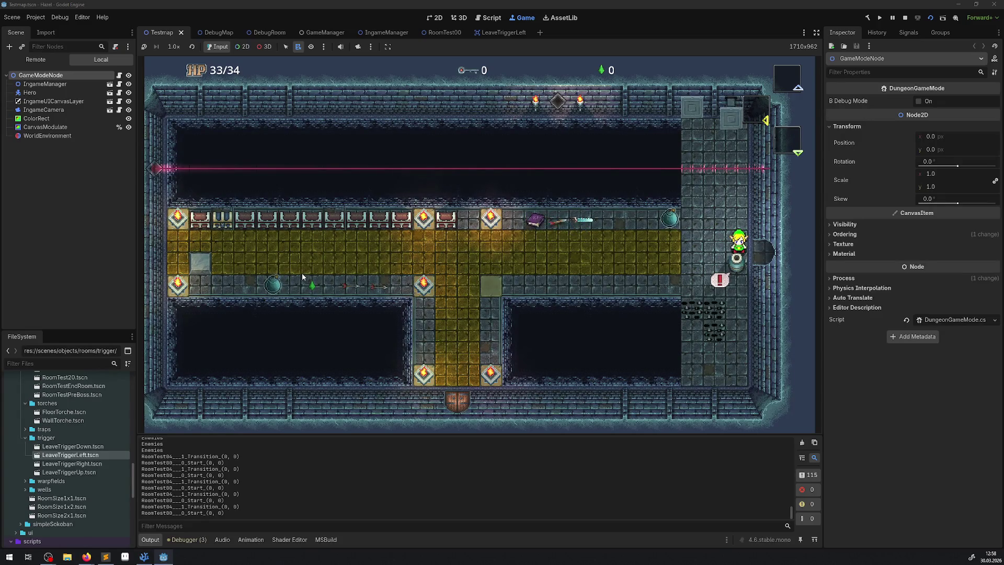
pyautogui.press('Right')
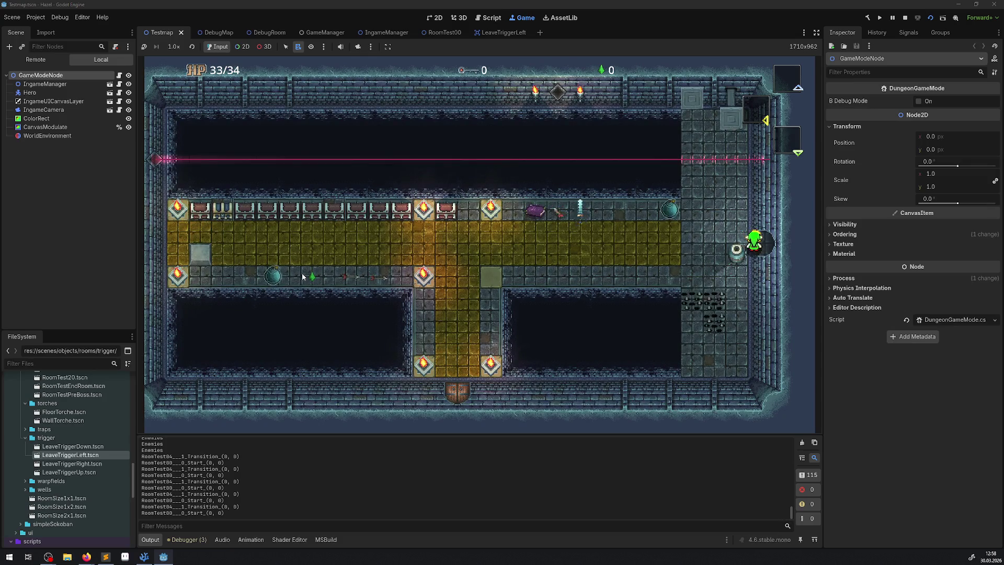
pyautogui.press('F8')
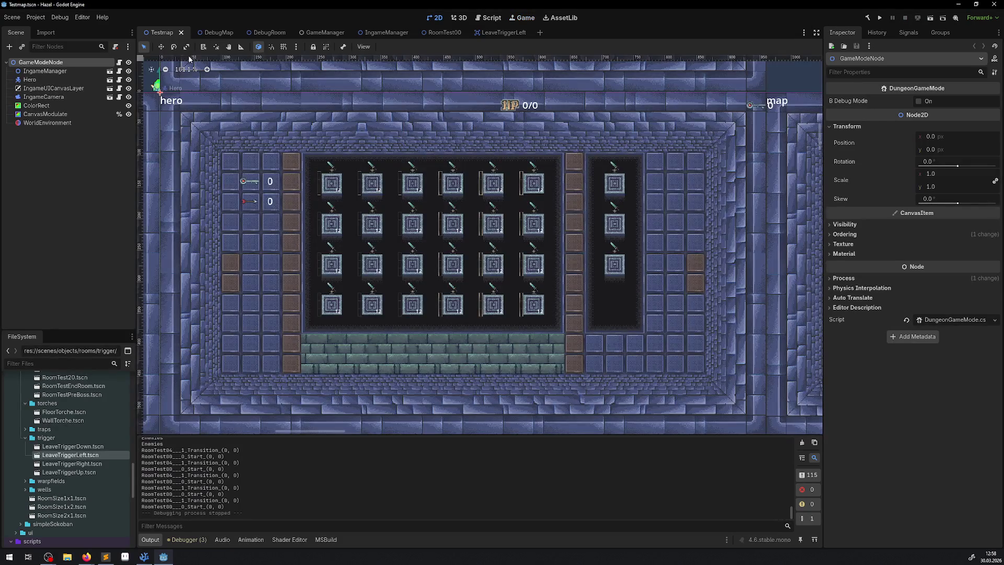
# In RoomTest00, duplicate Jar as Jar2 and move it 32 px below the original
pyautogui.click(267, 32)
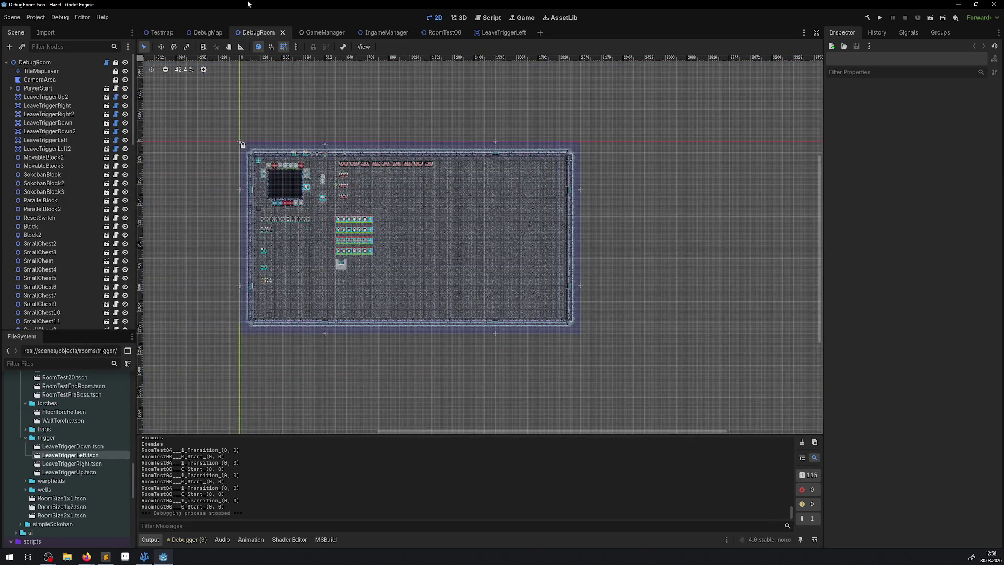
pyautogui.click(432, 32)
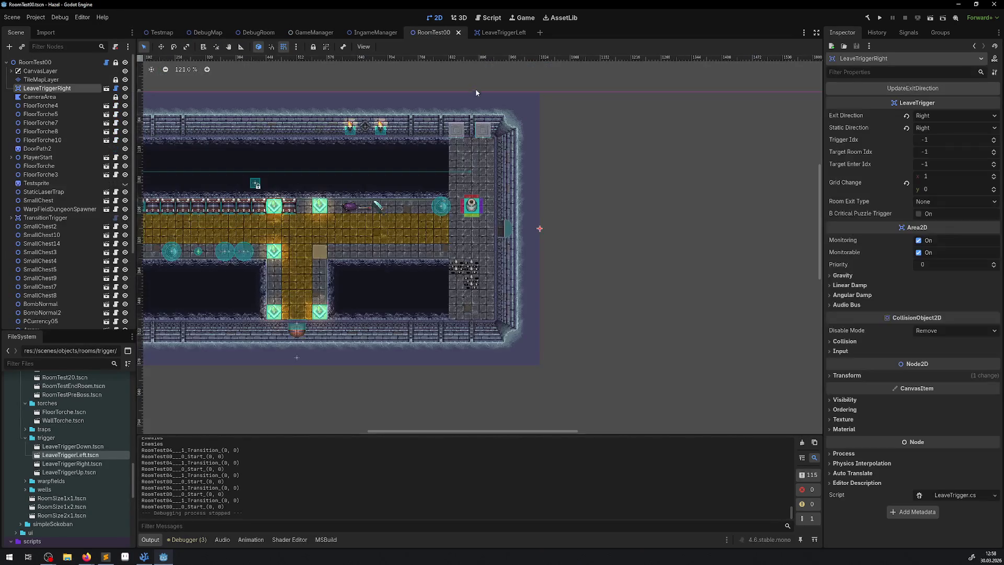
pyautogui.click(472, 205)
pyautogui.scroll(2, 420, 215)
pyautogui.scroll(-3, 47, 296)
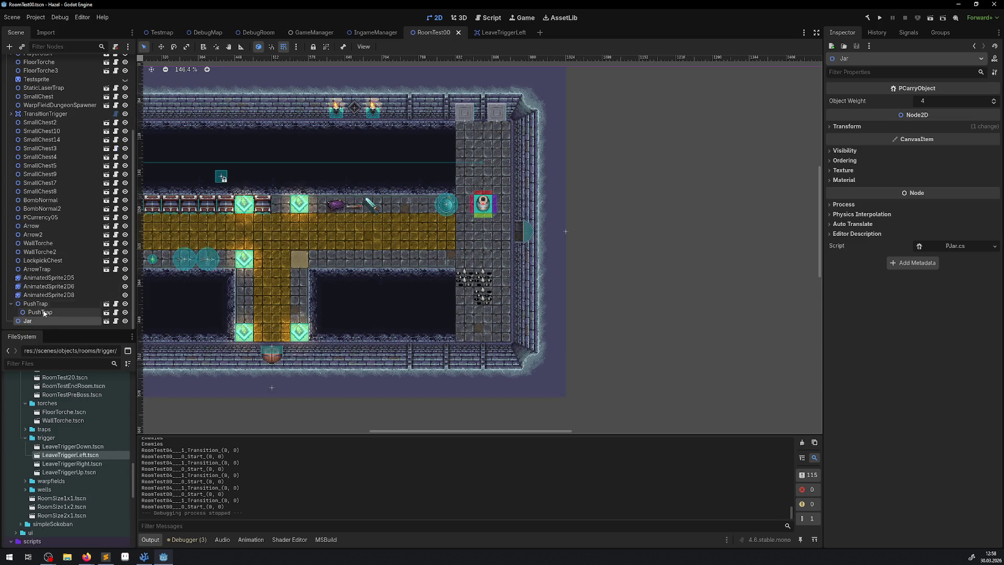
pyautogui.rightClick(37, 320)
pyautogui.click(79, 407)
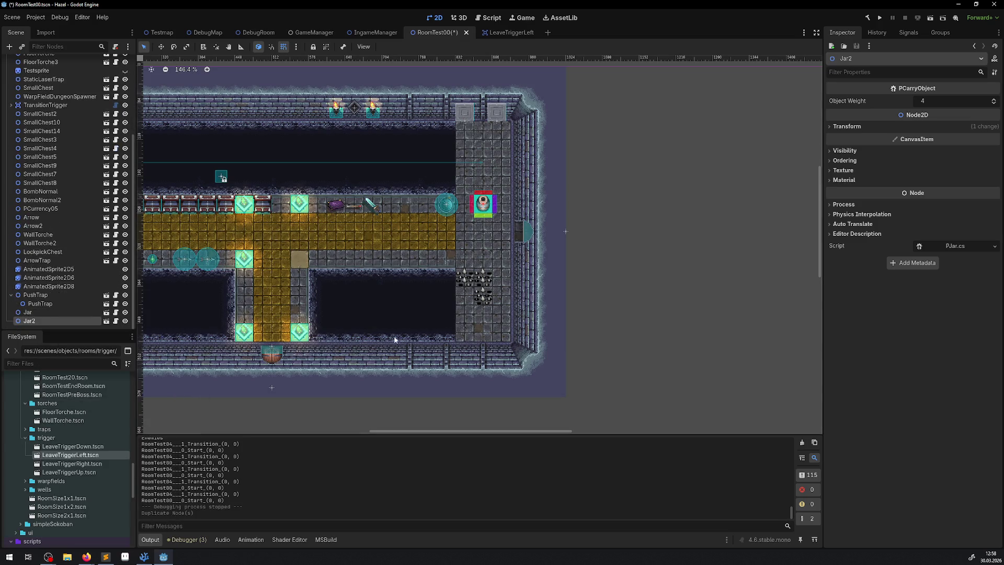
pyautogui.moveTo(485, 208); pyautogui.dragTo(485, 263)
# Save RoomTest00 and run the Testmap game again
pyautogui.hotkey('ctrl', 's')
pyautogui.click(159, 32)
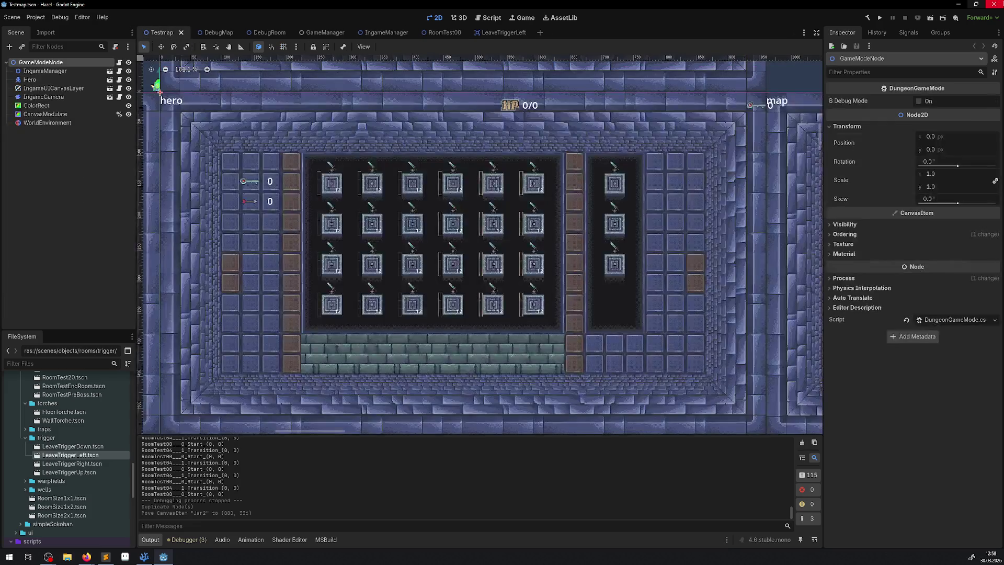
pyautogui.click(931, 18)
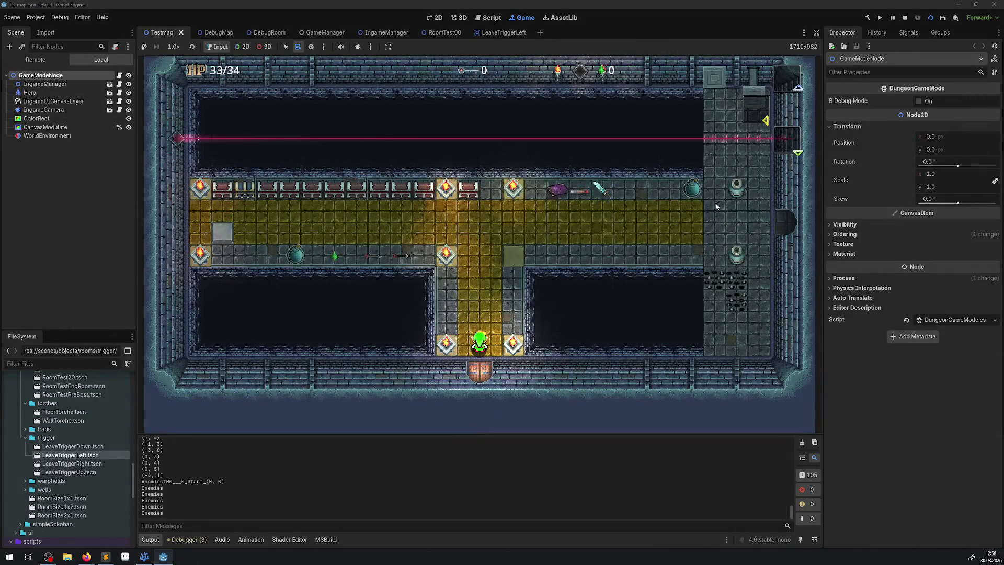
# Walk the hero up beside the jars and toward the east door
pyautogui.press('Up')
pyautogui.press('Right')
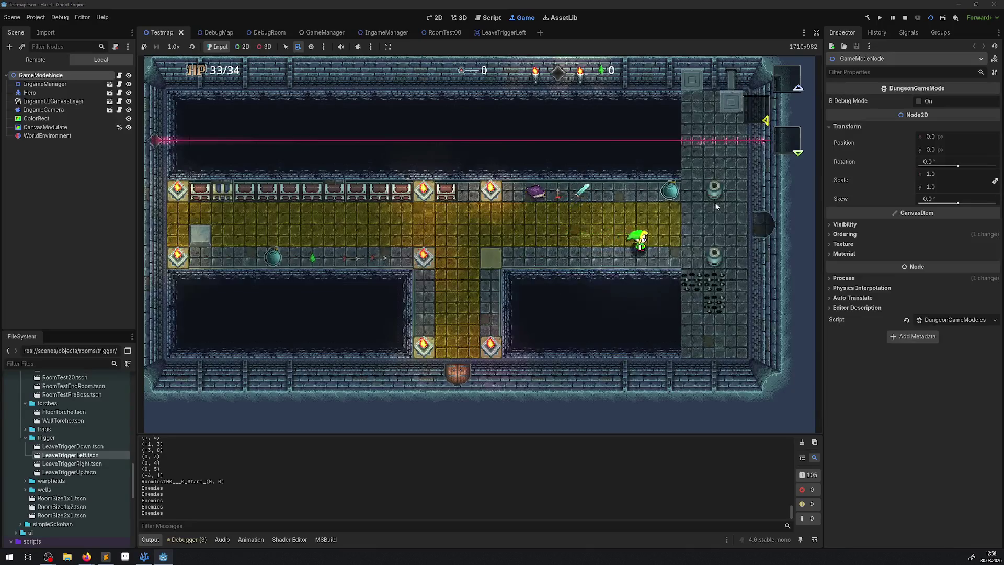
pyautogui.press('Right')
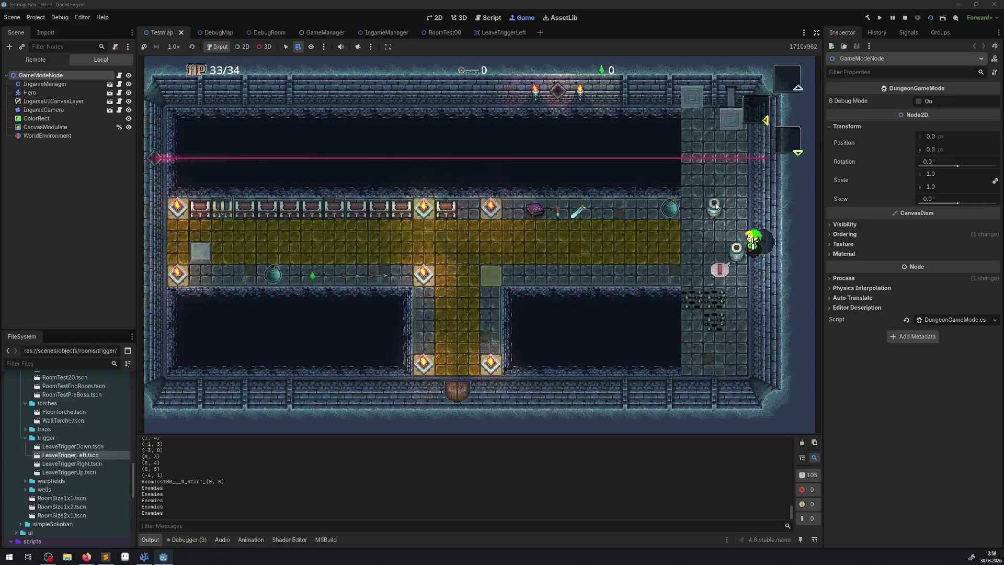
pyautogui.press('Up')
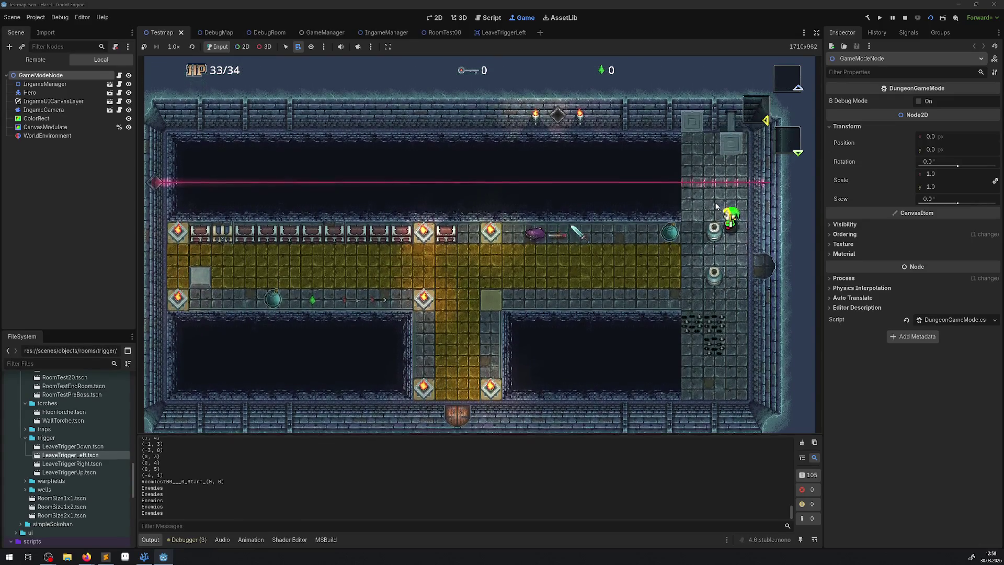
pyautogui.press('Down')
pyautogui.press('Right')
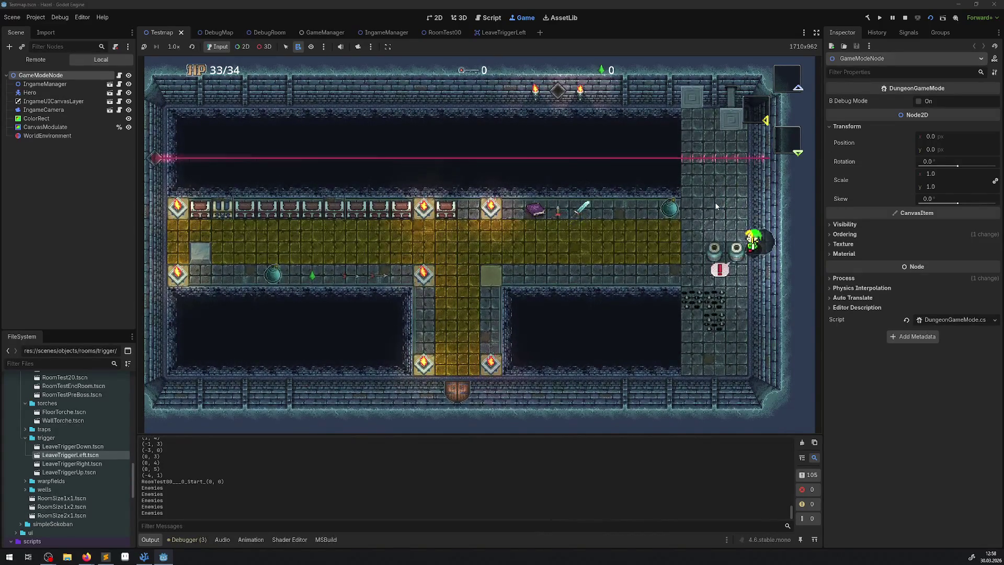
pyautogui.press('Up')
pyautogui.press('Left')
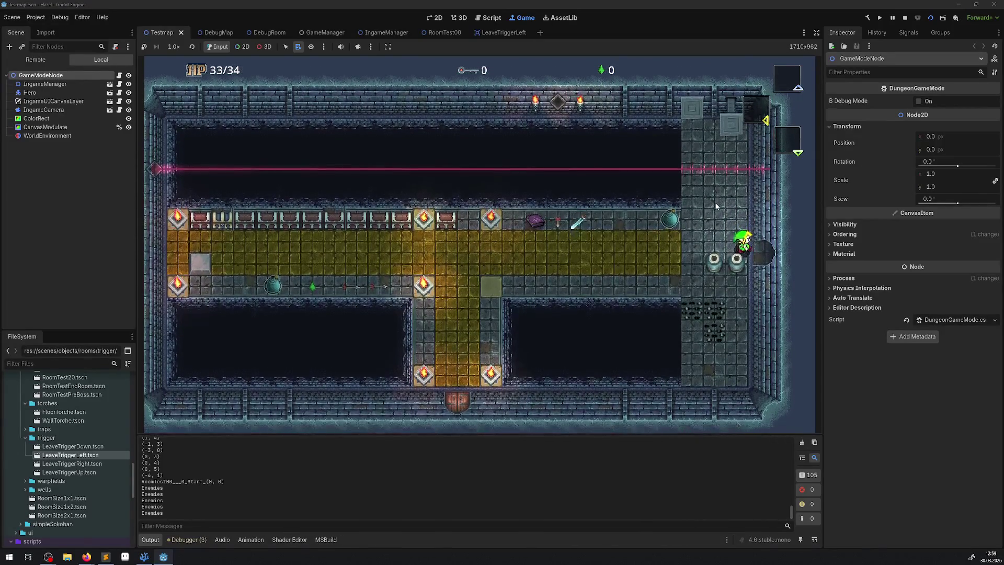
pyautogui.press('Left')
# Pass through the east door into RoomTest04 and return beside both jars
pyautogui.press('Right')
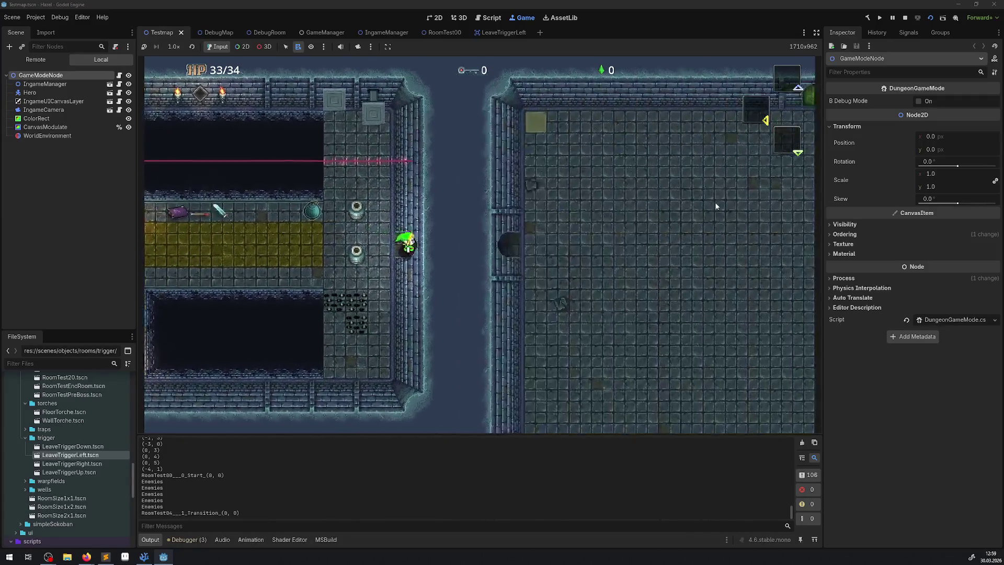
pyautogui.press('Left')
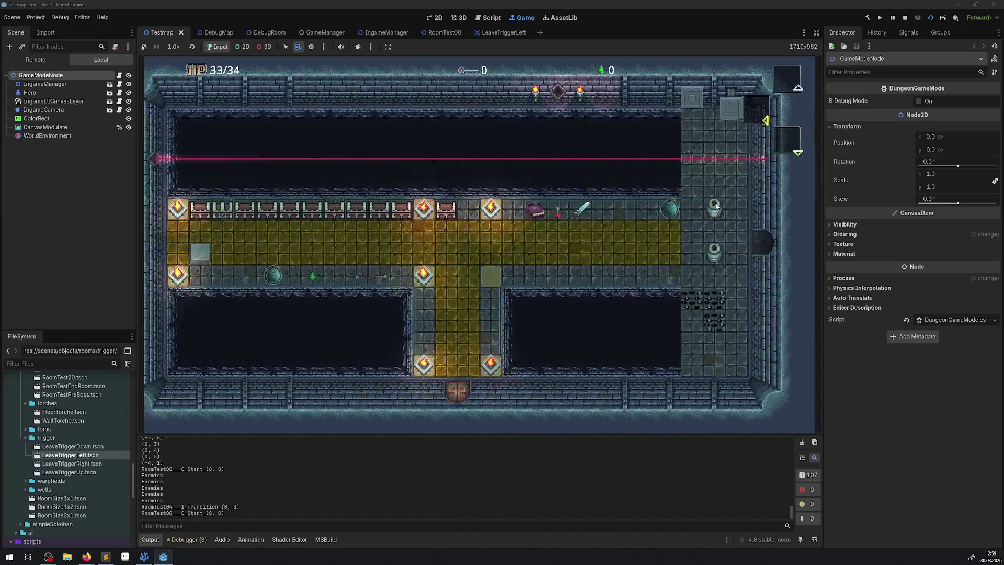
pyautogui.press('Up')
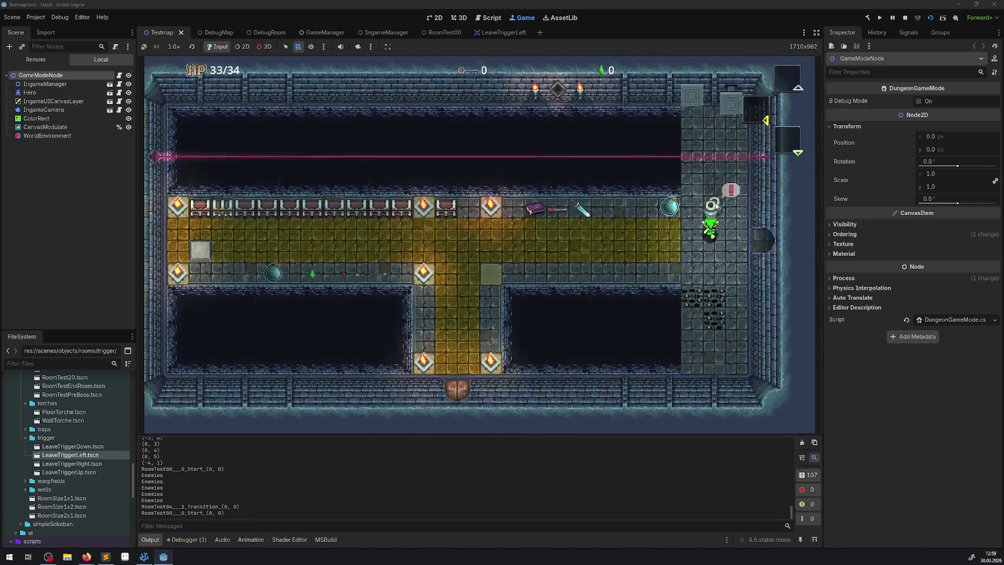
pyautogui.press('Down')
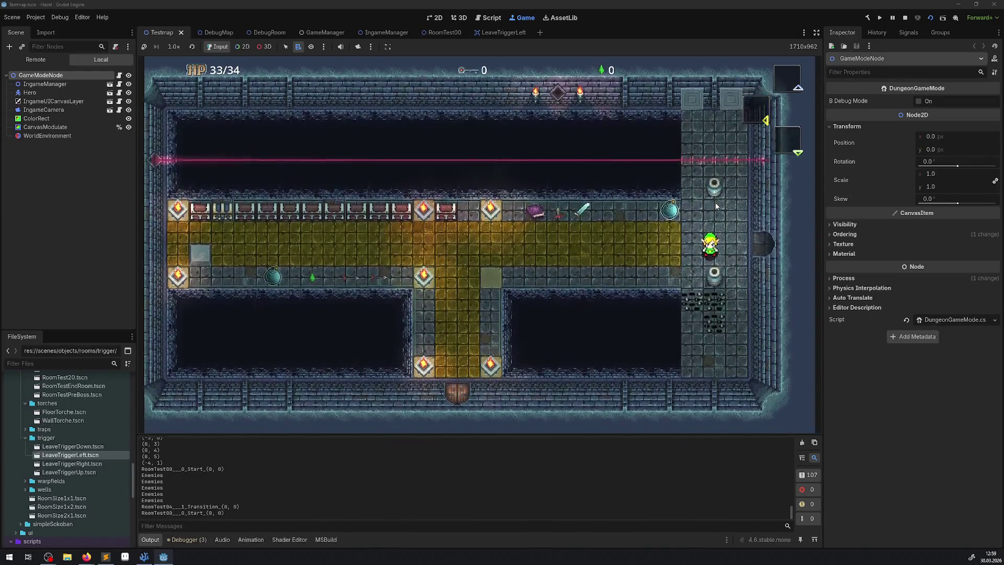
pyautogui.press('Up')
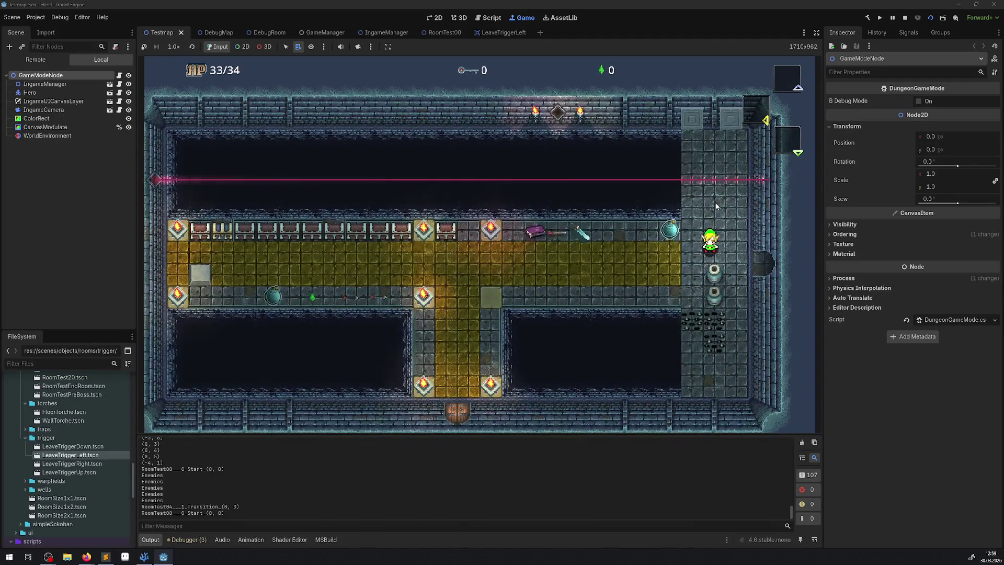
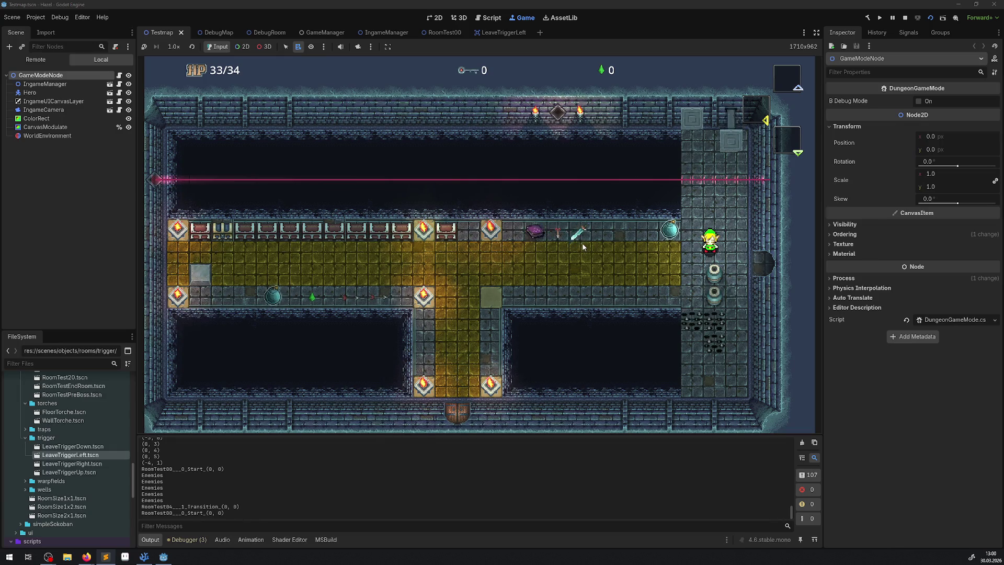
# Walk the hero up past the pillar and down toward the spikes, stop the game, then relaunch the scene
pyautogui.press('Up')
pyautogui.press('Down')
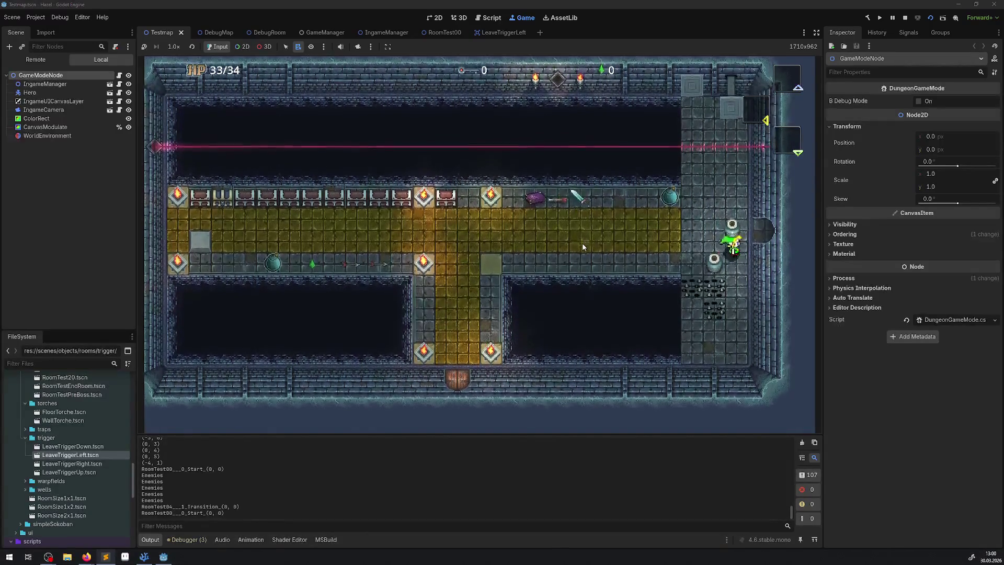
pyautogui.press('Up')
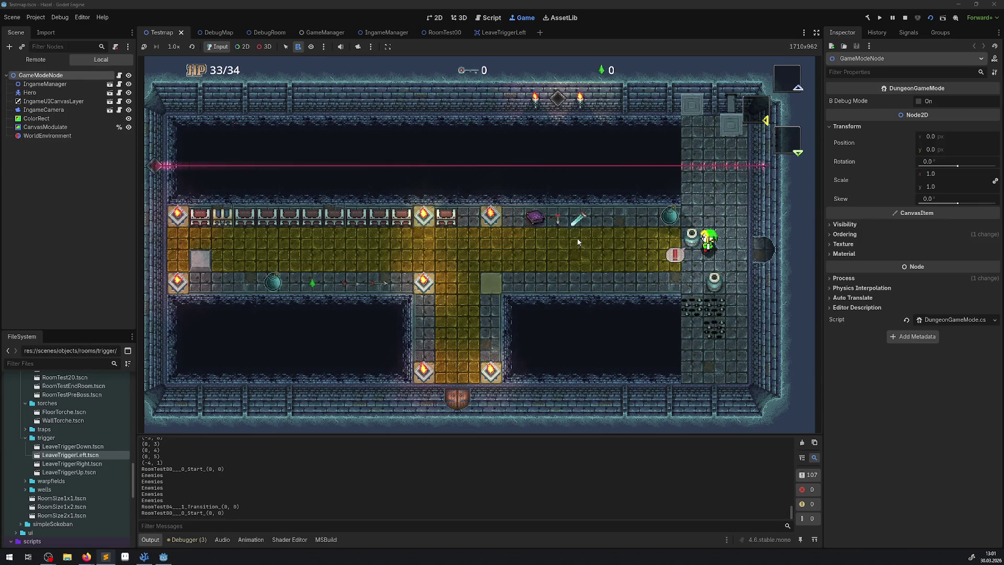
pyautogui.click(905, 17)
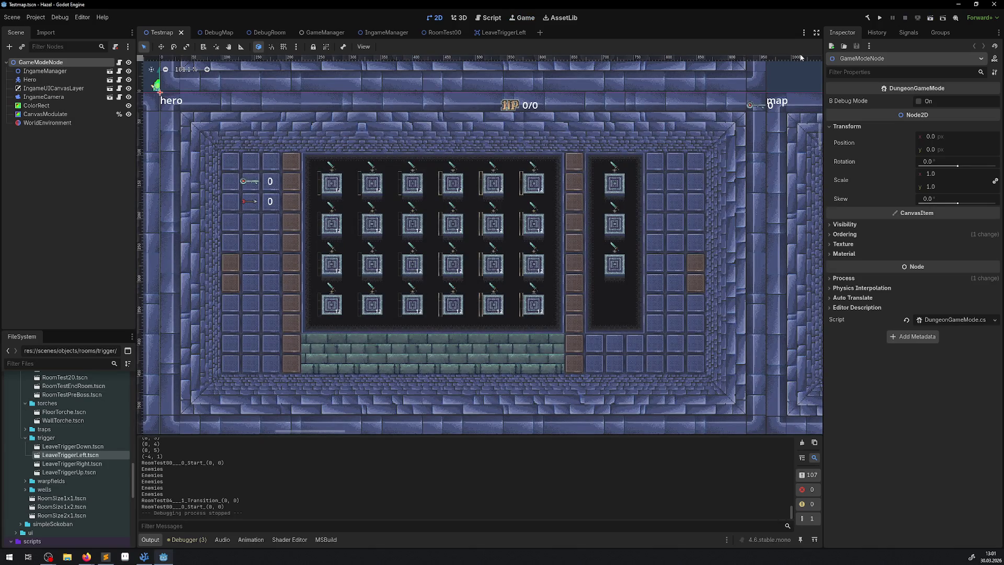
pyautogui.click(931, 17)
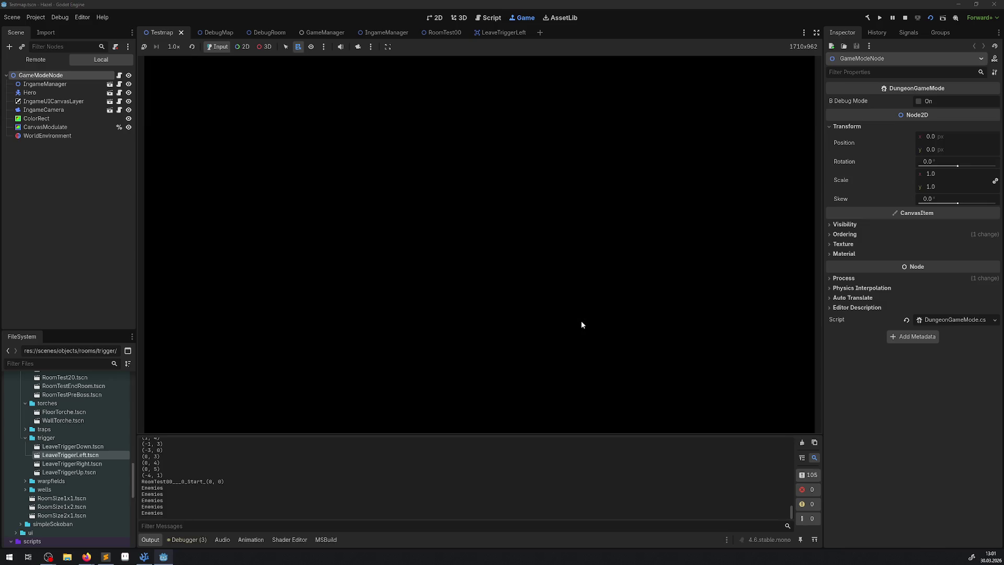
# Walk the hero to the east exit, lift a pot, and step into the east room and back
pyautogui.press('Up')
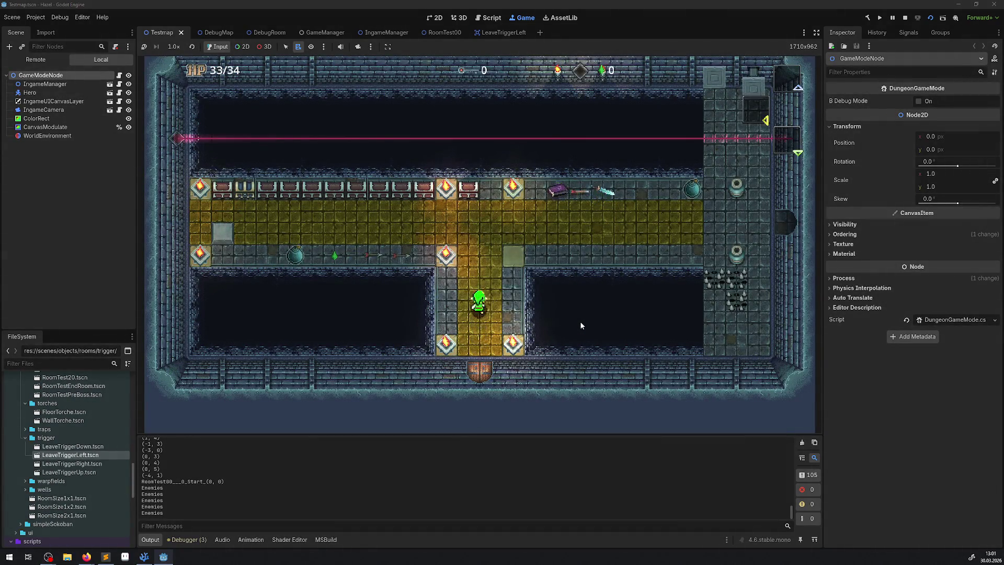
pyautogui.press('Right')
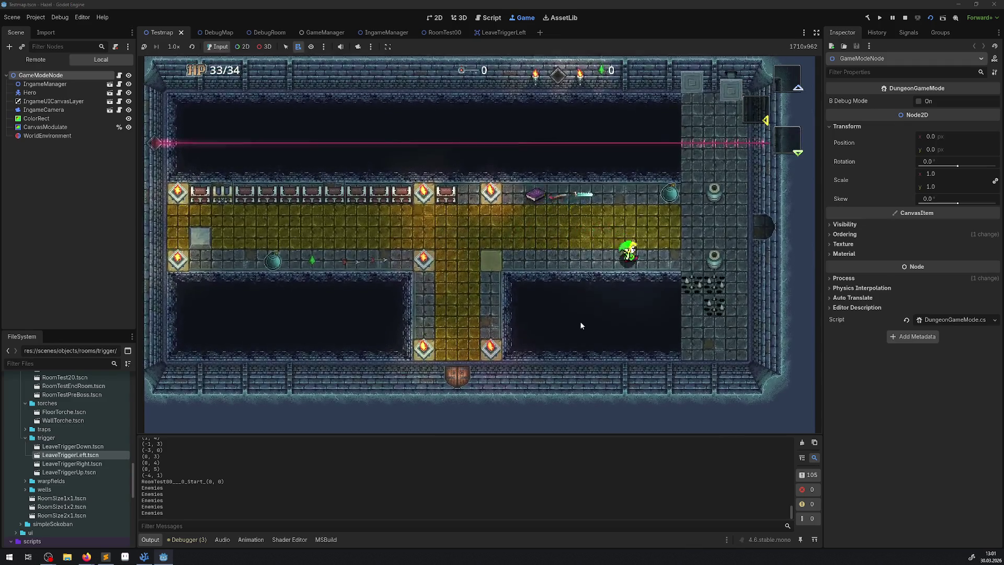
pyautogui.press('Right')
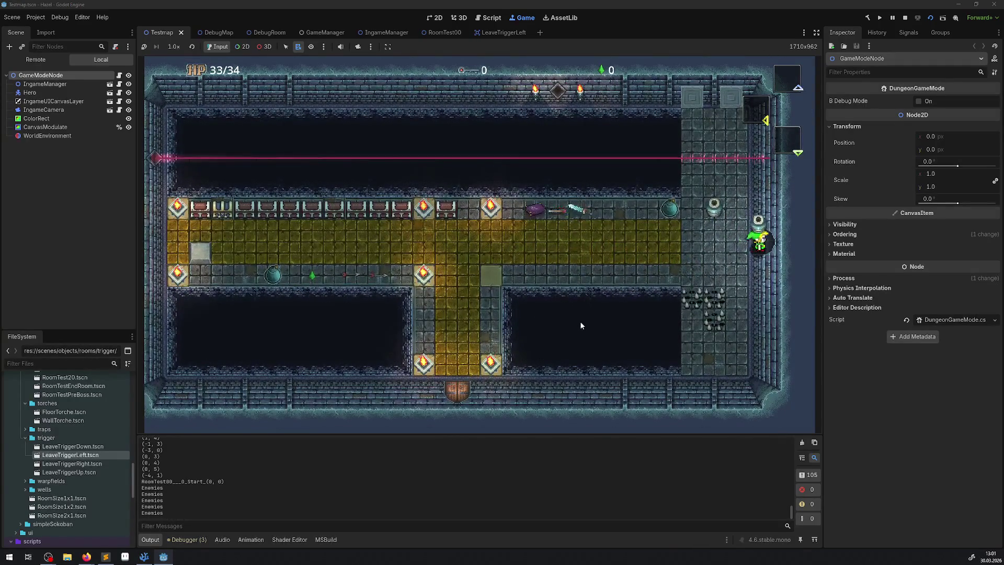
pyautogui.press('Left')
pyautogui.press('Right')
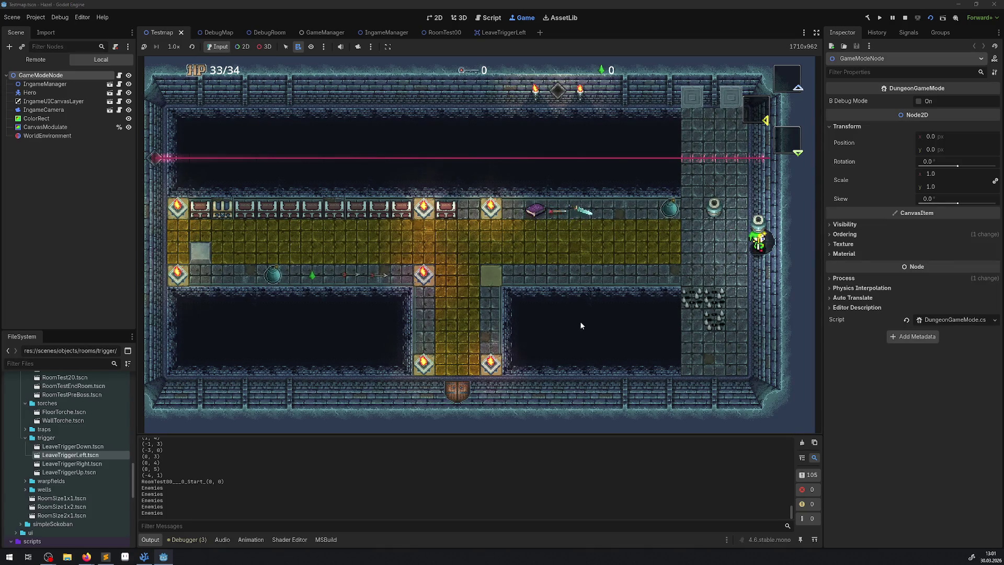
pyautogui.press('Left')
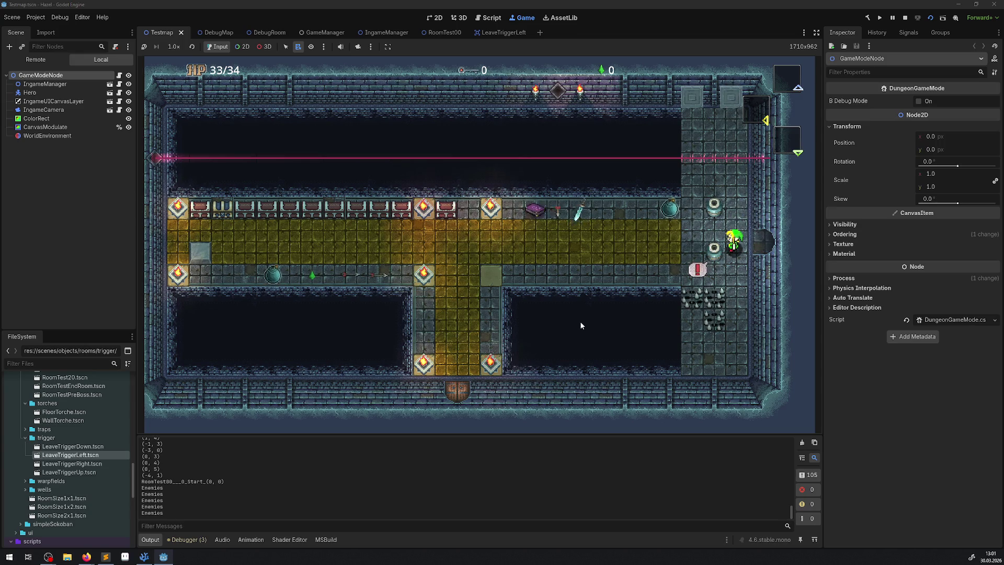
pyautogui.press('Up')
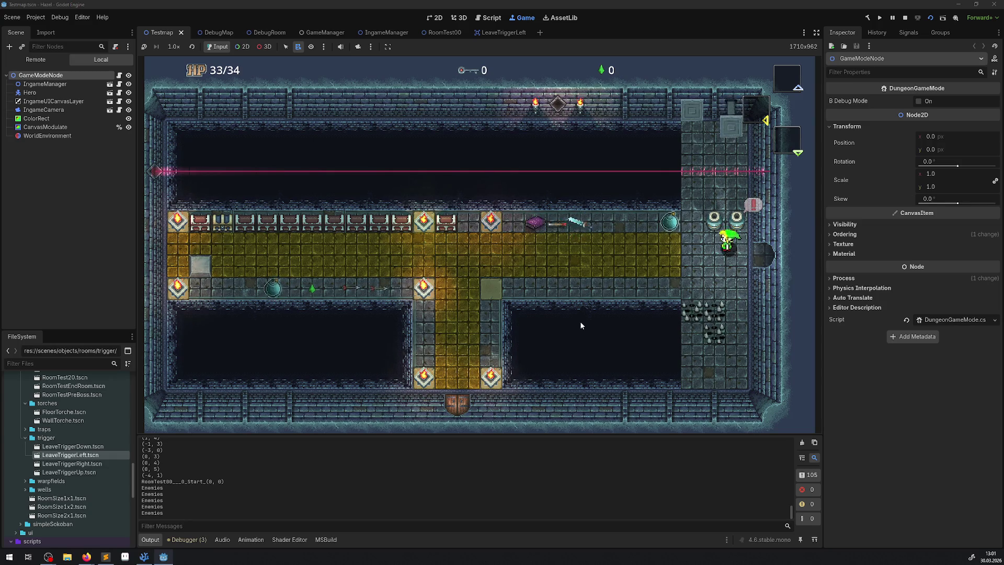
pyautogui.press('space')
pyautogui.press('Down')
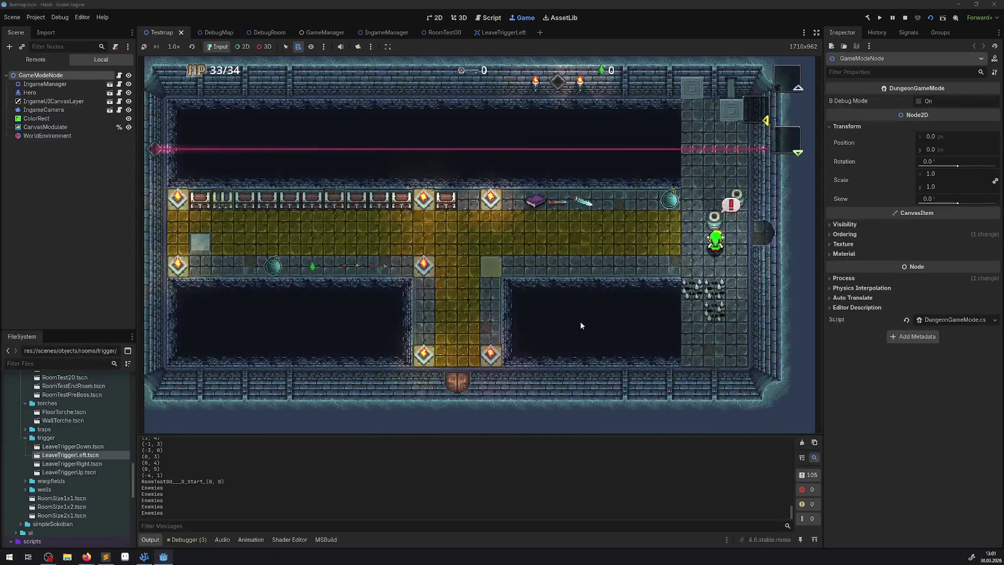
pyautogui.press('Right')
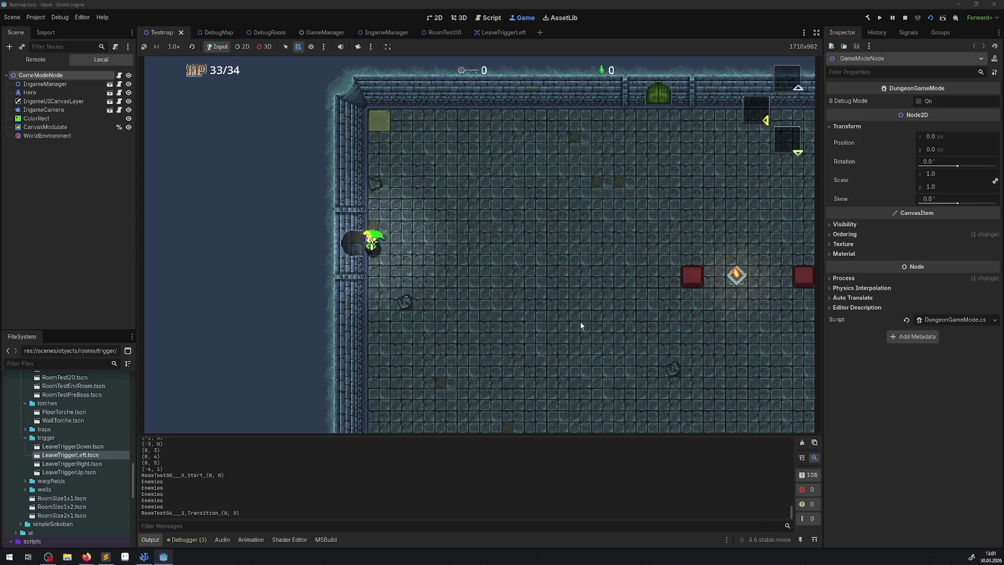
pyautogui.press('Left')
# Pick up the red heart by the pots, then cross the east doorway and back out
pyautogui.press('Up')
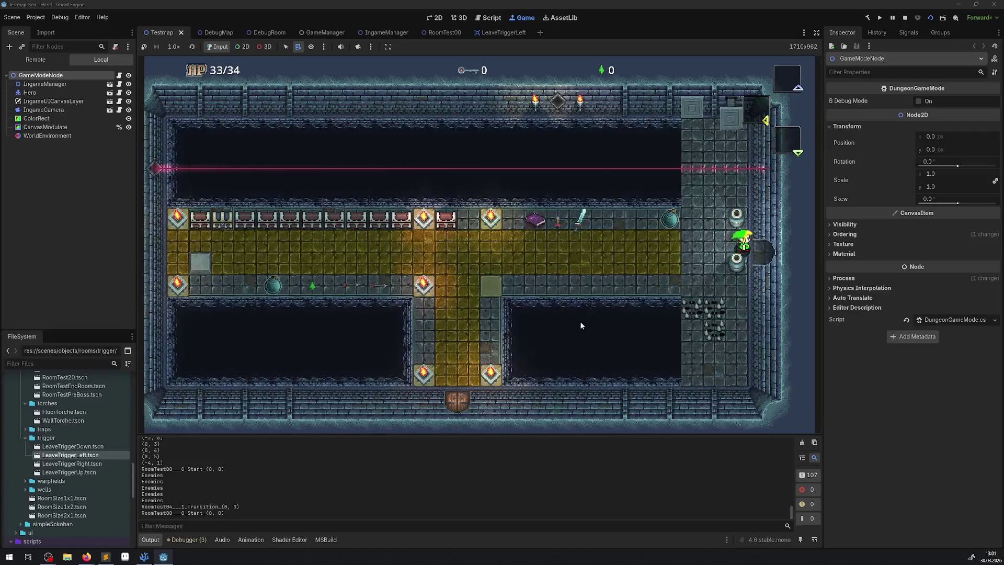
pyautogui.press('Up')
pyautogui.press('Left')
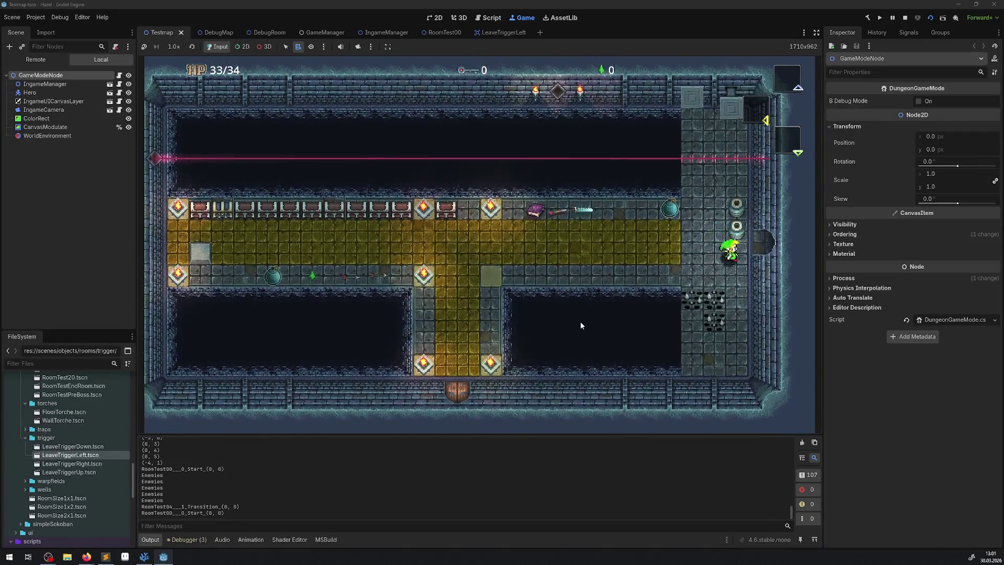
pyautogui.press('Left')
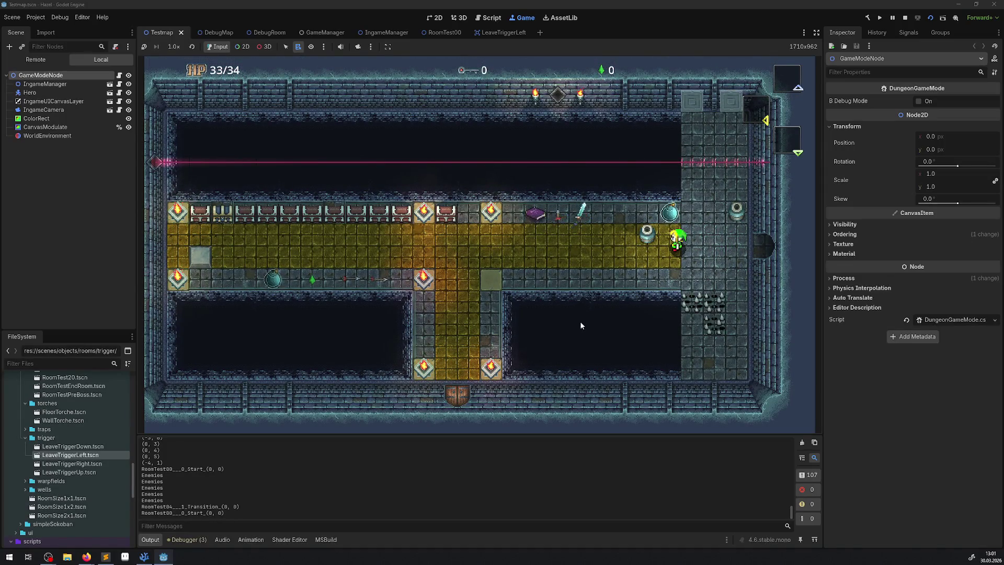
pyautogui.press('Right')
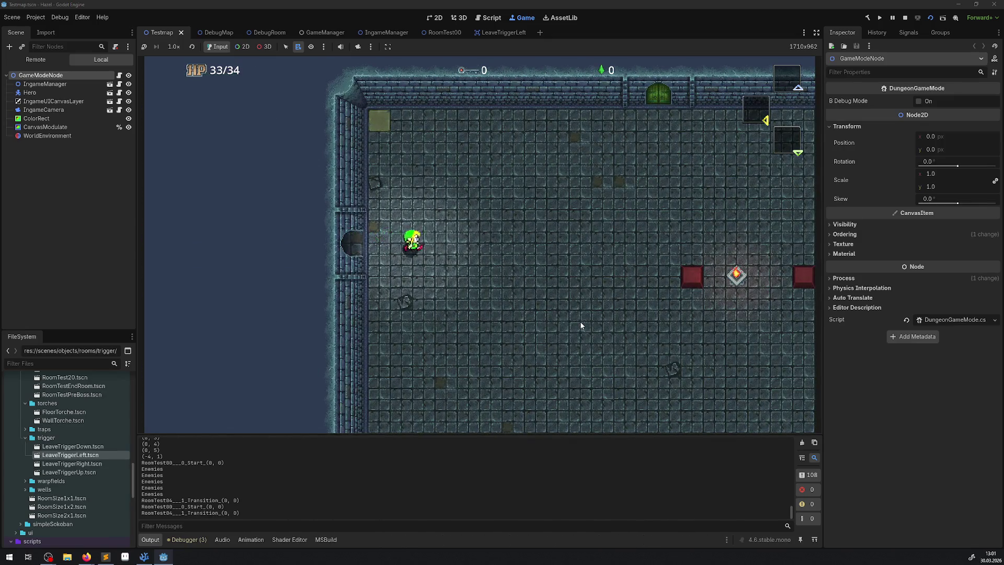
pyautogui.press('Left')
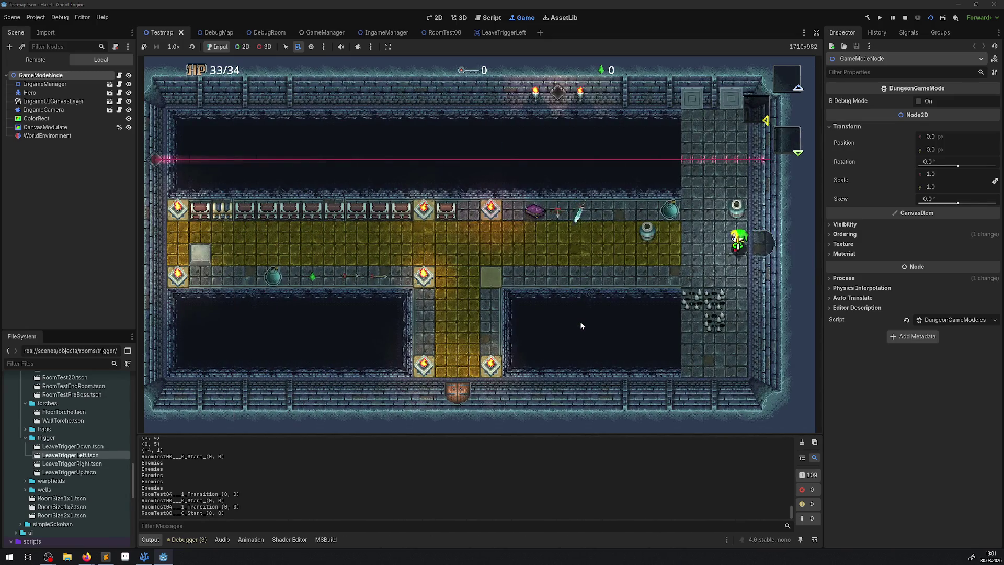
pyautogui.press('Right')
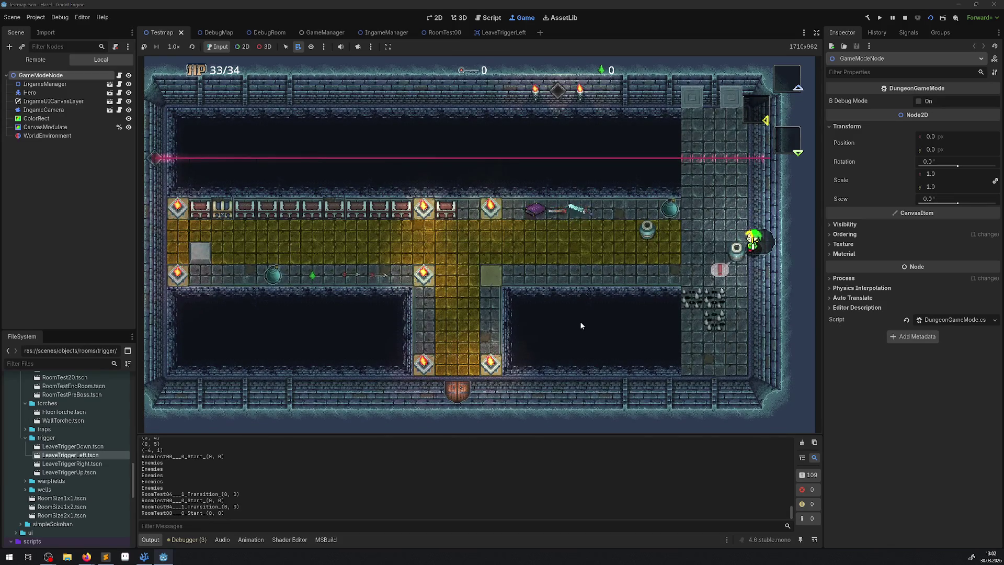
# Walk the hero around the T-shaped room near the east door, stop the game, and switch to Visual Studio Code
pyautogui.press('Left')
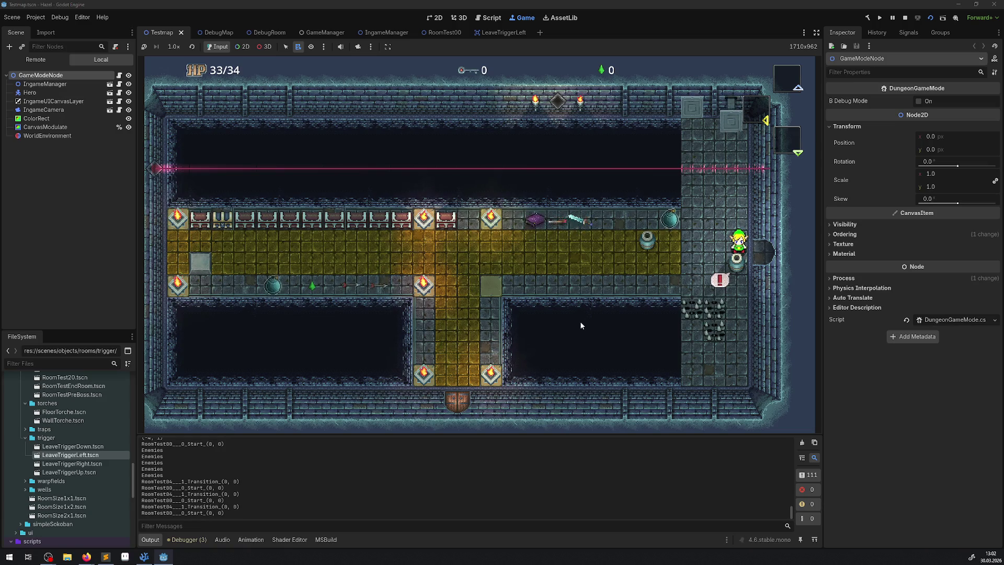
pyautogui.press('Left')
pyautogui.press('Up')
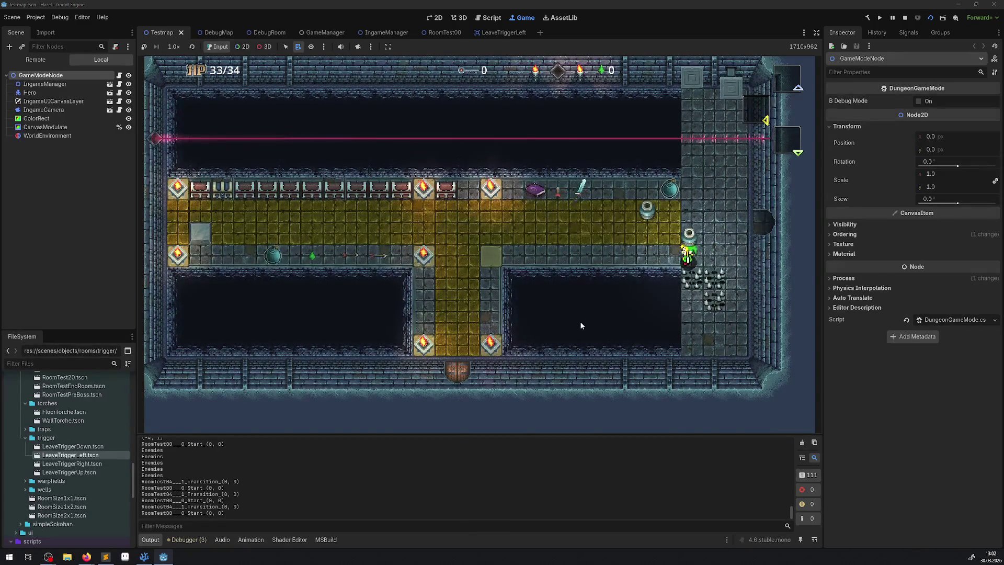
pyautogui.press('Right')
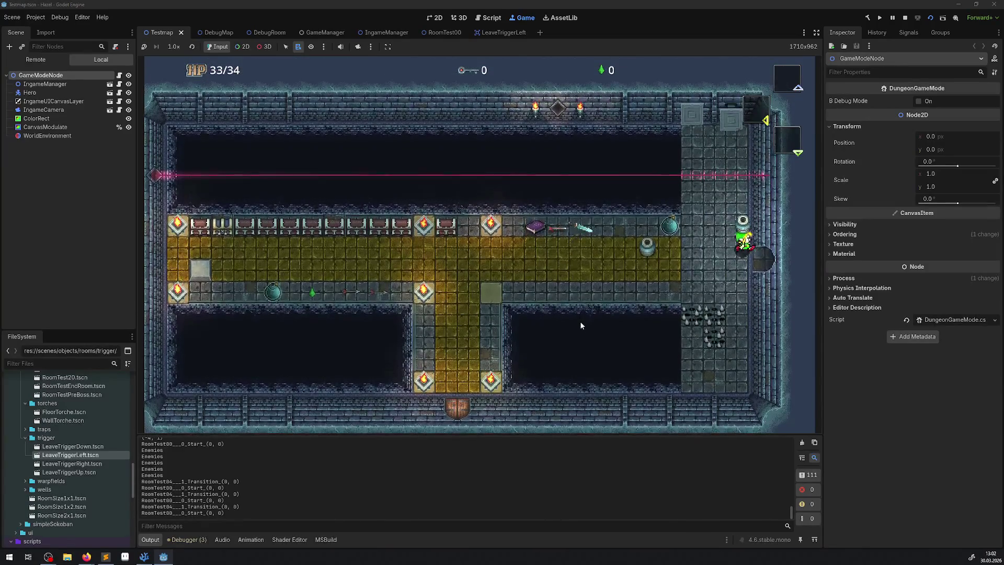
pyautogui.press('Right')
pyautogui.press('Right')
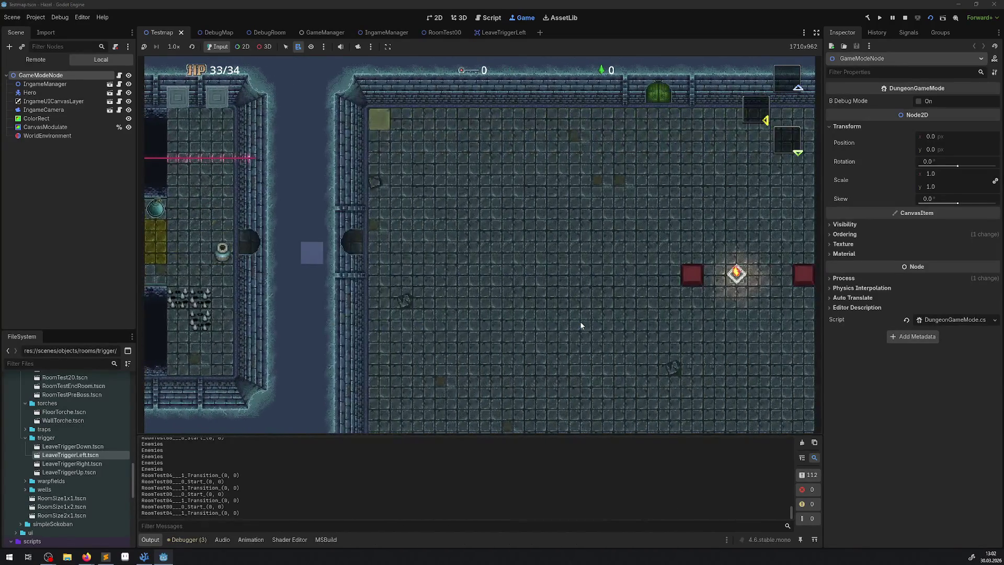
pyautogui.press('Left')
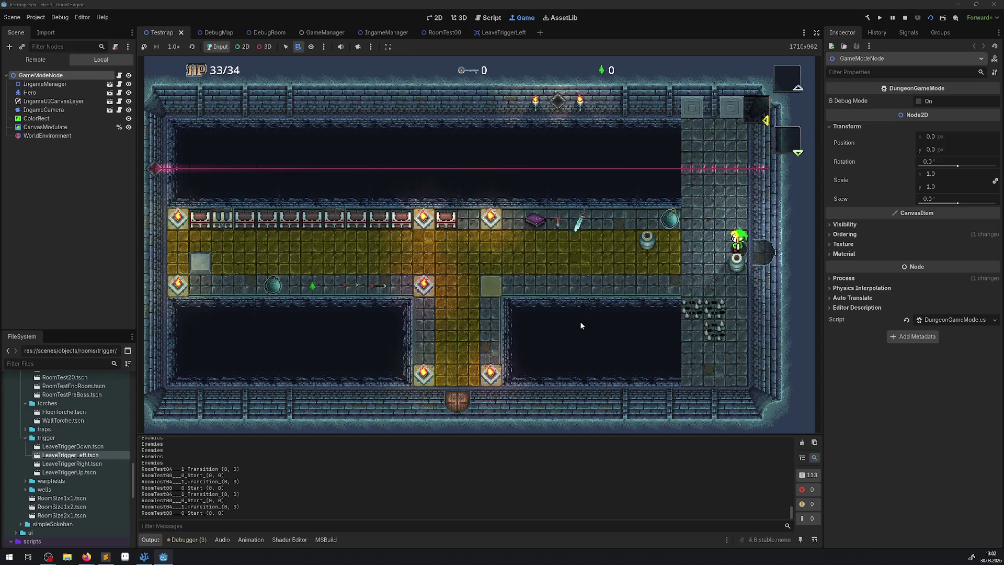
pyautogui.click(905, 19)
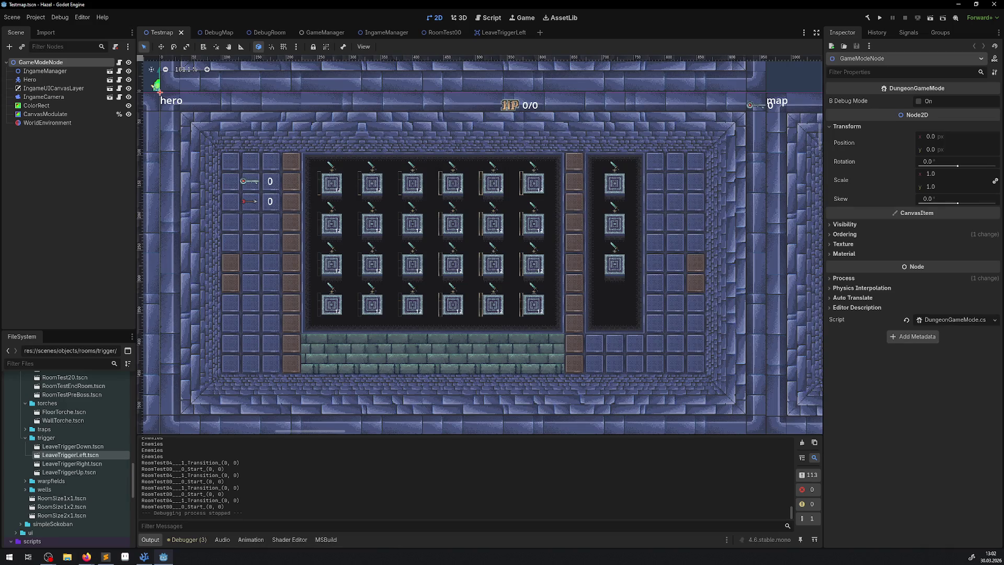
pyautogui.click(144, 556)
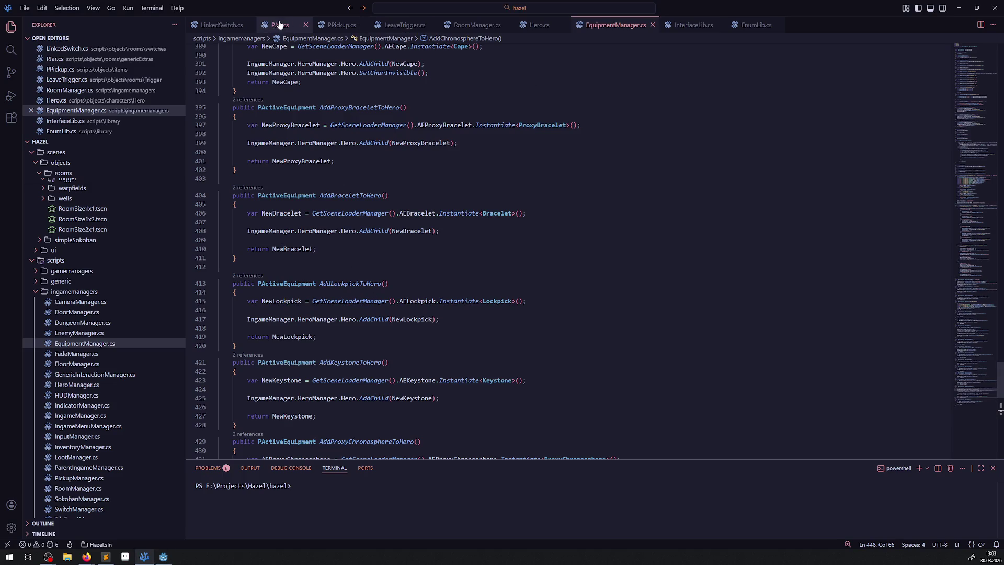
# Look through the PJar.cs and PCarryObject.cs scripts
pyautogui.click(280, 25)
pyautogui.scroll(-5, 382, 246)
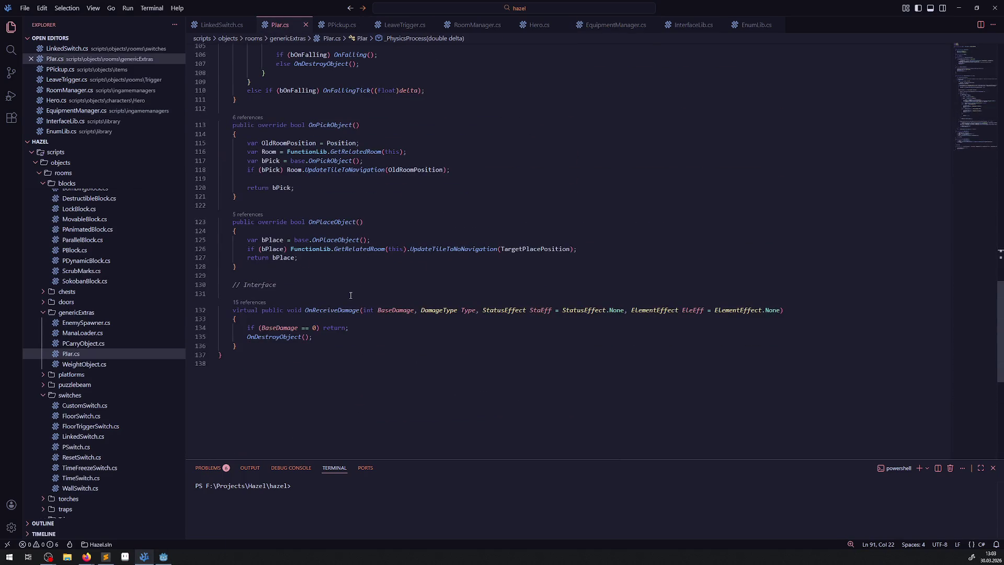
pyautogui.scroll(10, 351, 296)
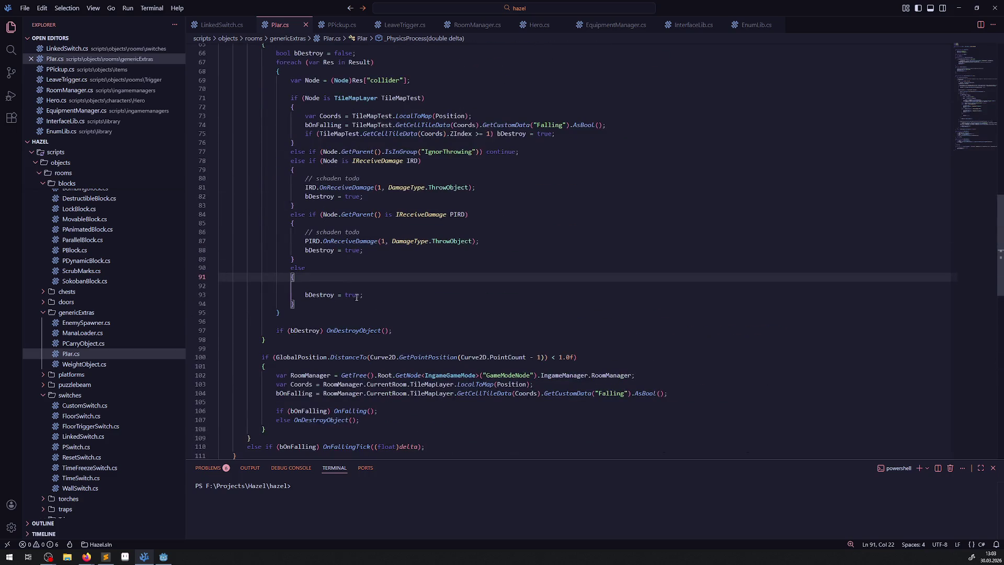
pyautogui.click(84, 344)
pyautogui.scroll(-10, 353, 284)
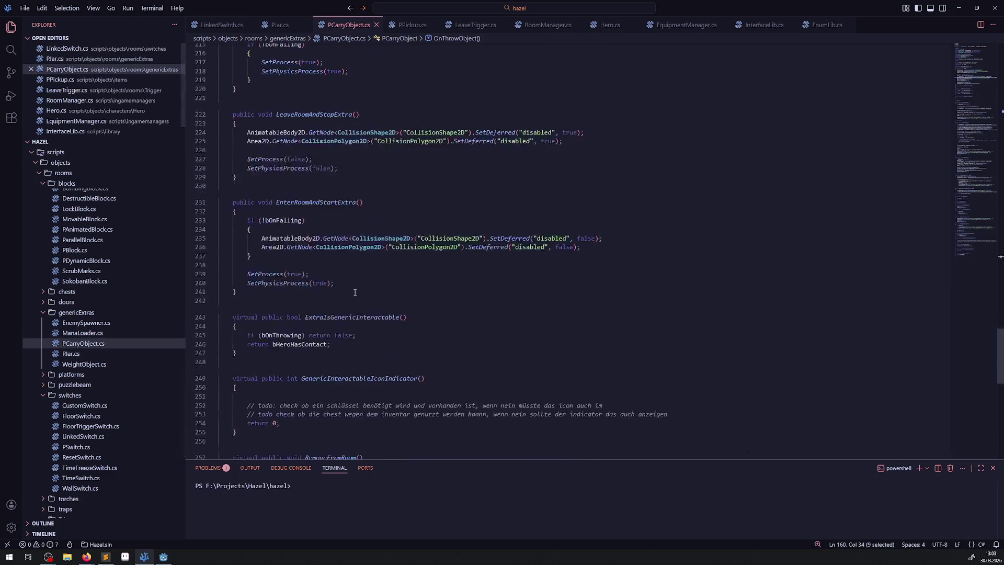
pyautogui.scroll(-3, 355, 337)
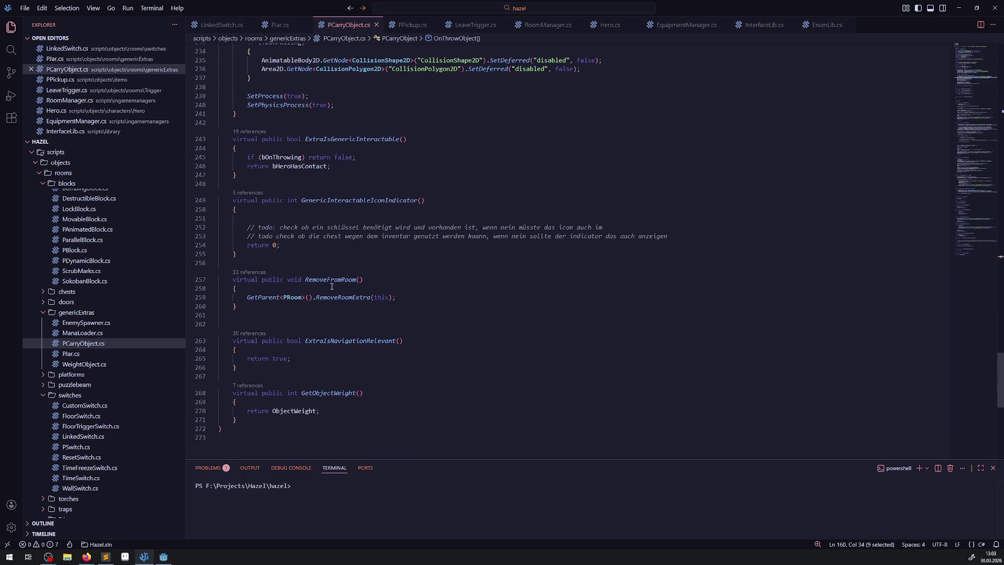
# Find references to ExtraIsGenericInteractable and open the IndicatorManager.cs usage at line 34
pyautogui.click(343, 140)
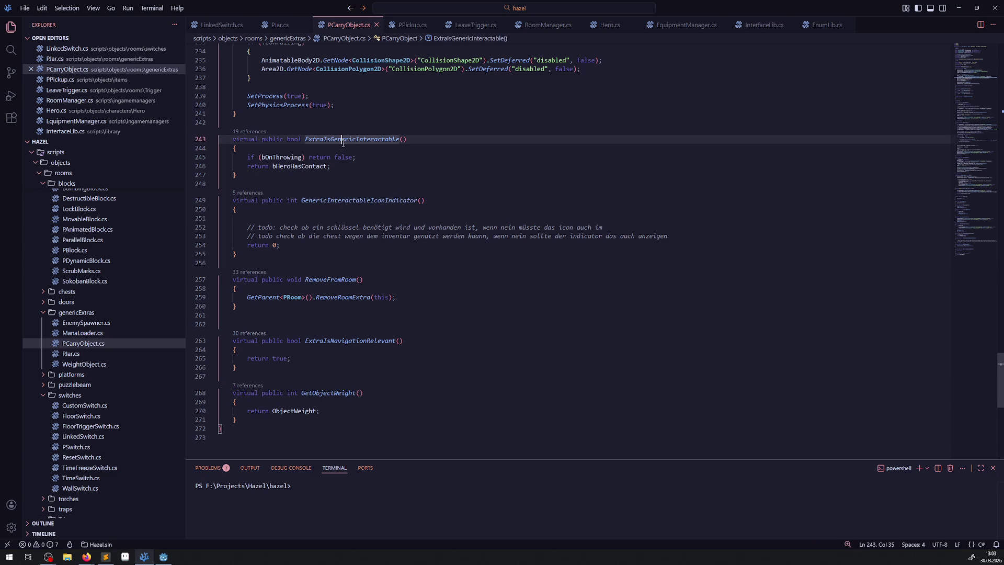
pyautogui.click(250, 131)
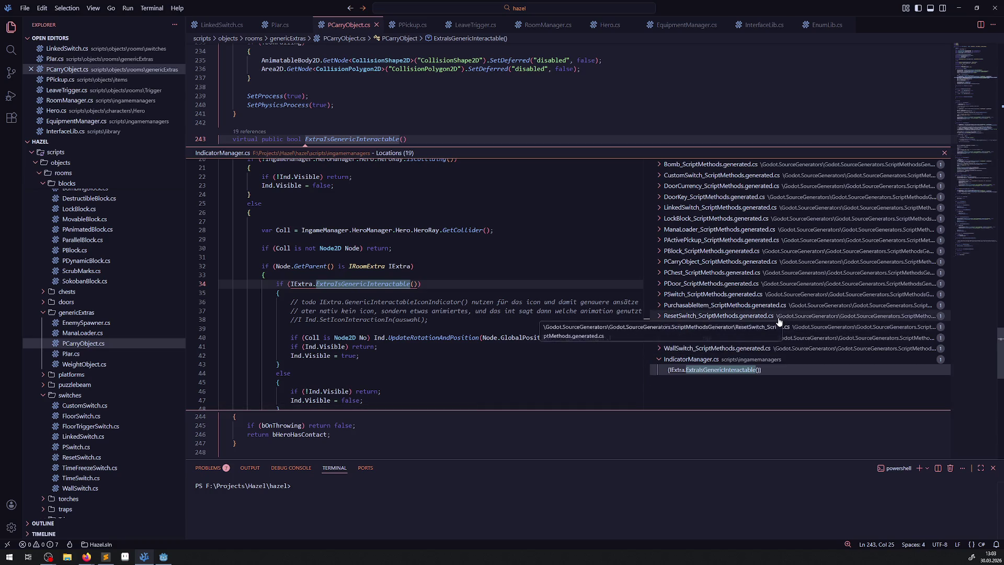
pyautogui.doubleClick(695, 371)
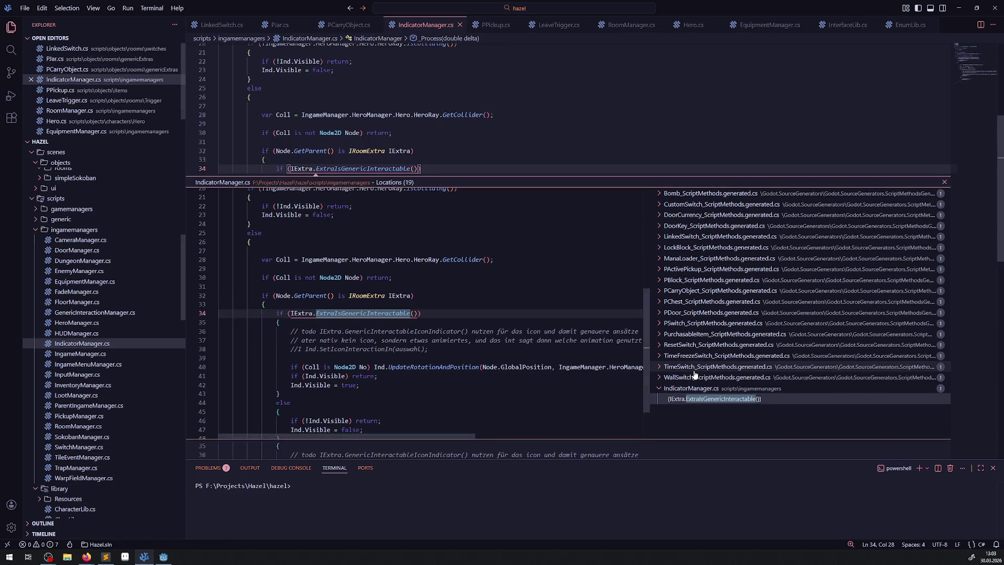
pyautogui.click(457, 321)
pyautogui.press('Escape')
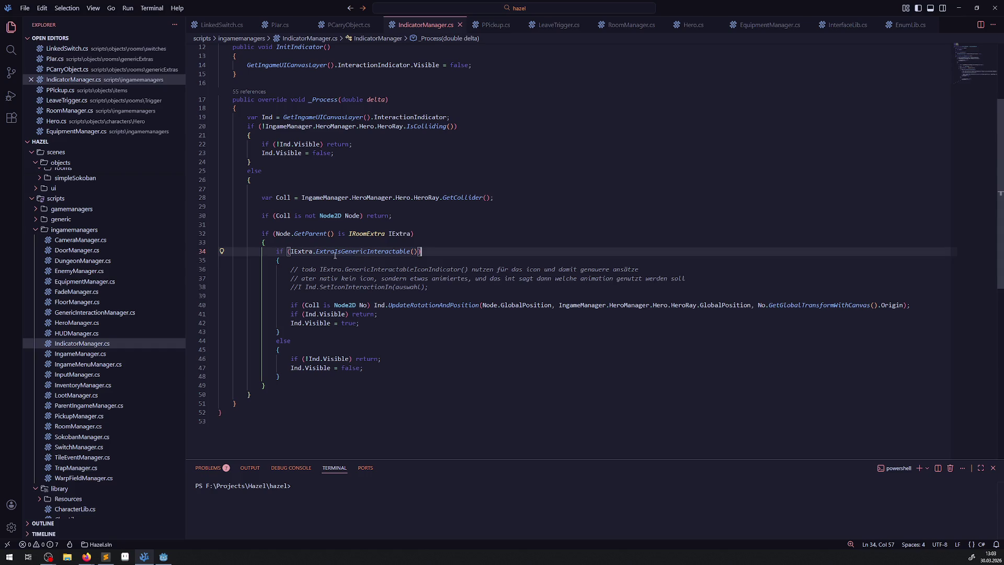
# Add a new 'if(' line above line 34 and prefix the existing if with 'else', then save
pyautogui.click(309, 244)
pyautogui.press('Return')
pyautogui.write('if(')
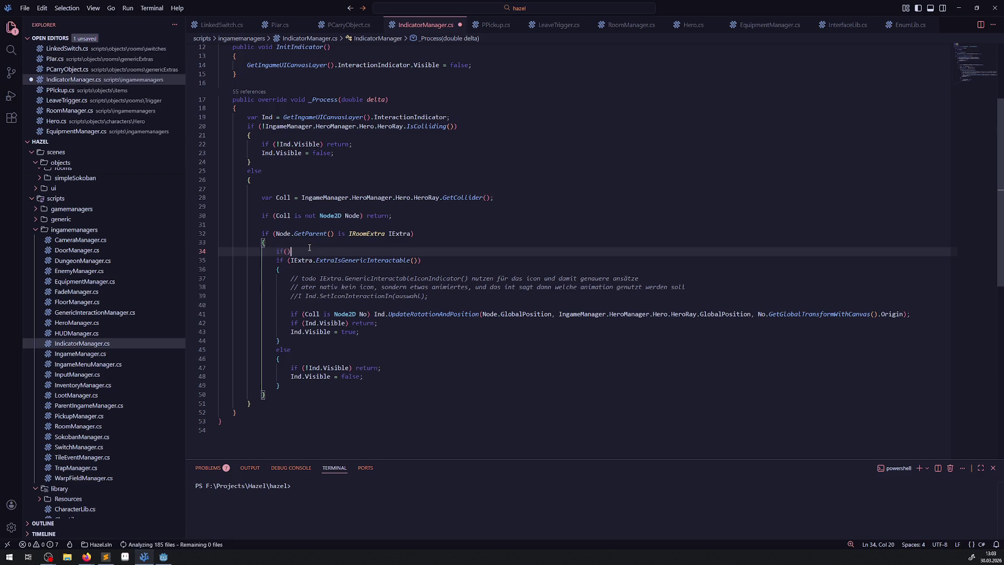
pyautogui.press('Down')
pyautogui.press('Home')
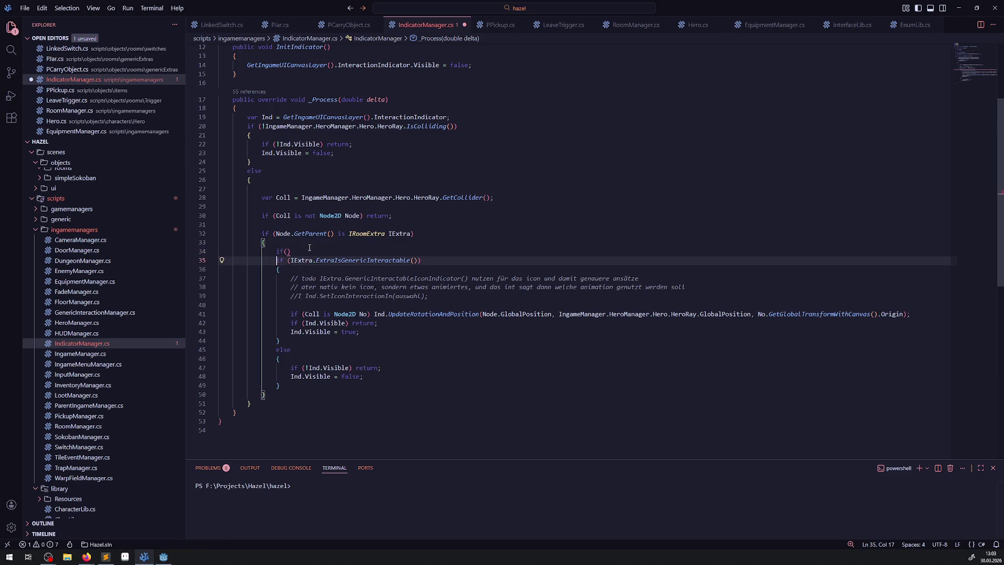
pyautogui.write('else')
pyautogui.hotkey('ctrl', 's')
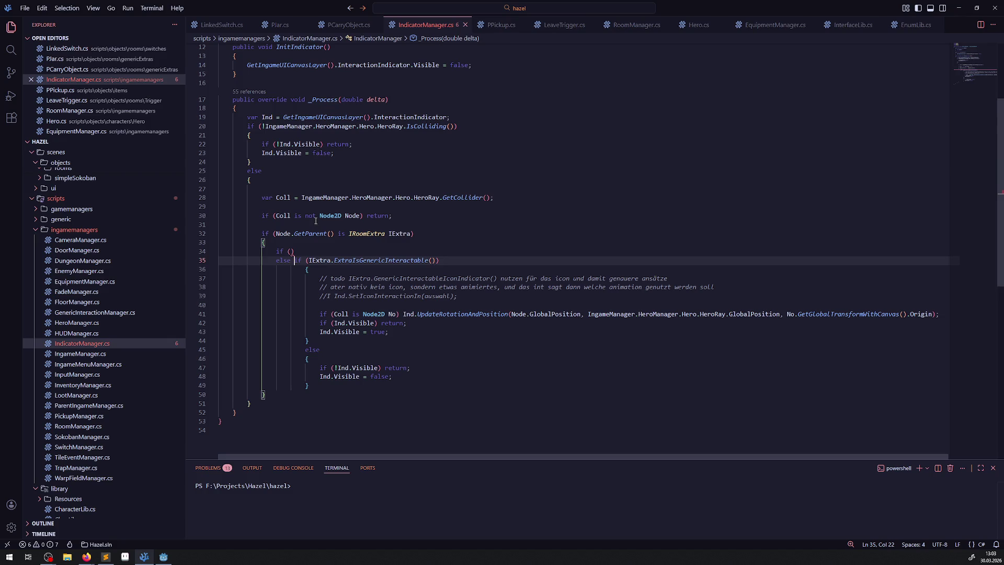
# Fill the new condition with 'IngameManager.HeroManager.Hero.' and open an empty brace block below it
pyautogui.moveTo(301, 197); pyautogui.dragTo(414, 197)
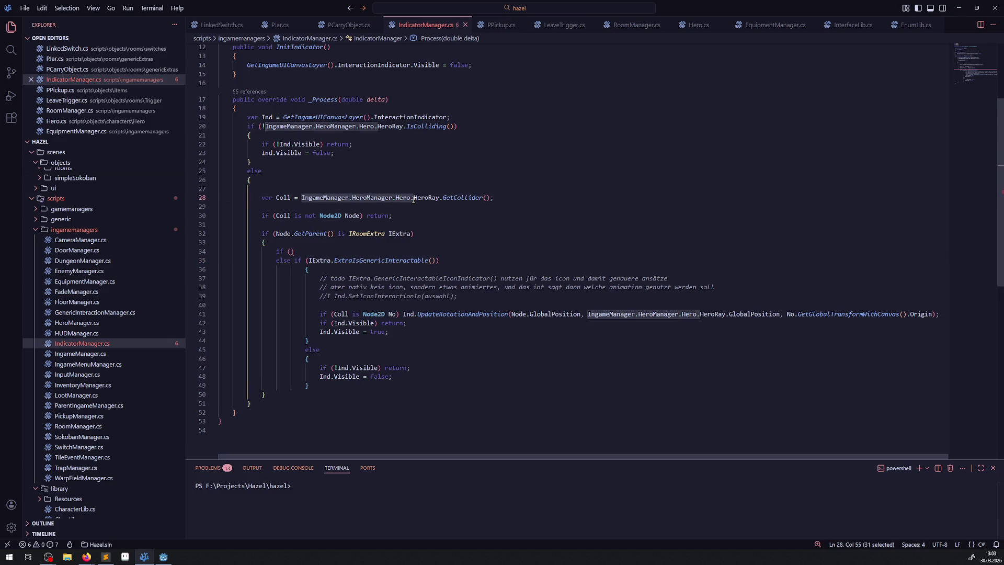
pyautogui.hotkey('ctrl', 'c')
pyautogui.click(288, 252)
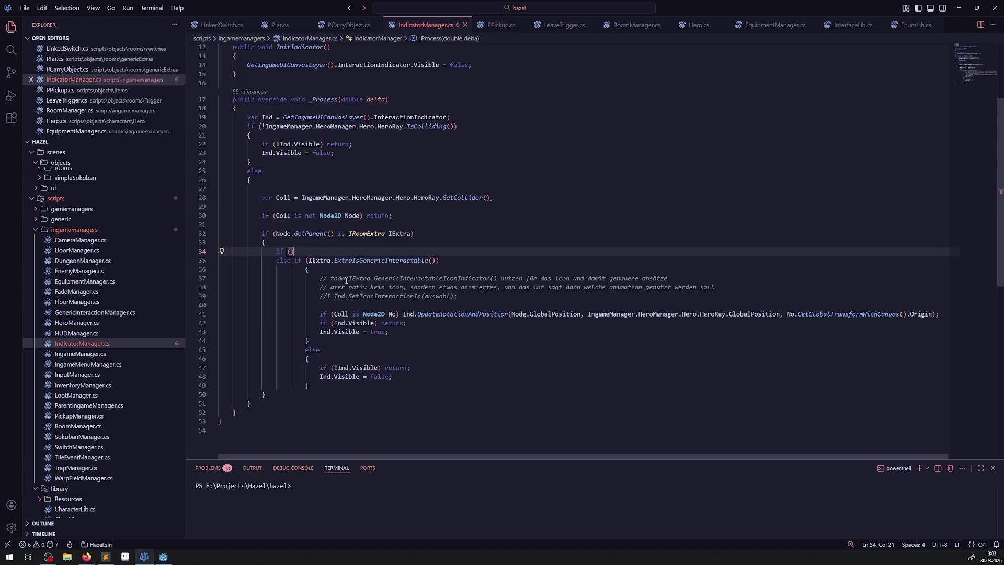
pyautogui.hotkey('ctrl', 'v')
pyautogui.press('End')
pyautogui.press('Return')
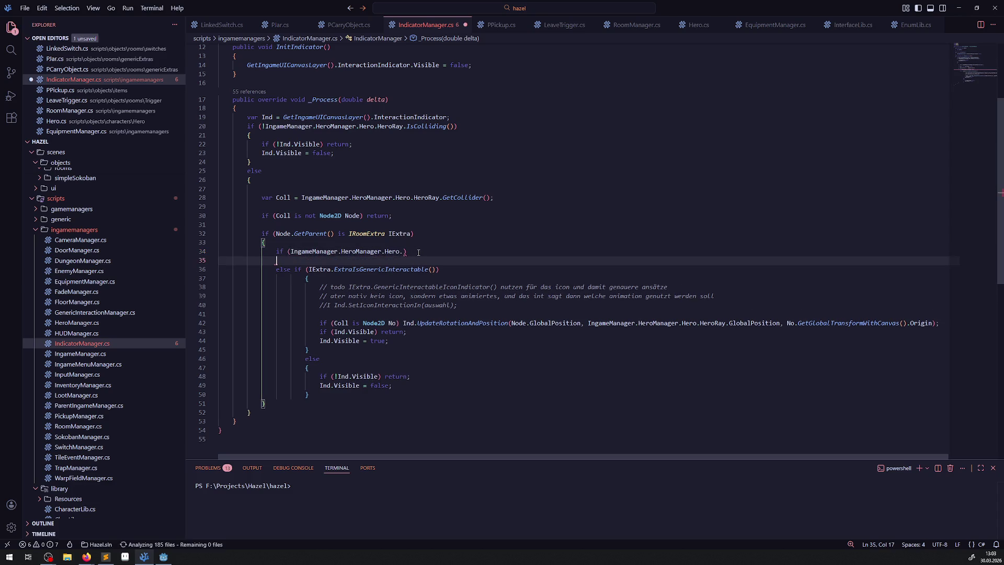
pyautogui.write('{')
pyautogui.press('Return')
pyautogui.hotkey('ctrl', 's')
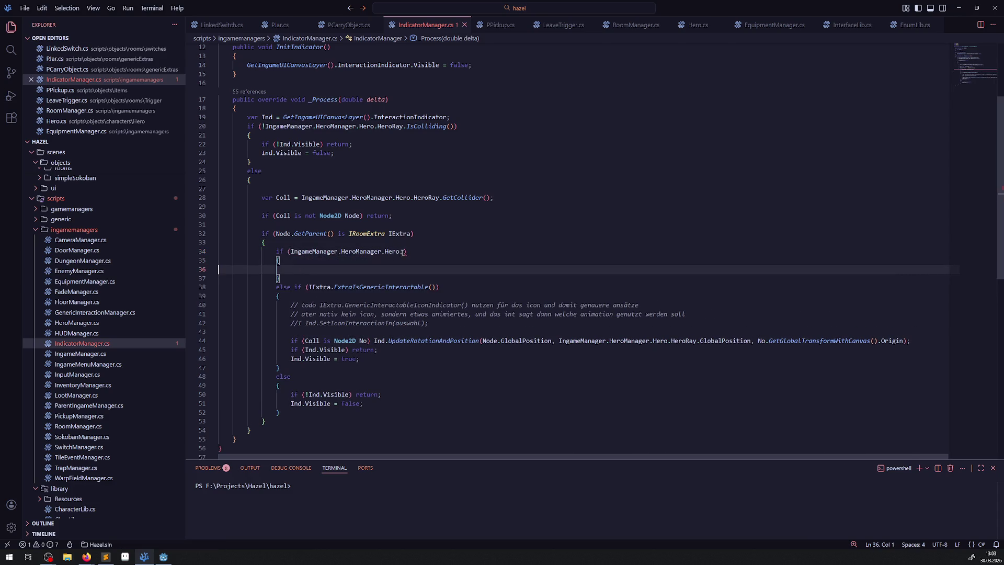
# Check OnCarrying in Hero.cs, then complete the condition as Hero.bOnCarryObject and save
pyautogui.click(404, 252)
pyautogui.write('Carr')
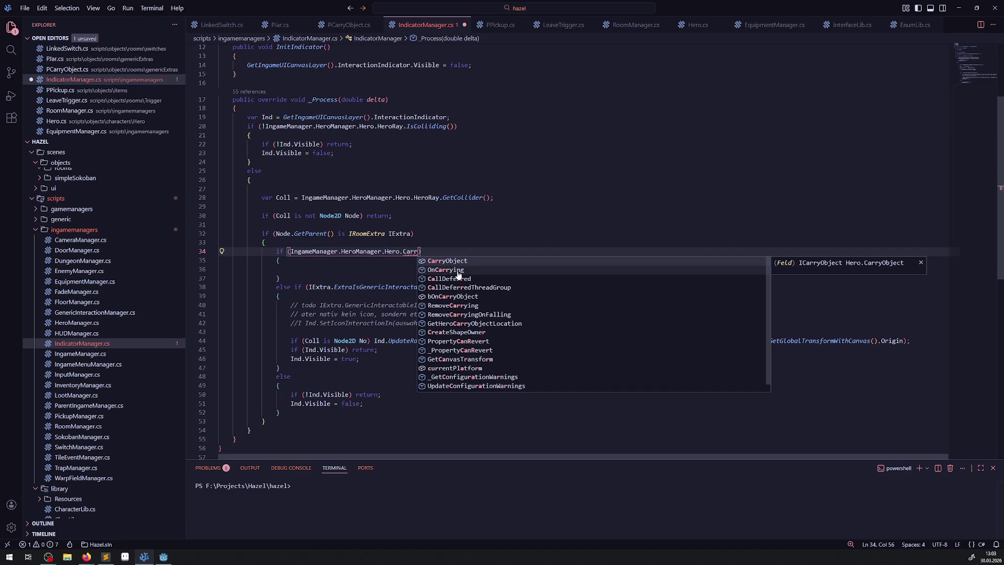
pyautogui.click(459, 270)
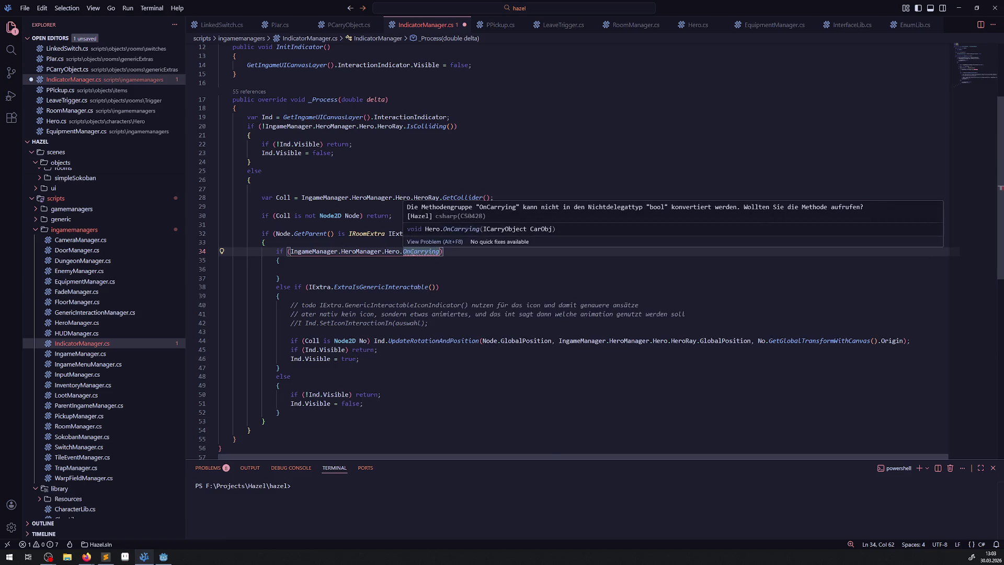
pyautogui.rightClick(412, 251)
pyautogui.click(442, 262)
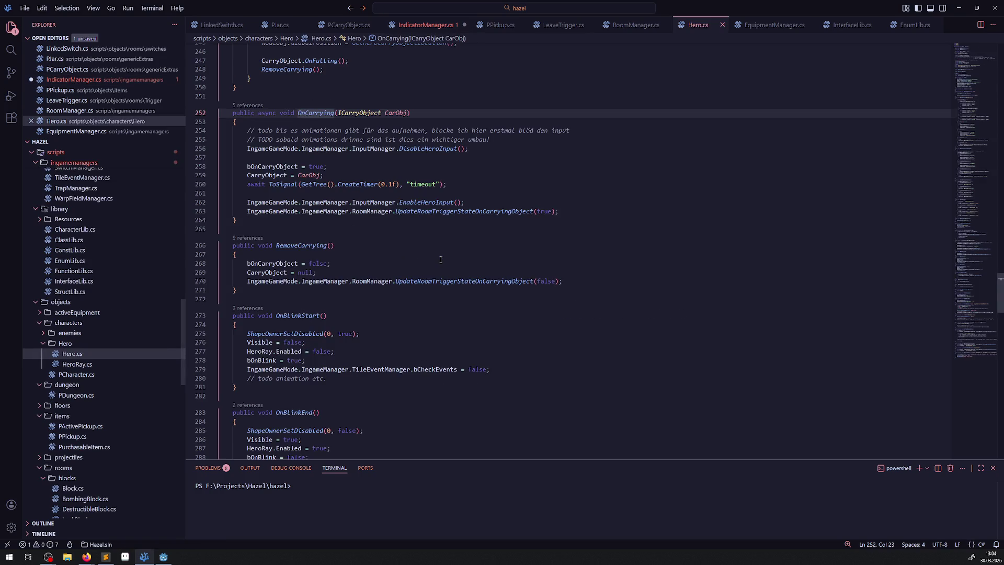
pyautogui.press('Down')
pyautogui.press('Down')
pyautogui.press('Down')
pyautogui.hotkey('alt', 'Left')
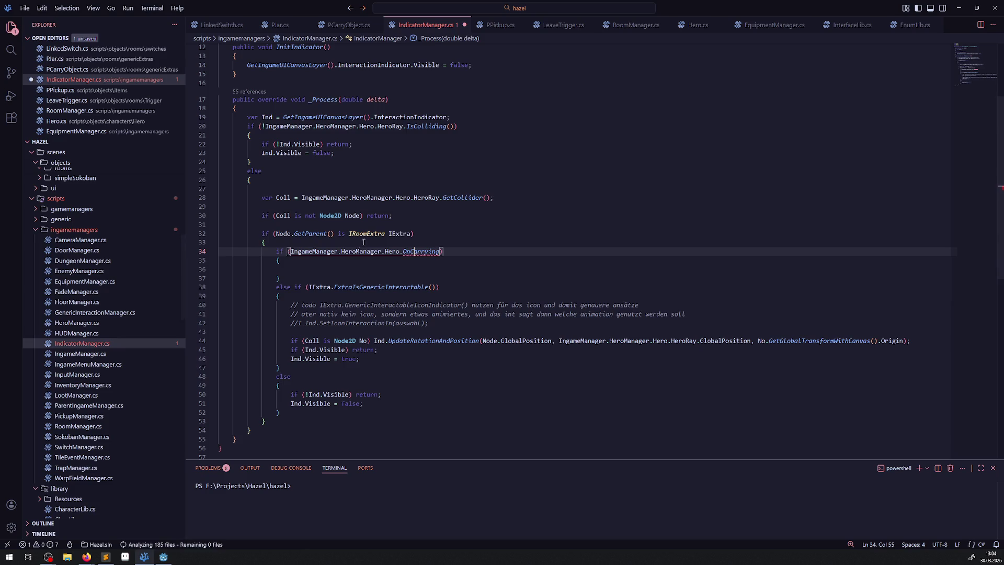
pyautogui.doubleClick(421, 252)
pyautogui.hotkey('ctrl', 'v')
pyautogui.hotkey('ctrl', 's')
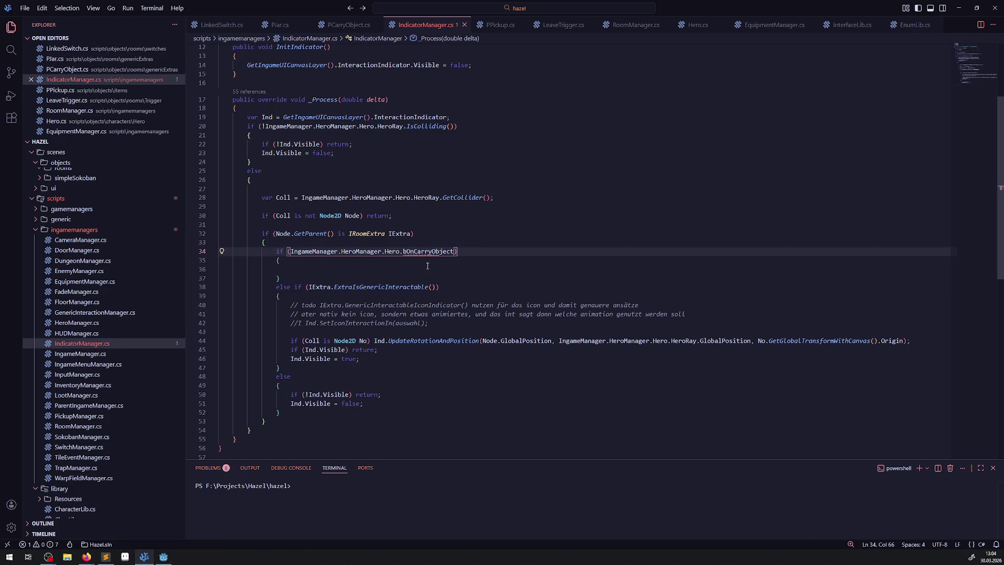
# Copy the two indicator-hiding lines into the new if block and review line 47
pyautogui.moveTo(284, 394); pyautogui.dragTo(374, 403)
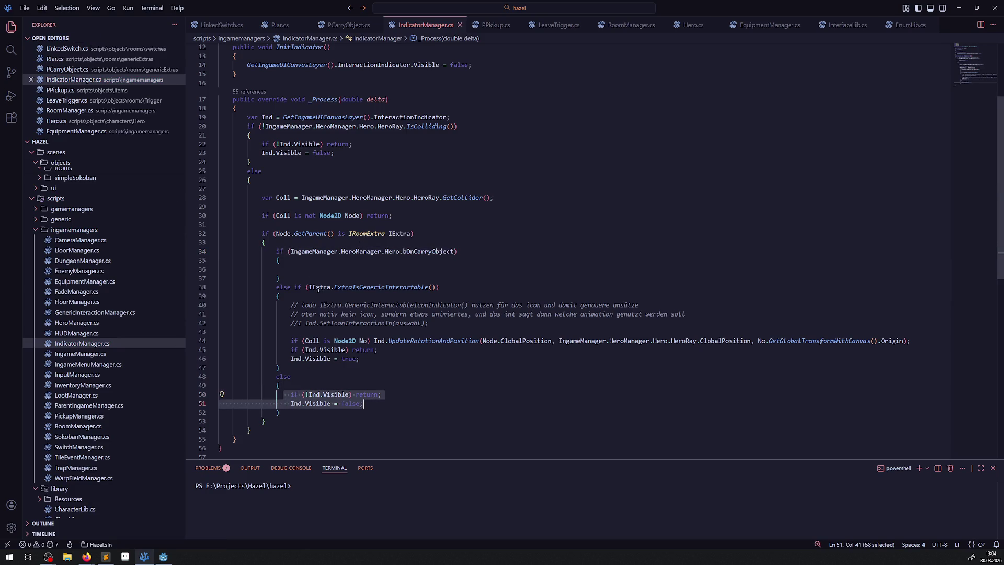
pyautogui.hotkey('ctrl', 'c')
pyautogui.click(374, 269)
pyautogui.hotkey('ctrl', 'v')
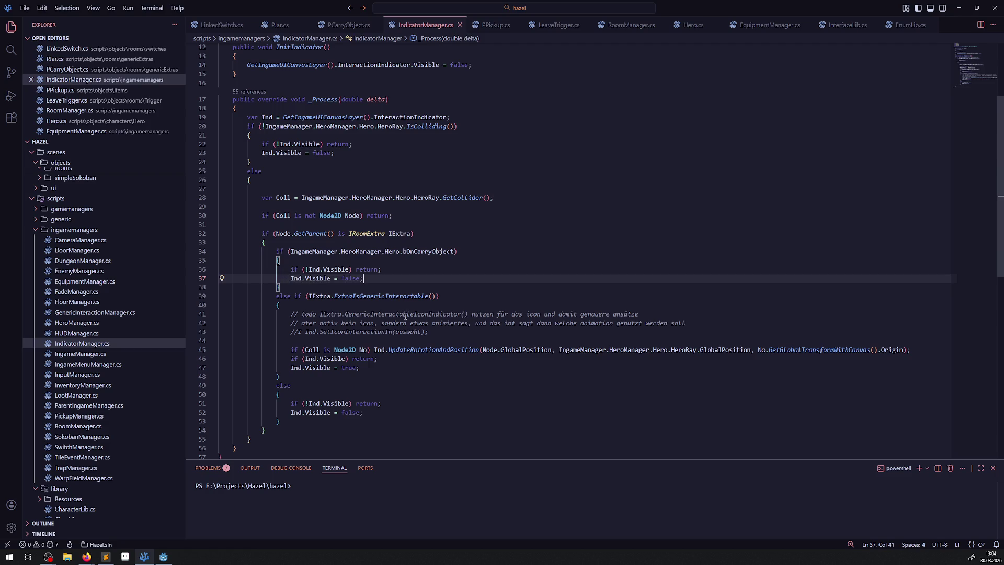
pyautogui.moveTo(284, 369); pyautogui.dragTo(389, 369)
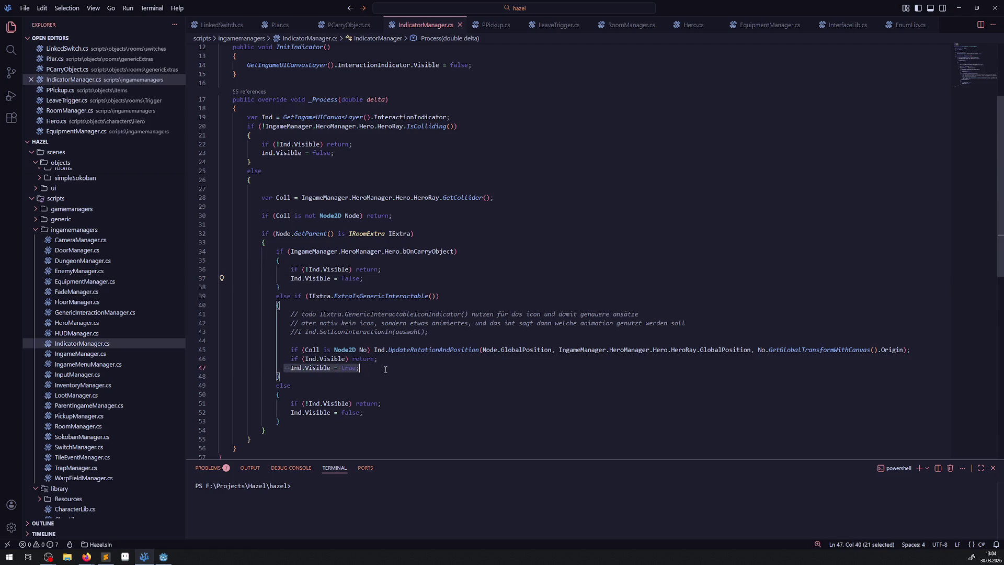
pyautogui.click(389, 369)
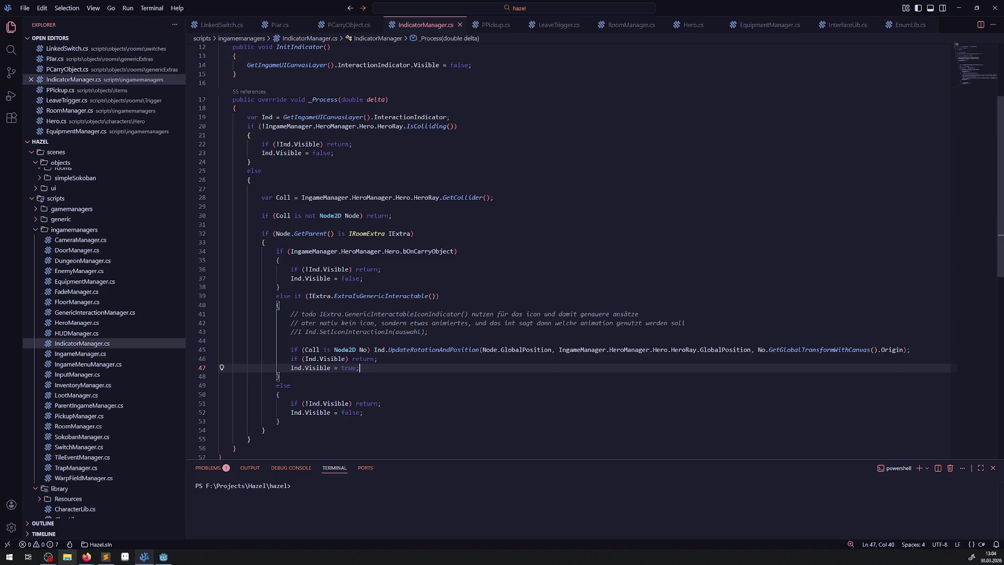
pyautogui.click(164, 557)
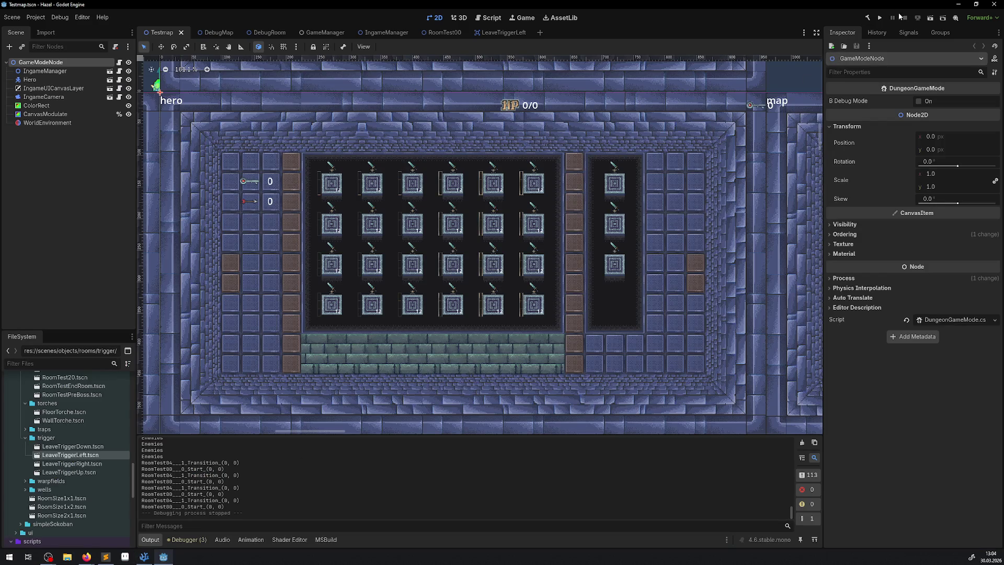
# Build the .NET project, run the scene, and in the right-hand room set down and pick up the pillar
pyautogui.click(866, 19)
pyautogui.click(930, 19)
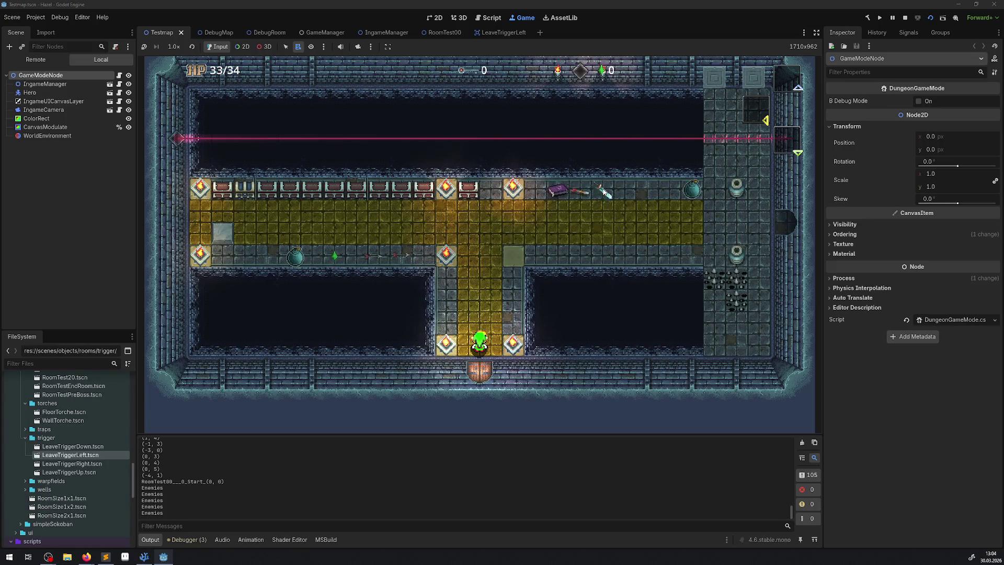
pyautogui.press('Up')
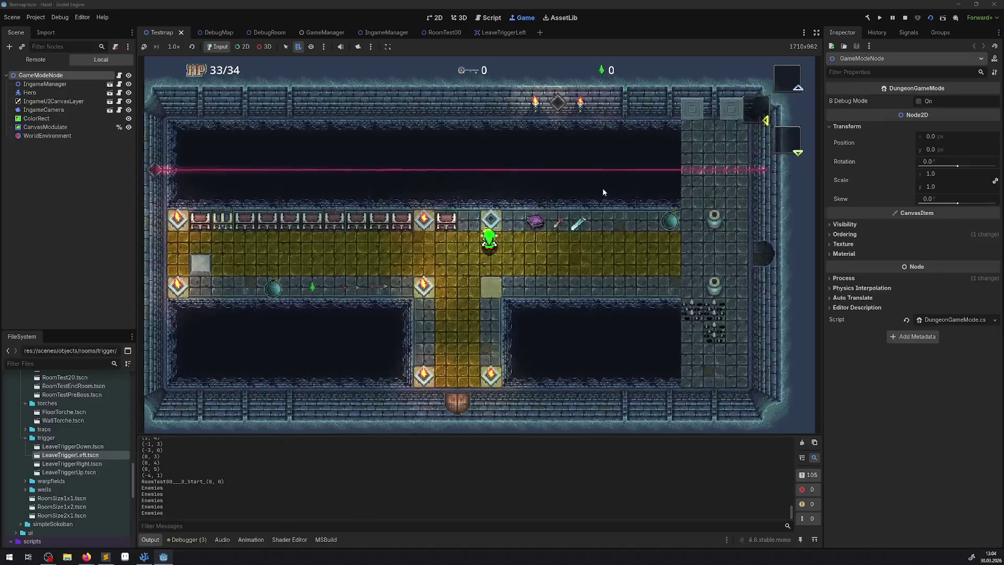
pyautogui.press('Right')
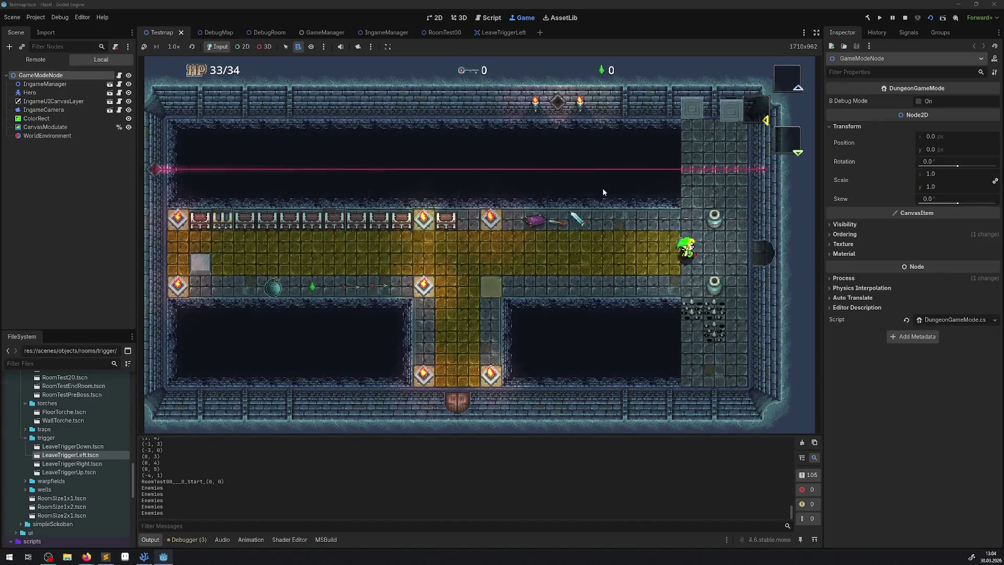
pyautogui.press('Right')
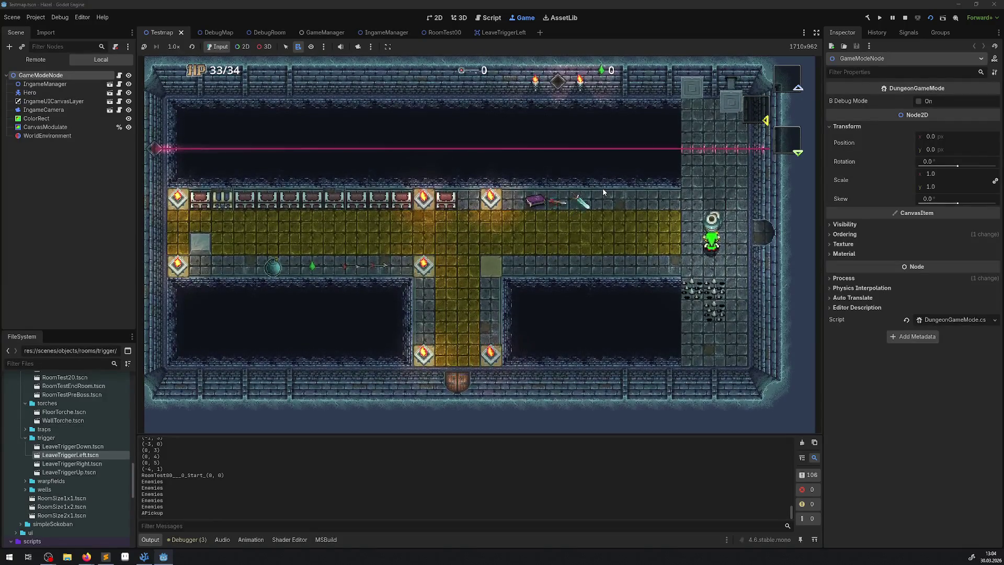
pyautogui.press('Down')
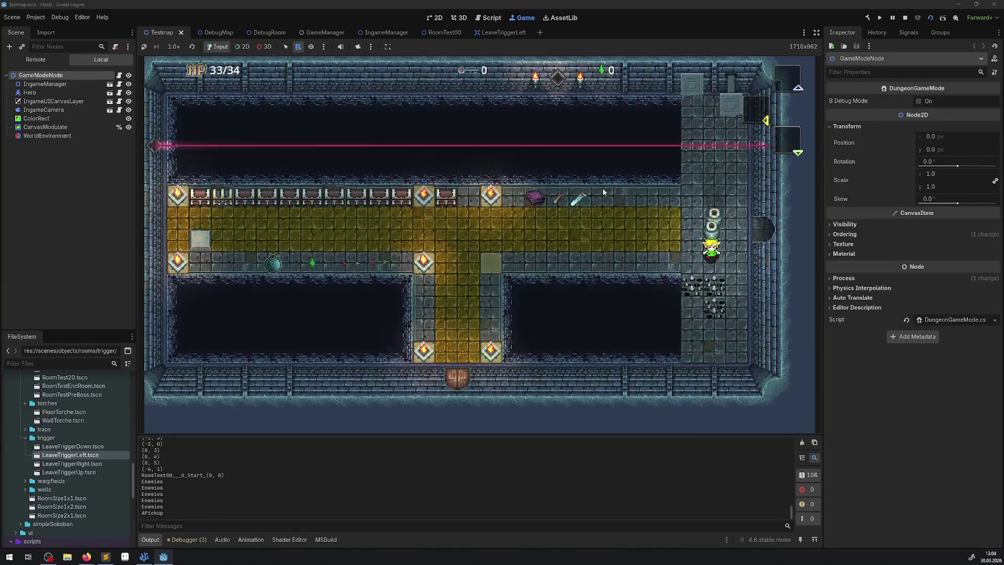
pyautogui.press('Up')
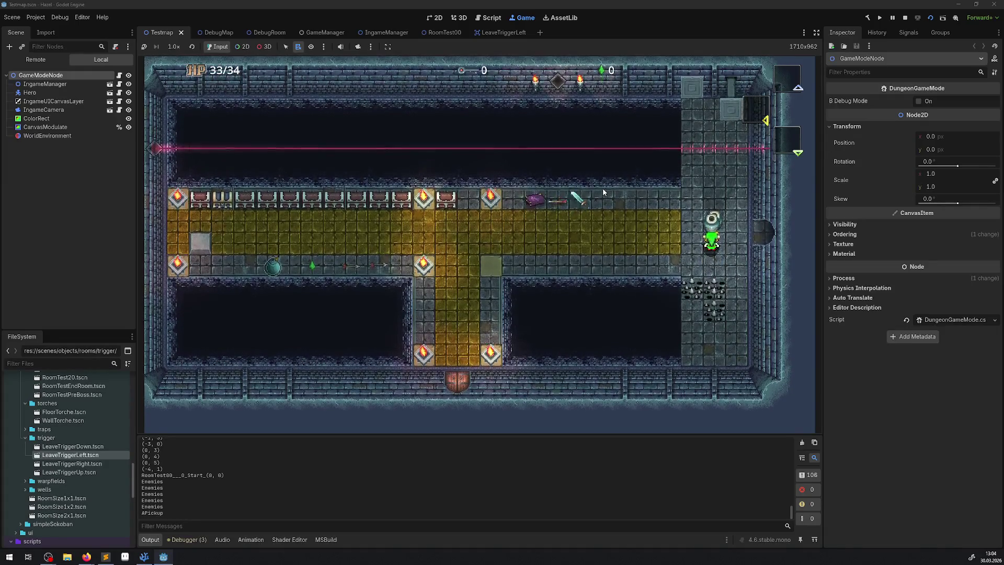
# Walk the hero left along the yellow corridor toward the chest row, then stop the game
pyautogui.press('Left')
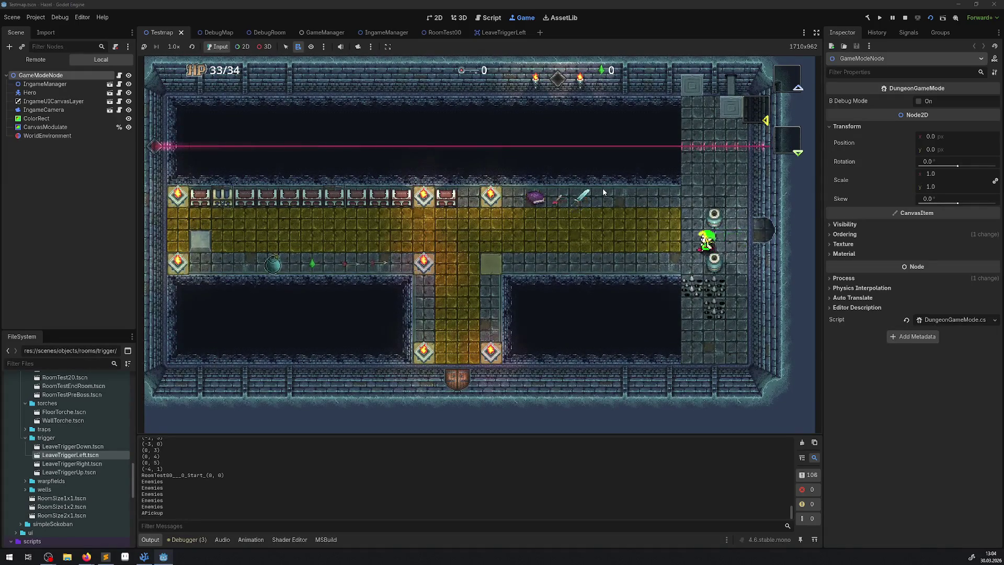
pyautogui.press('Left')
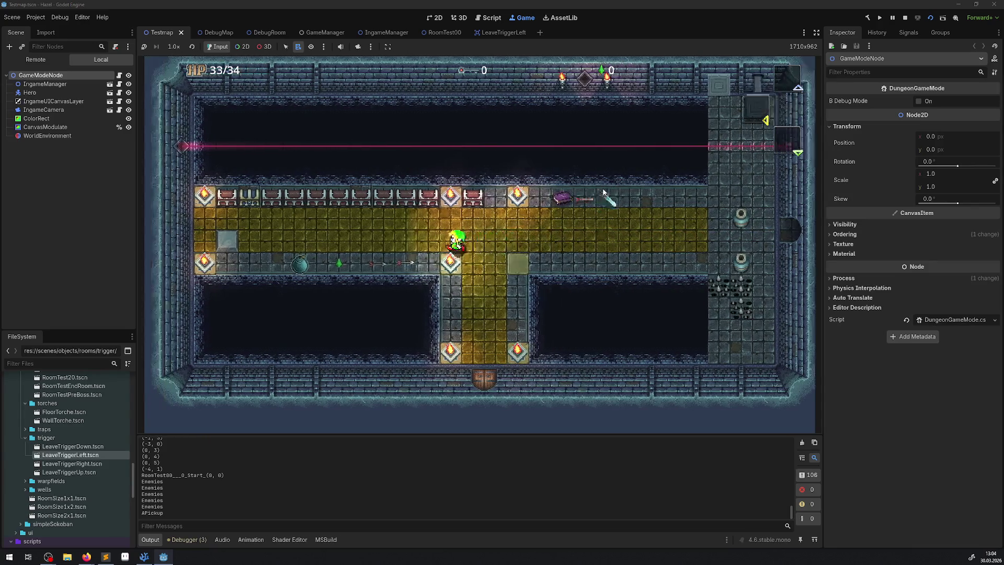
pyautogui.press('Left')
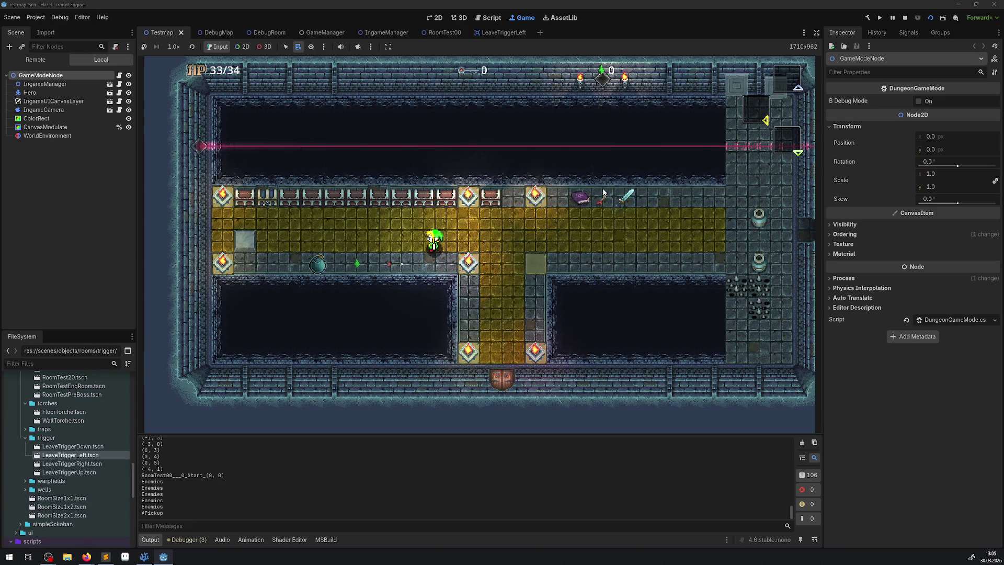
pyautogui.press('Left')
pyautogui.press('Up')
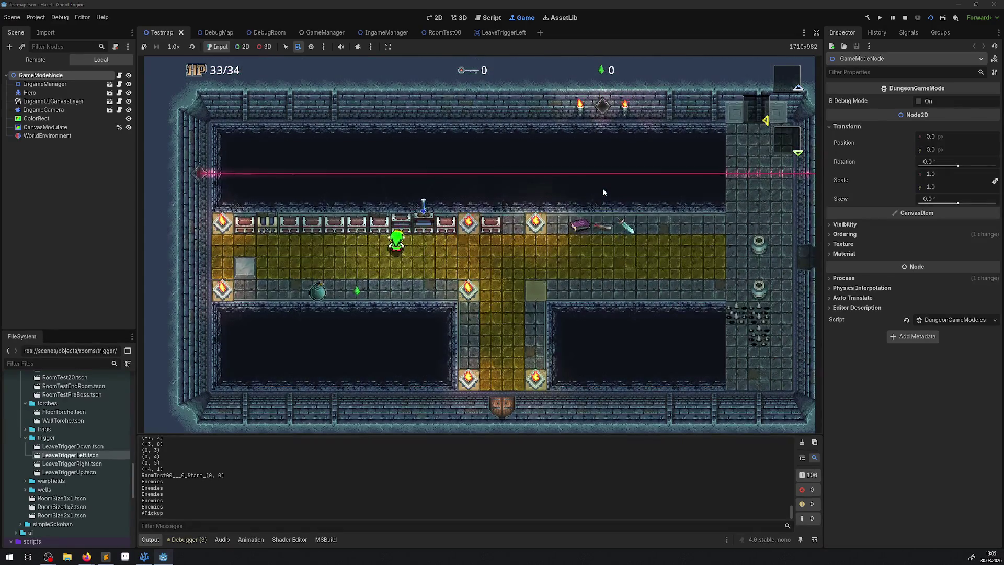
pyautogui.press('Down')
pyautogui.press('Left')
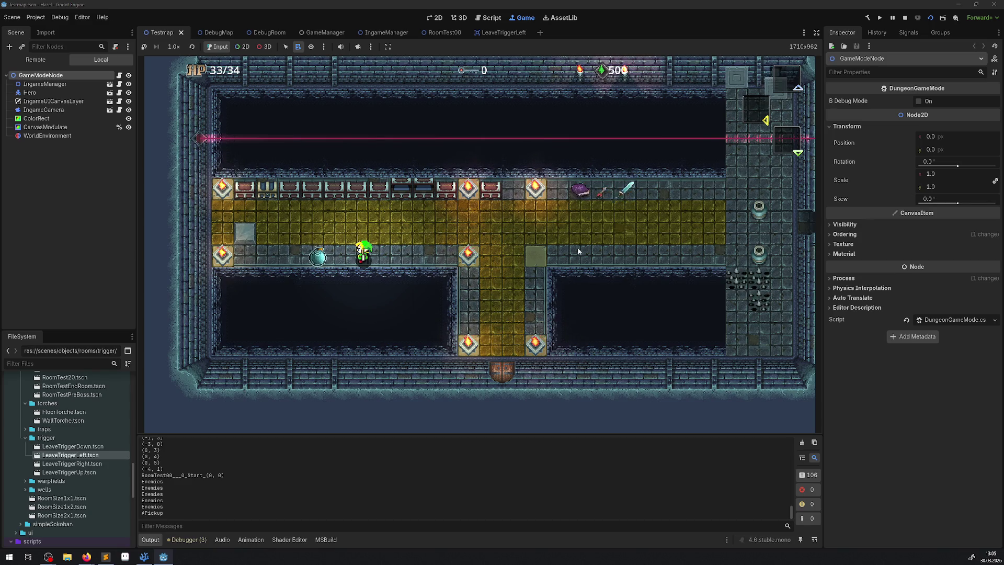
pyautogui.click(906, 19)
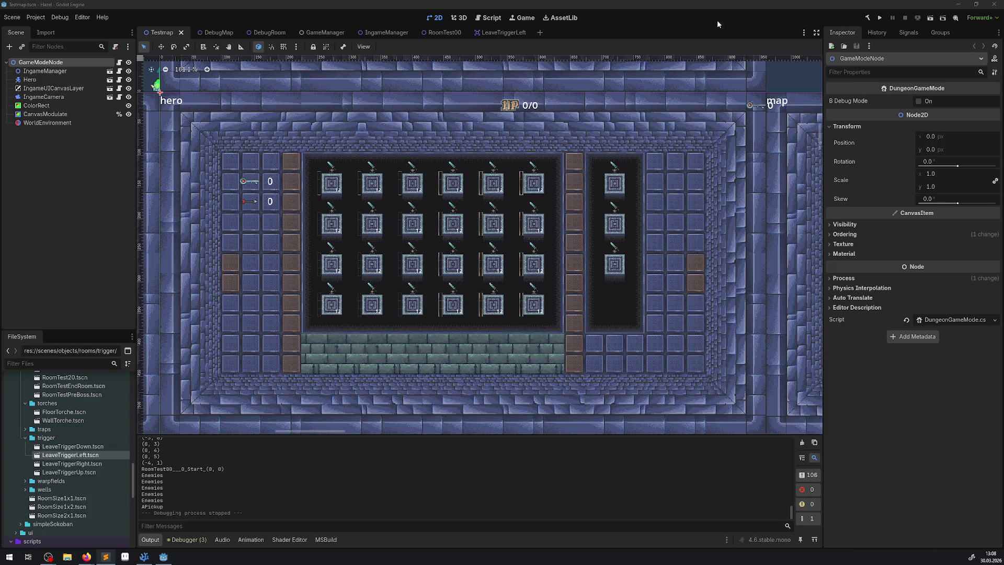
# Launch the game and walk the hero along the yellow hall, back and forth between rooms
pyautogui.click(931, 20)
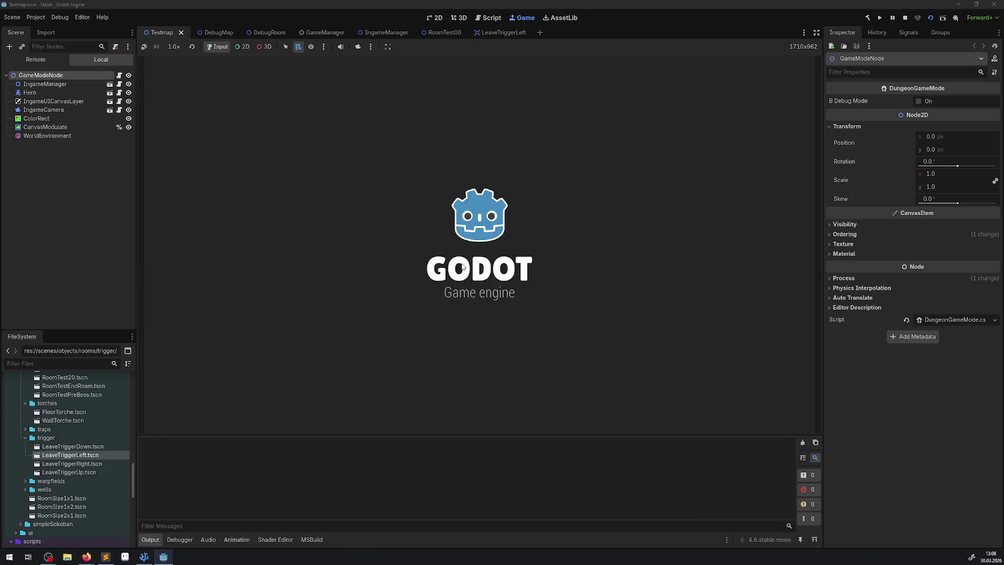
pyautogui.press('Up')
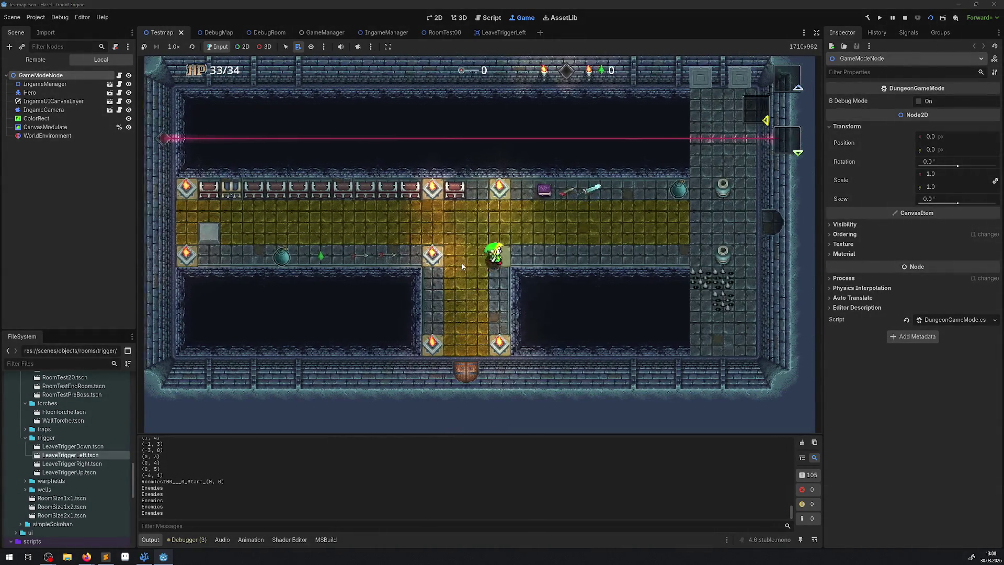
pyautogui.press('Right')
pyautogui.press('Right')
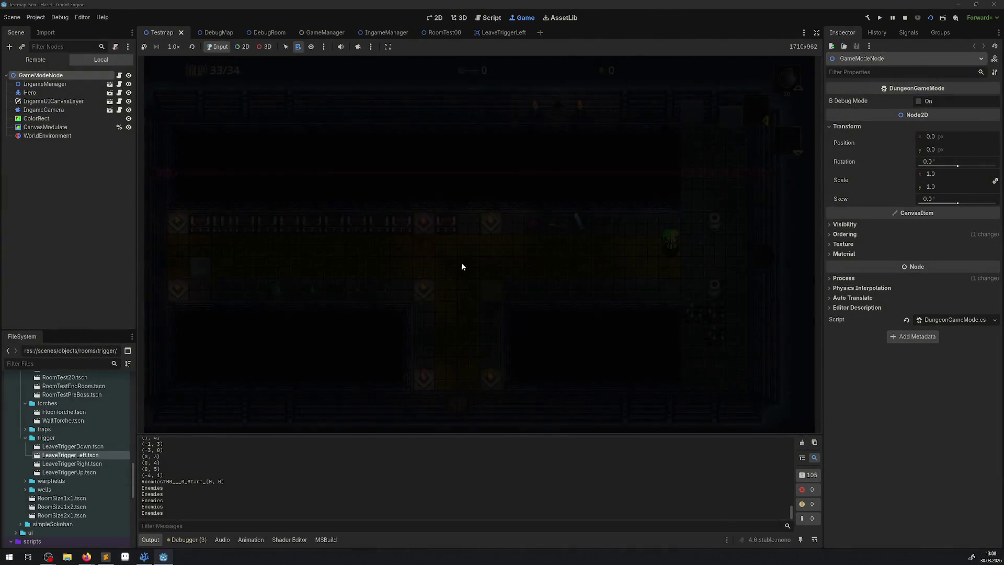
pyautogui.press('Right')
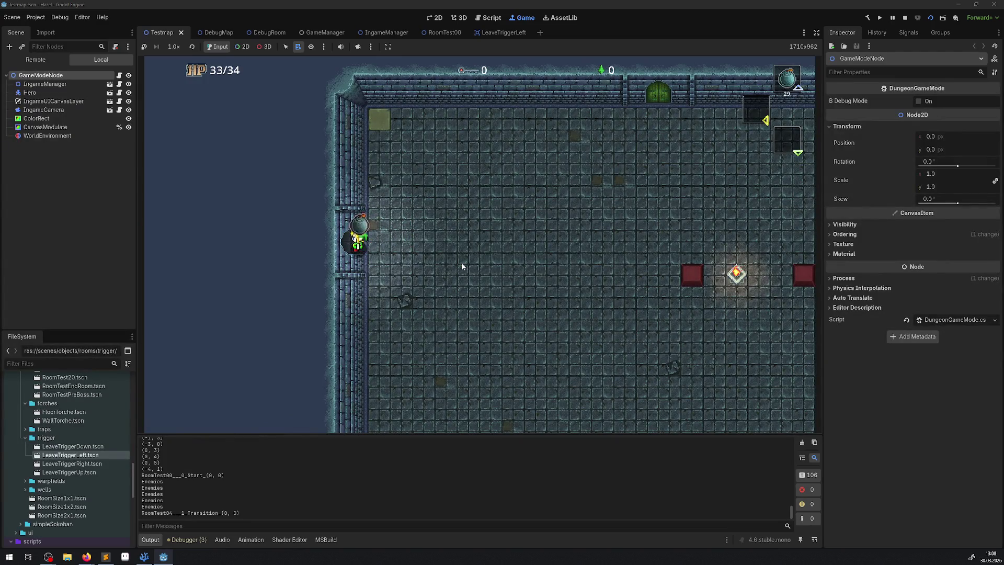
pyautogui.press('Right')
pyautogui.press('Left')
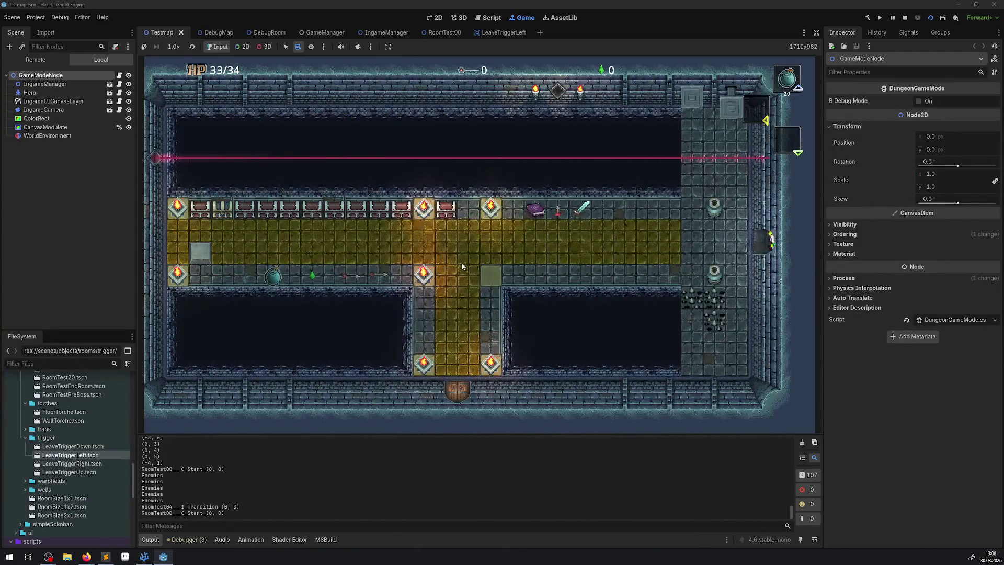
pyautogui.press('Right')
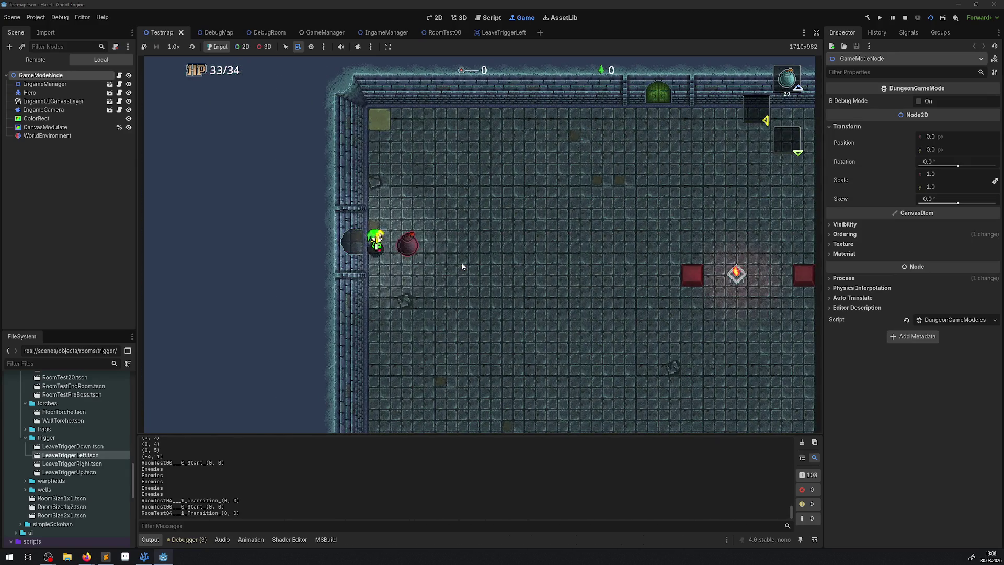
pyautogui.press('Up')
pyautogui.press('Down')
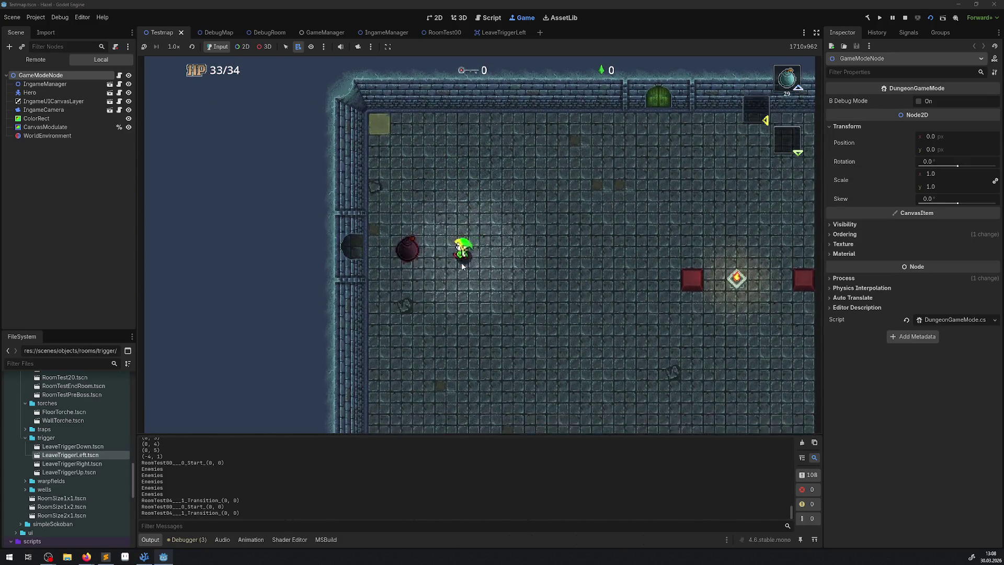
pyautogui.press('Left')
pyautogui.press('Right')
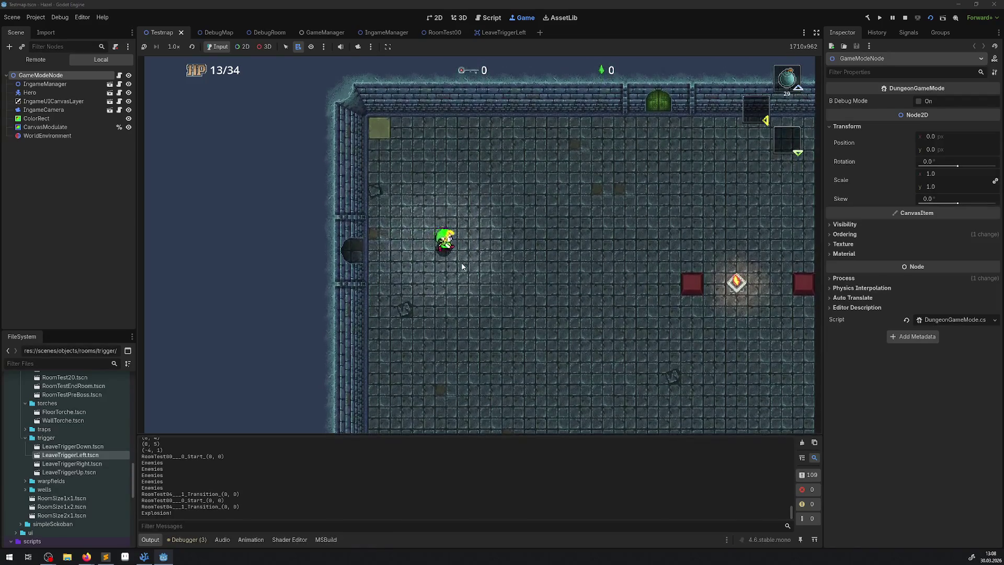
pyautogui.press('Left')
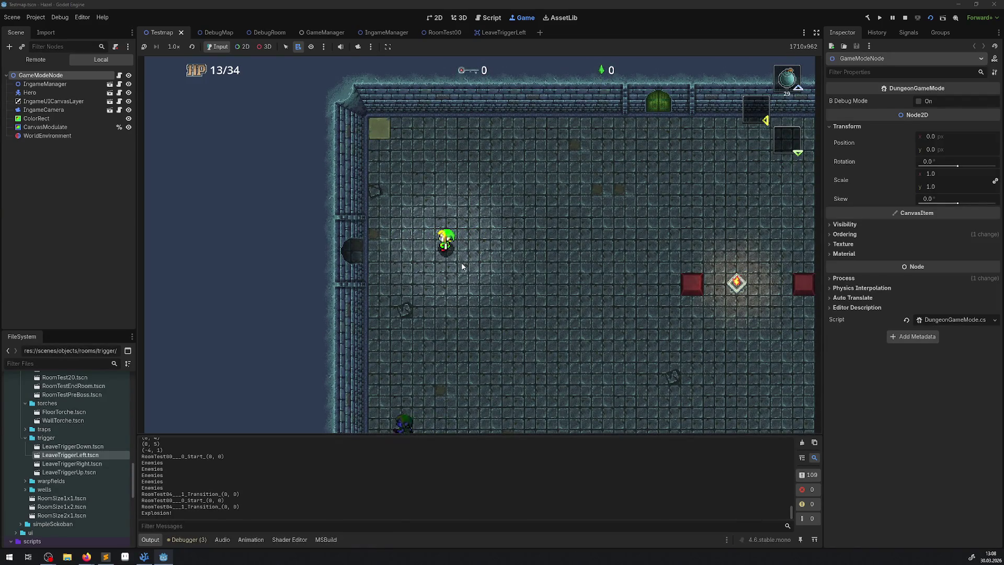
# Carry a bomb down, set it on the floor, and walk through the blasted-open door
pyautogui.press('space')
pyautogui.press('Down')
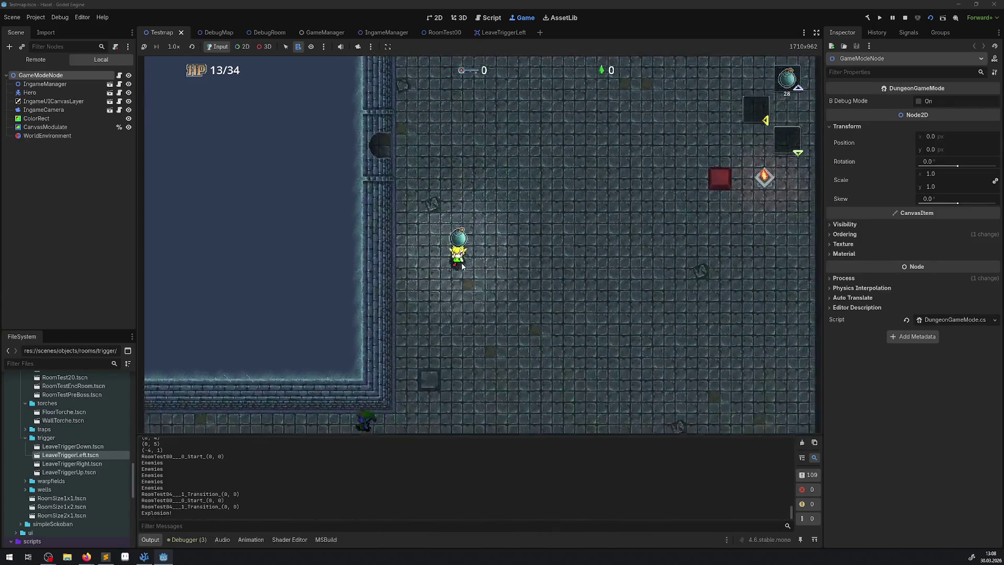
pyautogui.press('space')
pyautogui.press('Up')
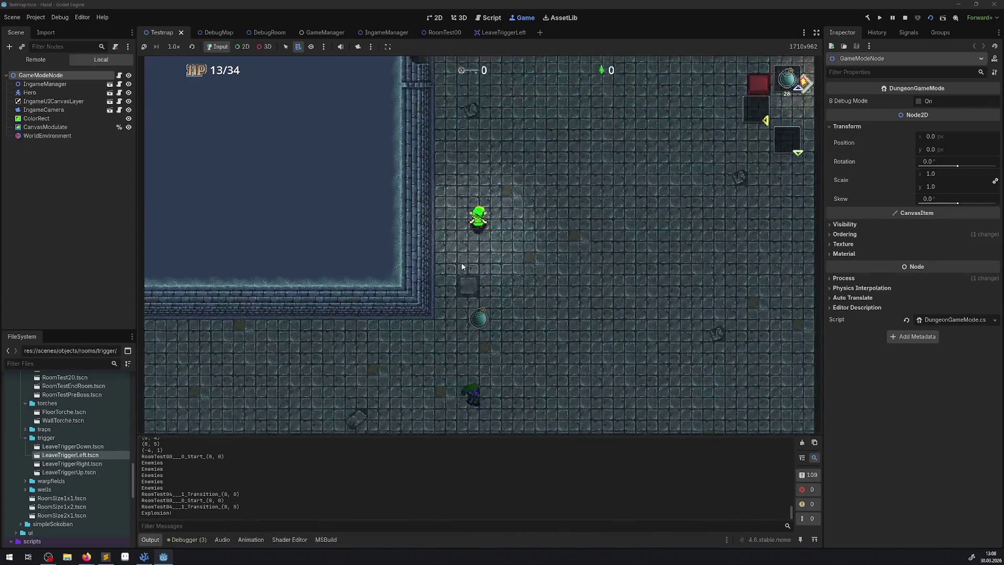
pyautogui.press('Up')
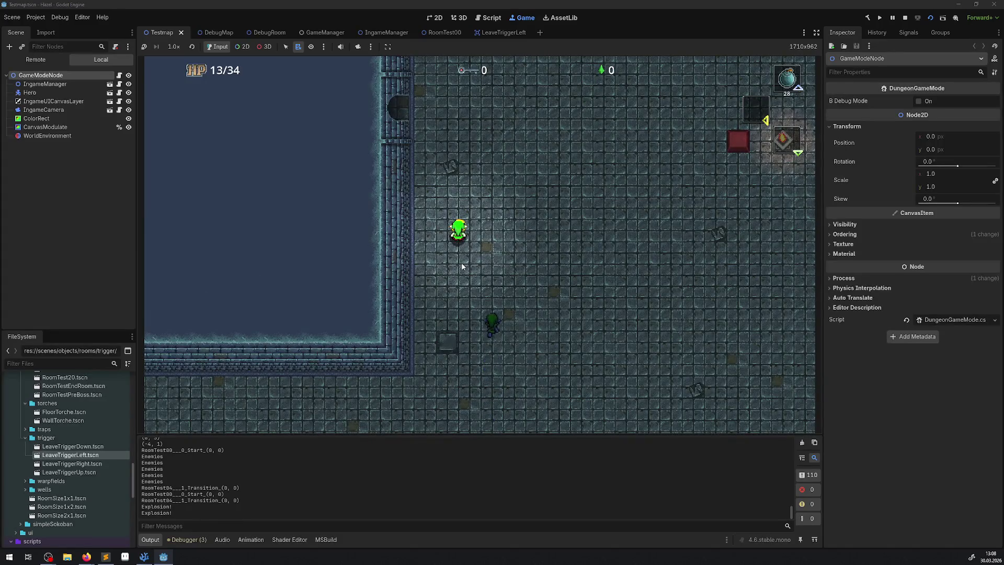
pyautogui.press('Up')
pyautogui.press('Left')
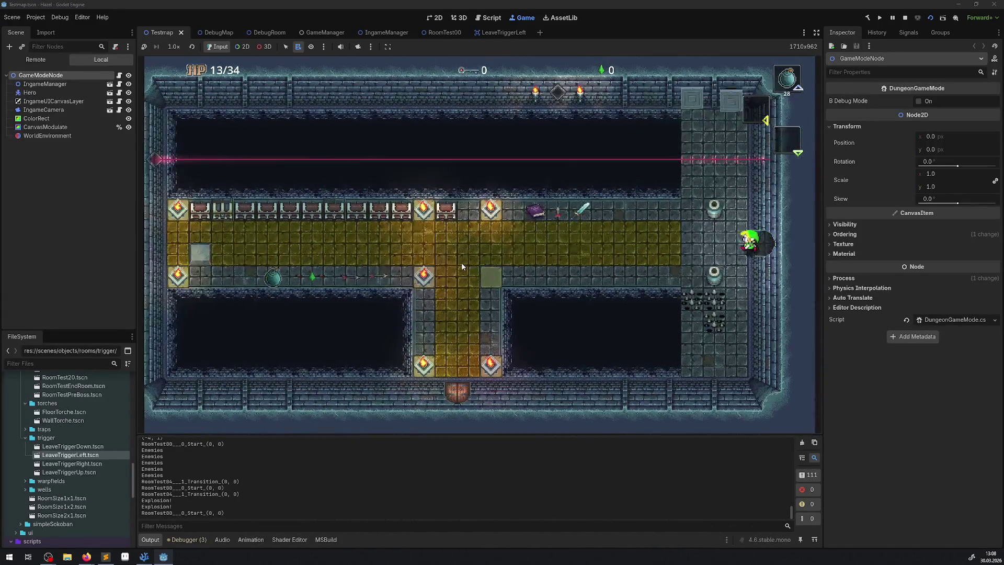
# Pull out another bomb and walk the hero through the right door into the next room
pyautogui.press('Left')
pyautogui.press('space')
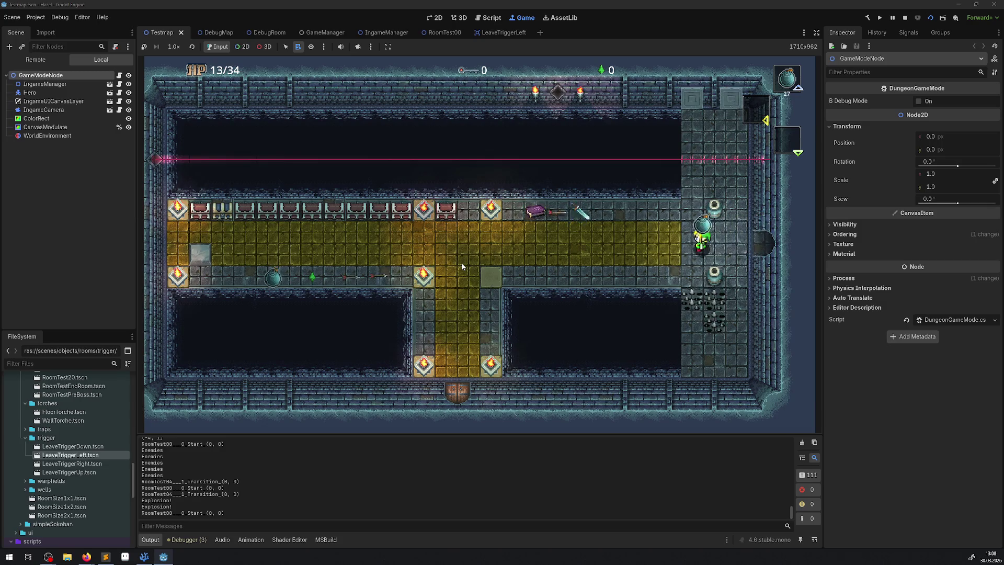
pyautogui.press('Right')
pyautogui.press('Down')
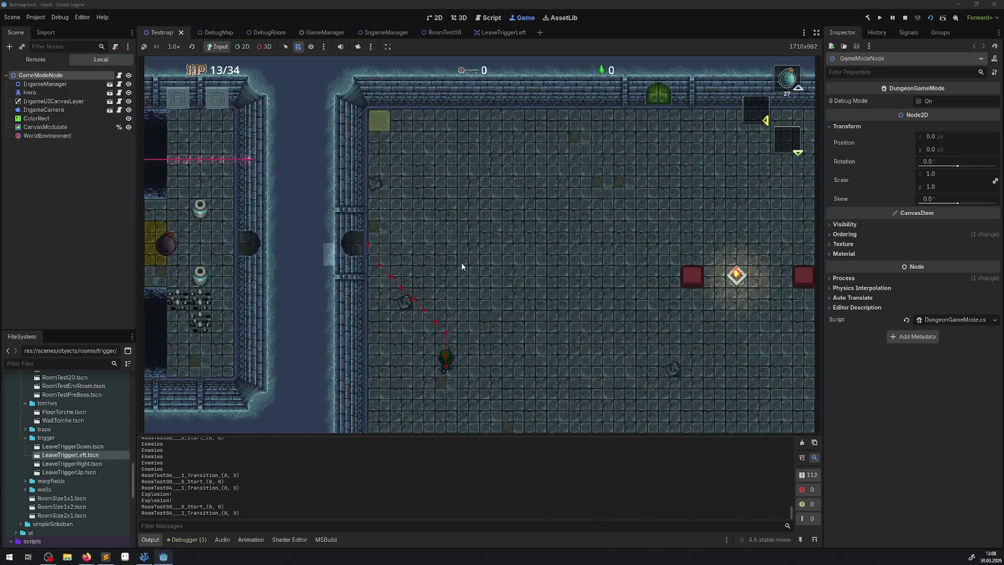
pyautogui.press('Right')
pyautogui.press('Up')
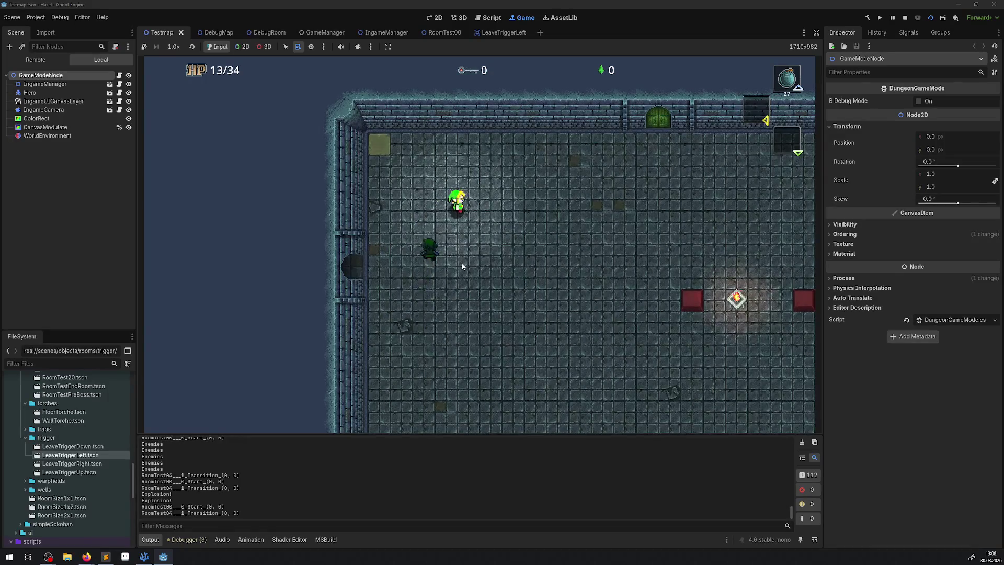
# Carry a bomb right across the room and throw it, walk toward the west wall, then stop the game
pyautogui.press('space')
pyautogui.press('Right')
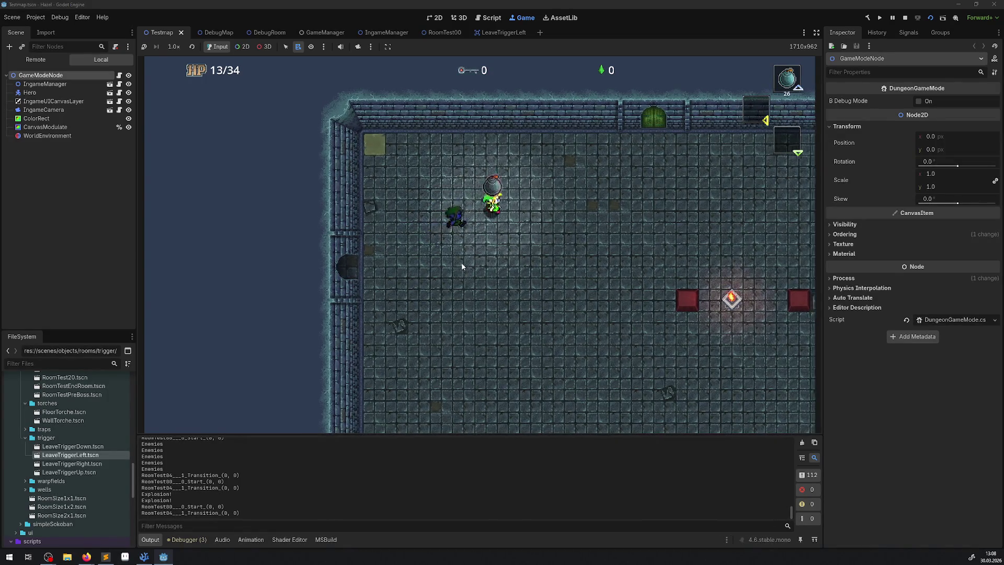
pyautogui.press('Right')
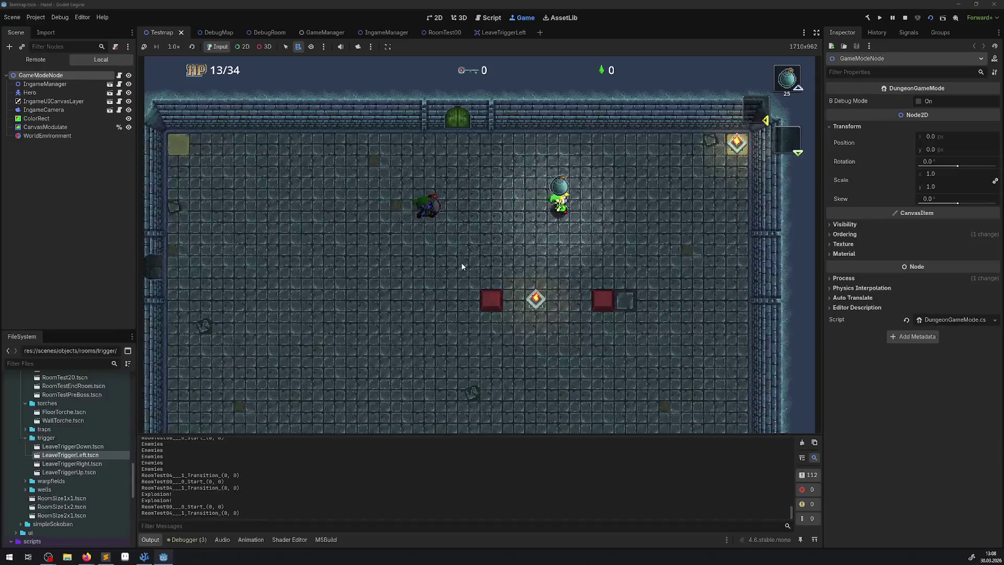
pyautogui.press('space')
pyautogui.press('Right')
pyautogui.press('Down')
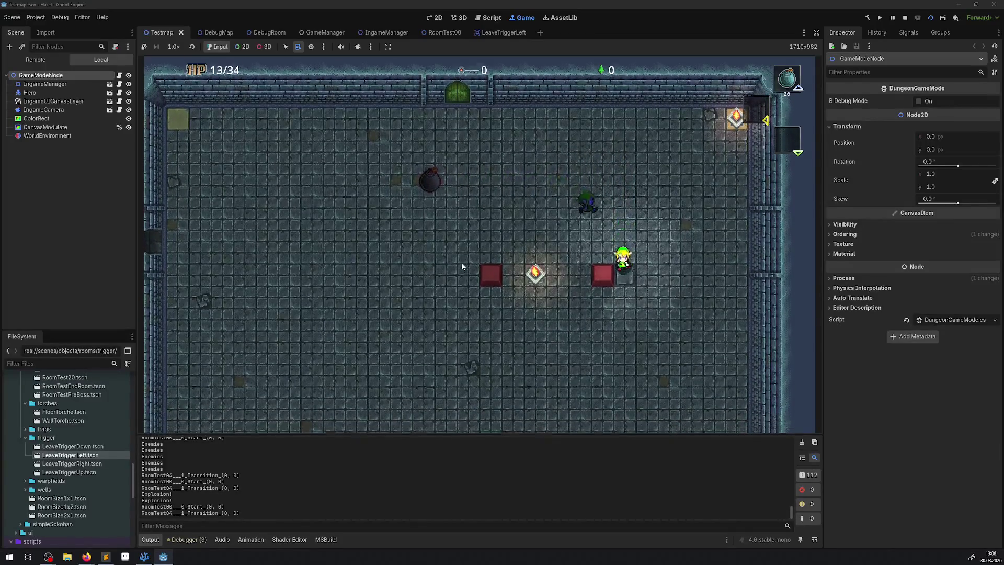
pyautogui.press('Down')
pyautogui.press('Left')
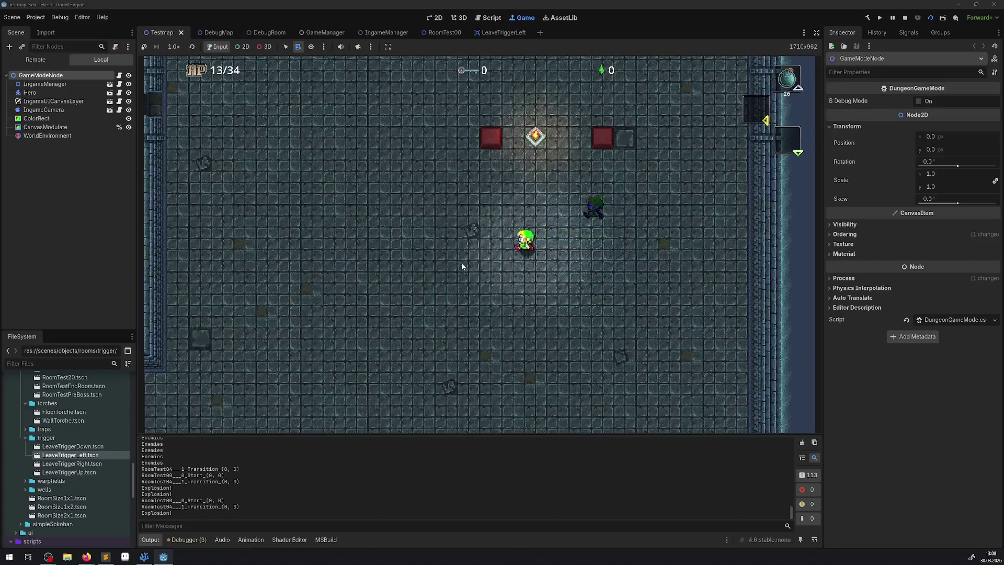
pyautogui.press('Left')
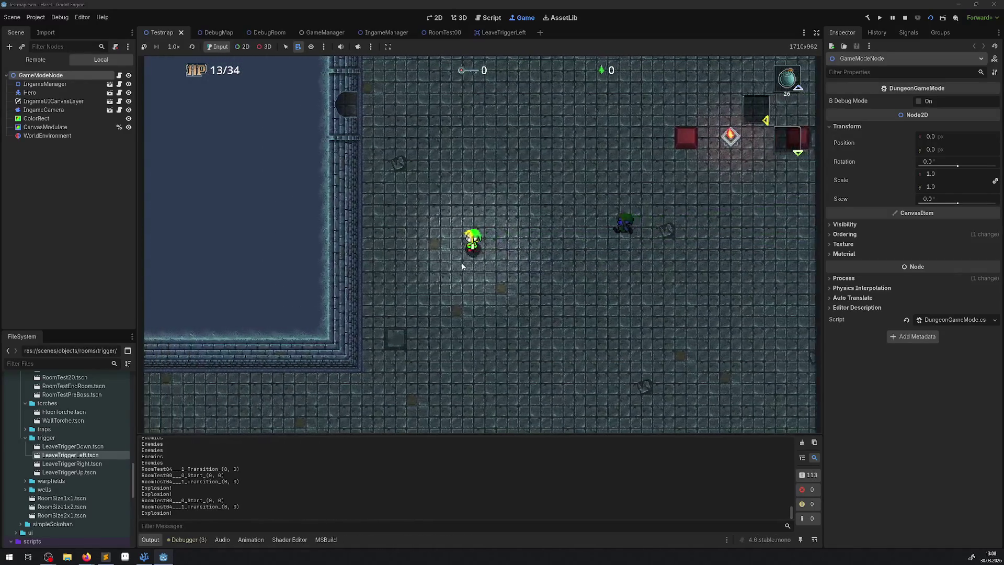
pyautogui.click(907, 20)
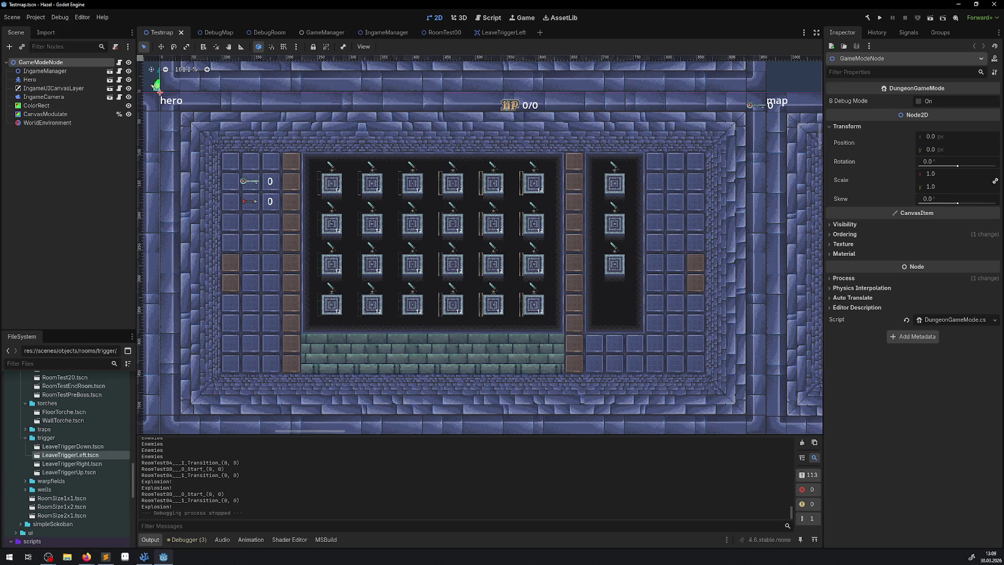
# Switch away from Godot and back, then bring Visual Studio Code with IndicatorManager.cs to the front
pyautogui.hotkey('alt', 'Tab')
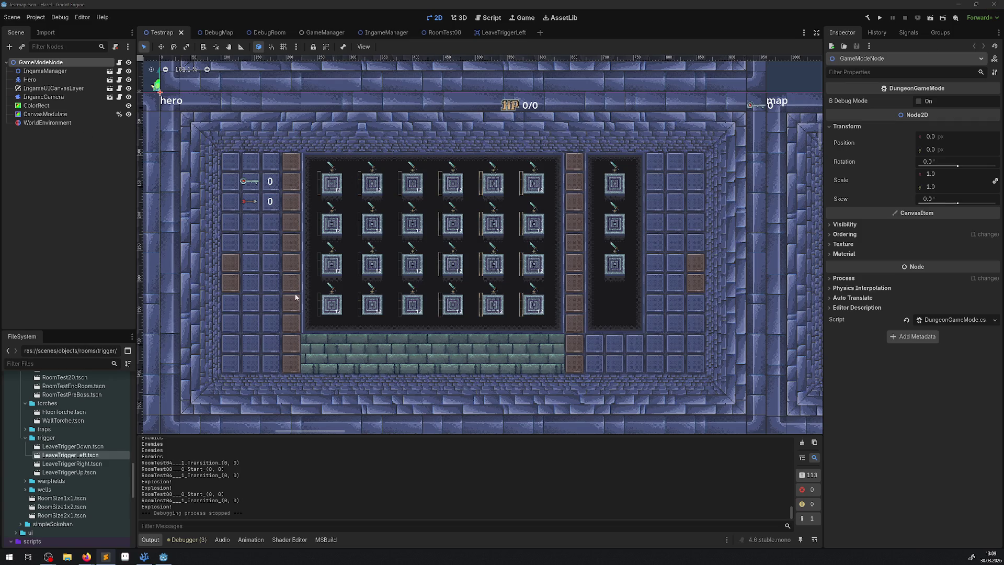
pyautogui.click(167, 558)
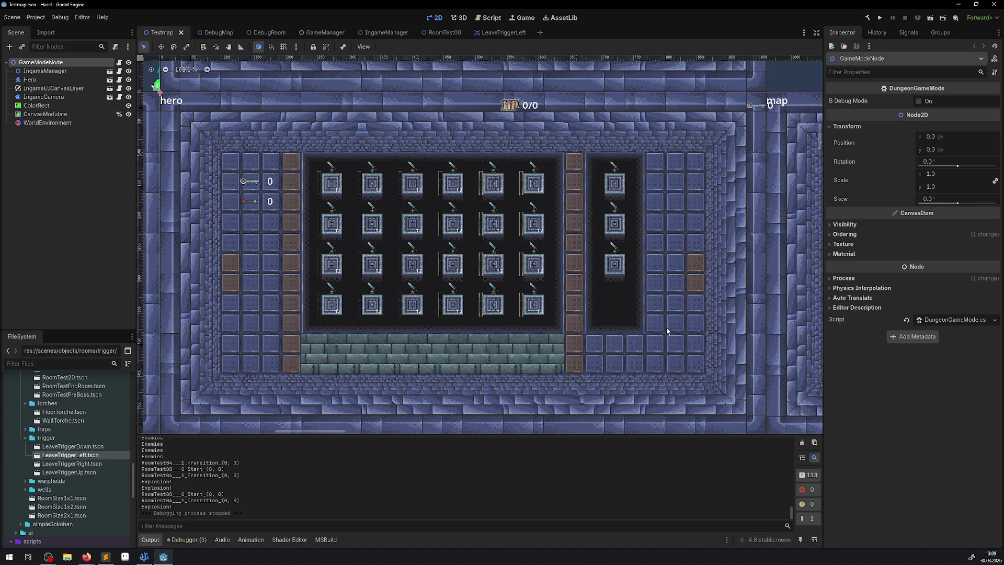
pyautogui.click(143, 558)
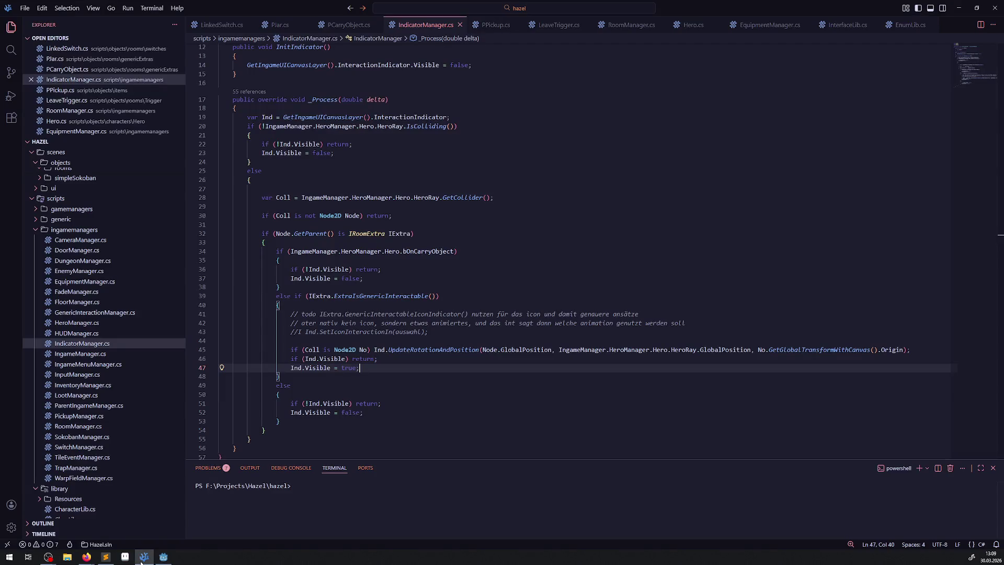
# Close IndicatorManager.cs, Hero.cs and EquipmentManager.cs, and open EnumLib.cs at the DamageType enum
pyautogui.click(460, 24)
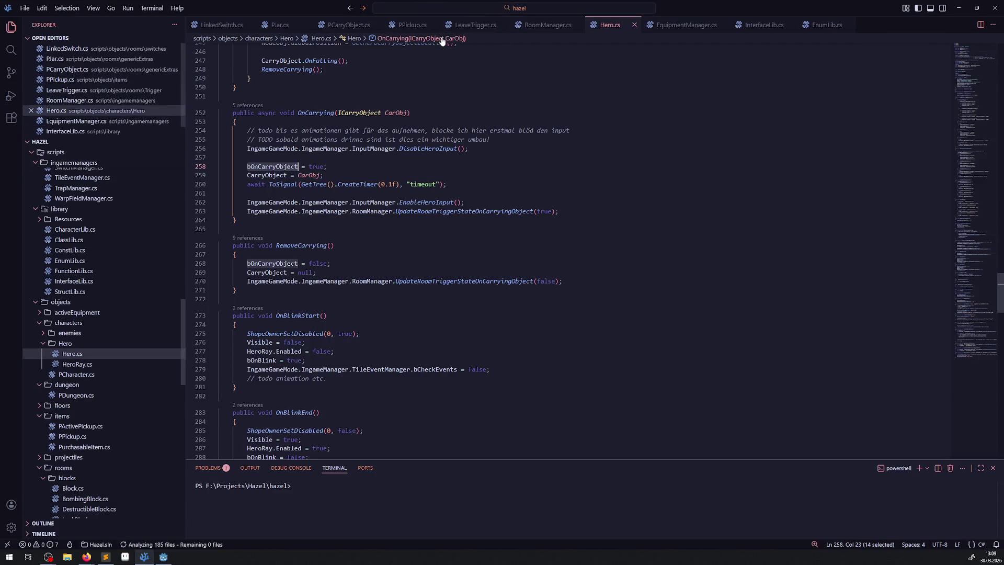
pyautogui.click(634, 25)
pyautogui.click(665, 25)
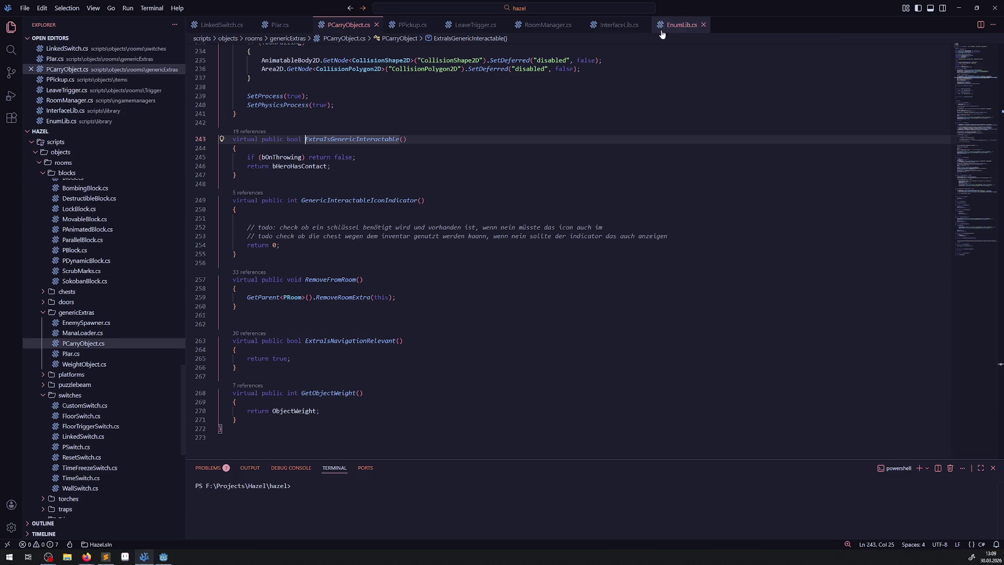
pyautogui.click(685, 26)
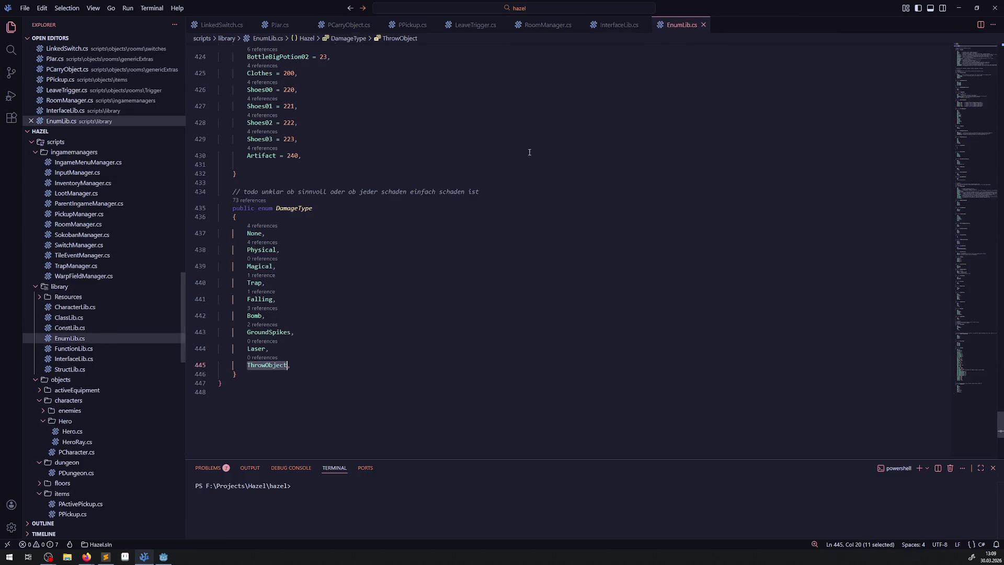
pyautogui.scroll(3, 444, 249)
# Peek at all references to the Illusion enum value, then close the preview
pyautogui.click(422, 230)
pyautogui.write('wall')
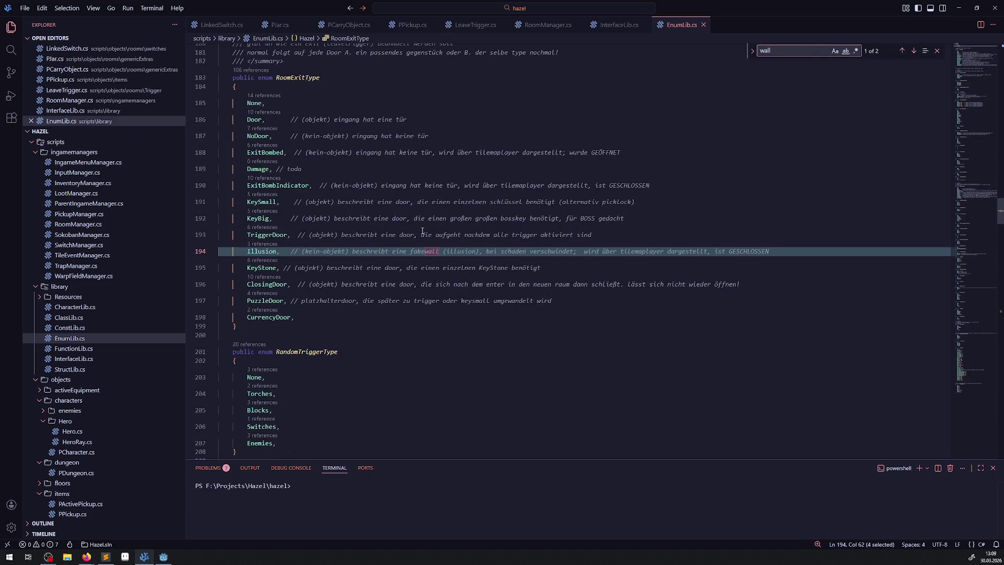
pyautogui.doubleClick(261, 251)
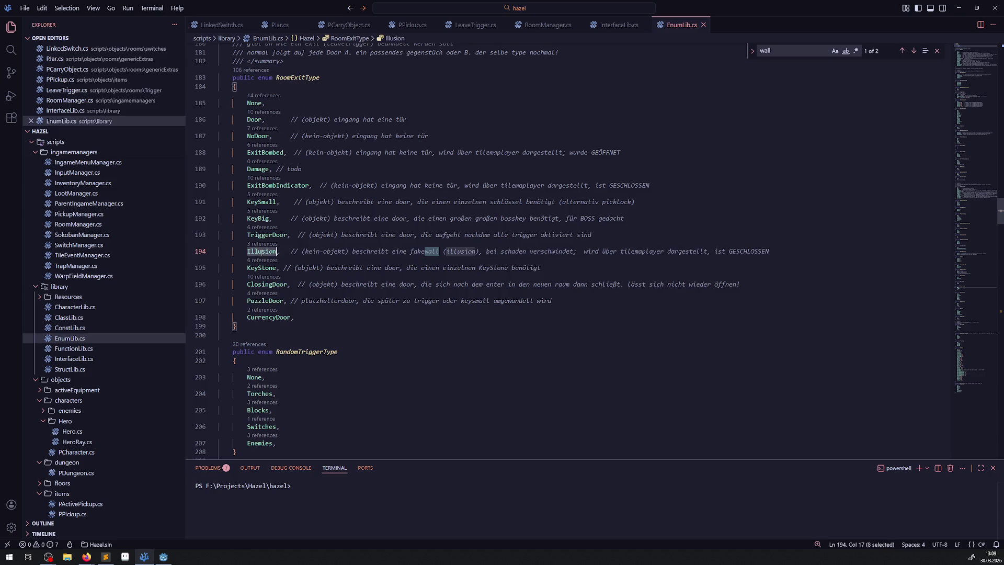
pyautogui.click(261, 244)
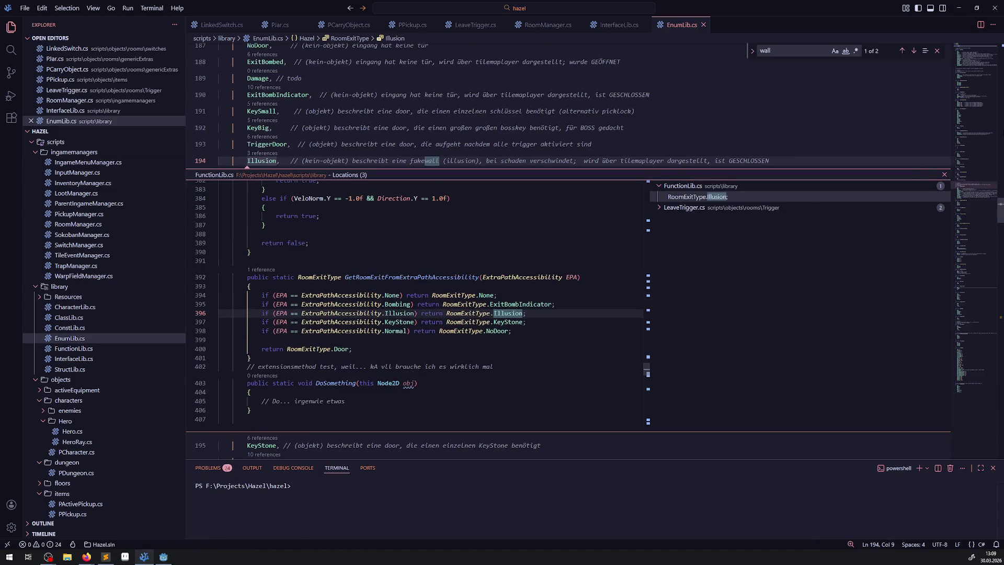
pyautogui.click(945, 174)
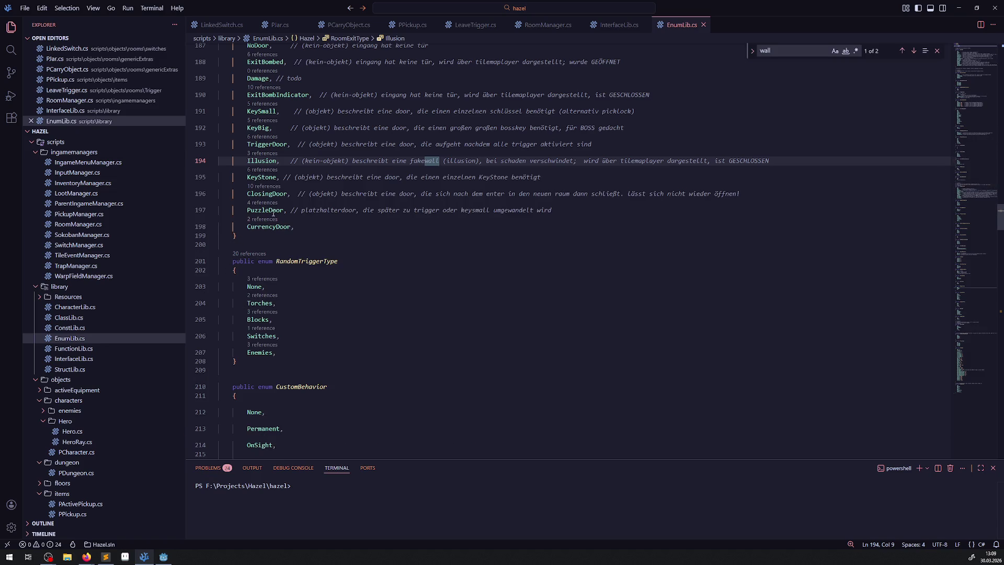
# Peek at the ExitBombIndicator references and review its FunctionLib.cs usage
pyautogui.moveTo(273, 214)
pyautogui.click(263, 87)
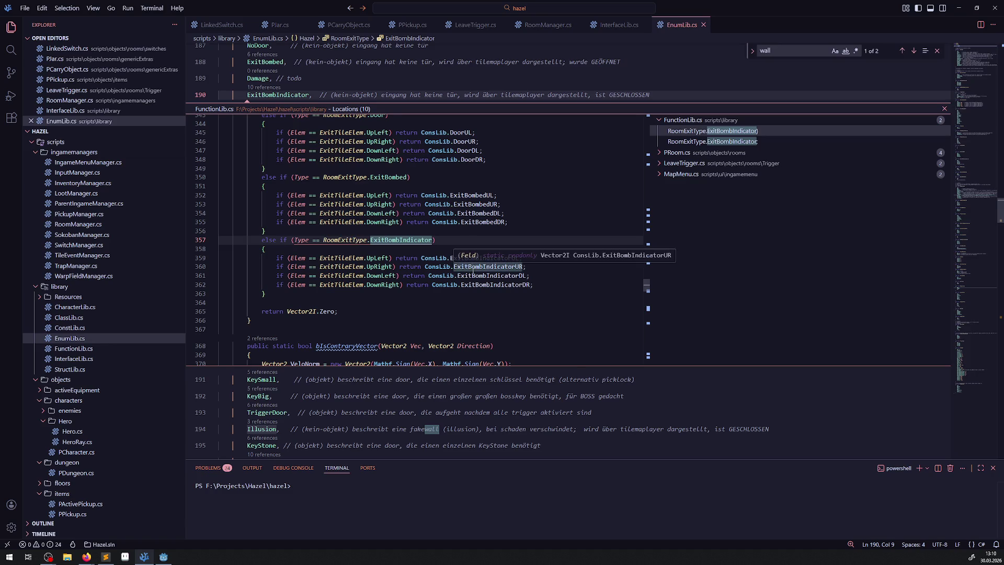
pyautogui.click(444, 291)
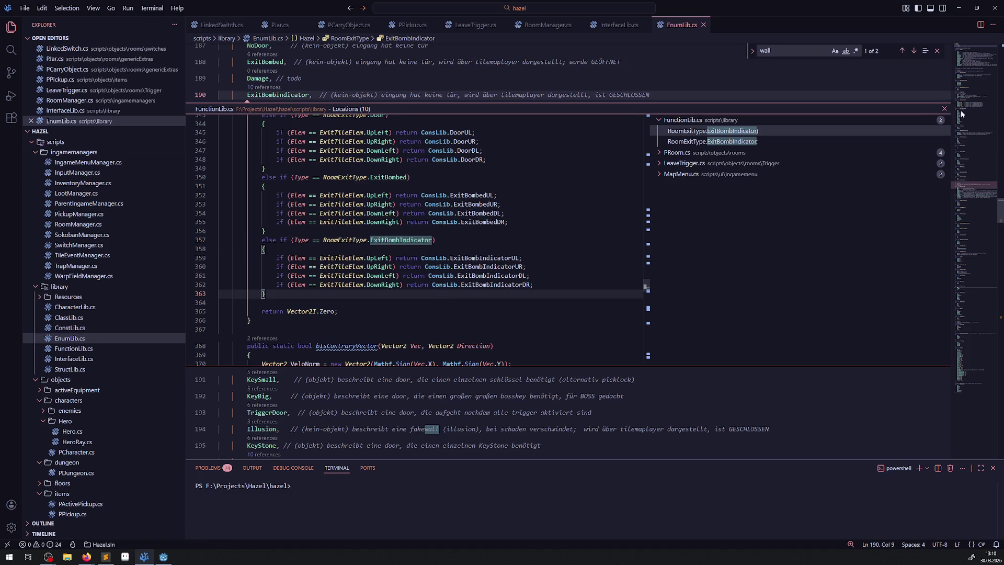
pyautogui.rightClick(487, 260)
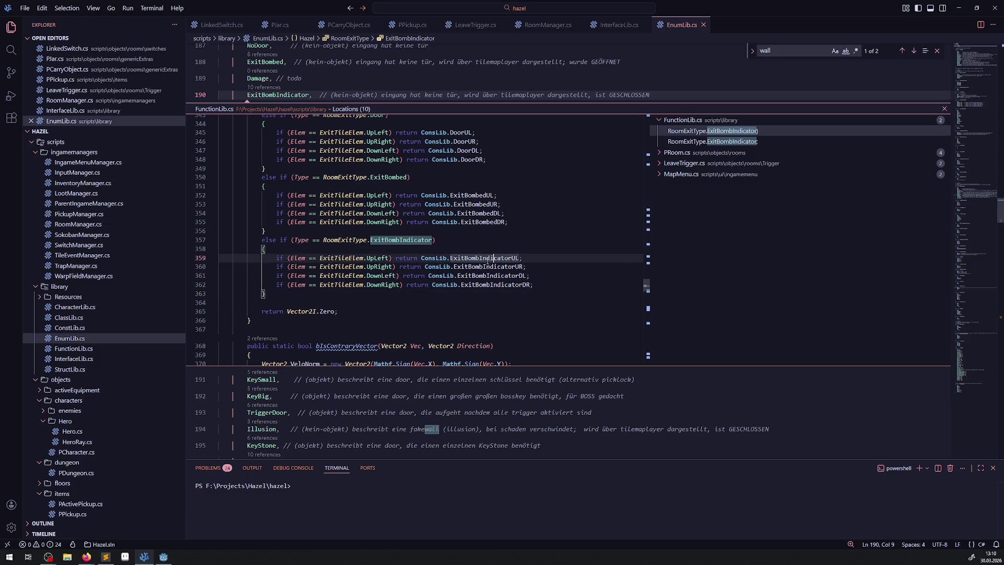
pyautogui.click(453, 258)
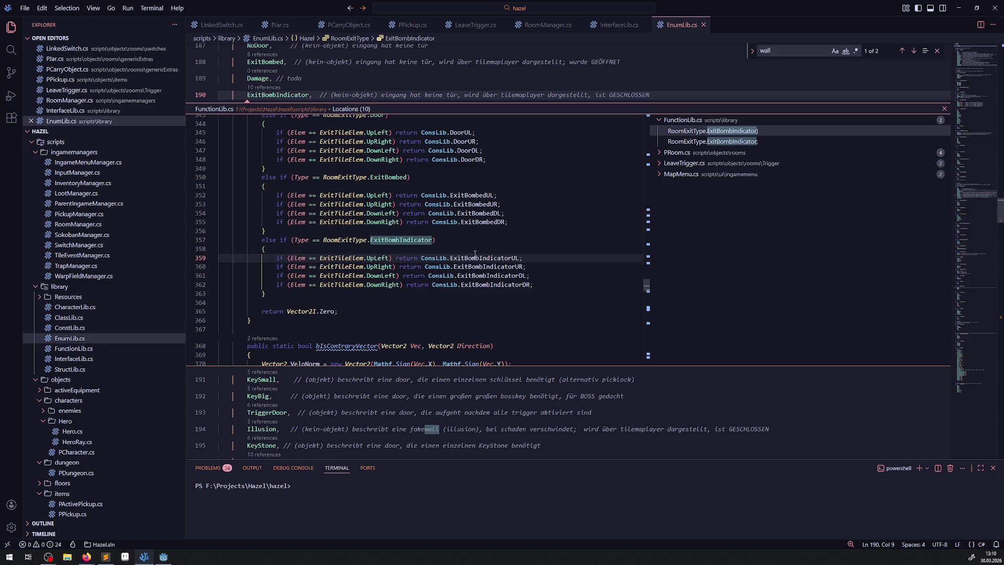
pyautogui.moveTo(473, 287)
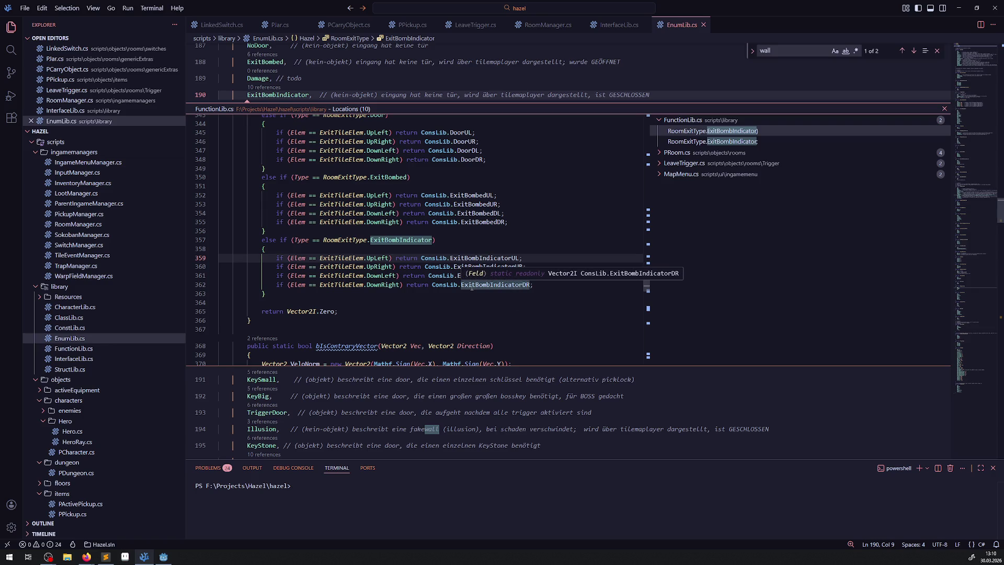
pyautogui.click(164, 557)
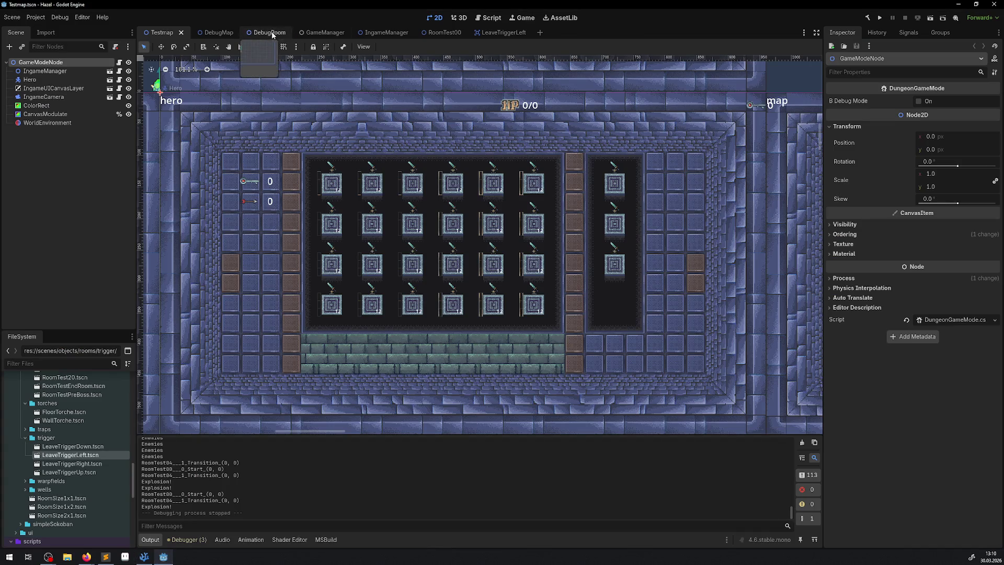
# Open the DebugRoom scene and make the TileMap painting panel taller
pyautogui.click(212, 33)
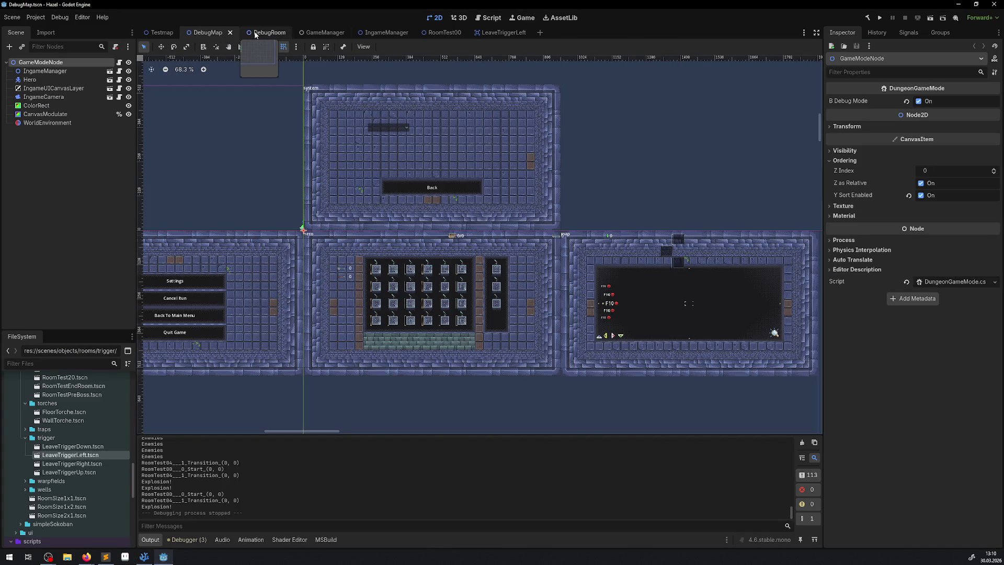
pyautogui.click(264, 32)
pyautogui.click(41, 71)
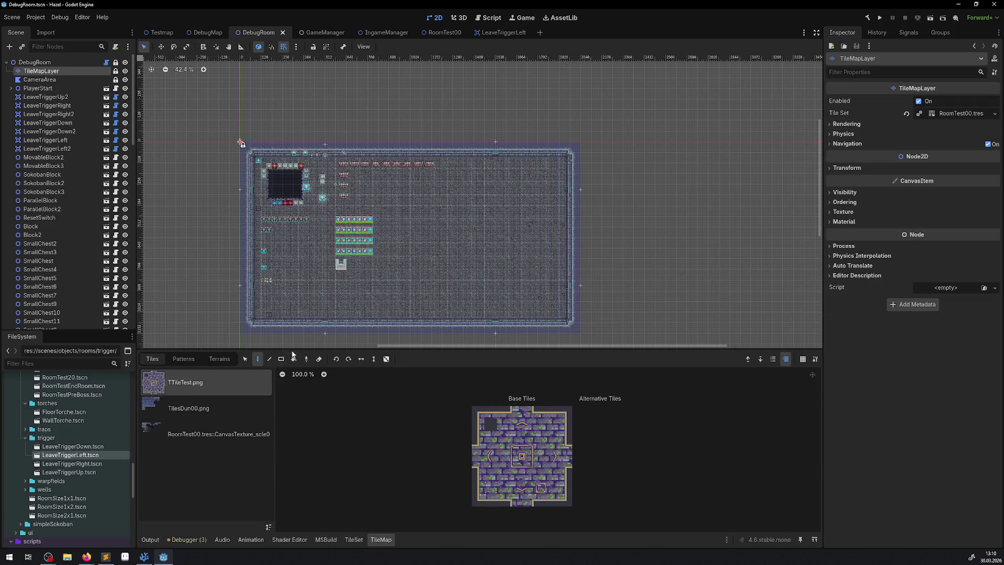
pyautogui.moveTo(293, 350); pyautogui.dragTo(292, 271)
# Show the RoomTest00 tile atlas and pick a 2x2 block of wall tiles
pyautogui.click(215, 353)
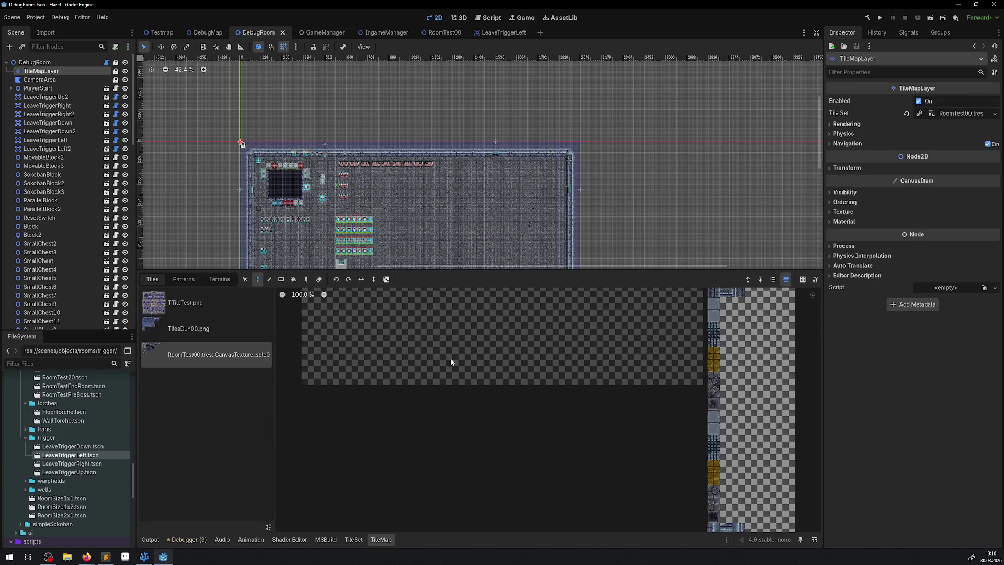
pyautogui.scroll(5, 532, 431)
pyautogui.scroll(3, 465, 394)
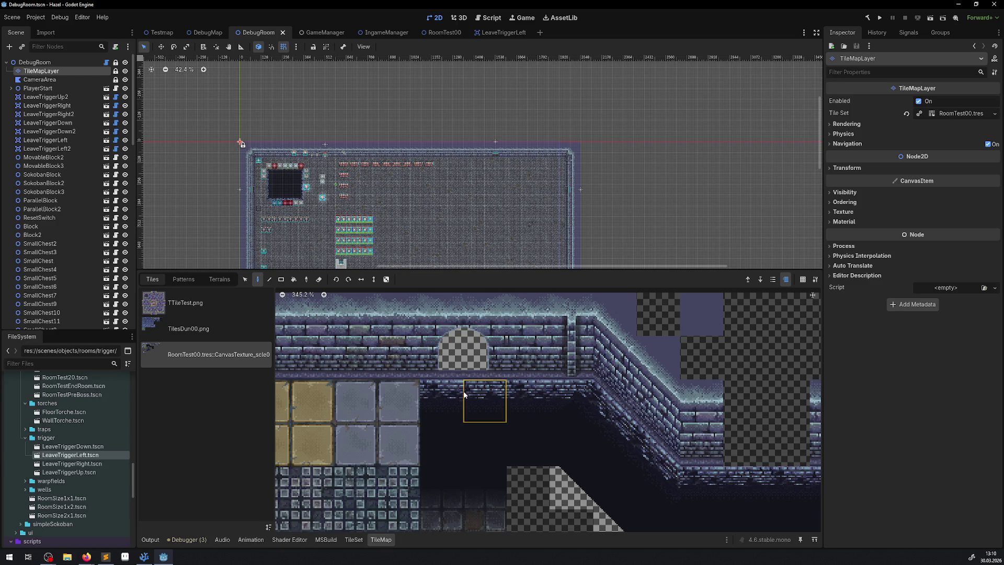
pyautogui.hscroll(-3, 445, 387)
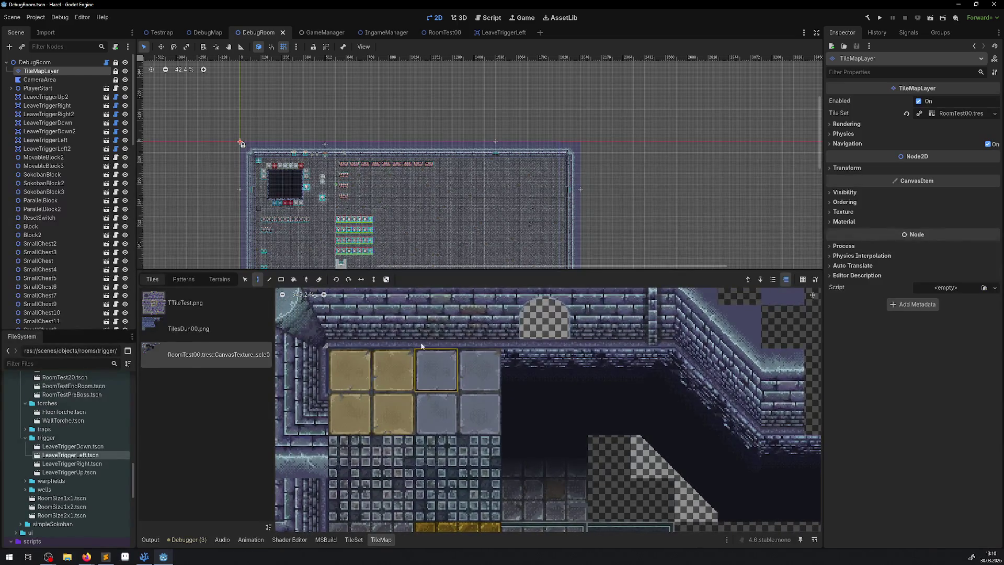
pyautogui.scroll(1, 392, 339)
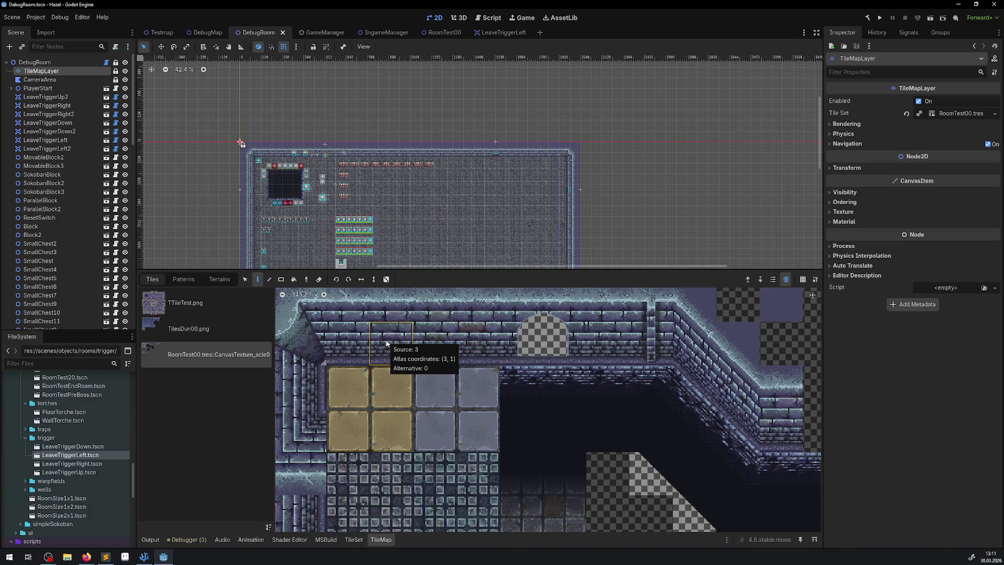
pyautogui.moveTo(393, 310); pyautogui.dragTo(433, 346)
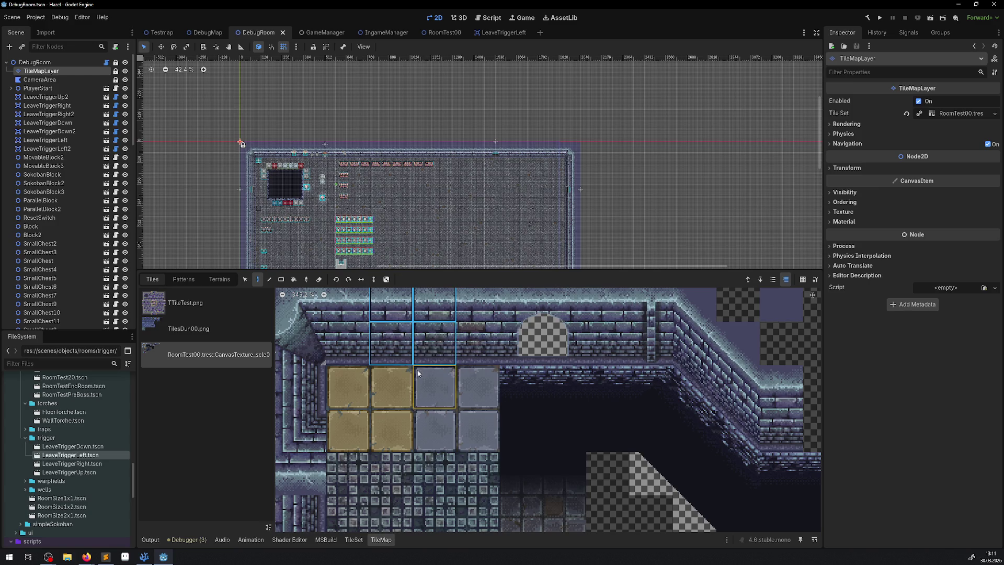
pyautogui.scroll(-4, 406, 406)
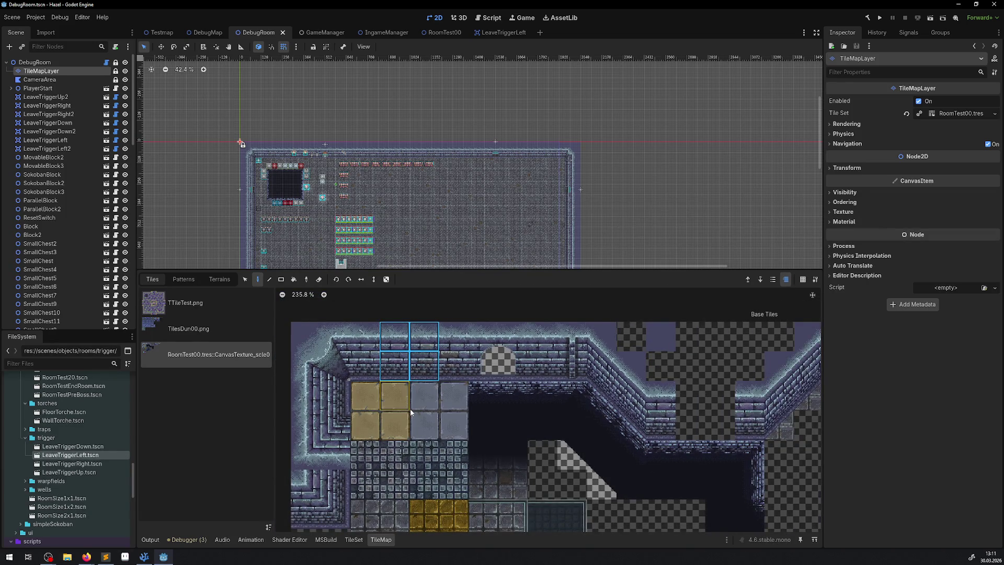
pyautogui.scroll(1, 412, 416)
pyautogui.scroll(-4, 412, 416)
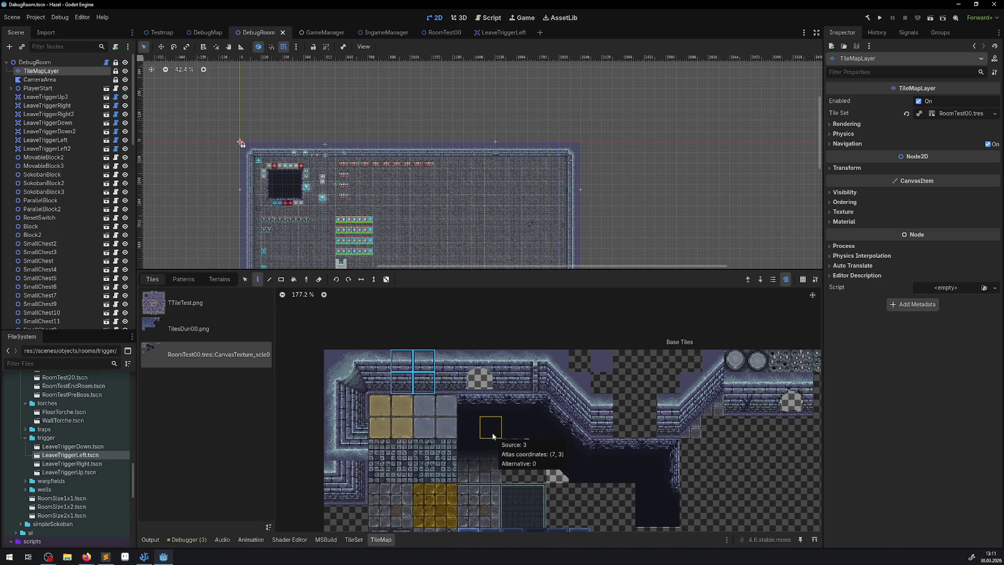
pyautogui.hscroll(5, 780, 416)
pyautogui.hscroll(-5, 781, 416)
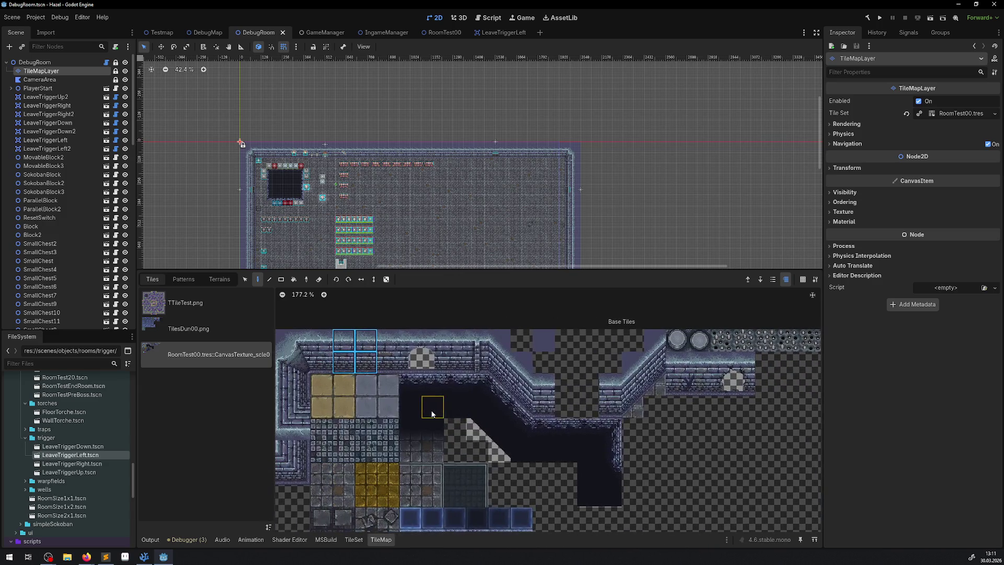
pyautogui.scroll(1, 431, 410)
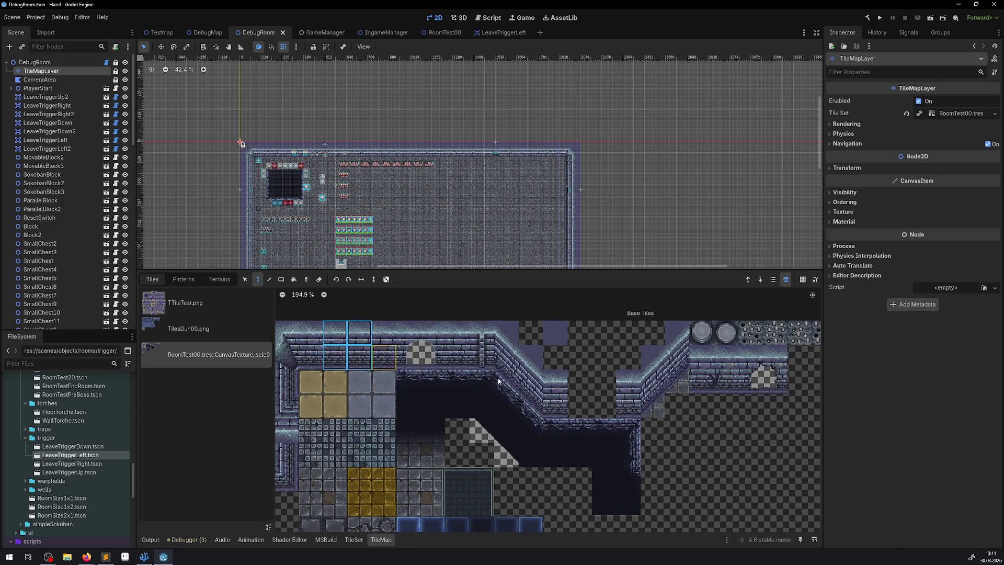
pyautogui.hscroll(8, 280, 380)
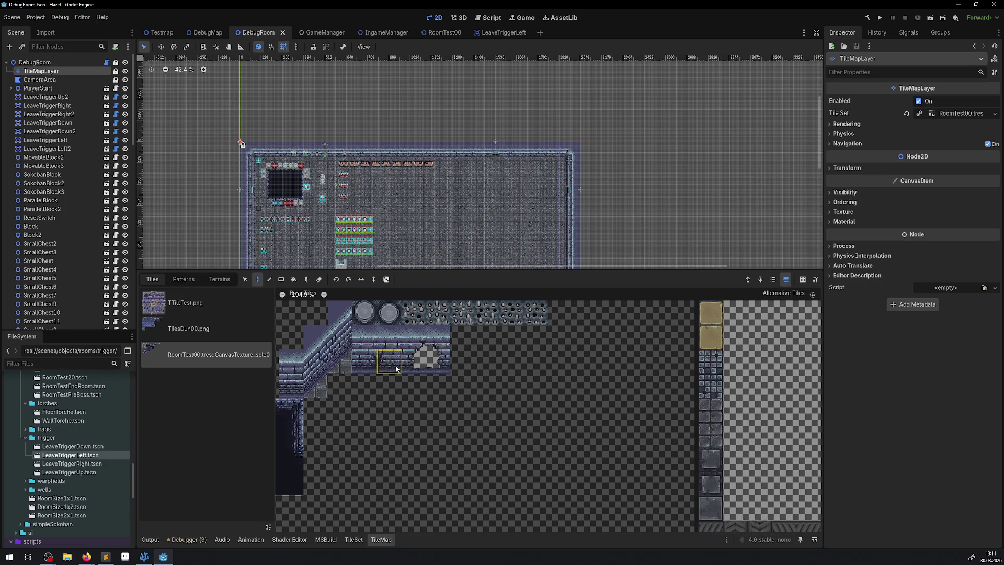
pyautogui.hscroll(-4, 571, 382)
pyautogui.hscroll(-1, 571, 382)
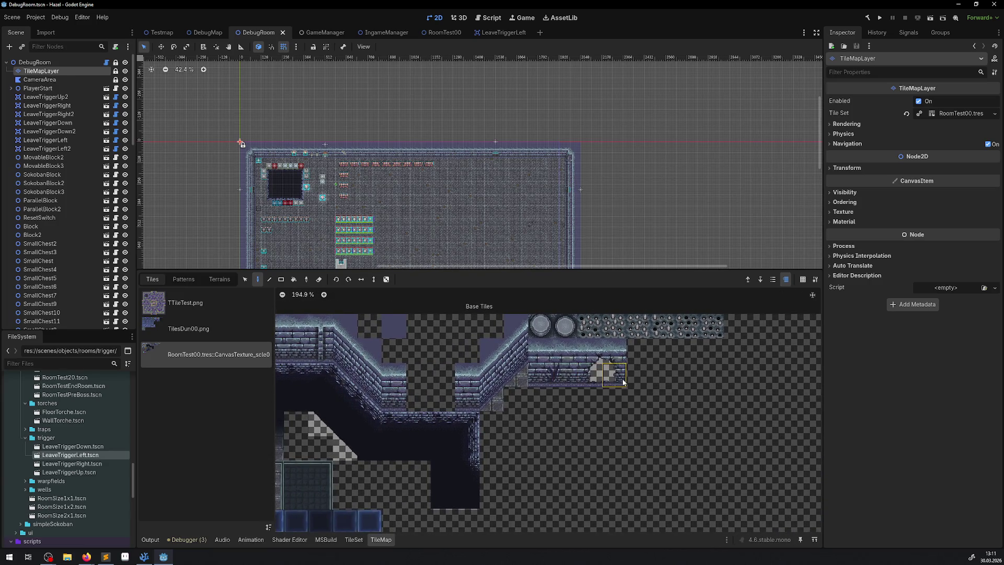
pyautogui.hscroll(-3, 444, 397)
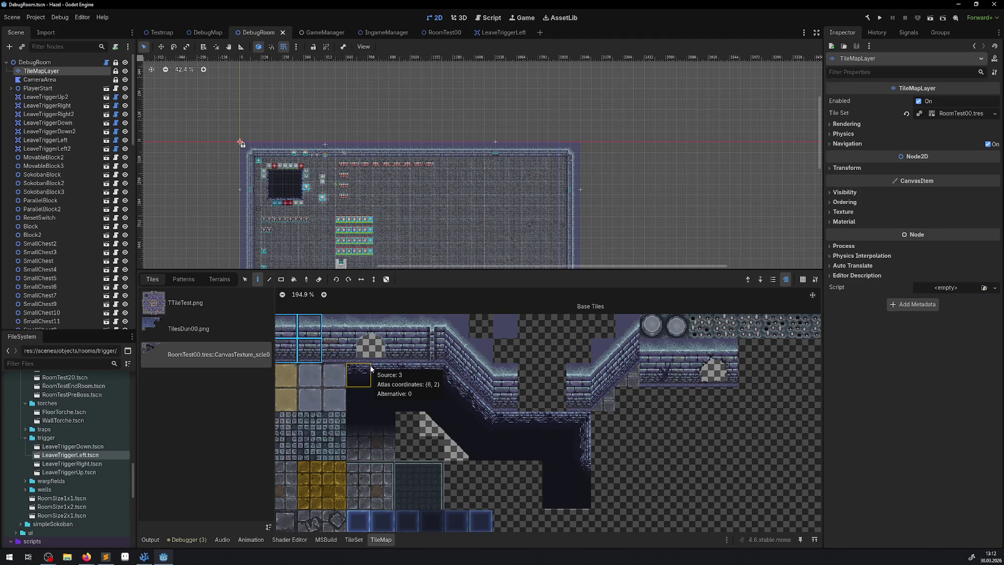
pyautogui.scroll(3, 370, 368)
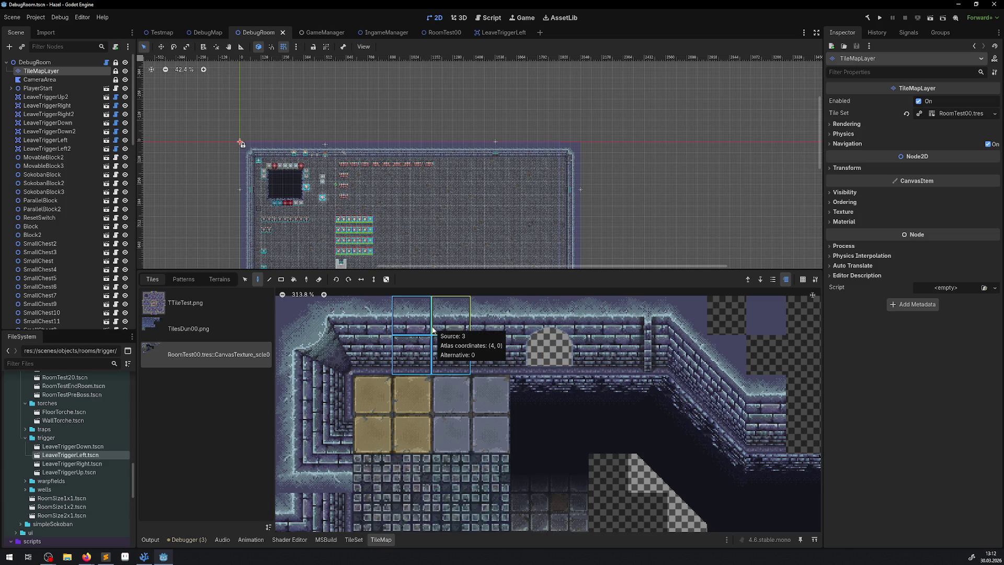
pyautogui.click(433, 330)
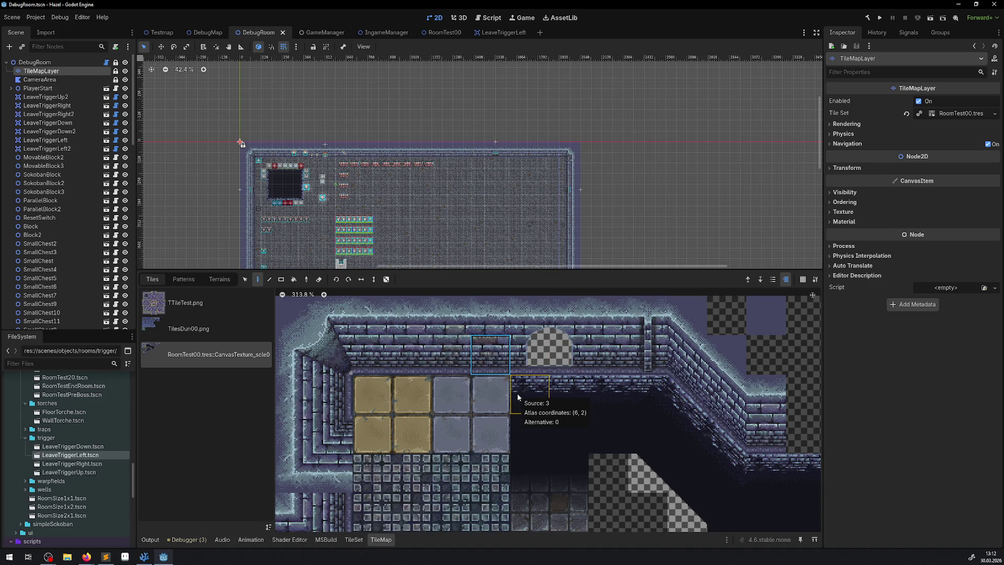
pyautogui.moveTo(418, 325)
pyautogui.mouseDown()
pyautogui.moveTo(418, 361)
pyautogui.moveTo(445, 361)
pyautogui.mouseUp()
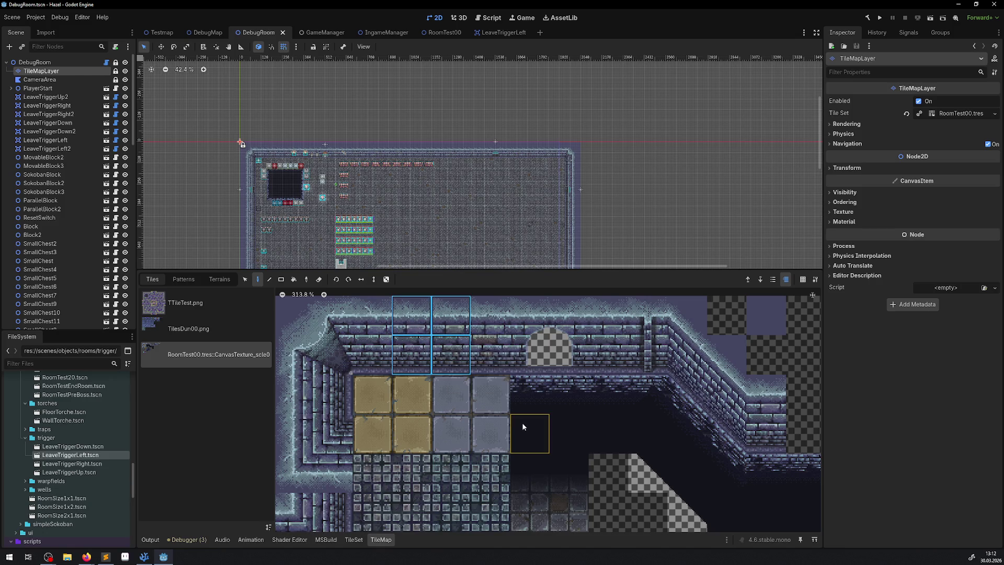
pyautogui.scroll(-1, 530, 409)
pyautogui.moveTo(531, 410); pyautogui.dragTo(266, 405)
# Browse the tile atlas for the arched wall tiles, then switch to the DebugMap scene
pyautogui.moveTo(351, 402); pyautogui.dragTo(439, 395)
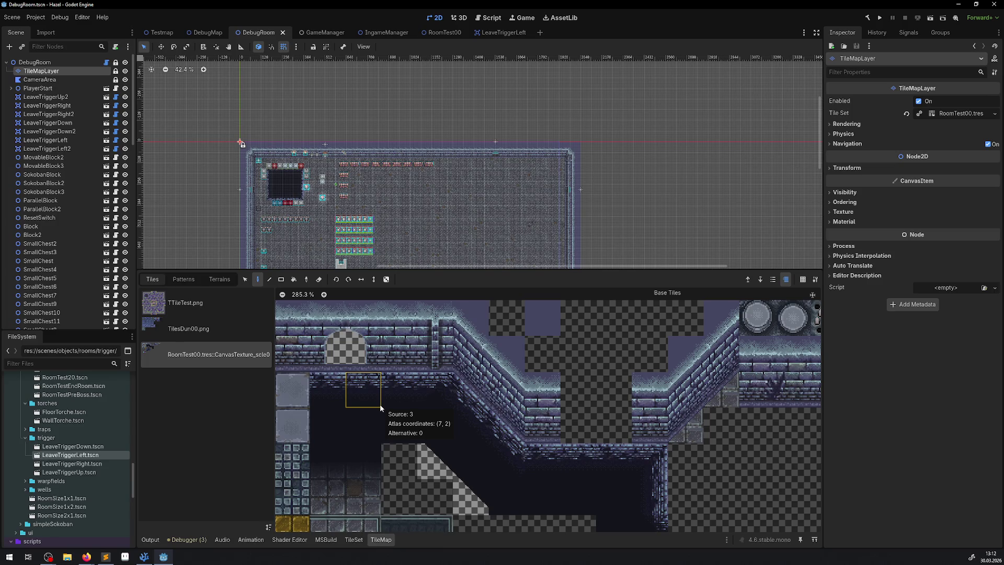
pyautogui.moveTo(381, 408); pyautogui.dragTo(421, 403)
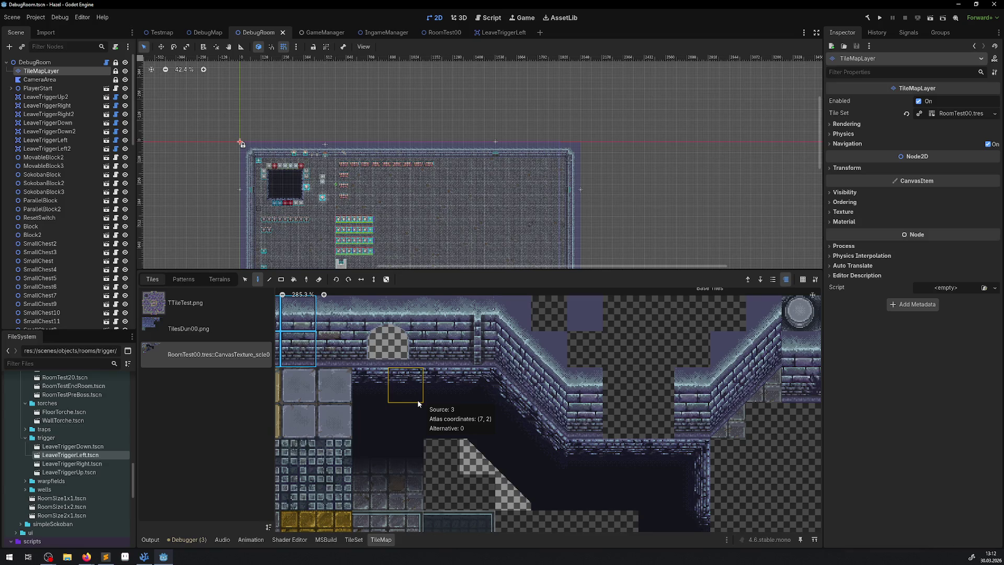
pyautogui.scroll(5, 418, 404)
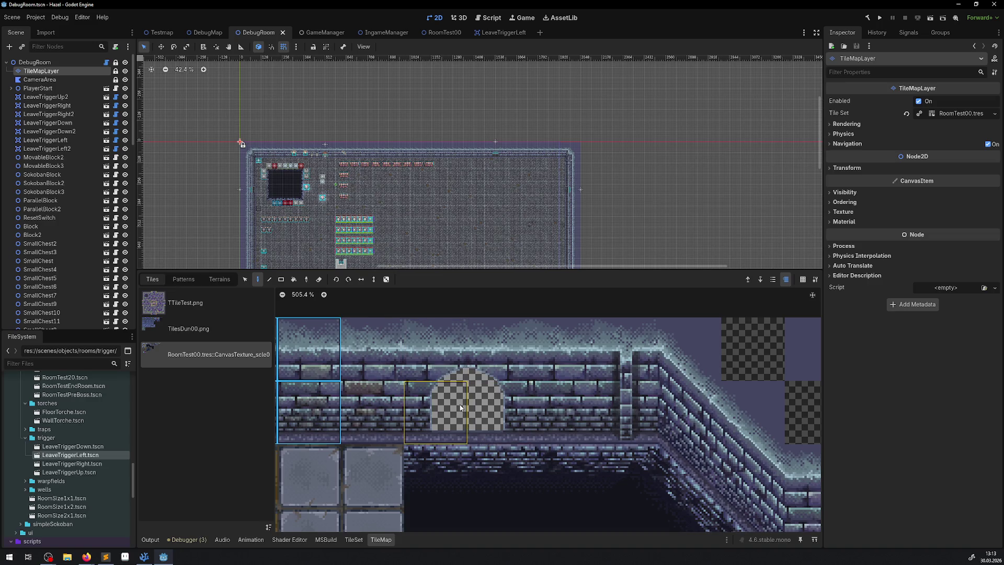
pyautogui.moveTo(484, 412)
pyautogui.mouseDown()
pyautogui.moveTo(521, 370)
pyautogui.moveTo(510, 398)
pyautogui.mouseUp()
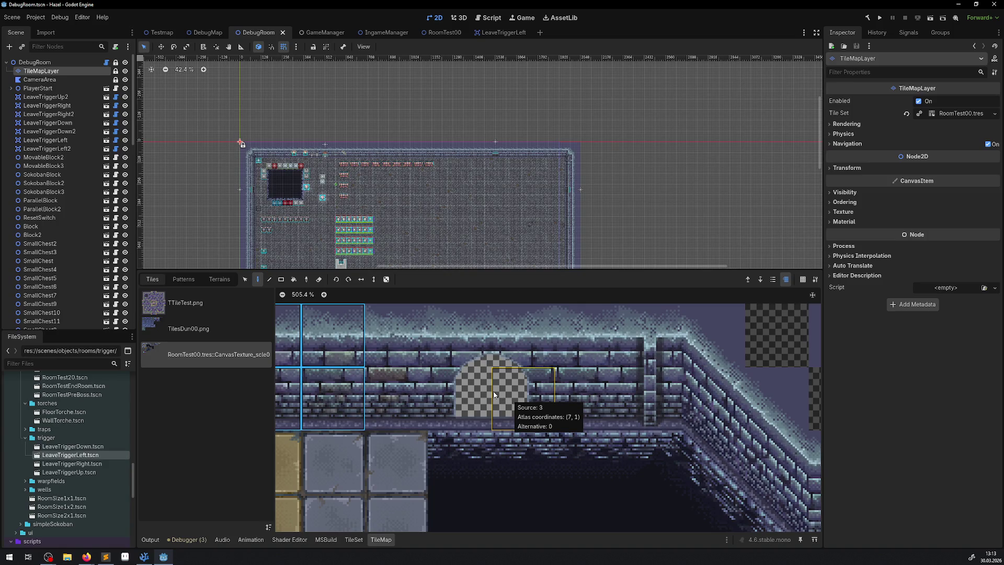
pyautogui.scroll(-2, 494, 395)
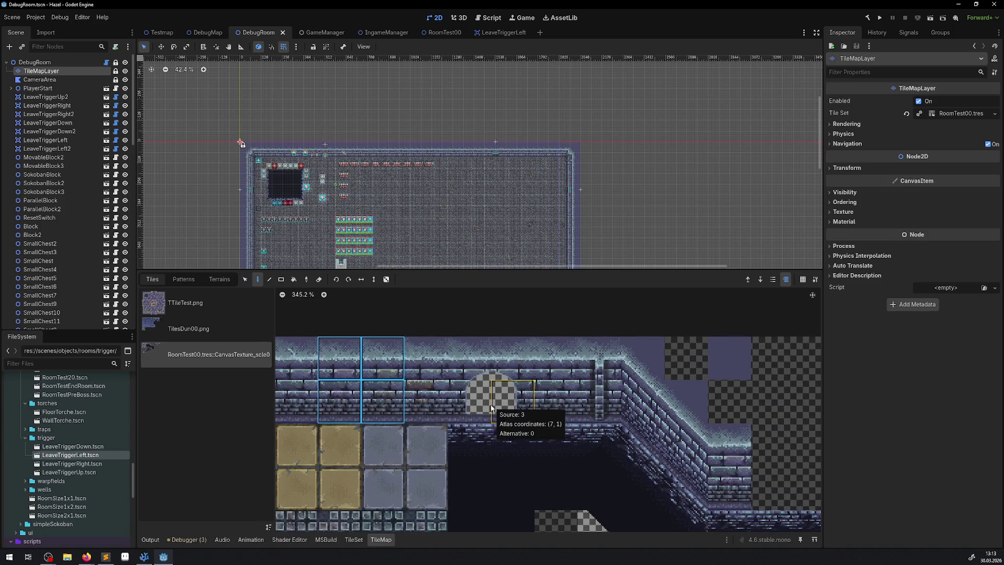
pyautogui.moveTo(510, 412); pyautogui.dragTo(447, 385)
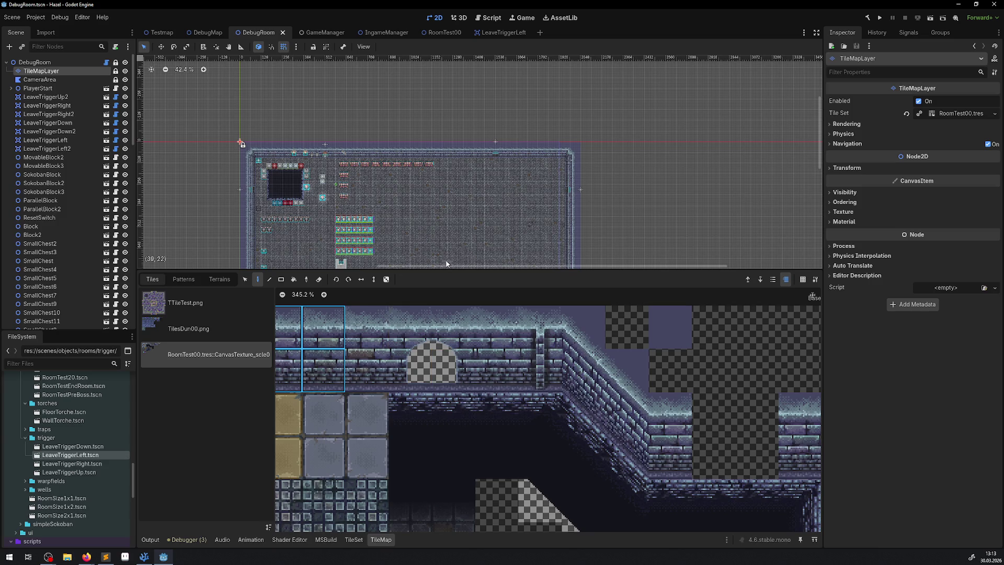
pyautogui.click(203, 36)
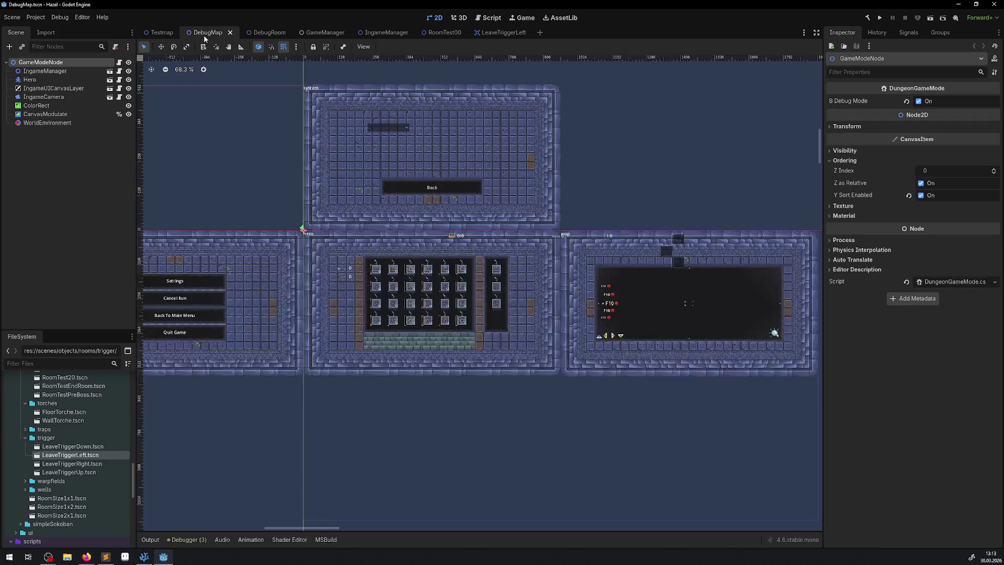
# Run the Testmap scene on its own after stopping a full-project launch
pyautogui.click(152, 33)
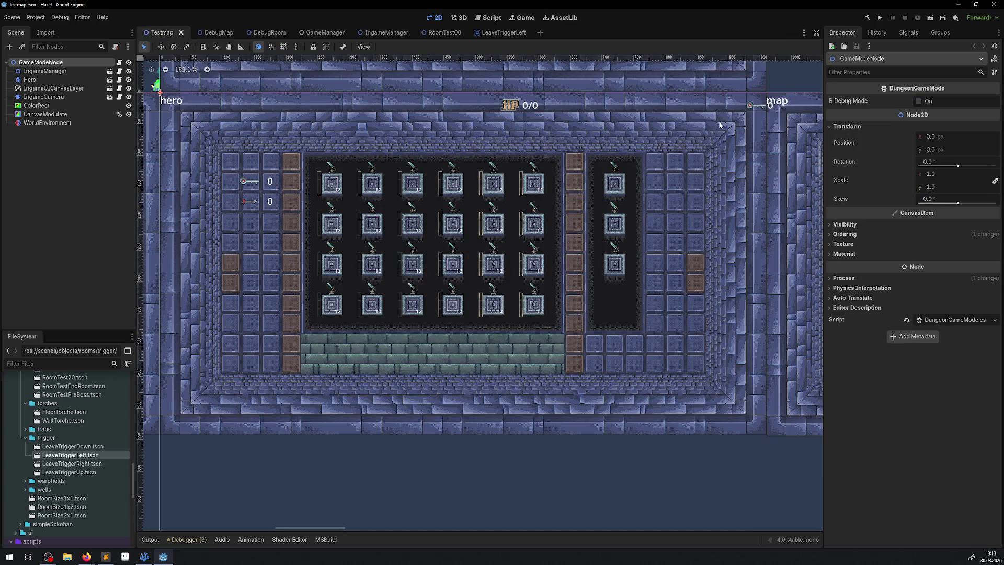
pyautogui.click(880, 19)
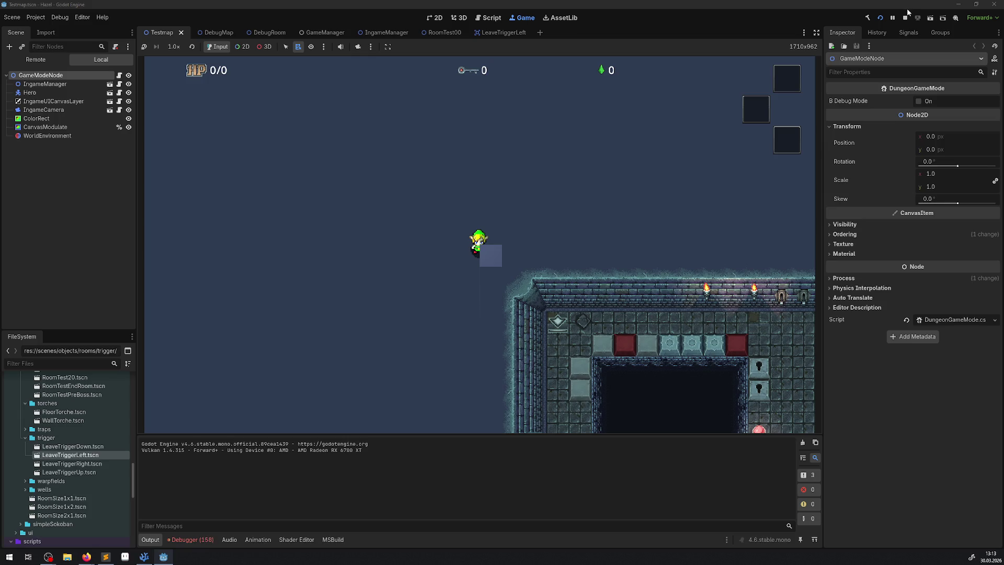
pyautogui.press('F8')
pyautogui.click(929, 20)
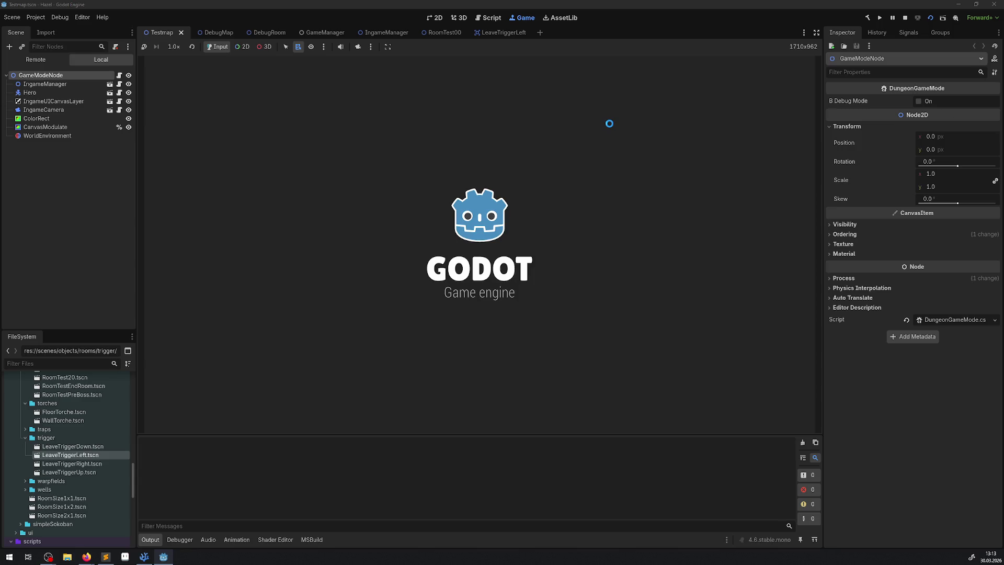
# Walk the hero up-right and check the upper rooms on the in-game dungeon map
pyautogui.press('Up')
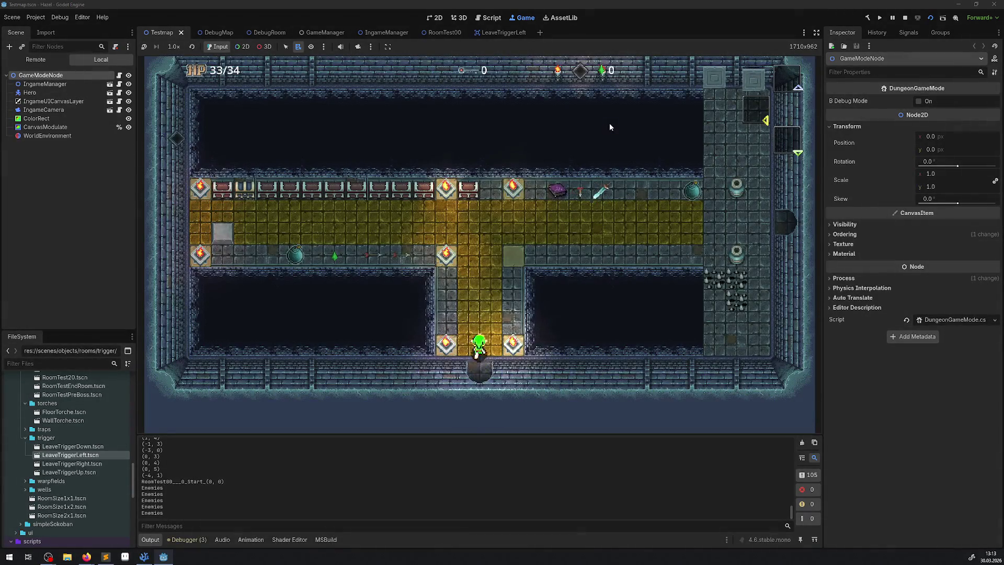
pyautogui.press('Right')
pyautogui.press('Right')
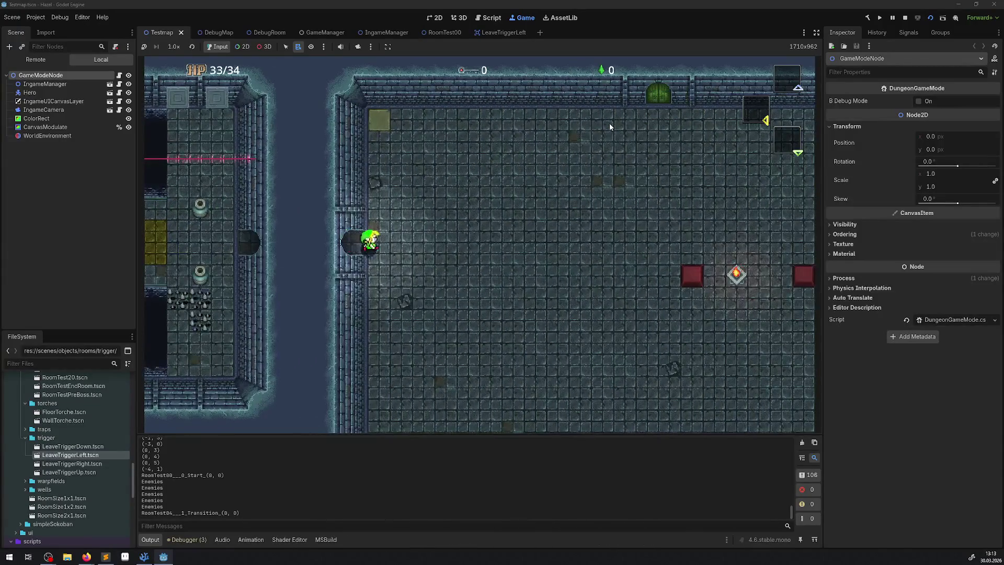
pyautogui.press('m')
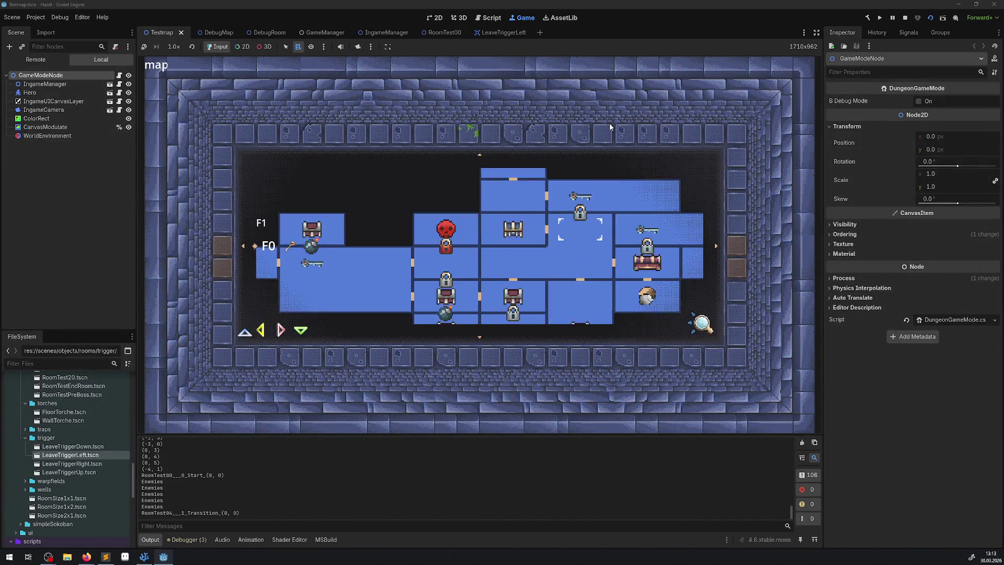
pyautogui.press('Up')
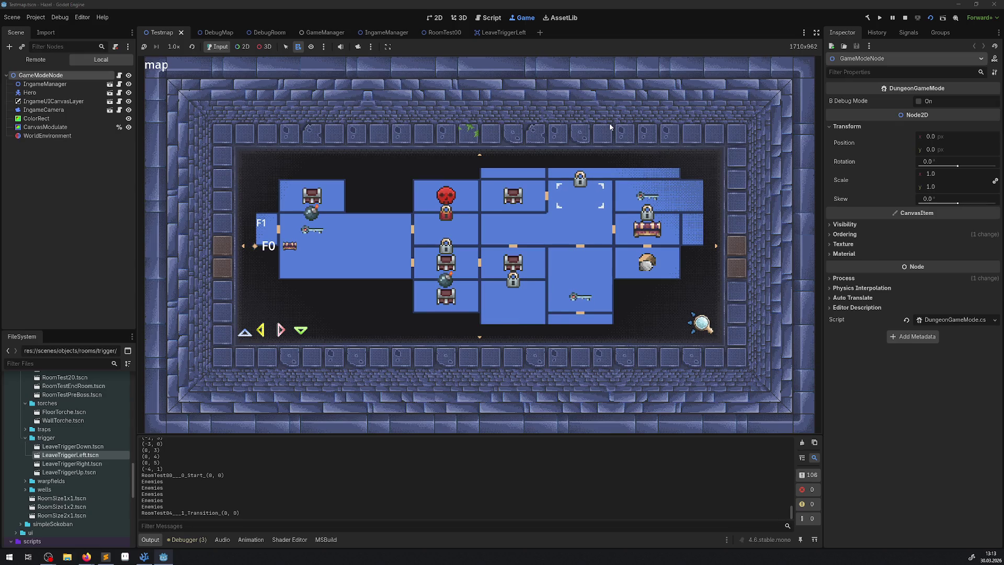
pyautogui.press('Return')
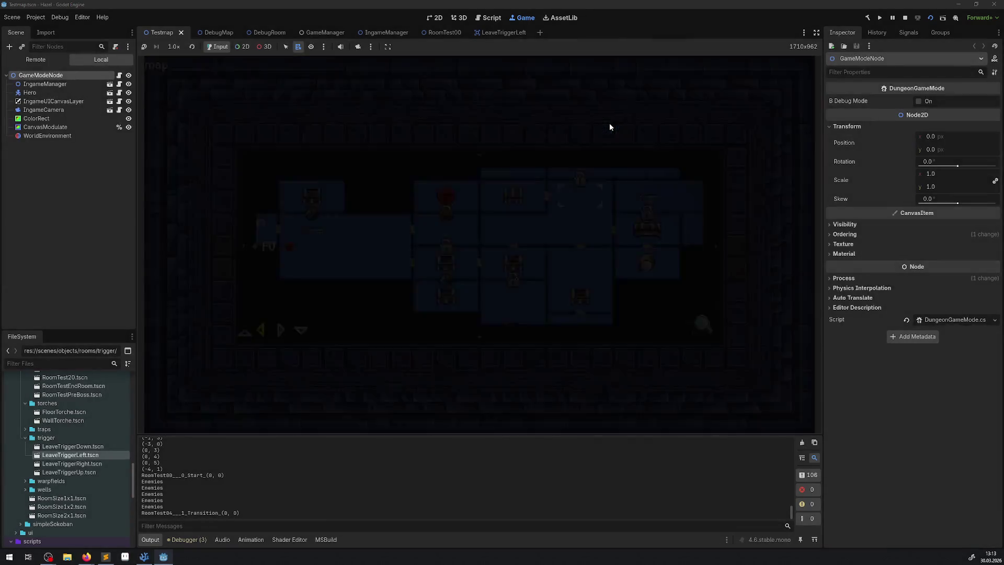
# Walk the hero down into the next room, out the west door and across
pyautogui.press('Down')
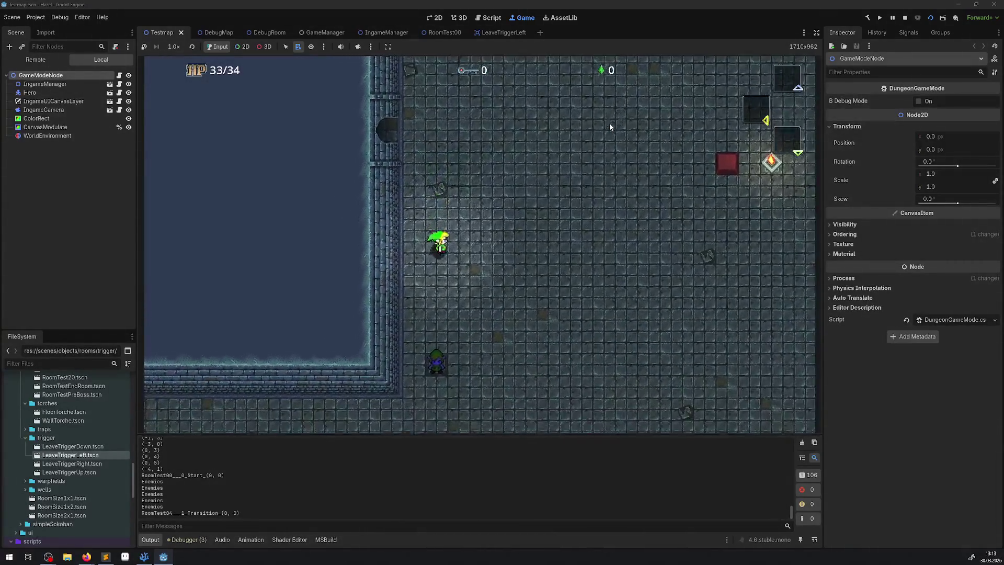
pyautogui.press('Down')
pyautogui.press('Left')
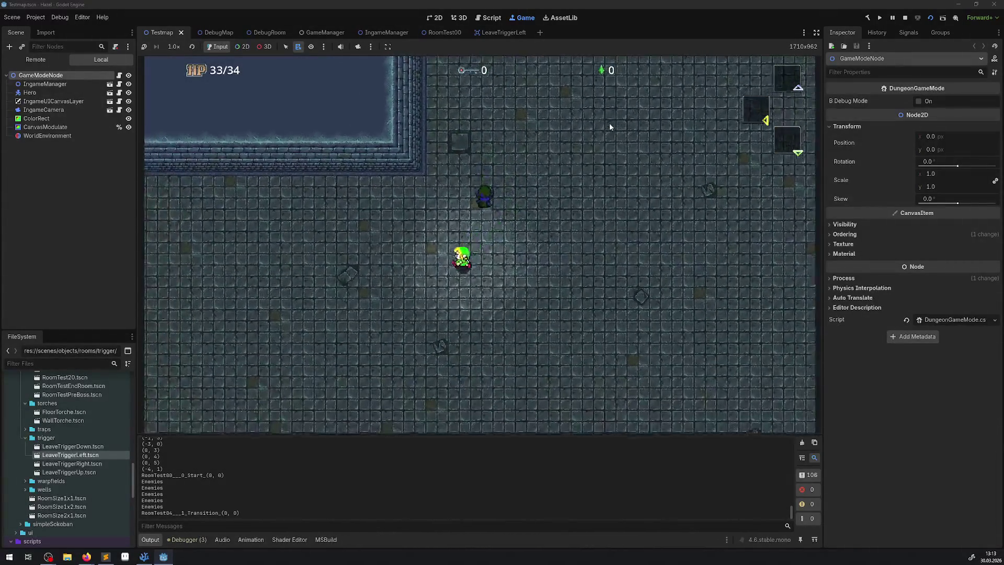
pyautogui.press('Left')
pyautogui.press('Down')
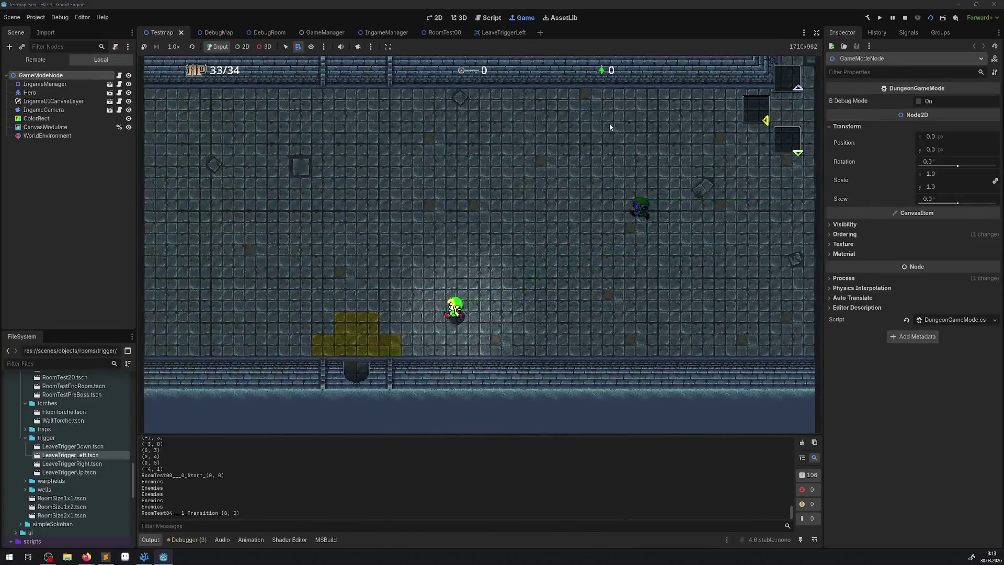
pyautogui.press('Down')
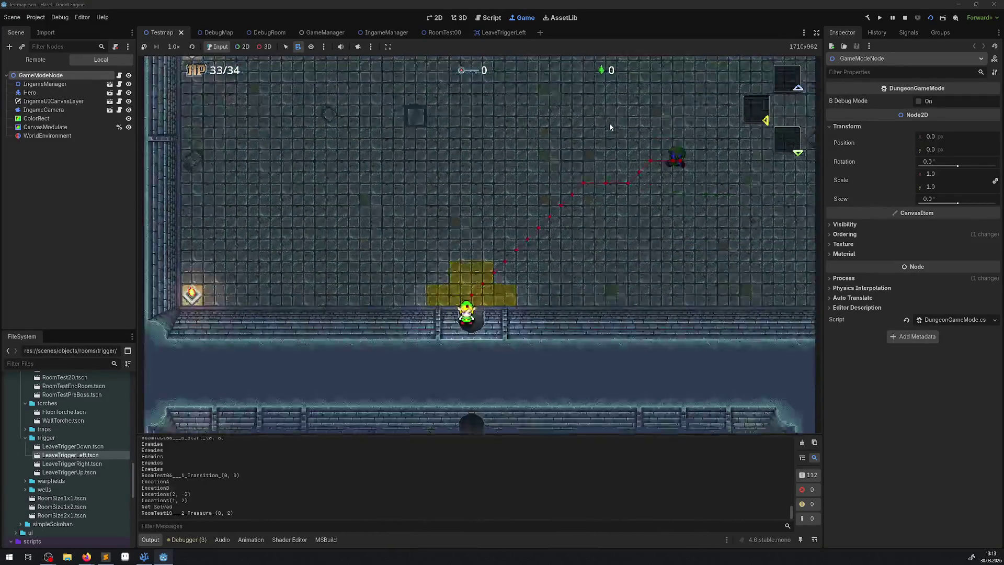
pyautogui.press('Left')
pyautogui.press('Down')
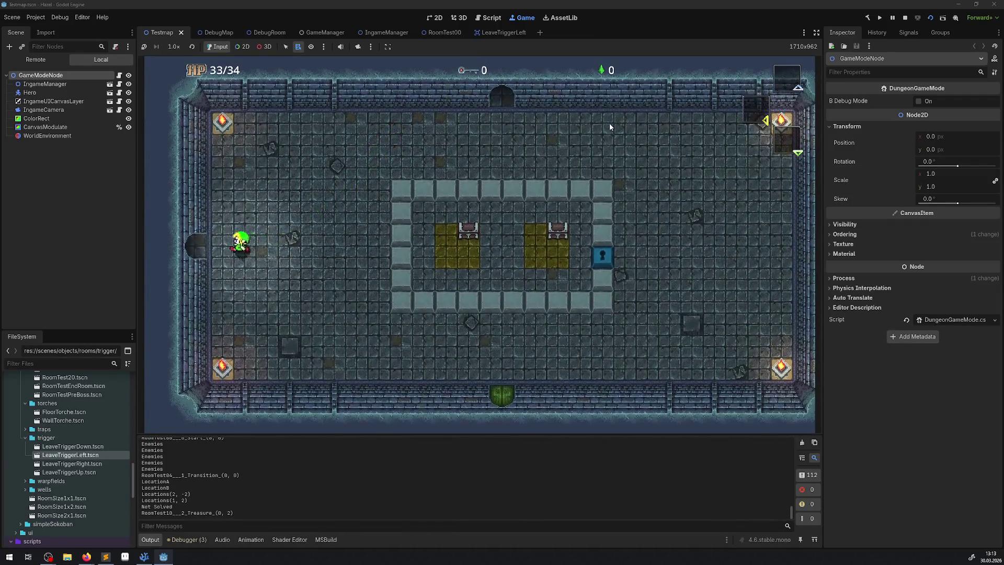
pyautogui.press('Left')
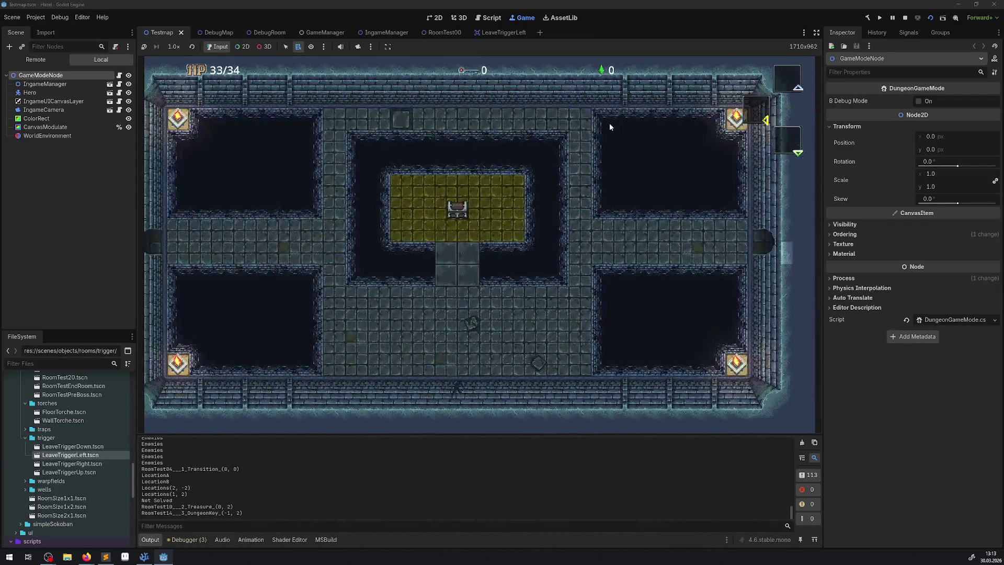
pyautogui.press('Left')
pyautogui.press('Down')
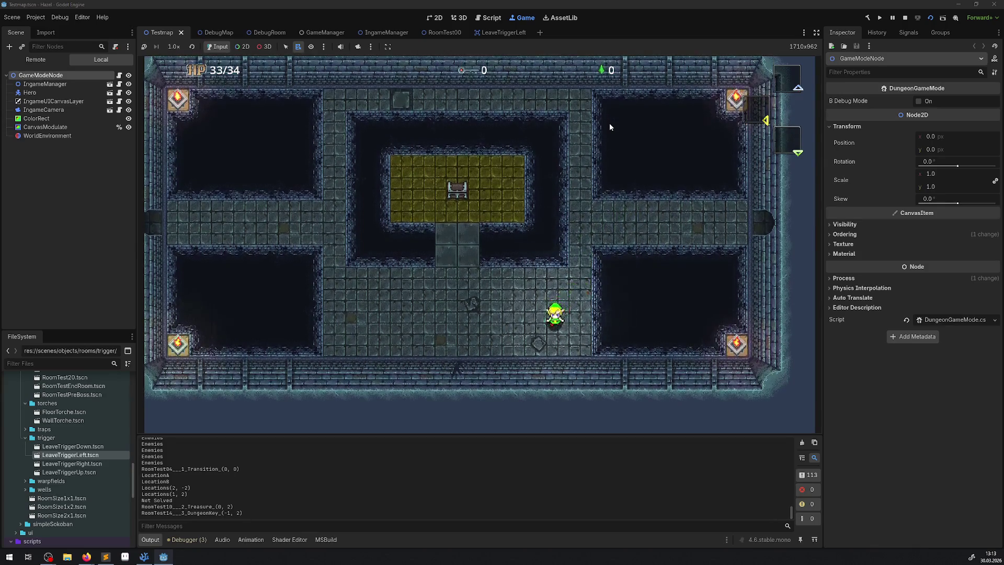
# View the dungeon map and the hero inventory screen, then resume play
pyautogui.press('m')
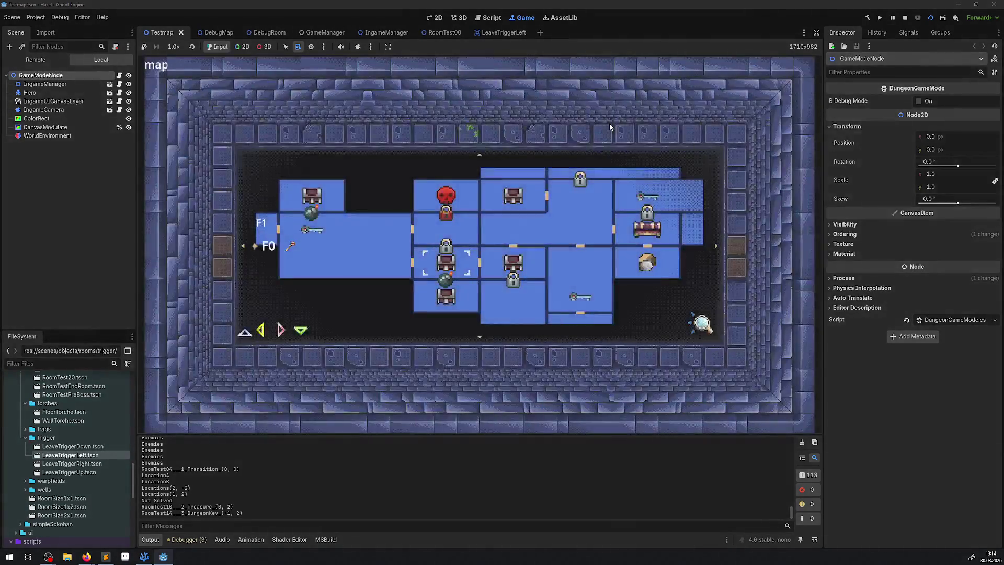
pyautogui.press('Left')
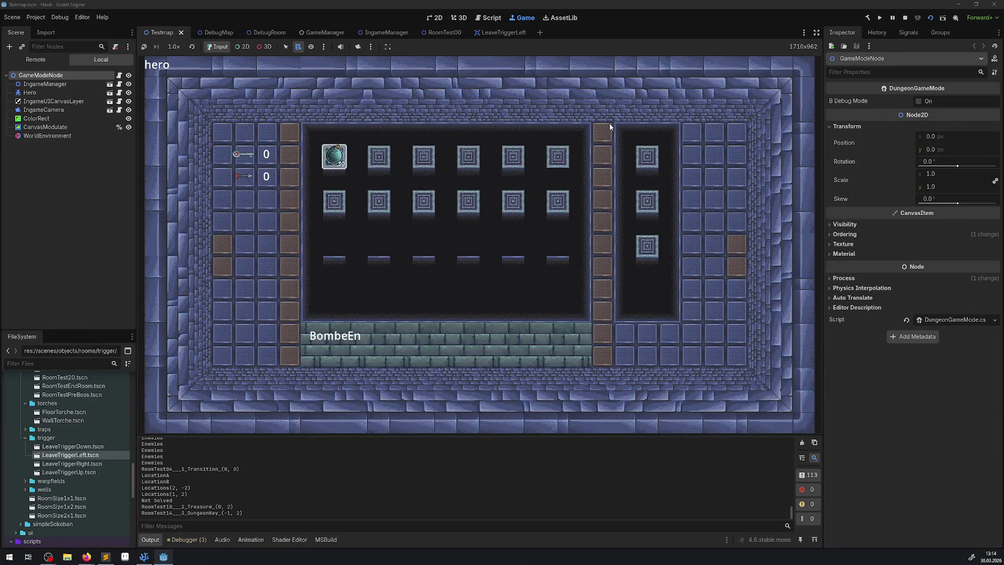
pyautogui.press('Escape')
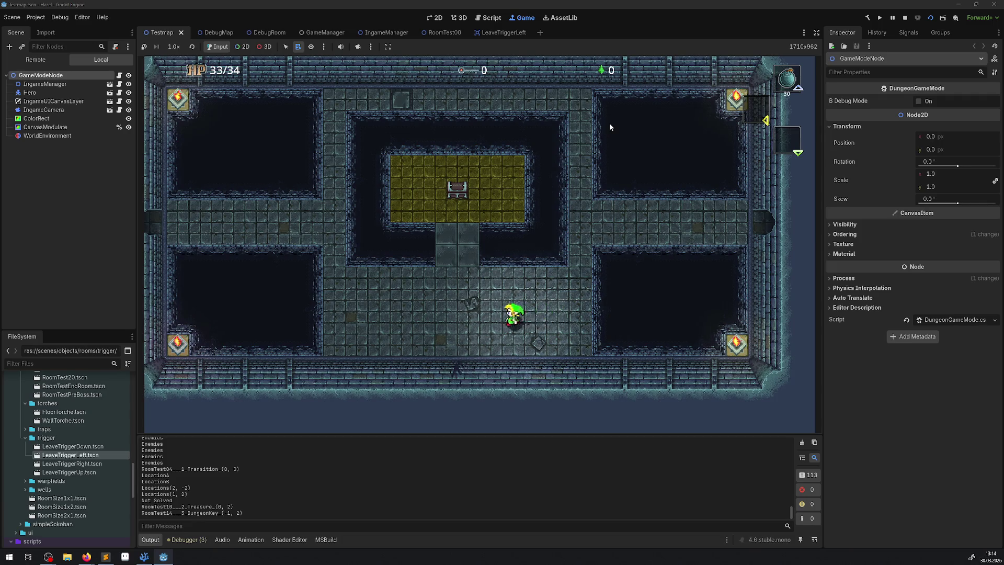
# Walk the hero around the room's east side and along the top corridor
pyautogui.press('Left')
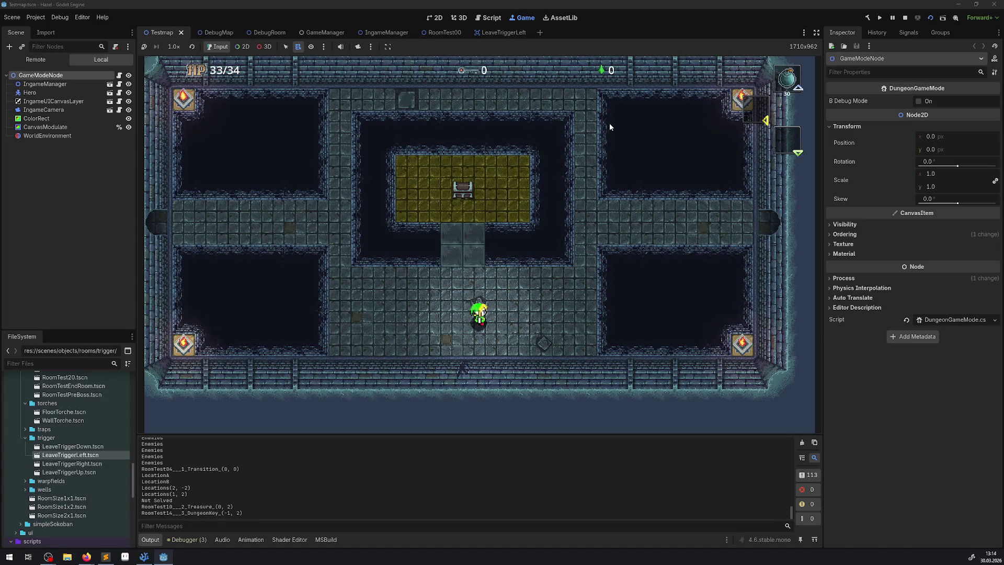
pyautogui.press('Up')
pyautogui.press('Right')
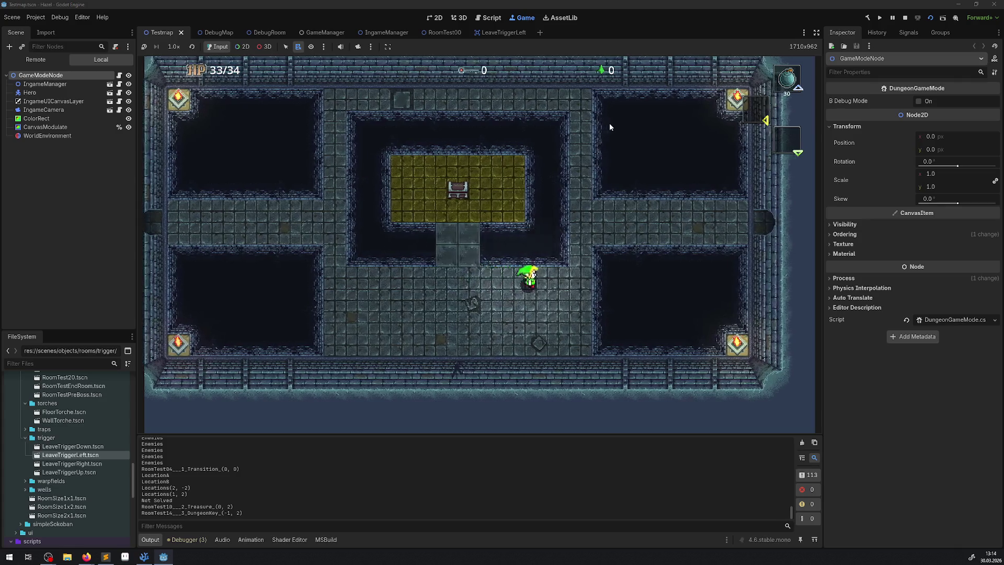
pyautogui.press('Left')
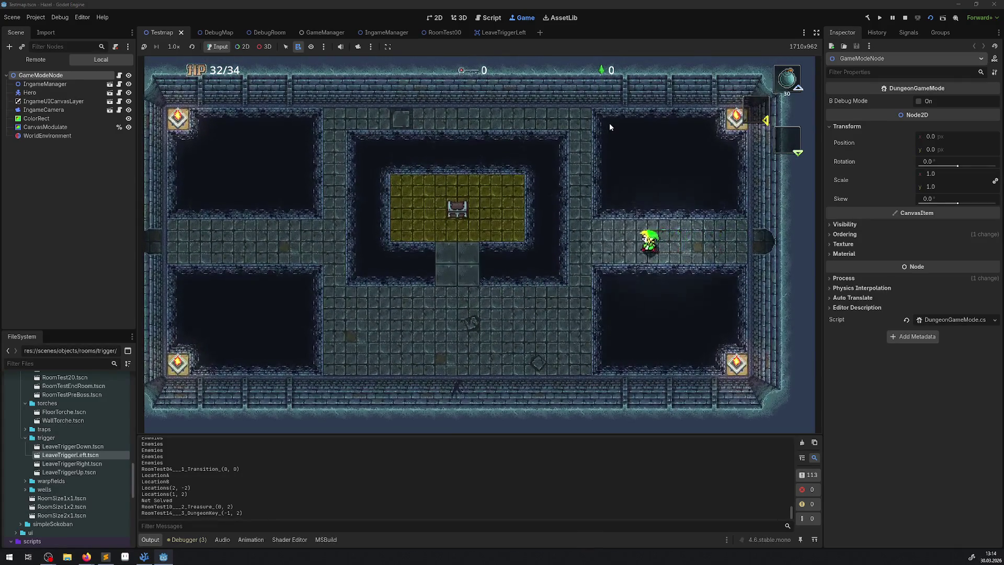
pyautogui.press('Up')
pyautogui.press('Up')
pyautogui.press('Left')
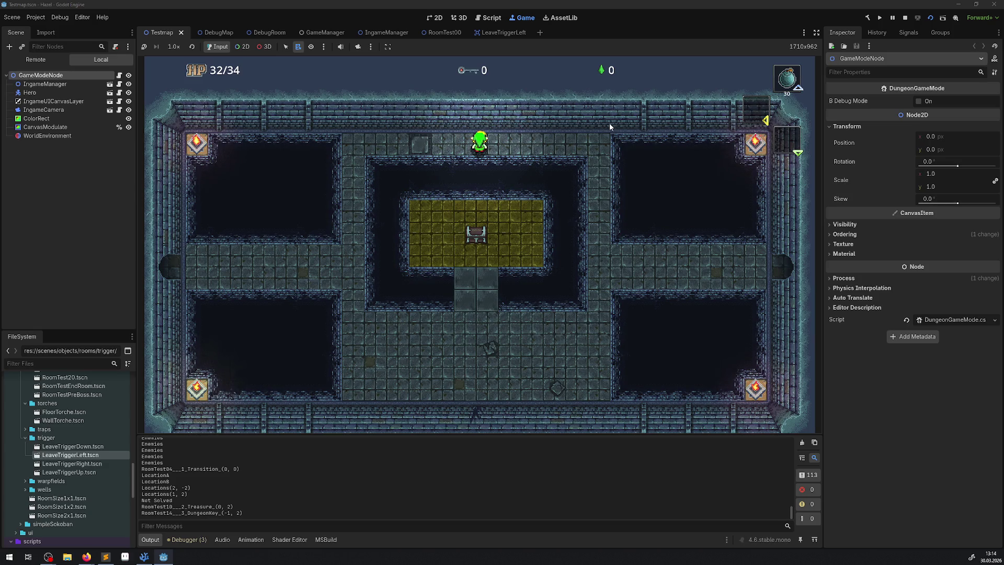
pyautogui.press('Left')
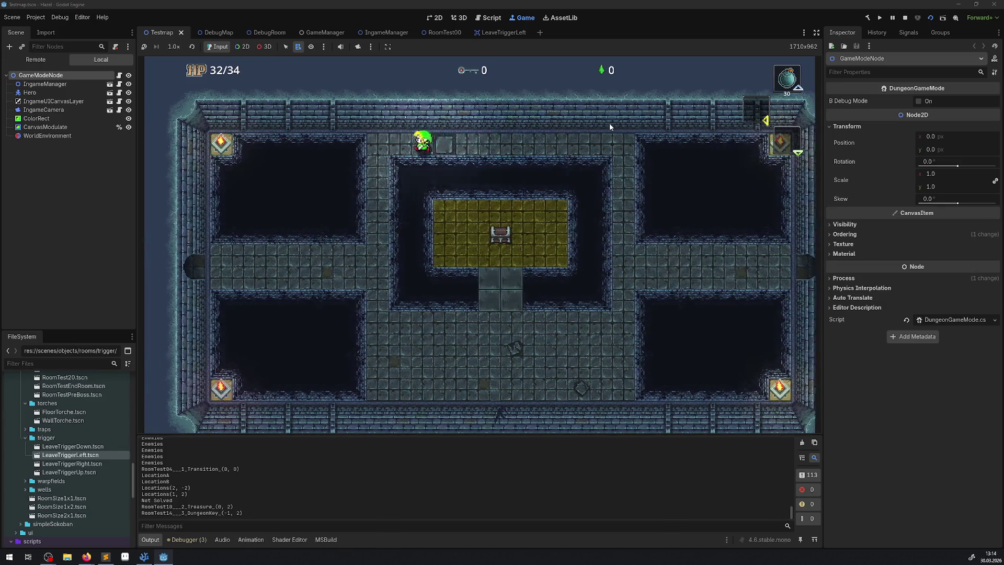
pyautogui.press('Right')
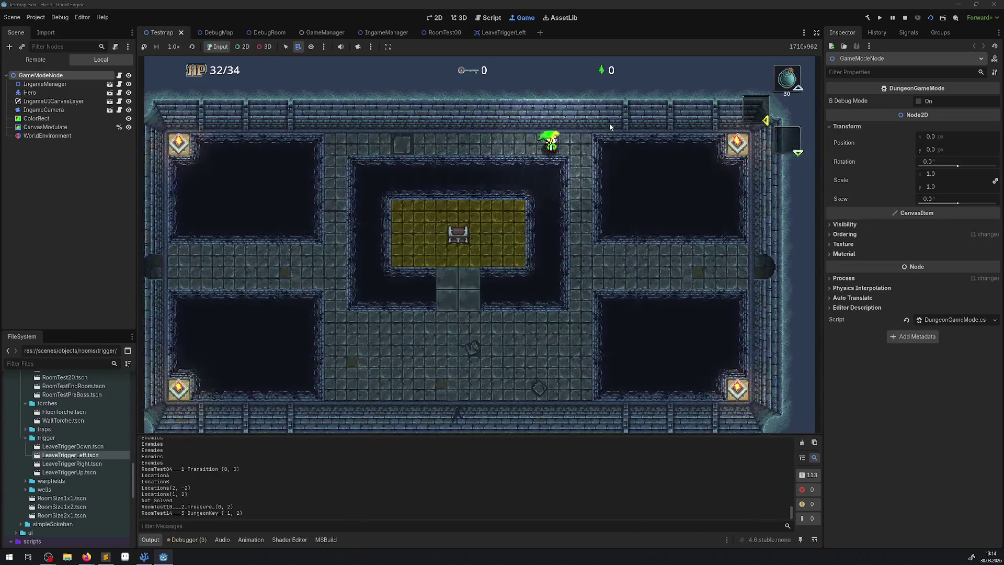
pyautogui.press('Up')
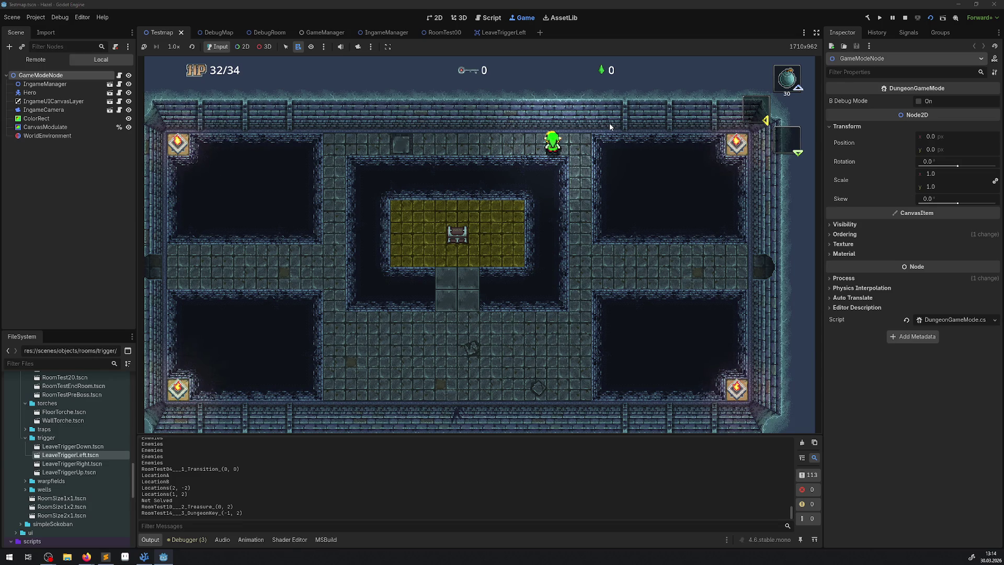
pyautogui.press('Right')
# Walk into the lower-central area, lift a bomb overhead and throw it
pyautogui.press('Down')
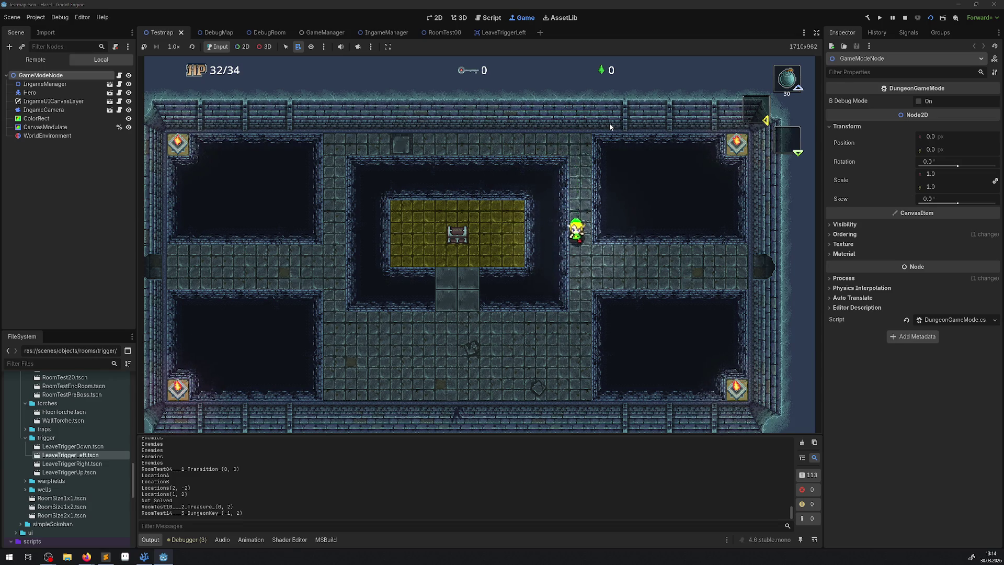
pyautogui.press('Left')
pyautogui.press('Down')
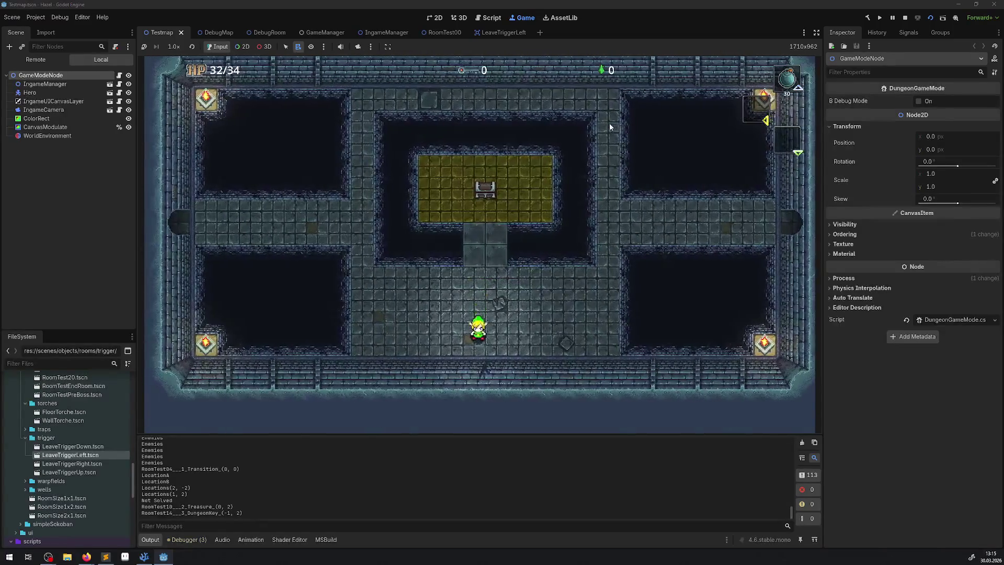
pyautogui.press('x')
pyautogui.press('Up')
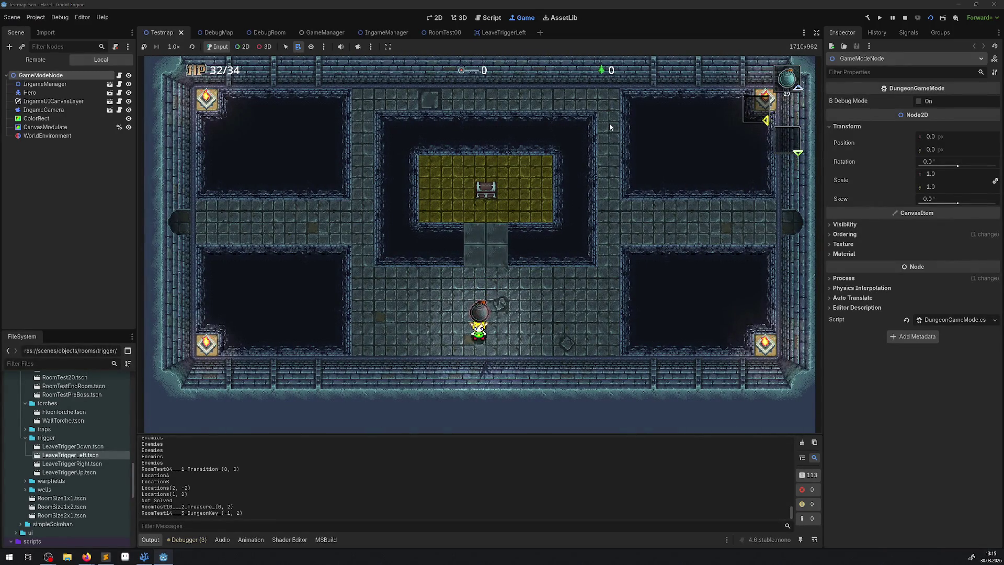
pyautogui.press('x')
pyautogui.press('x')
pyautogui.press('Right')
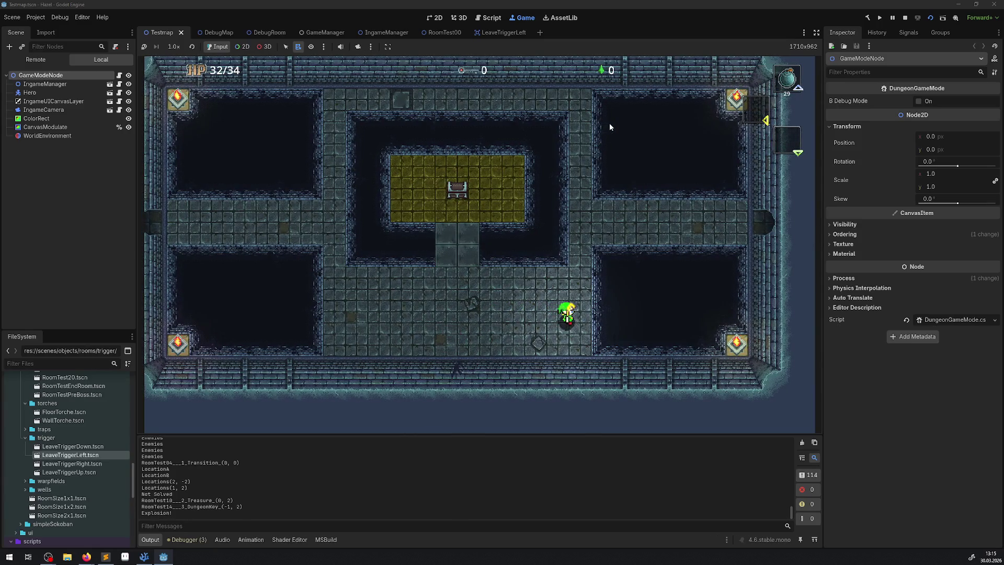
# Lift another bomb, set it down and walk right
pyautogui.press('Left')
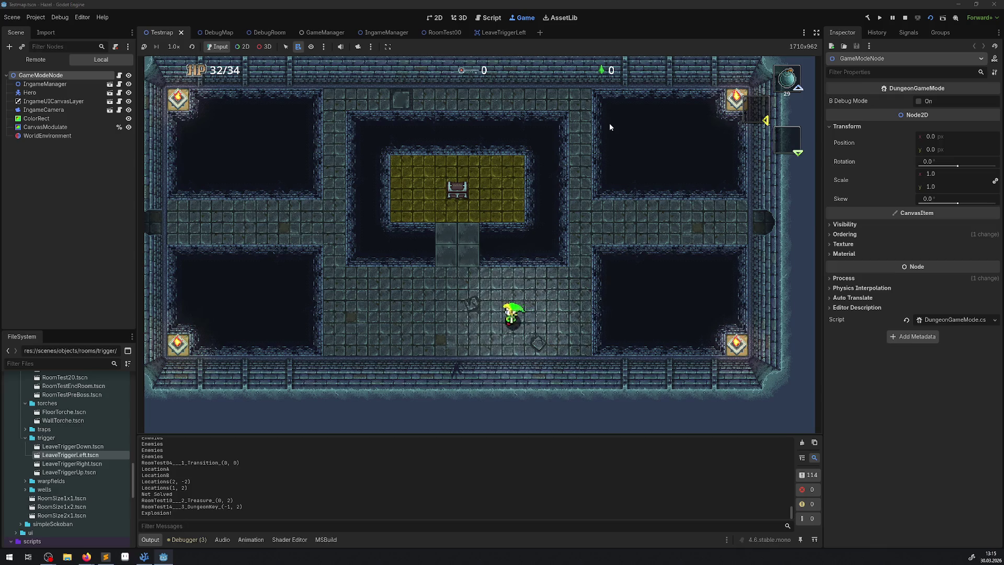
pyautogui.press('x')
pyautogui.press('Down')
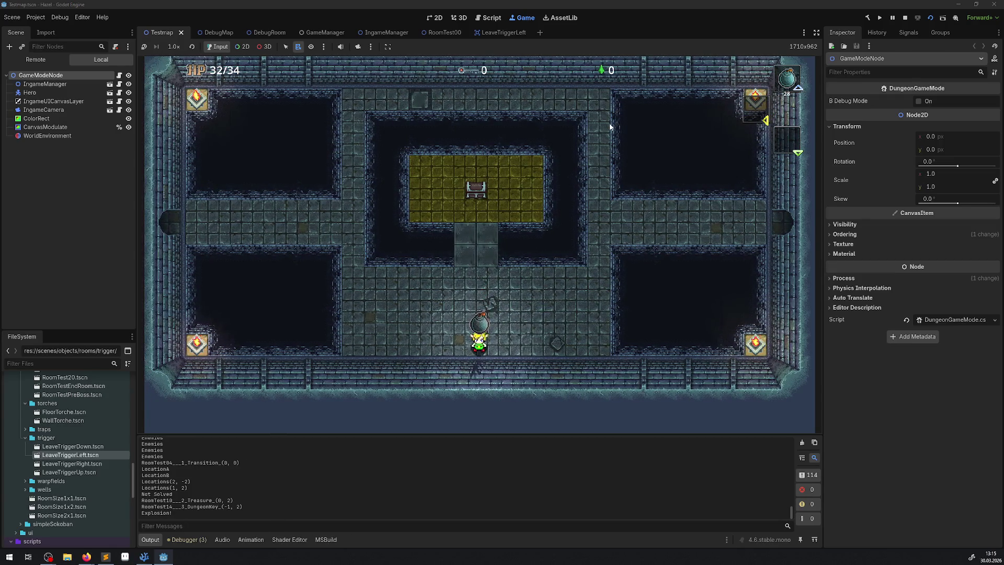
pyautogui.press('Up')
pyautogui.press('x')
pyautogui.press('Right')
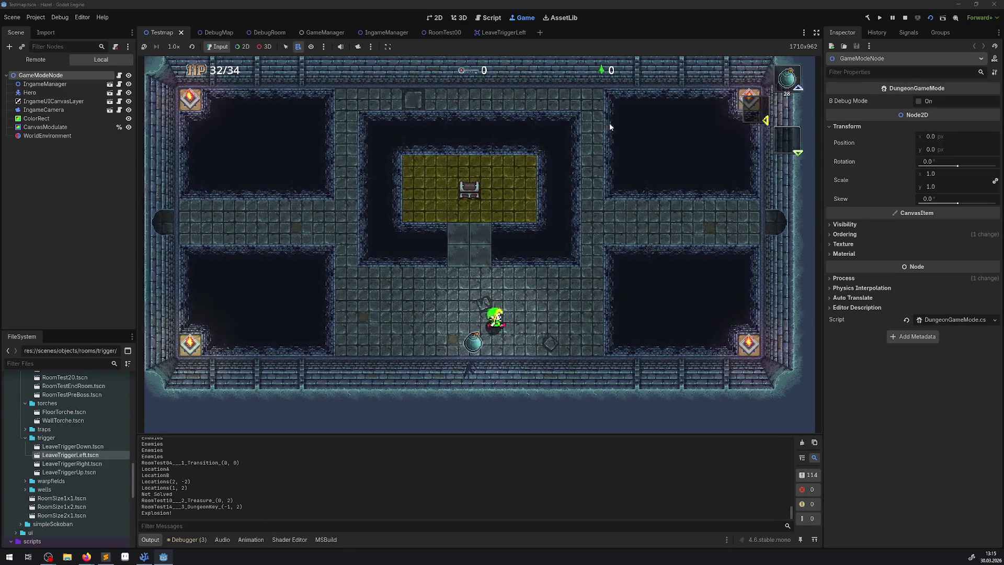
pyautogui.press('Right')
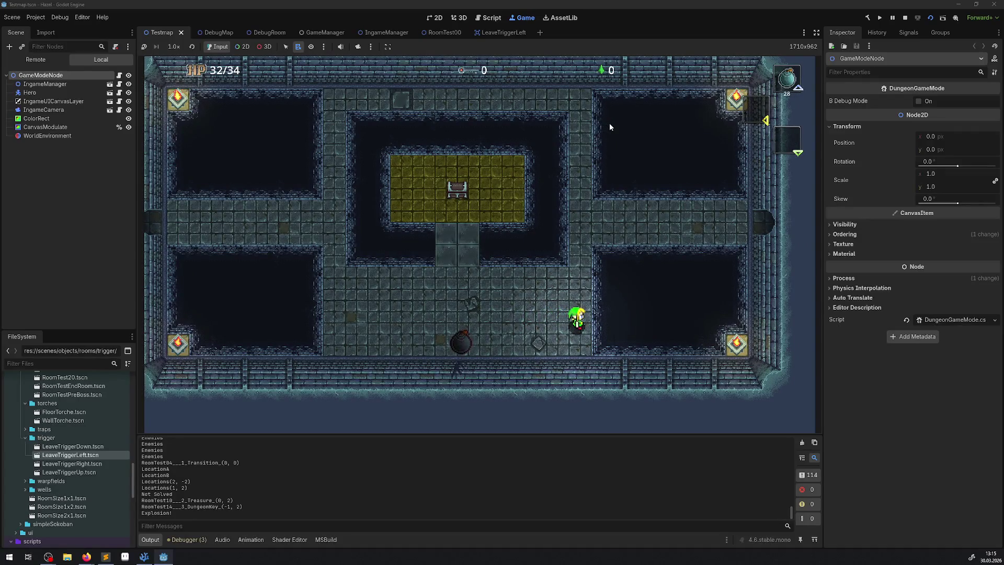
# Test the hero against the bottom wall, then bring up the LeaveTriggerLeft door scene
pyautogui.press('Left')
pyautogui.press('Down')
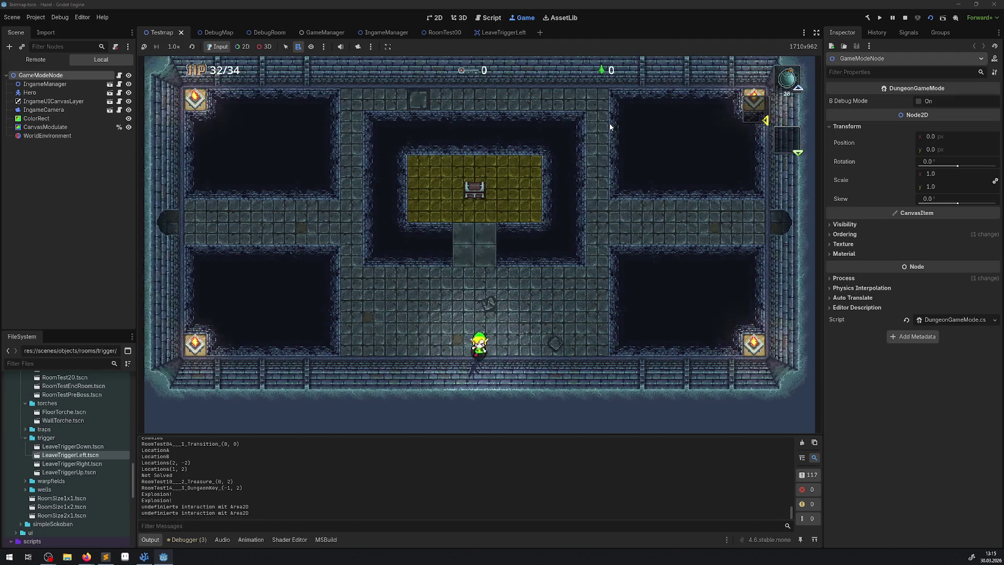
pyautogui.press('Down')
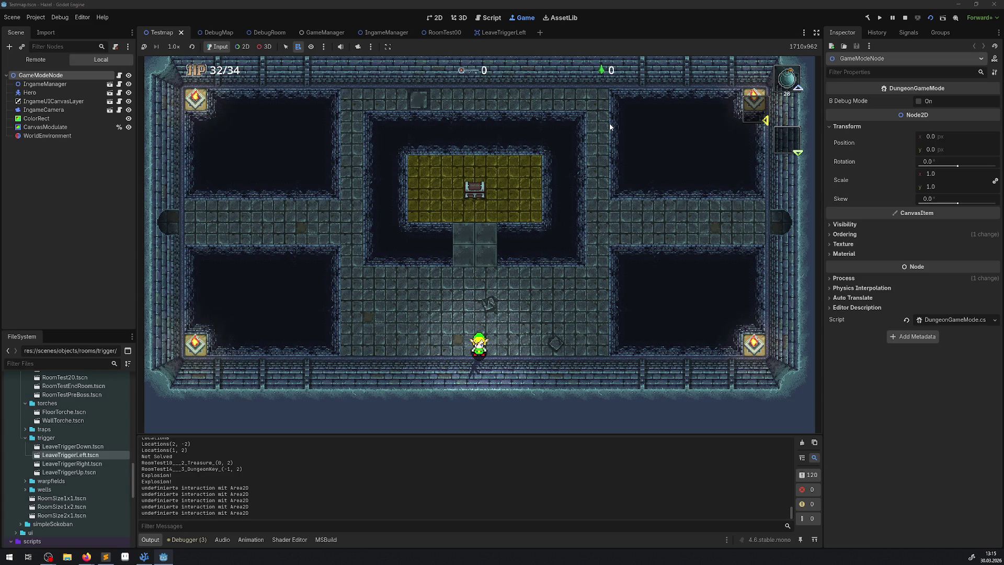
pyautogui.click(512, 33)
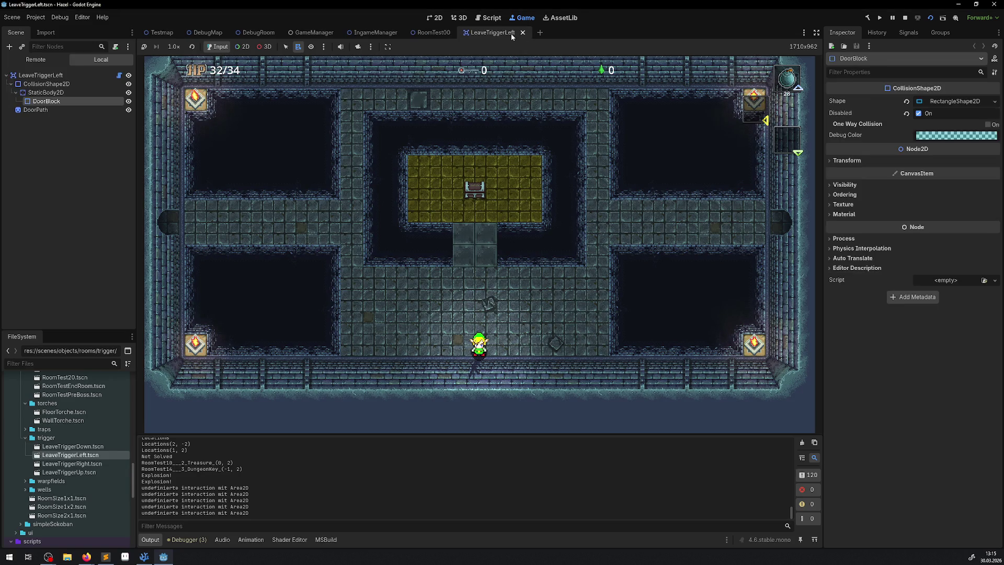
# Inspect the LeaveTriggerLeft root's LeaveTrigger.cs properties, then return to Visual Studio Code
pyautogui.click(52, 76)
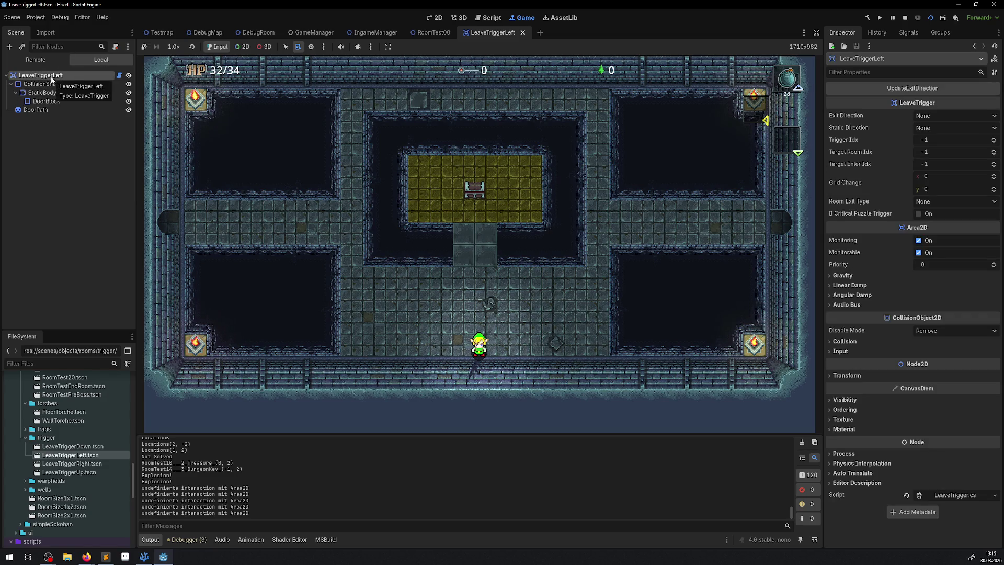
pyautogui.click(144, 557)
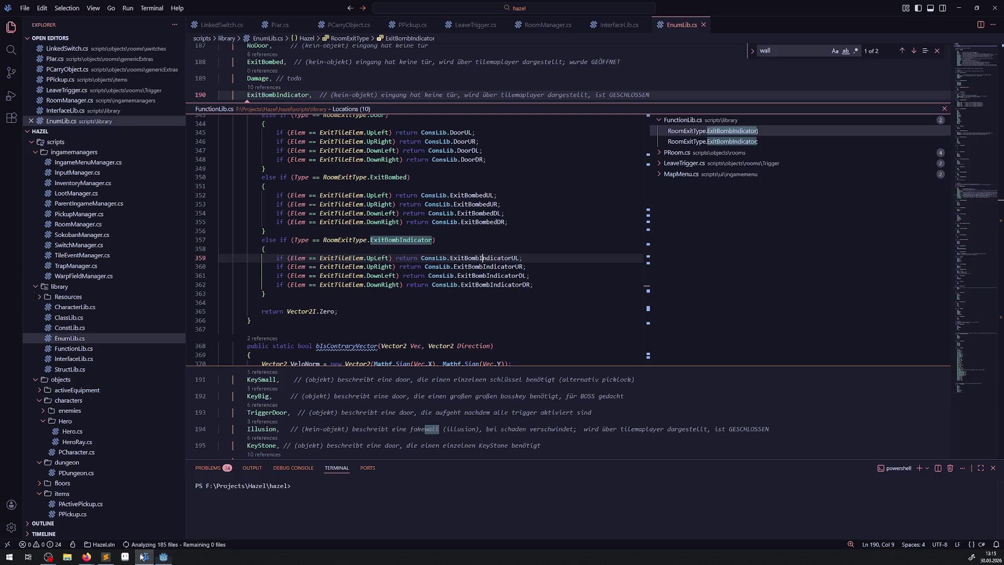
# Close the references peek and collapse the rooms trigger and scenes folders in the Explorer
pyautogui.click(944, 109)
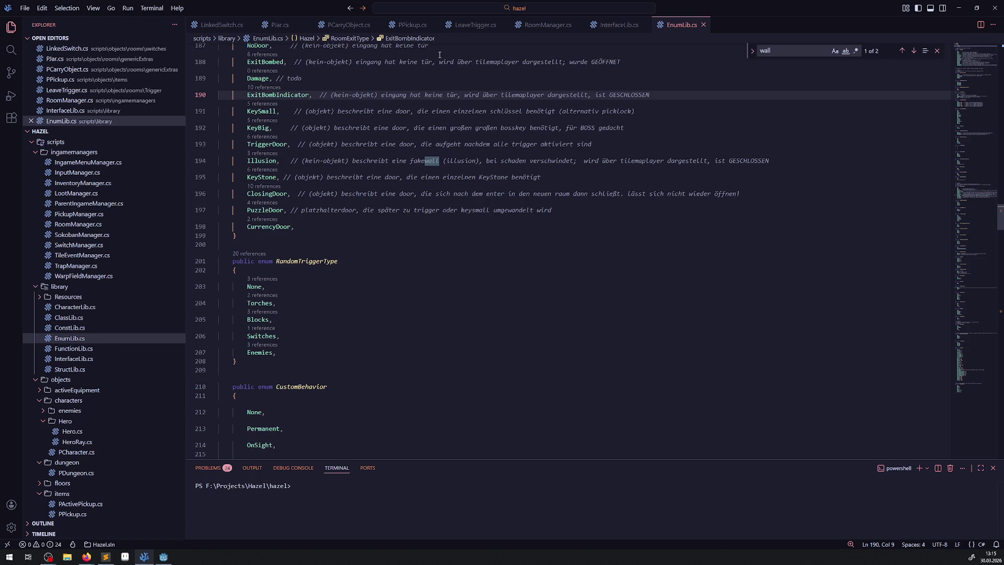
pyautogui.scroll(5, 105, 418)
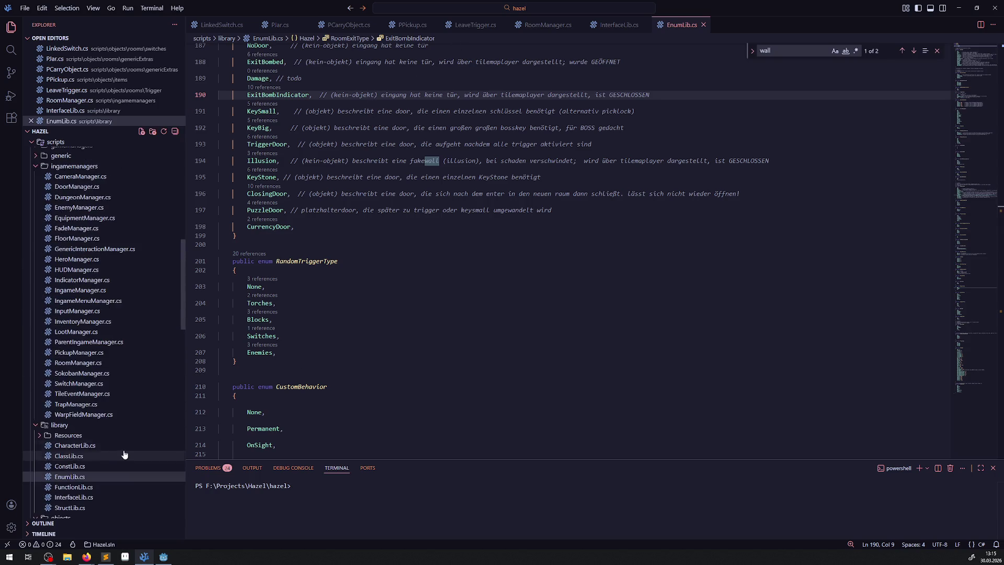
pyautogui.scroll(5, 124, 419)
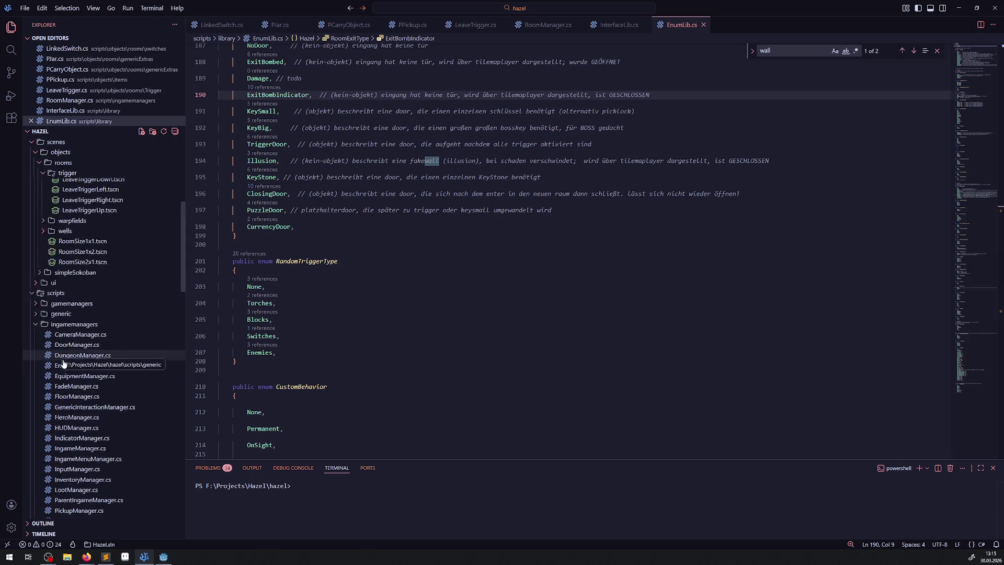
pyautogui.scroll(4, 57, 367)
pyautogui.click(46, 287)
pyautogui.scroll(4, 47, 277)
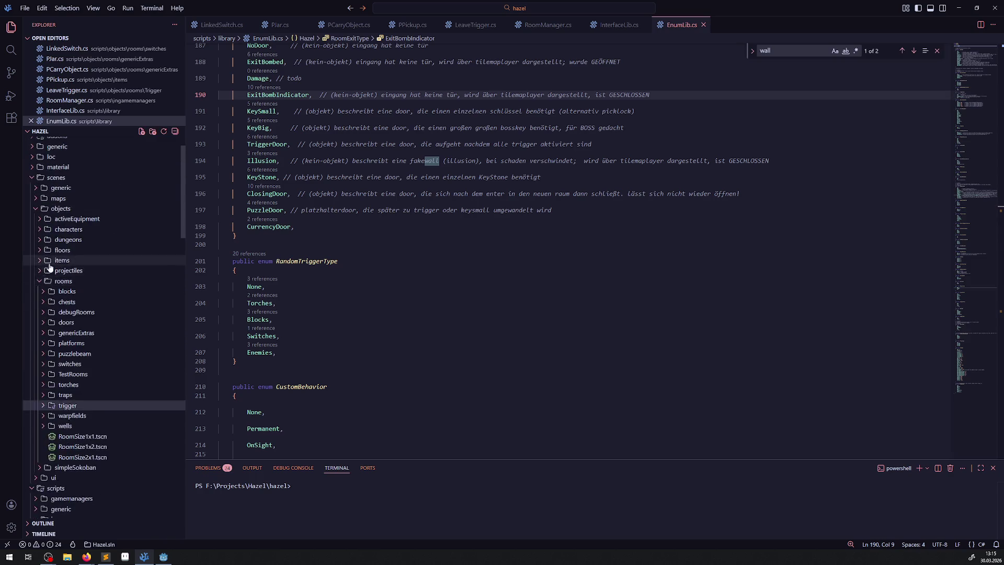
pyautogui.press('Left')
pyautogui.press('Left')
pyautogui.press('Left')
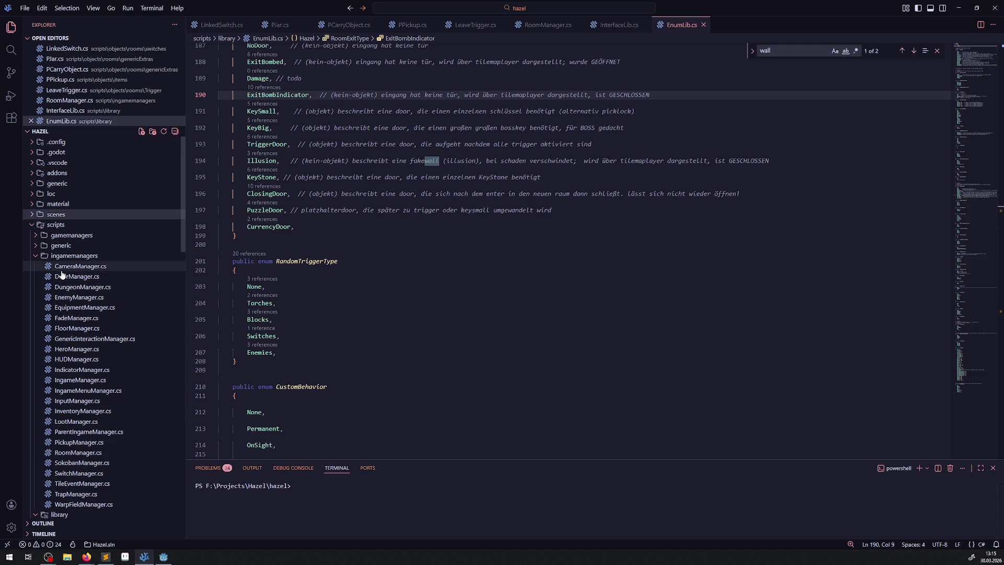
# Open Bomb.cs from the objects > activeEquipment scripts folder
pyautogui.scroll(-5, 62, 262)
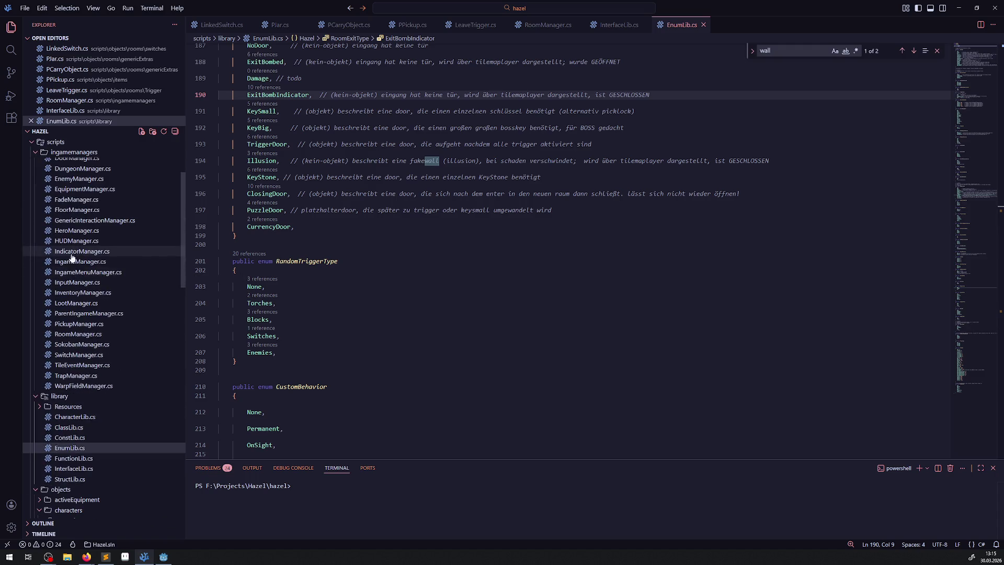
pyautogui.click(37, 362)
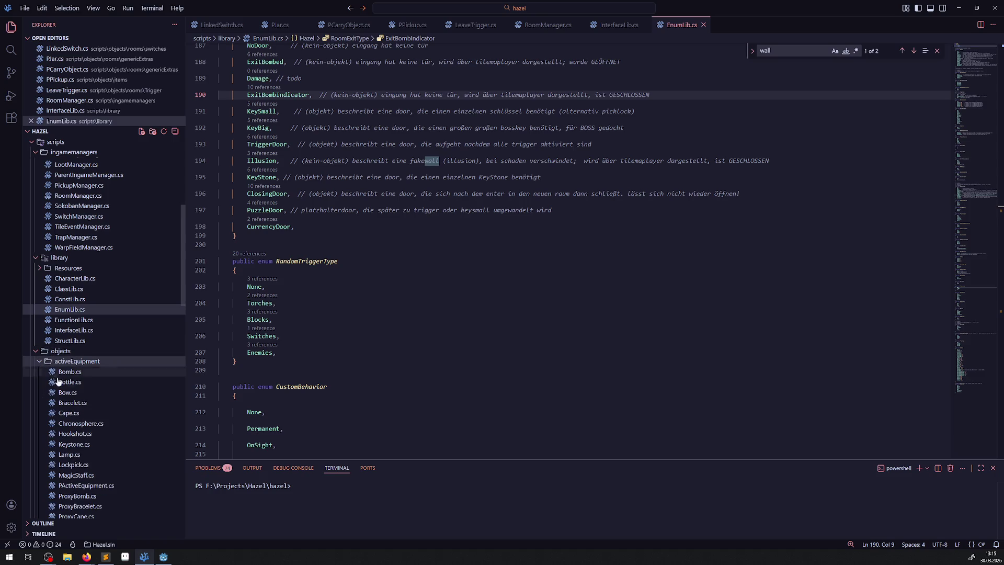
pyautogui.click(73, 371)
pyautogui.scroll(-15, 461, 268)
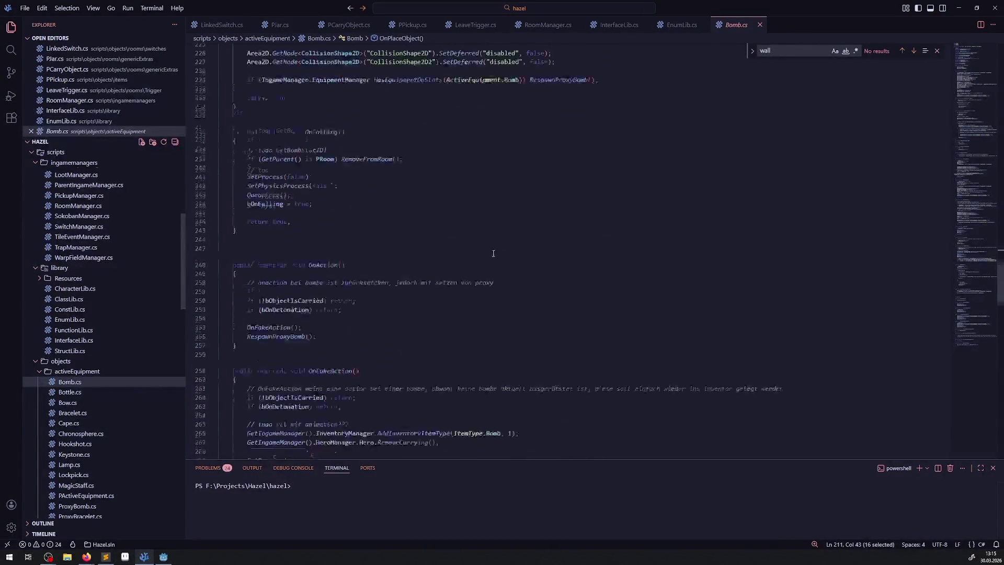
# Review Bomb.cs's OnDetonation and go to the CreateDetonationCollision definition in FunctionLib
pyautogui.scroll(-8, 461, 269)
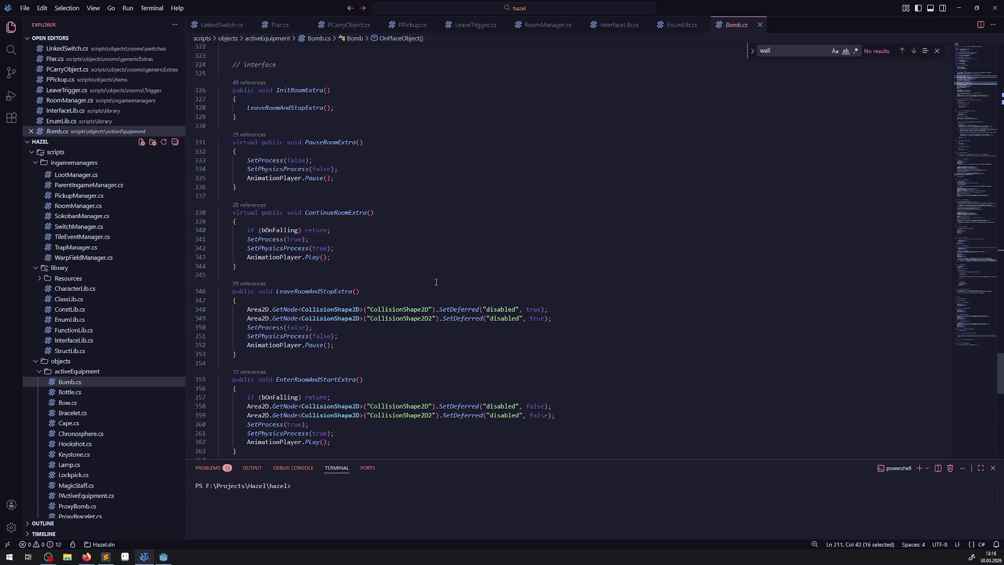
pyautogui.scroll(10, 436, 282)
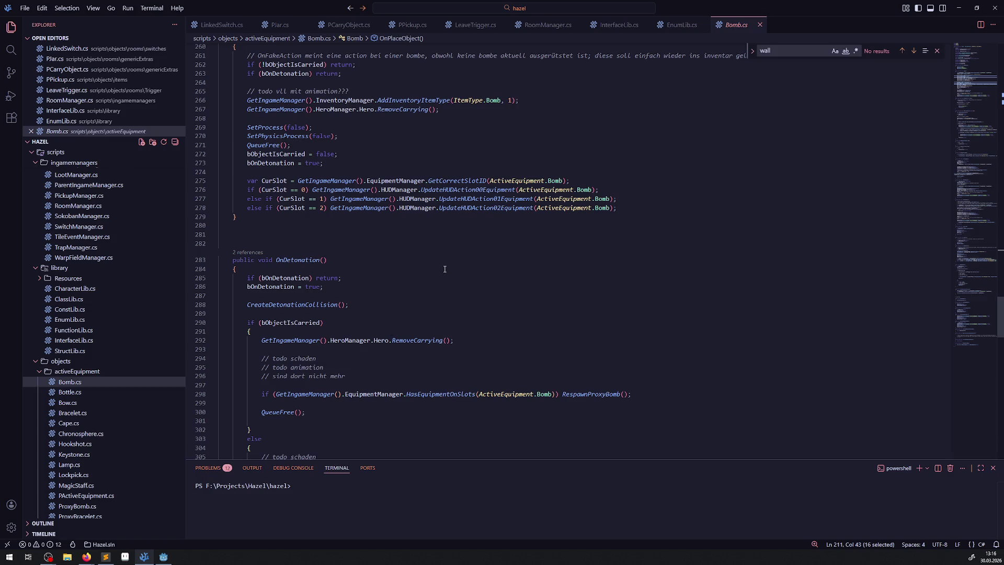
pyautogui.scroll(-6, 444, 269)
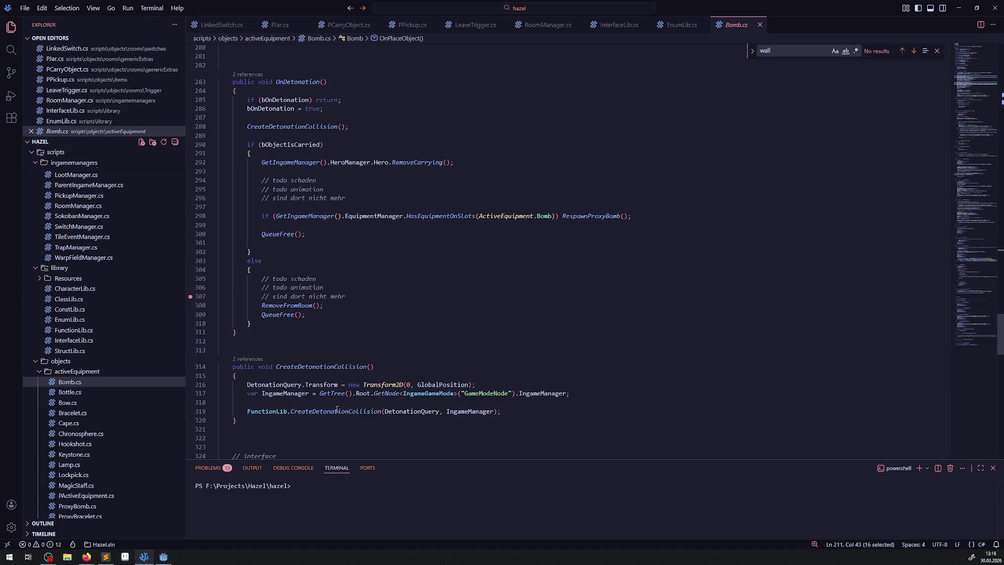
pyautogui.click(339, 408)
pyautogui.rightClick(338, 408)
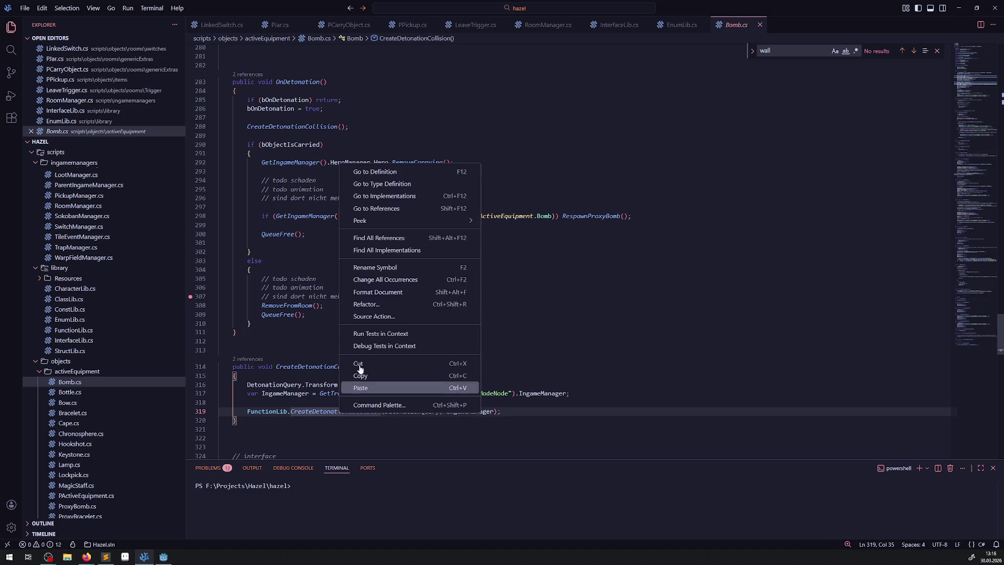
pyautogui.click(376, 173)
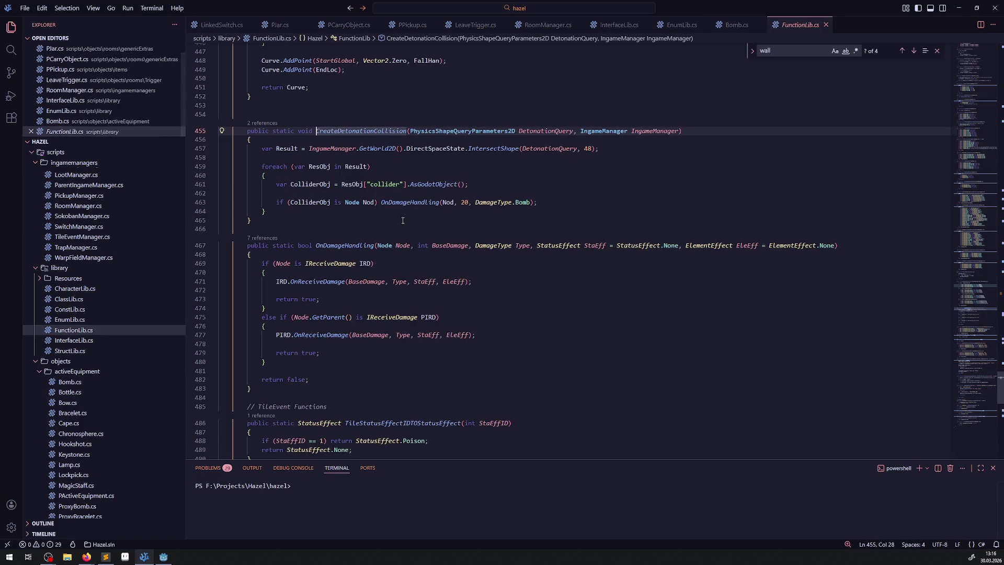
pyautogui.doubleClick(416, 204)
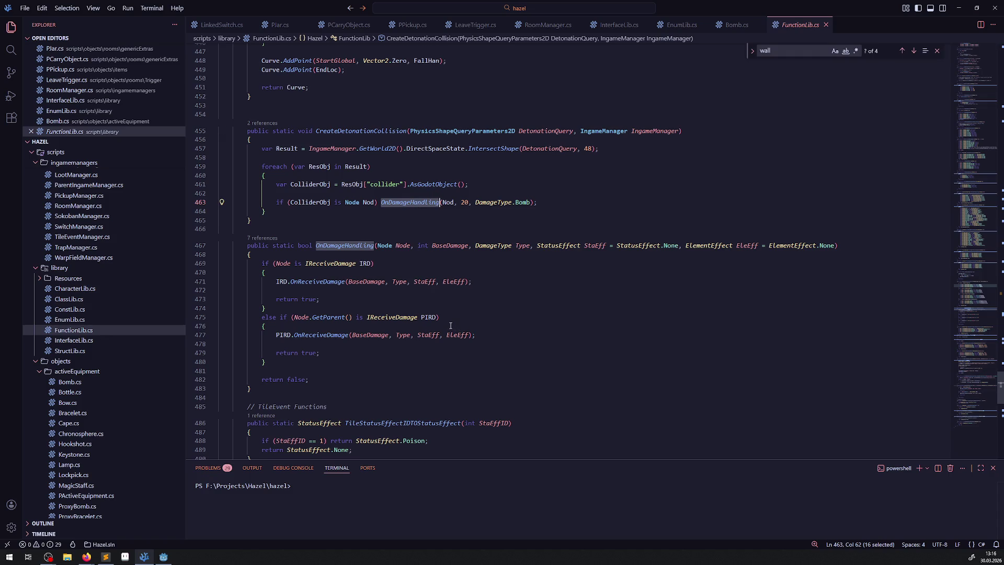
pyautogui.doubleClick(327, 264)
pyautogui.moveTo(374, 279)
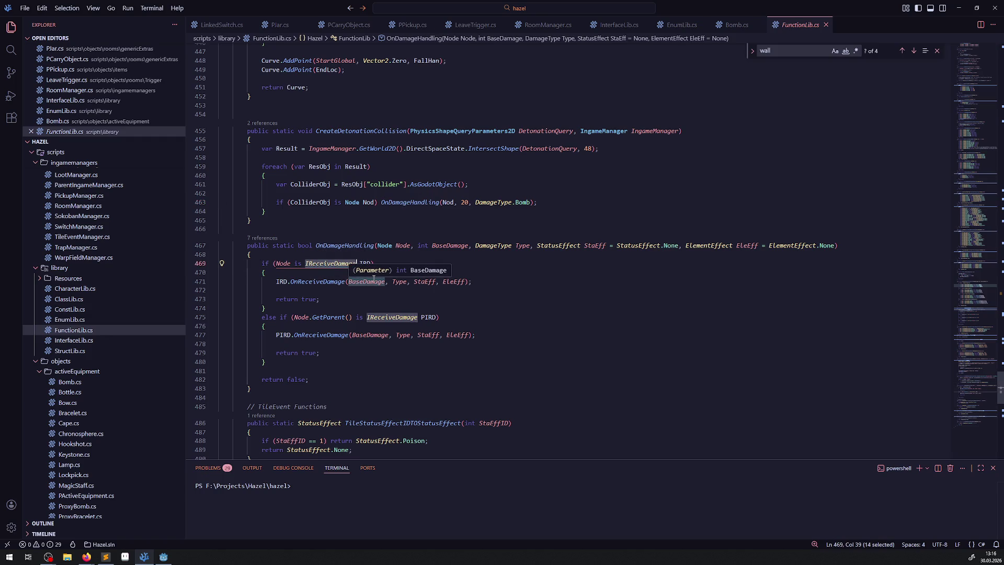
pyautogui.doubleClick(353, 246)
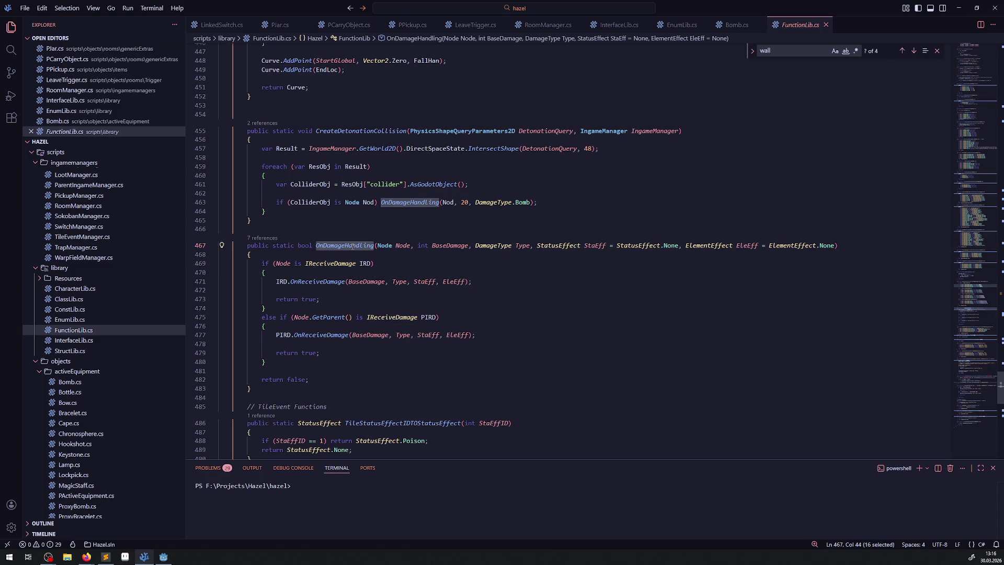
pyautogui.moveTo(345, 249)
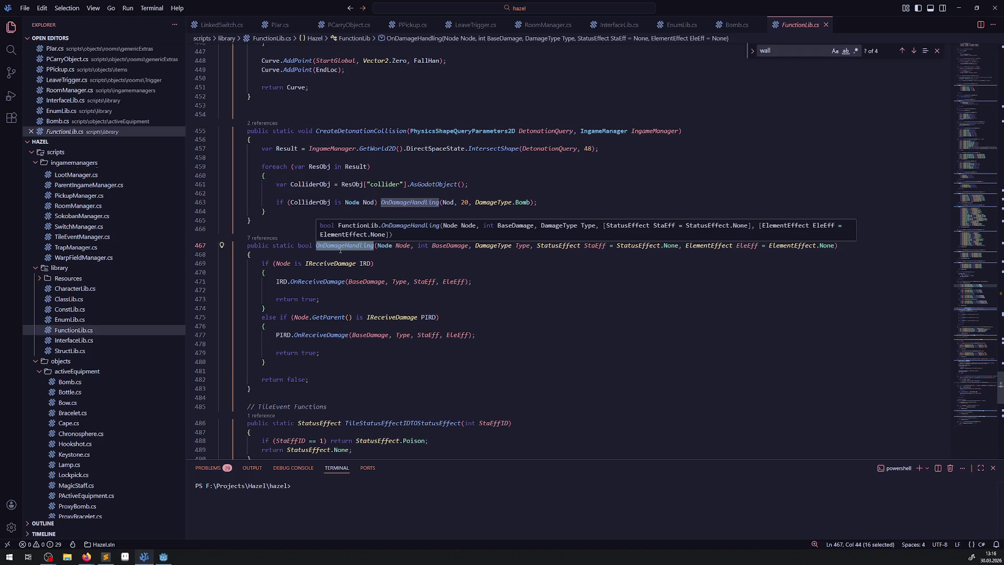
pyautogui.click(280, 24)
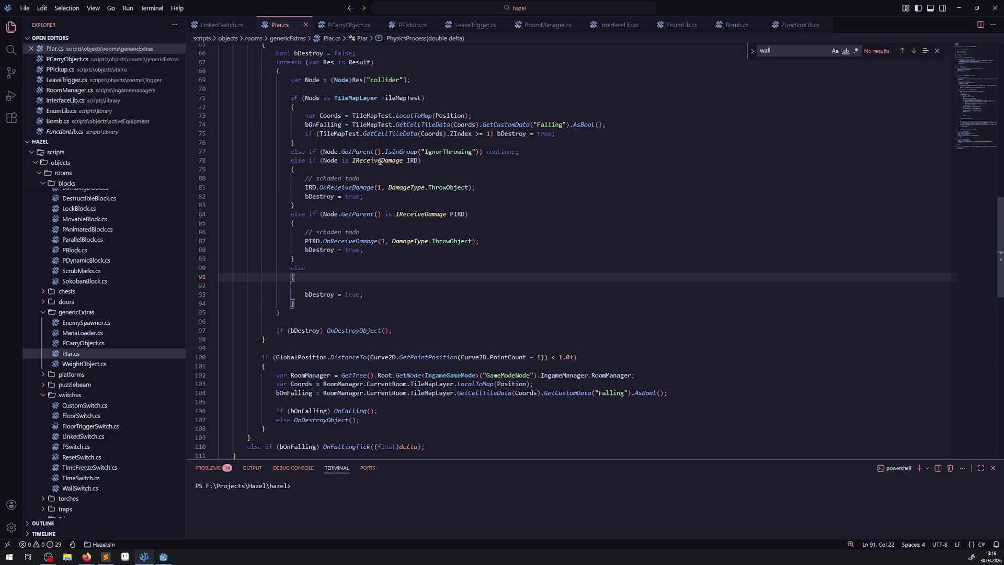
pyautogui.moveTo(380, 162)
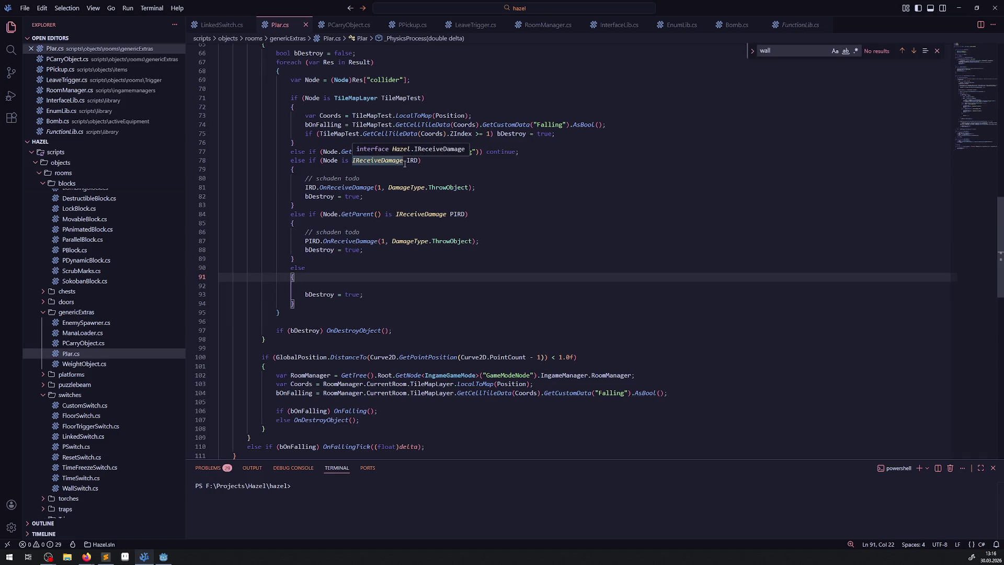
pyautogui.scroll(1, 404, 174)
pyautogui.moveTo(428, 258)
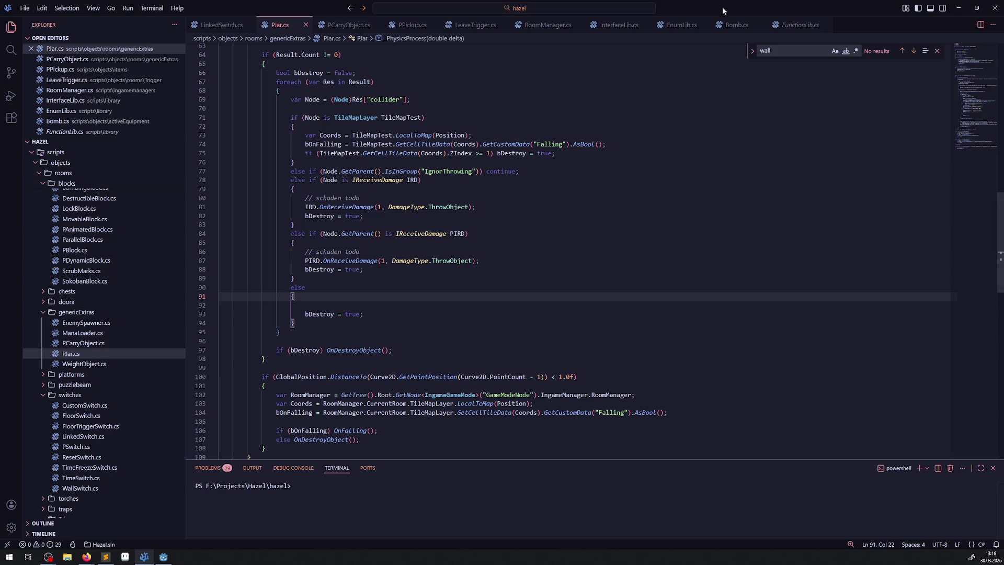
pyautogui.click(798, 24)
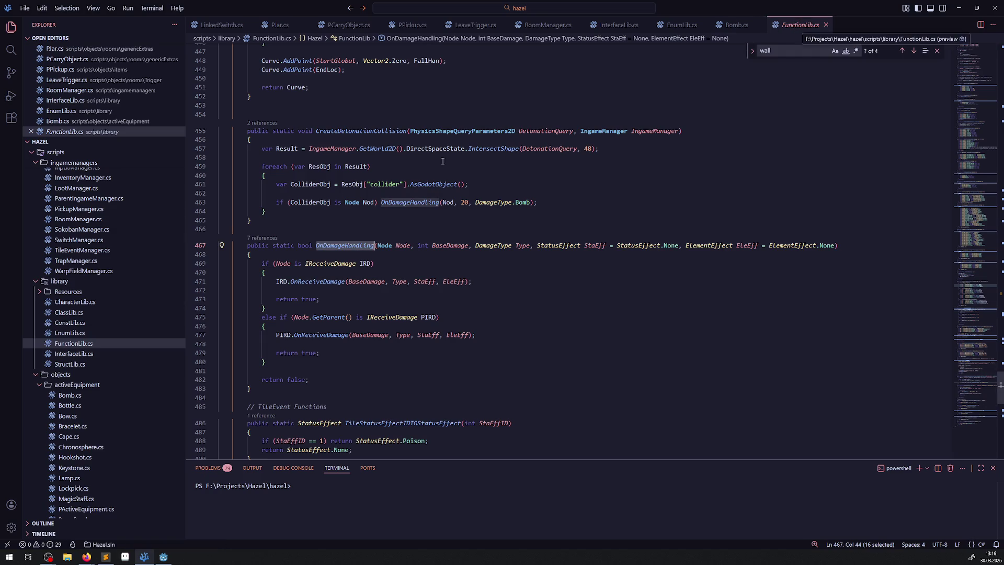
pyautogui.click(338, 29)
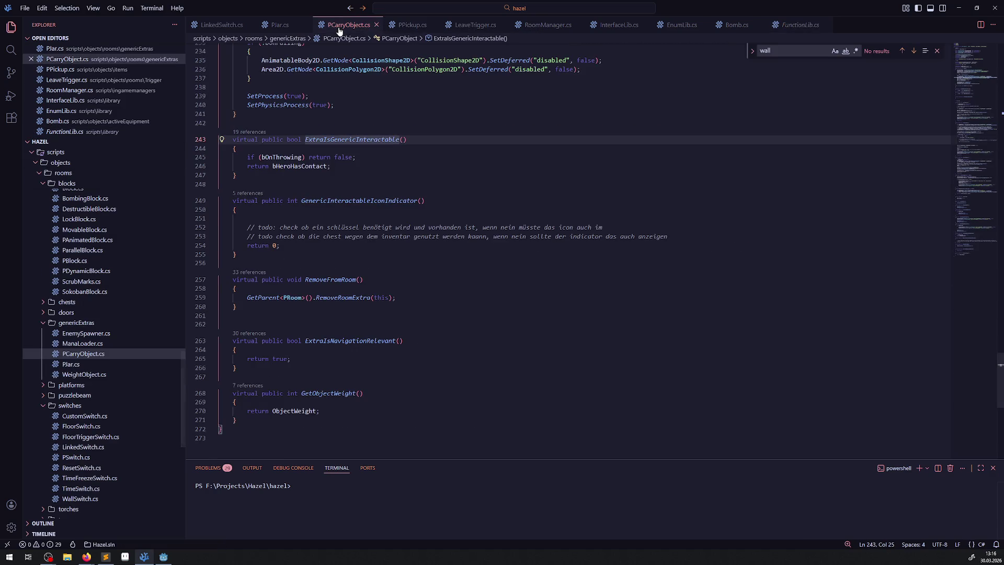
pyautogui.click(283, 29)
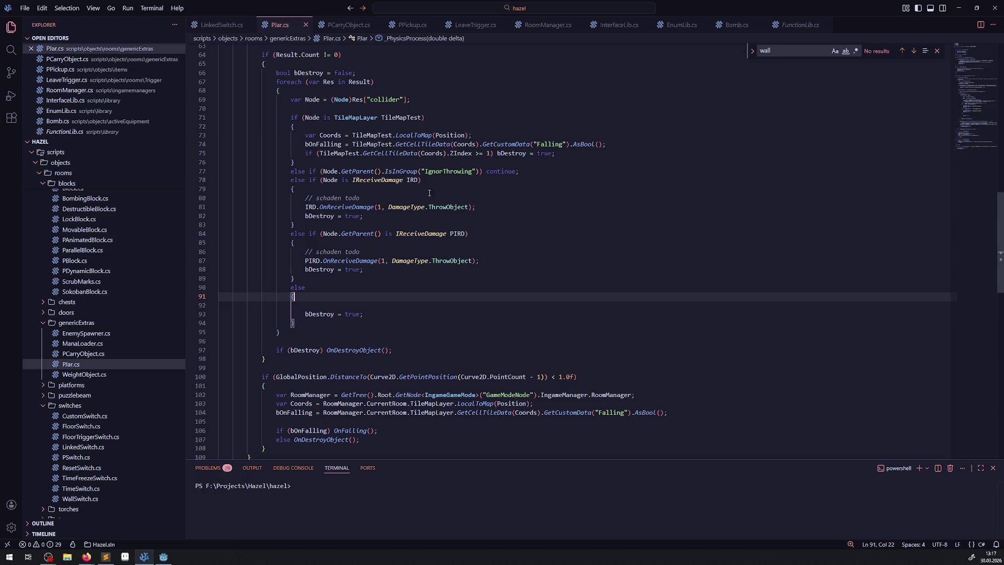
pyautogui.click(529, 171)
pyautogui.press('Return')
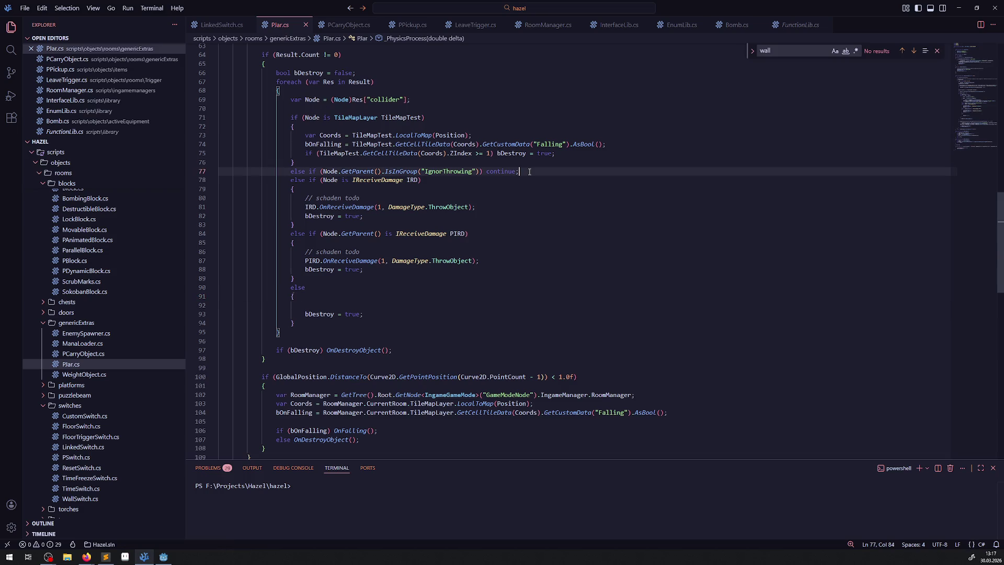
# Add an else if(FunctionLib.OnDamageHandling(Node)) branch with an empty block and save
pyautogui.write('else if(OnDamageHandling')
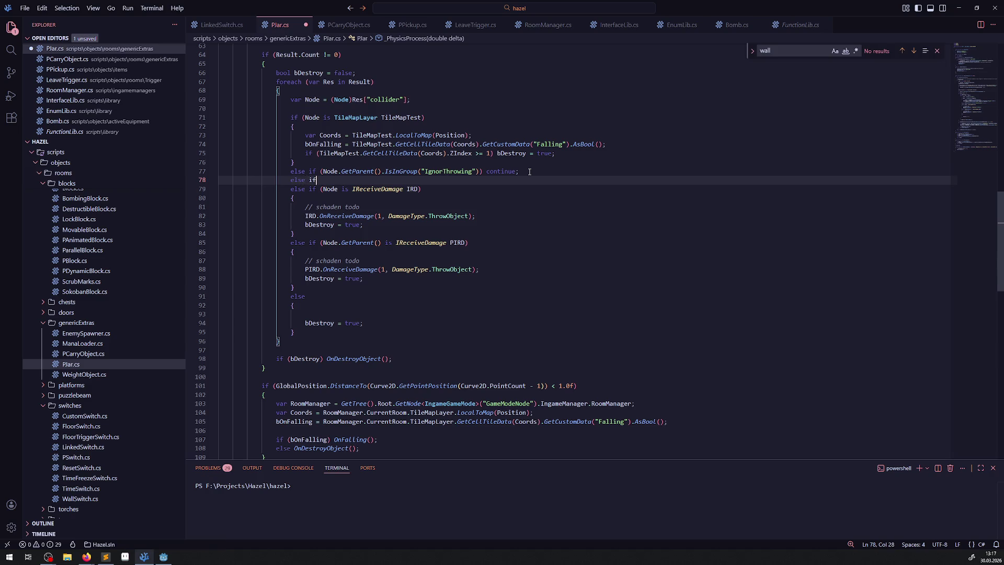
pyautogui.write('()')
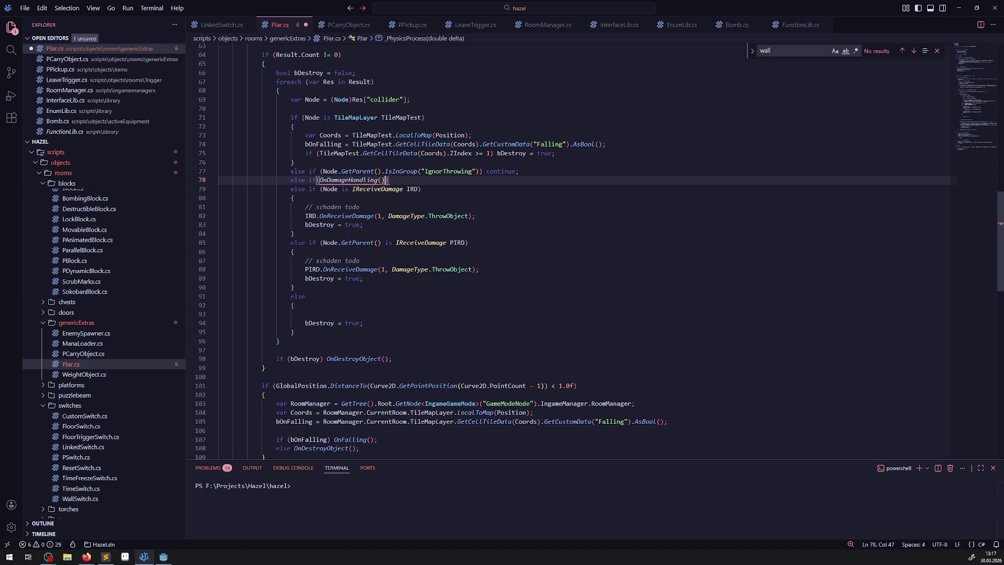
pyautogui.write('Node')
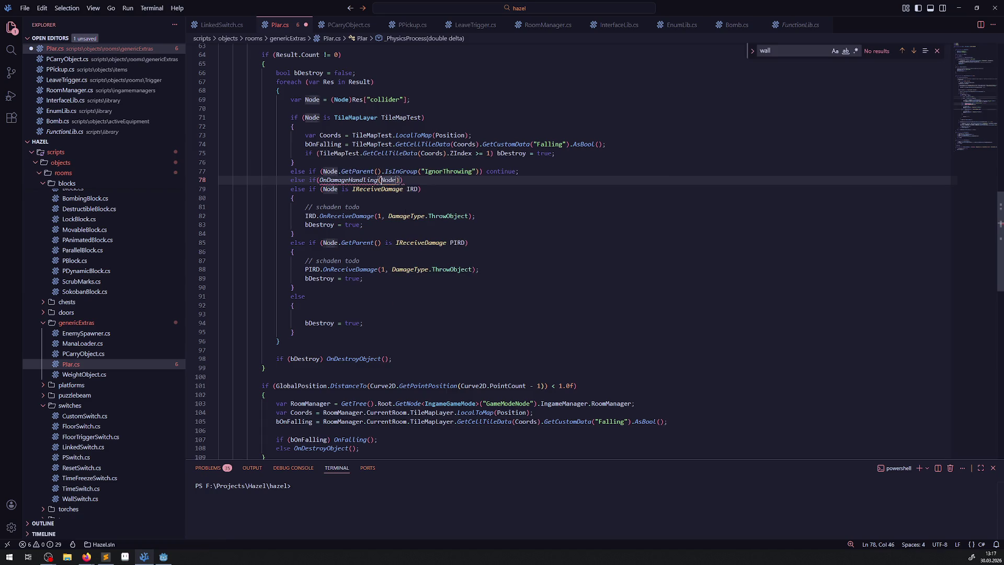
pyautogui.click(320, 179)
pyautogui.write('FunctionLib')
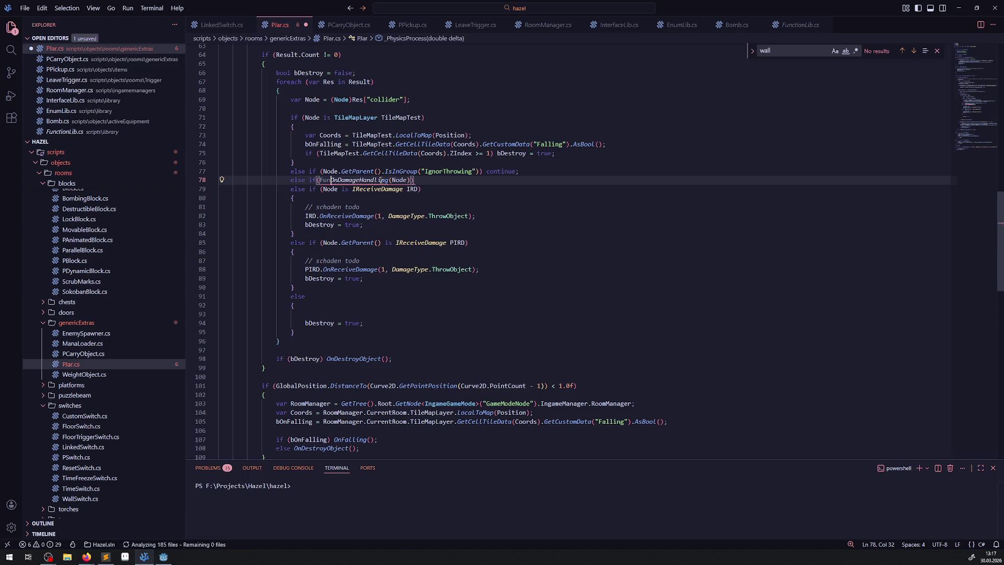
pyautogui.write('.')
pyautogui.press('End')
pyautogui.press('Return')
pyautogui.write('{')
pyautogui.press('Return')
pyautogui.hotkey('ctrl', 's')
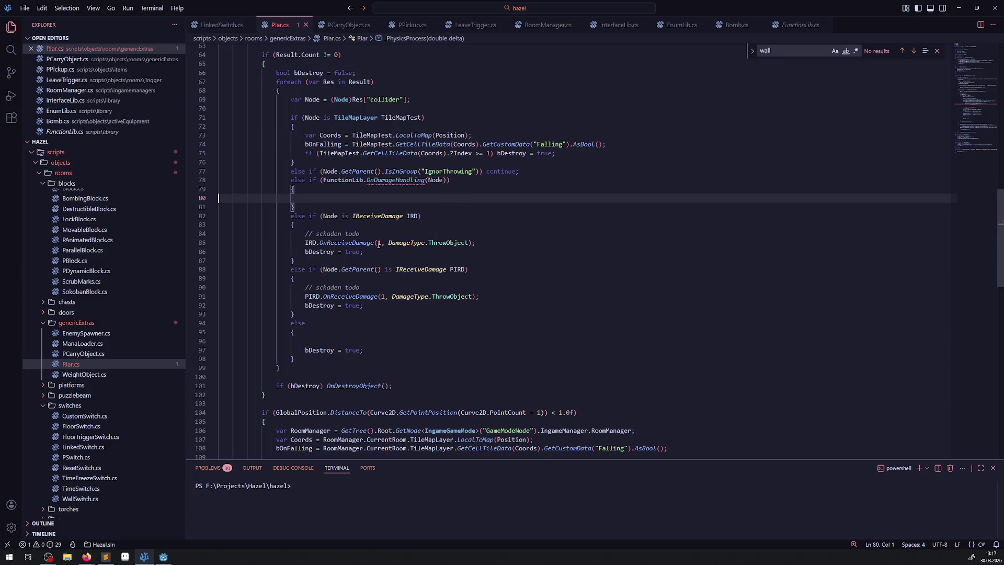
# Pass 1, DamageType.ThrowObject as the OnDamageHandling arguments and save
pyautogui.moveTo(378, 242); pyautogui.dragTo(469, 243)
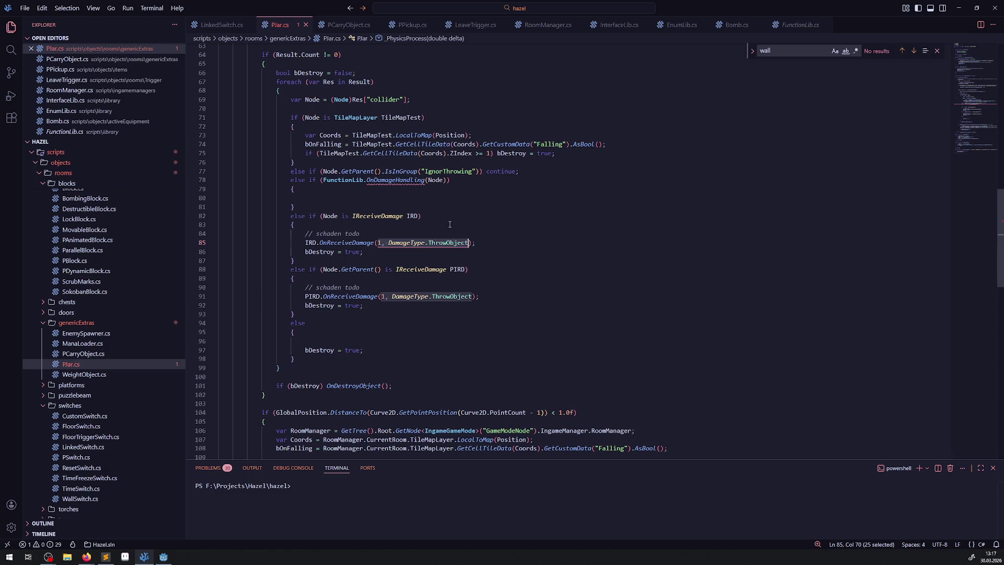
pyautogui.click(419, 198)
pyautogui.moveTo(405, 182)
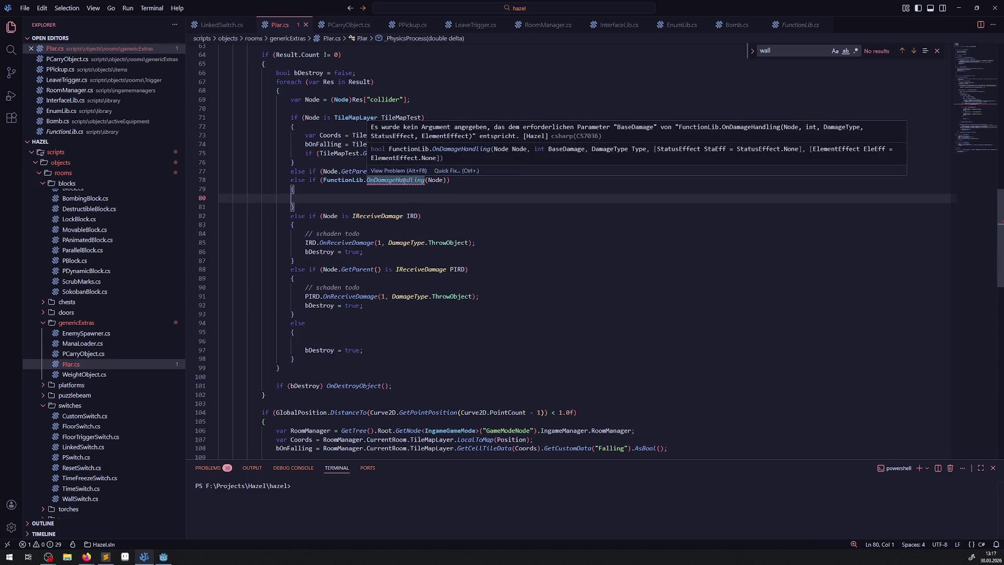
pyautogui.click(443, 180)
pyautogui.write(',')
pyautogui.hotkey('ctrl', 'v')
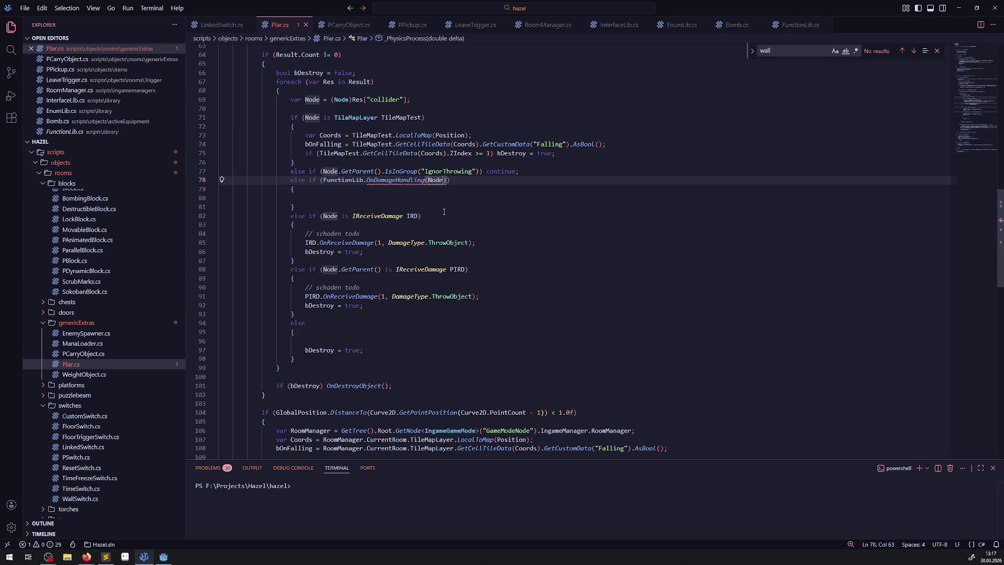
pyautogui.hotkey('ctrl', 's')
# Copy a bDestroy = true; statement into the new branch's block
pyautogui.click(445, 210)
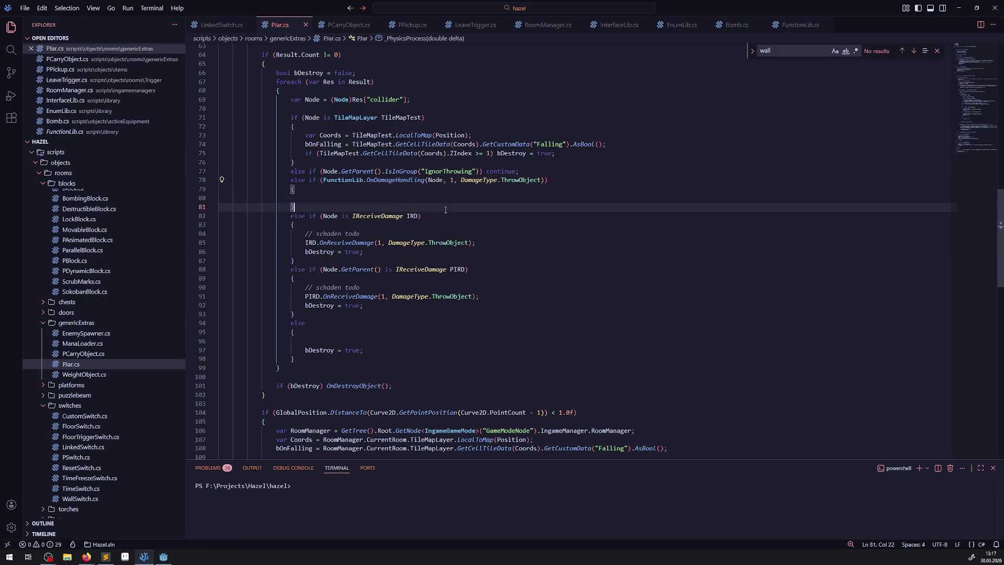
pyautogui.moveTo(302, 305); pyautogui.dragTo(372, 303)
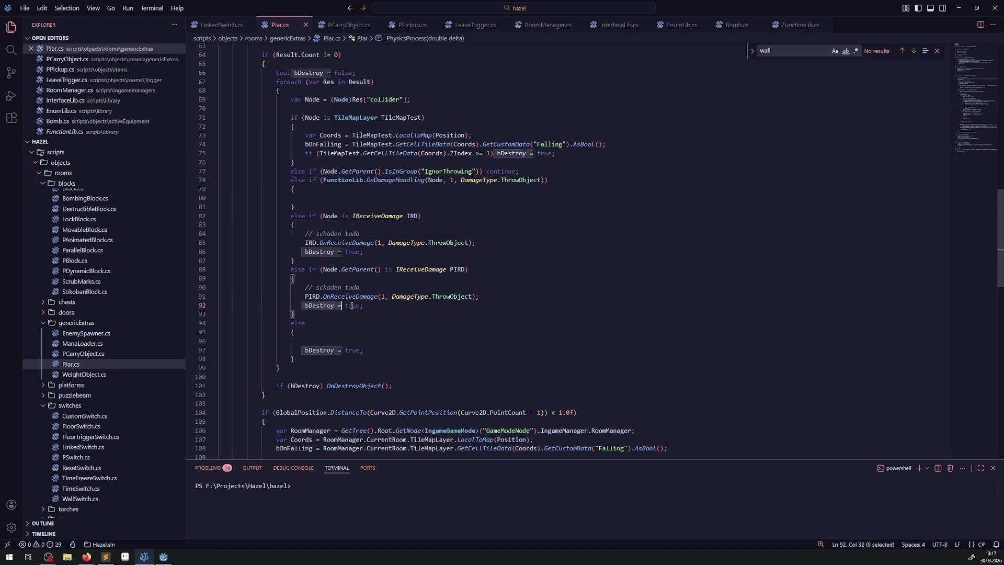
pyautogui.hotkey('ctrl', 'c')
pyautogui.click(309, 198)
pyautogui.hotkey('ctrl', 'v')
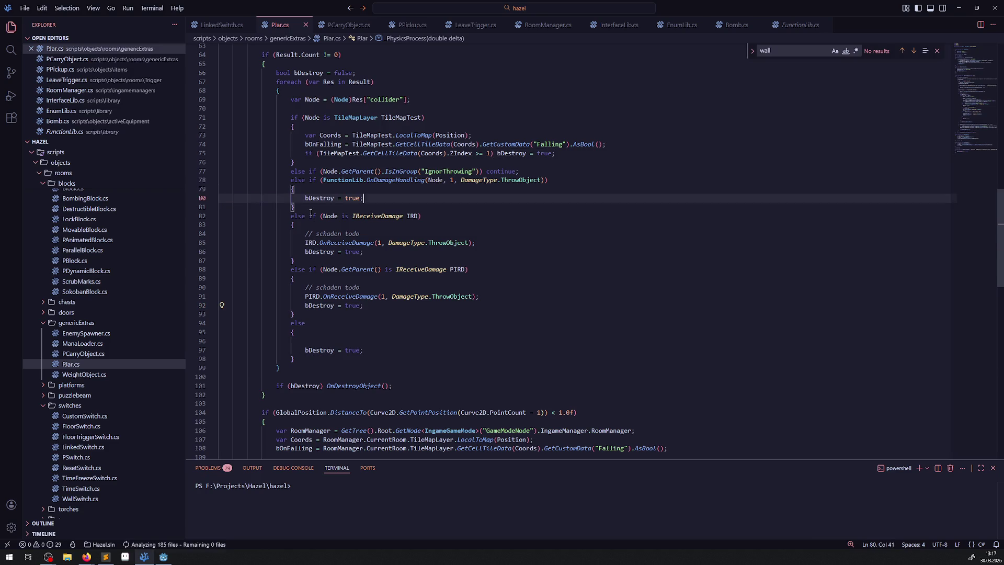
# Delete the two old IReceiveDamage branches and save PJar.cs
pyautogui.moveTo(290, 216); pyautogui.dragTo(331, 312)
pyautogui.press('Delete')
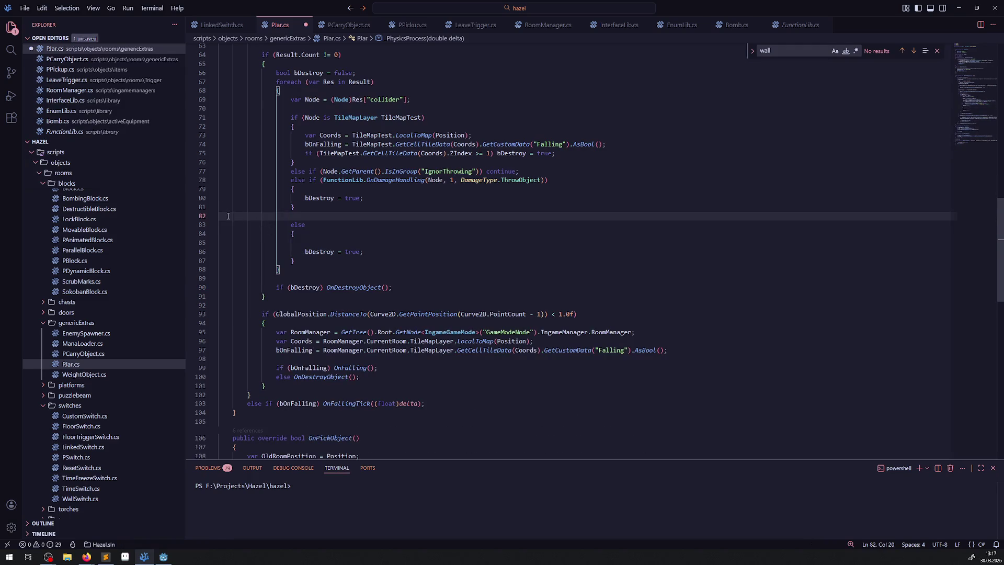
pyautogui.click(434, 228)
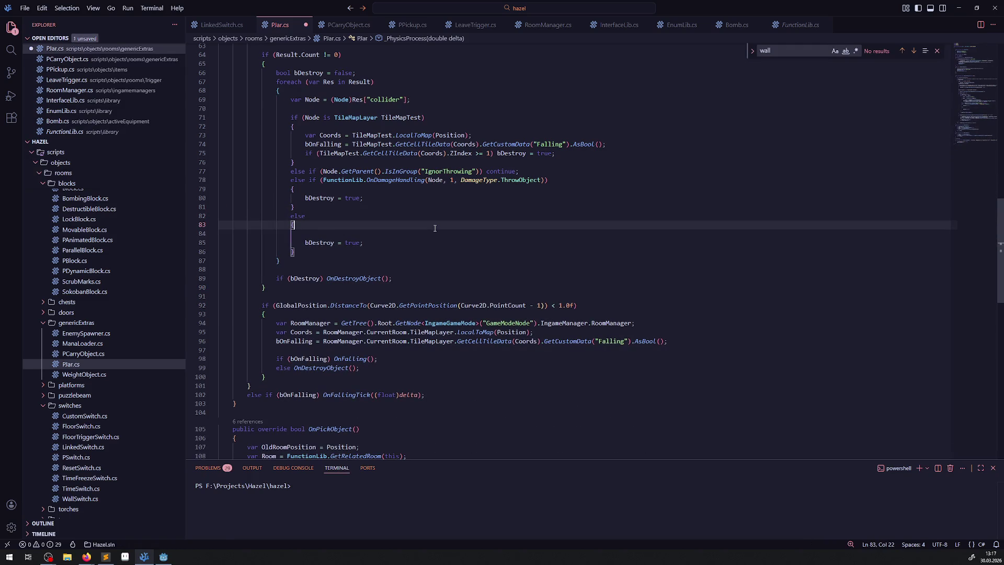
pyautogui.hotkey('ctrl', 'z')
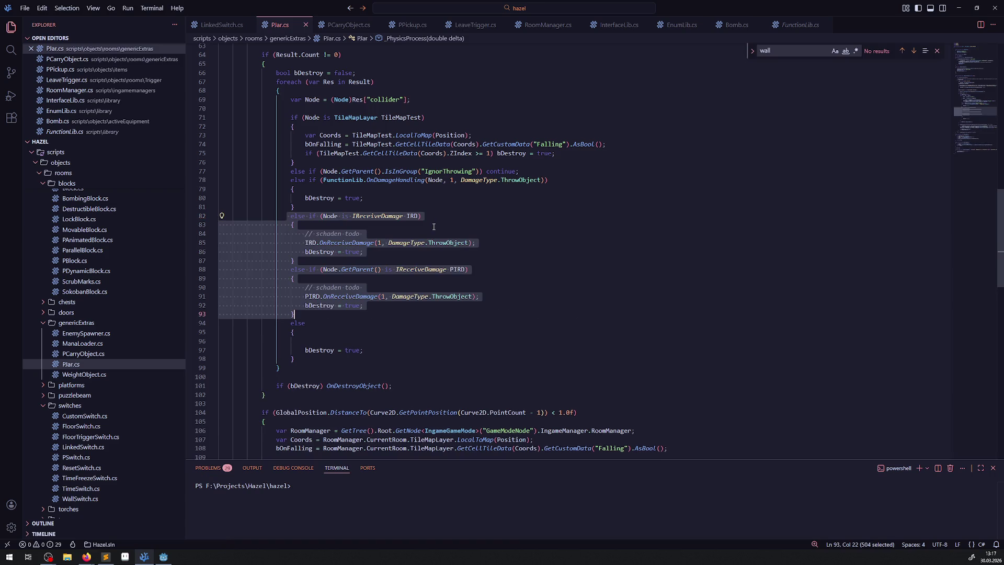
pyautogui.press('Delete')
pyautogui.click(418, 211)
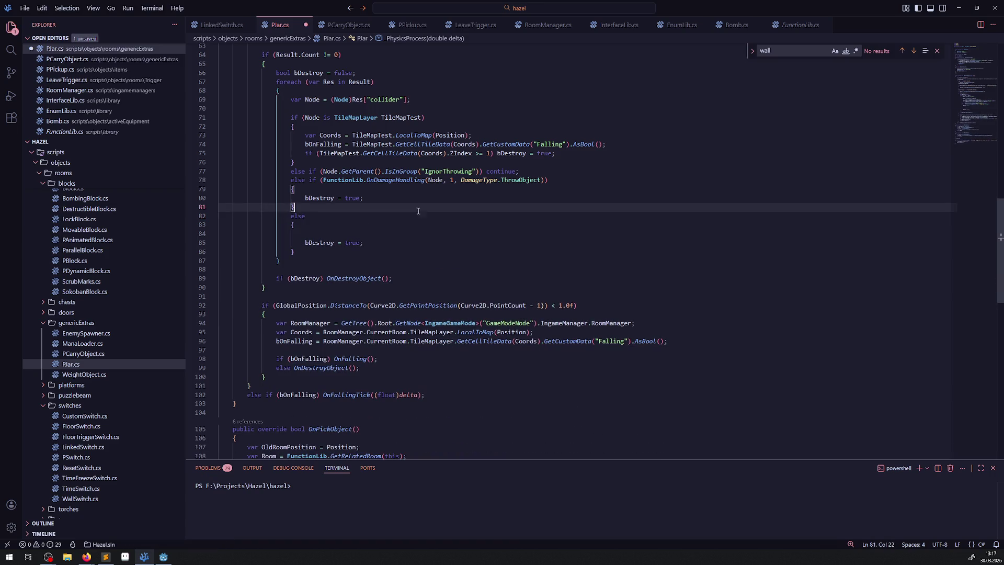
pyautogui.hotkey('ctrl', 's')
# Go to the OnDamageHandling definition from the call on line 78
pyautogui.click(396, 180)
pyautogui.rightClick(396, 180)
pyautogui.click(426, 193)
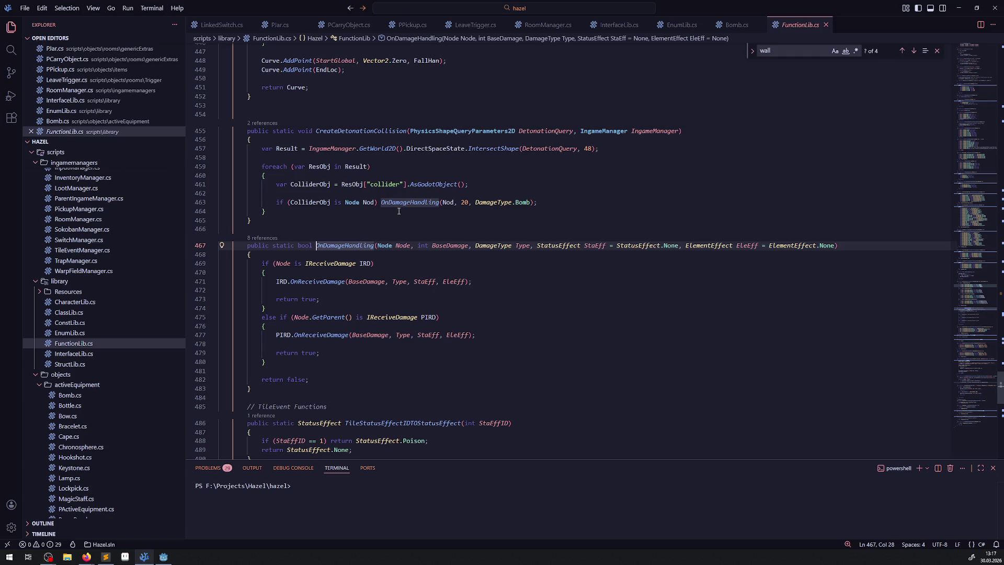
# Switch from PJar.cs past FunctionLib.cs to the Bomb.cs tab and scroll to the detonation code
pyautogui.moveTo(399, 203)
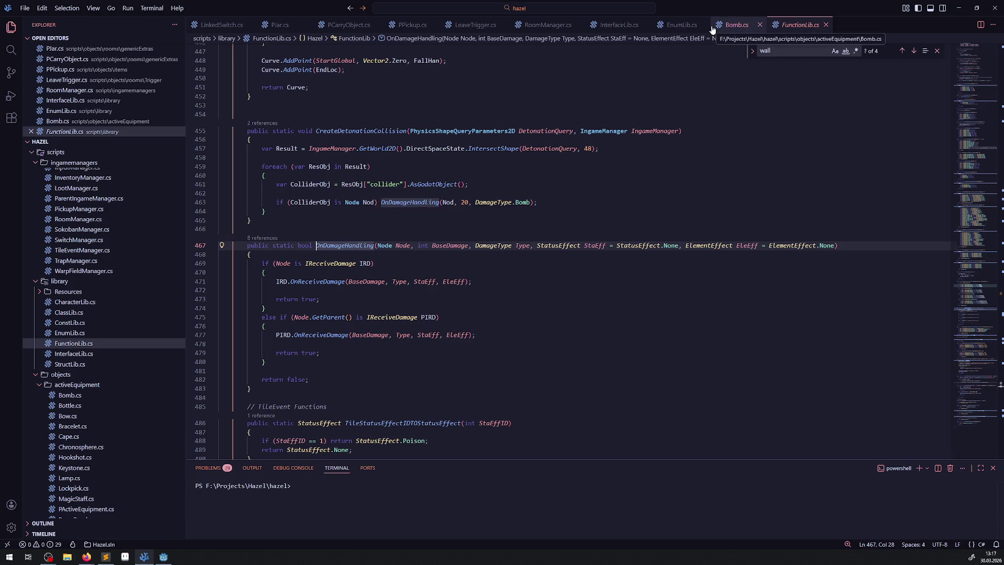
pyautogui.click(274, 27)
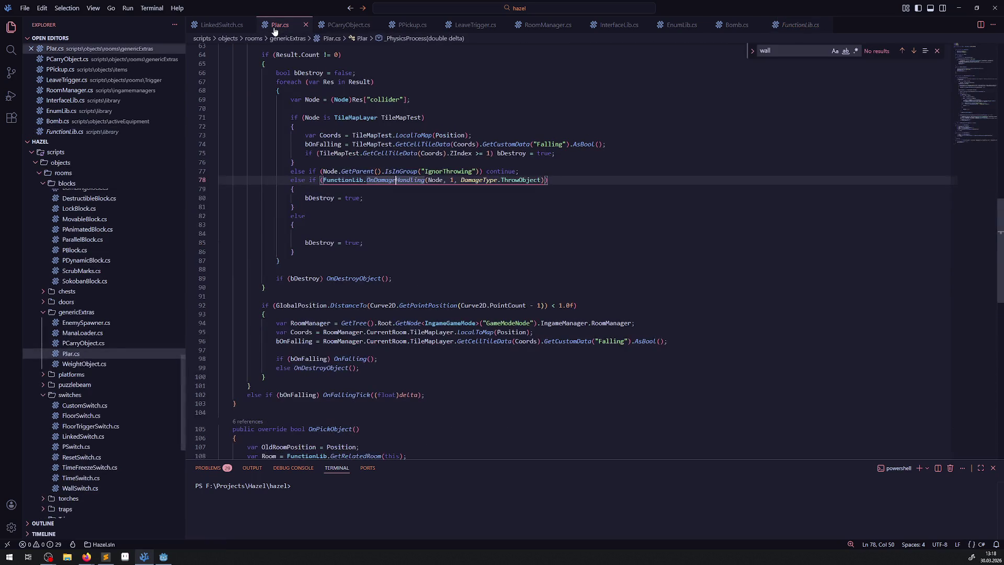
pyautogui.click(797, 24)
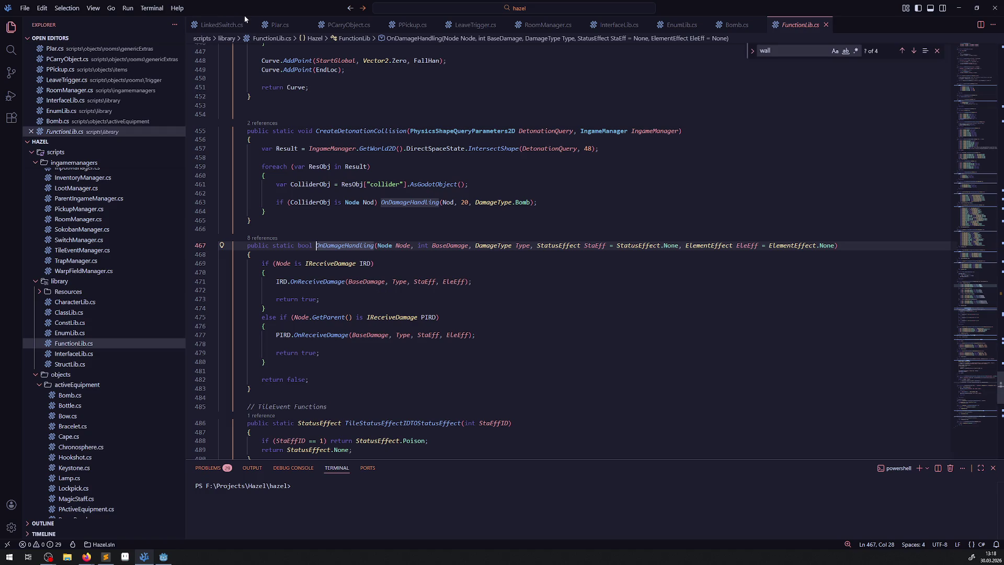
pyautogui.click(737, 25)
pyautogui.scroll(-2, 441, 303)
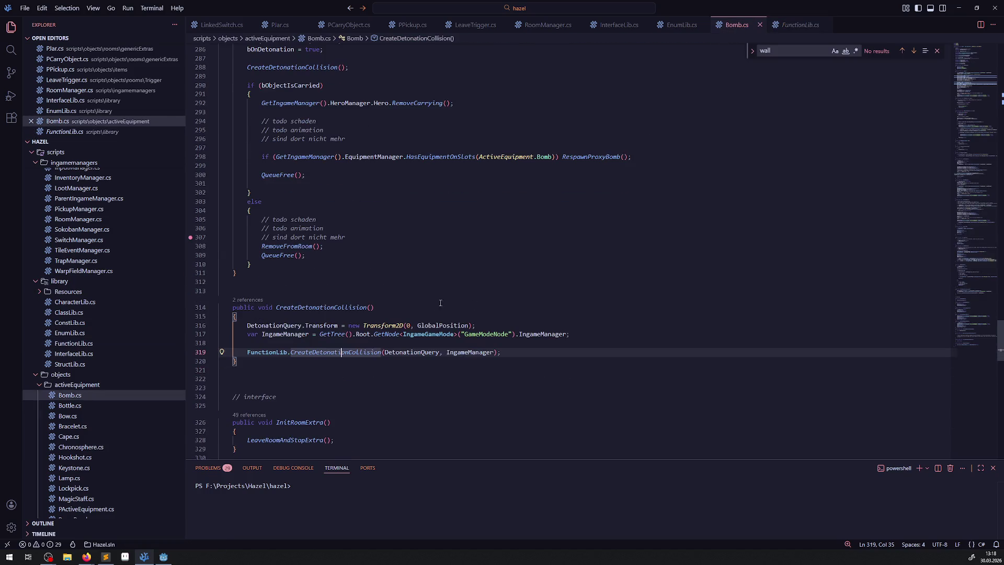
# Go to CreateDetonationCollision's definition and select OnDamageHandling and Nod on line 463
pyautogui.rightClick(330, 353)
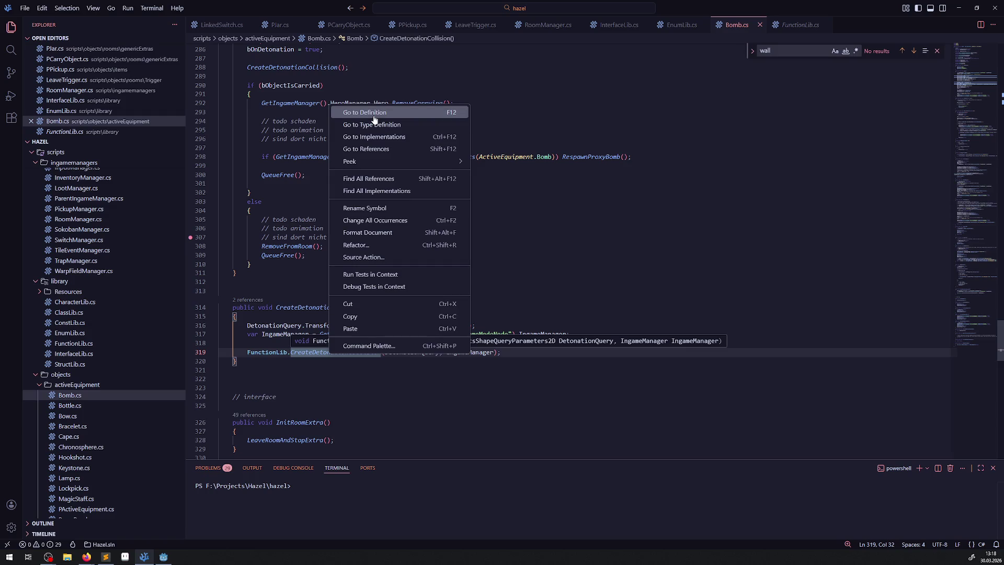
pyautogui.click(340, 352)
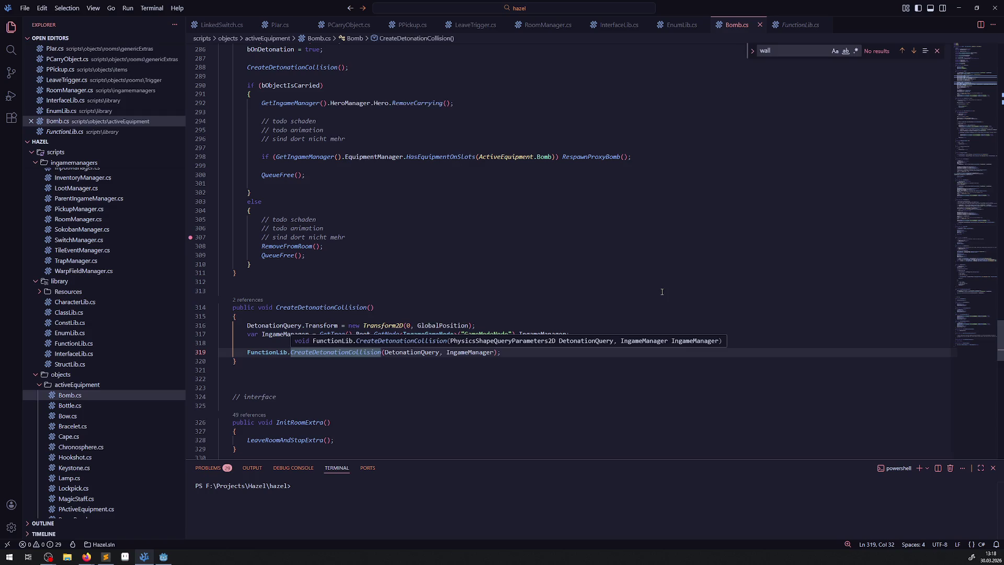
pyautogui.rightClick(340, 355)
pyautogui.click(377, 112)
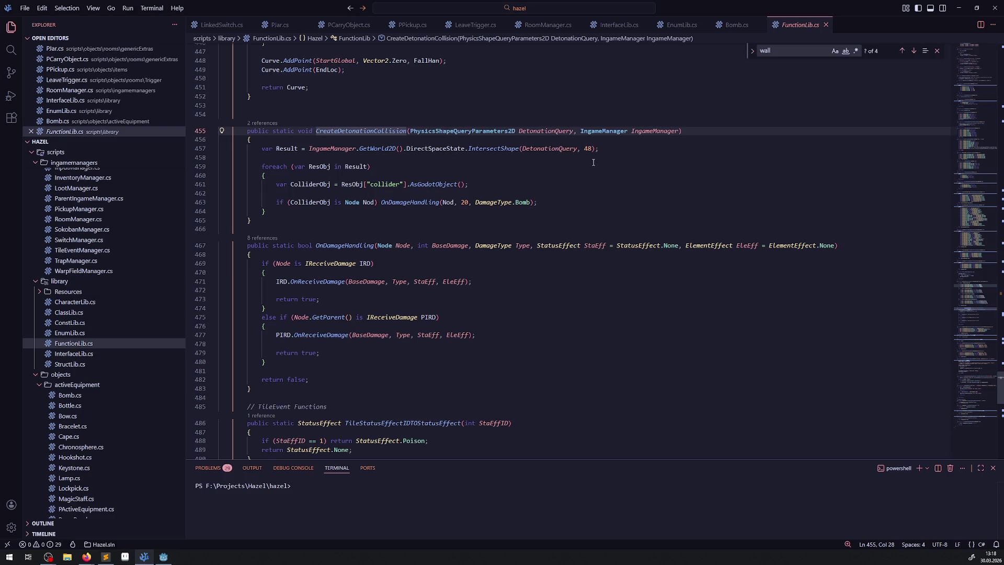
pyautogui.doubleClick(418, 204)
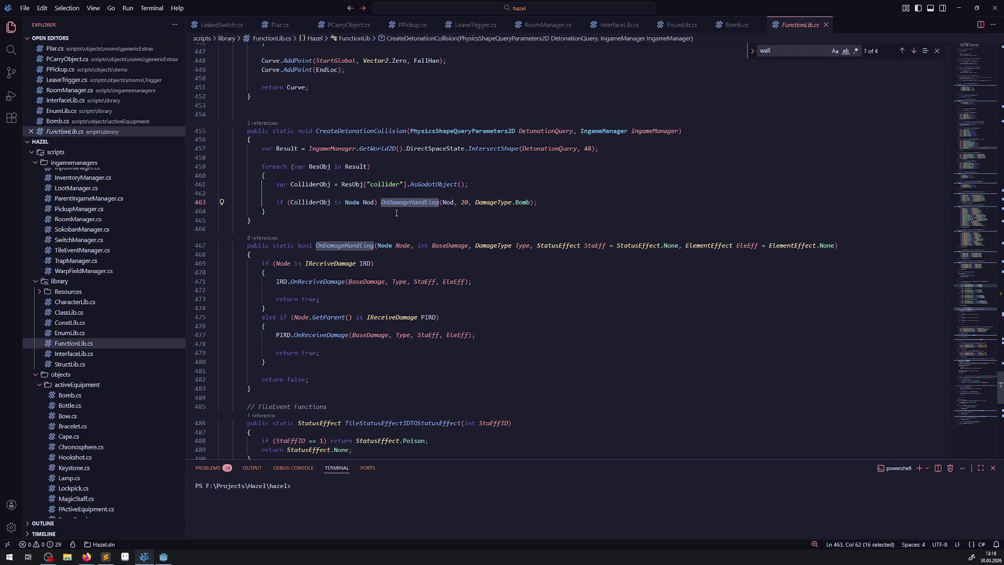
pyautogui.doubleClick(368, 203)
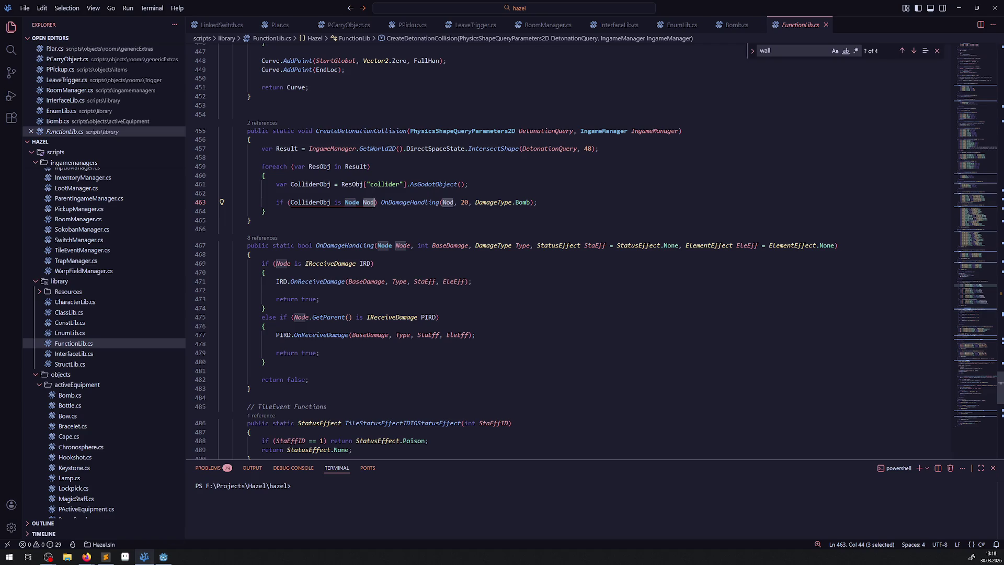
# Stop the running game with F8, glance over FunctionLib.cs in VS Code, and return to Godot
pyautogui.click(163, 556)
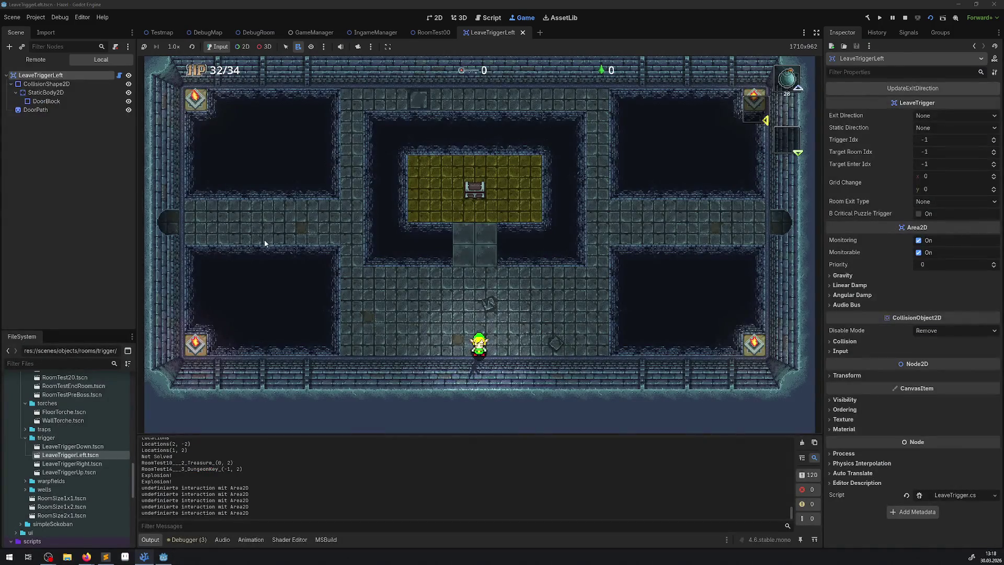
pyautogui.press('F8')
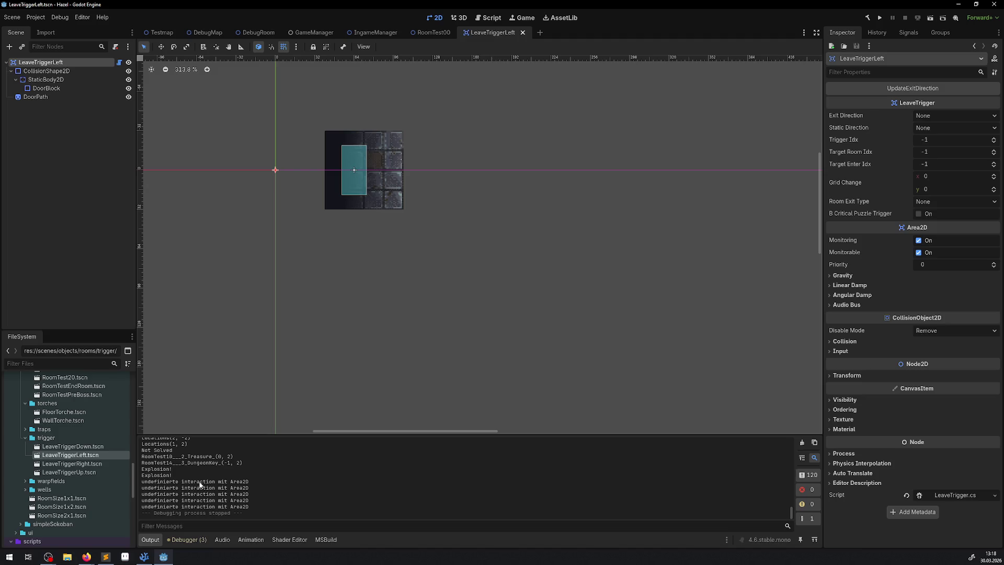
pyautogui.click(143, 557)
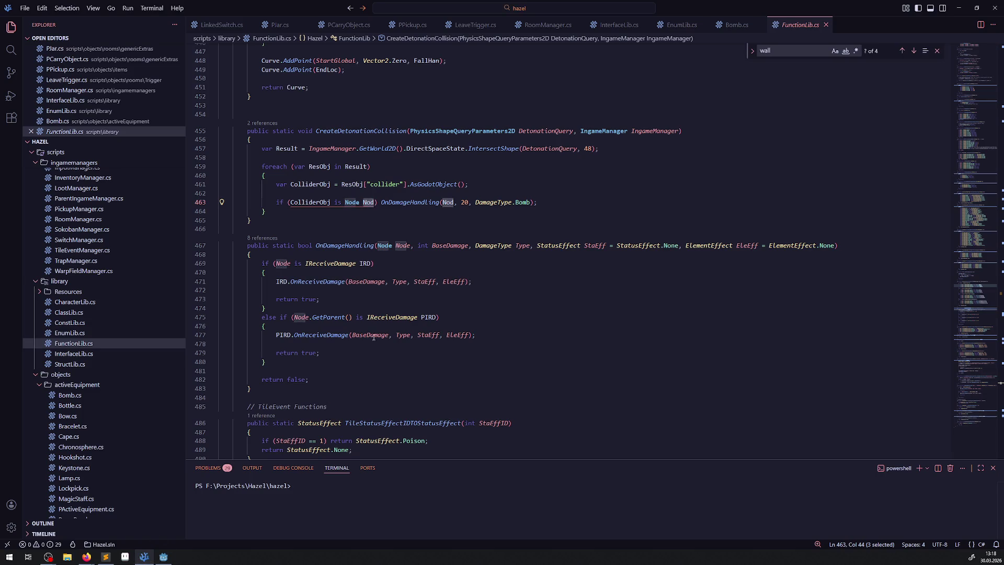
pyautogui.scroll(-3, 418, 305)
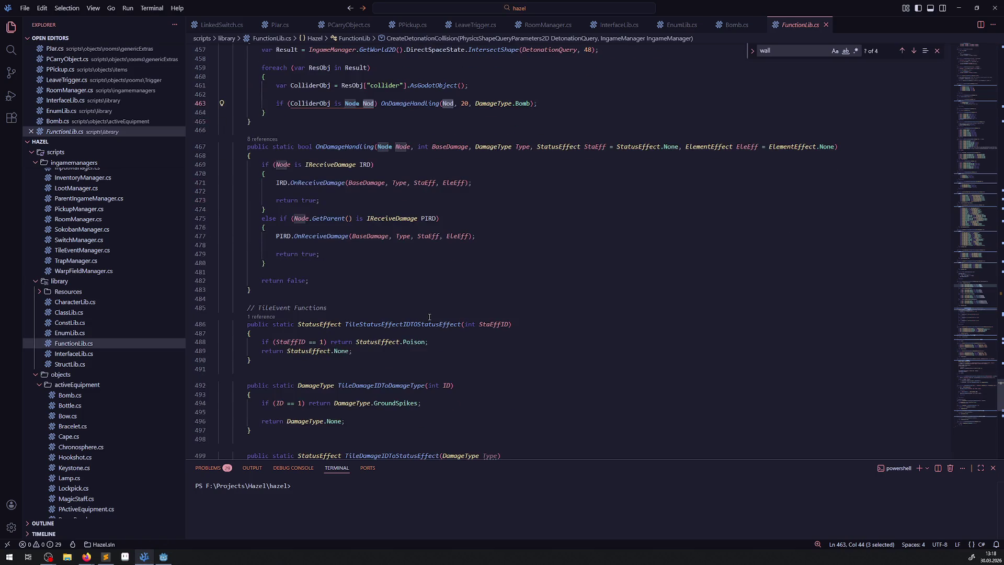
pyautogui.scroll(-2, 393, 272)
pyautogui.scroll(3, 371, 240)
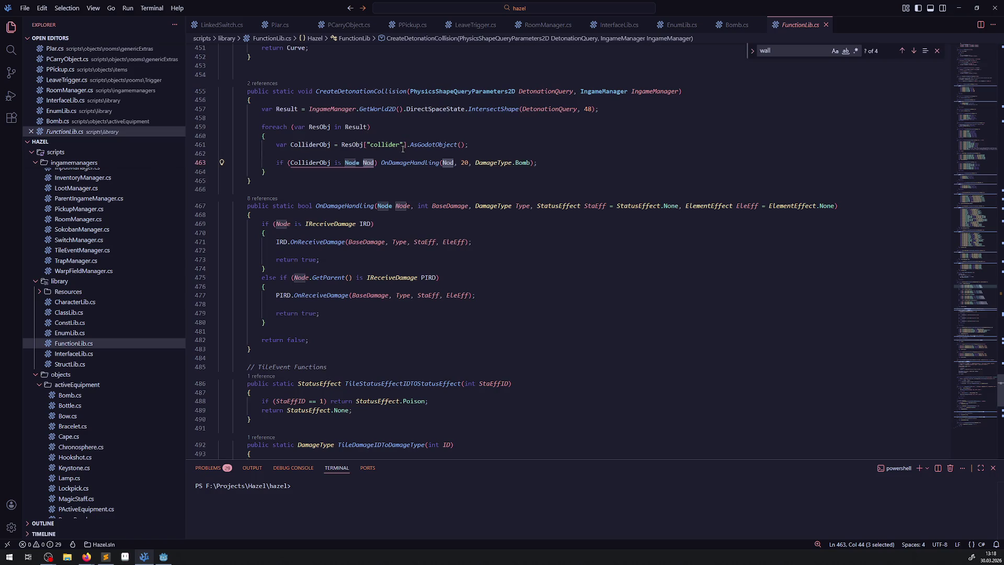
pyautogui.click(392, 187)
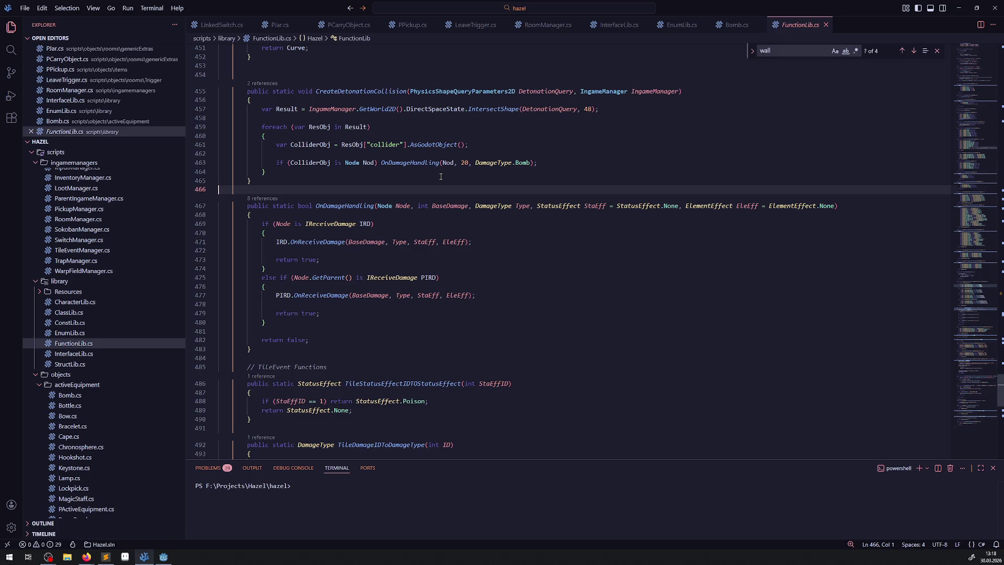
pyautogui.click(163, 557)
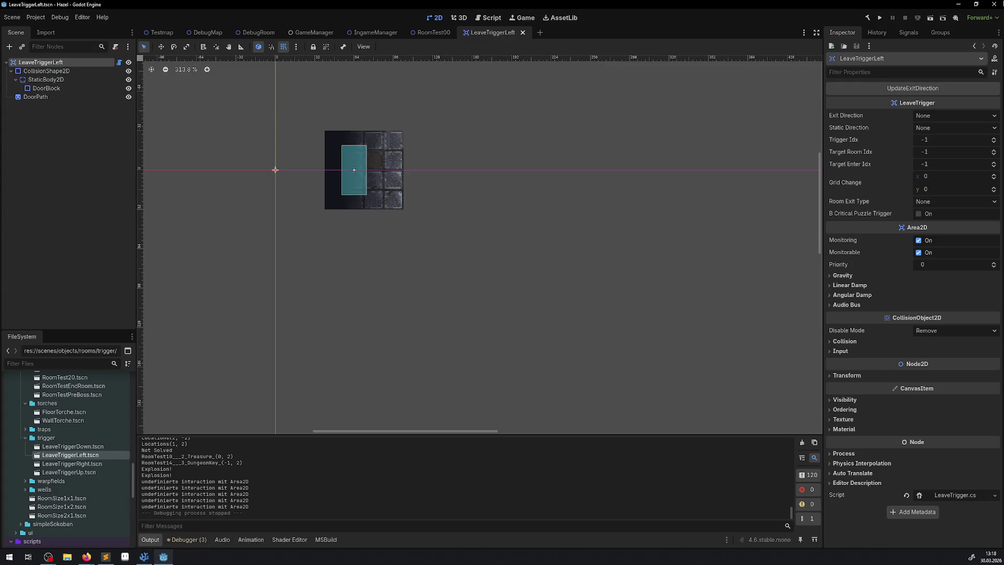
# Build the C# project and play the Testmap scene
pyautogui.click(868, 18)
pyautogui.click(168, 36)
pyautogui.click(931, 18)
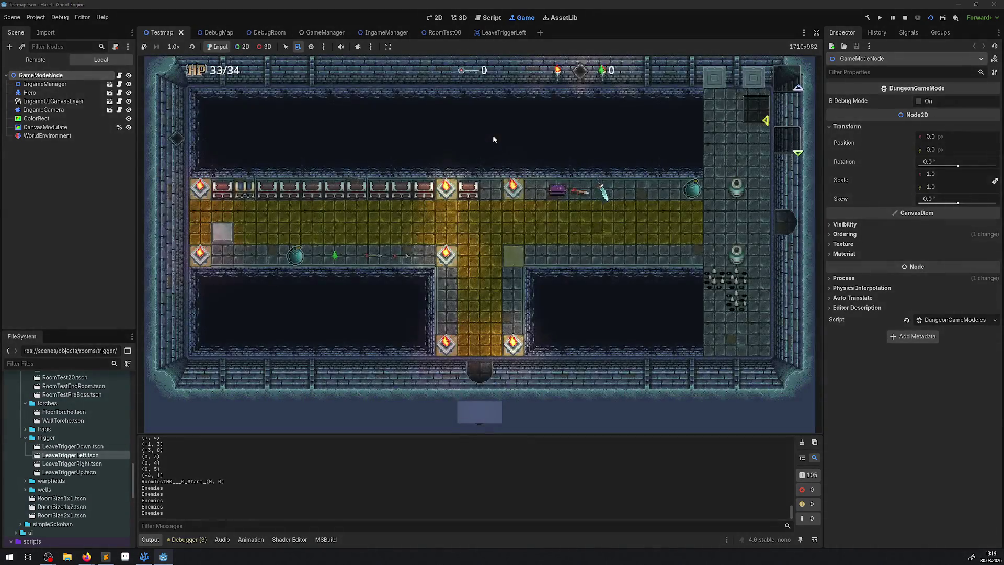
# Walk the hero along the upper corridor, through the east and south exits into a new room
pyautogui.press('Up')
pyautogui.press('Right')
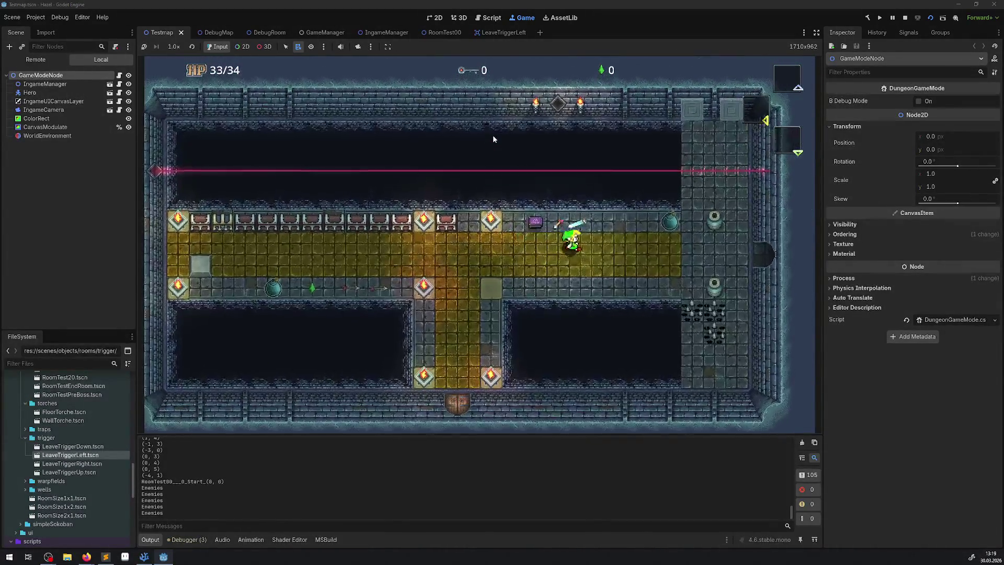
pyautogui.press('Right')
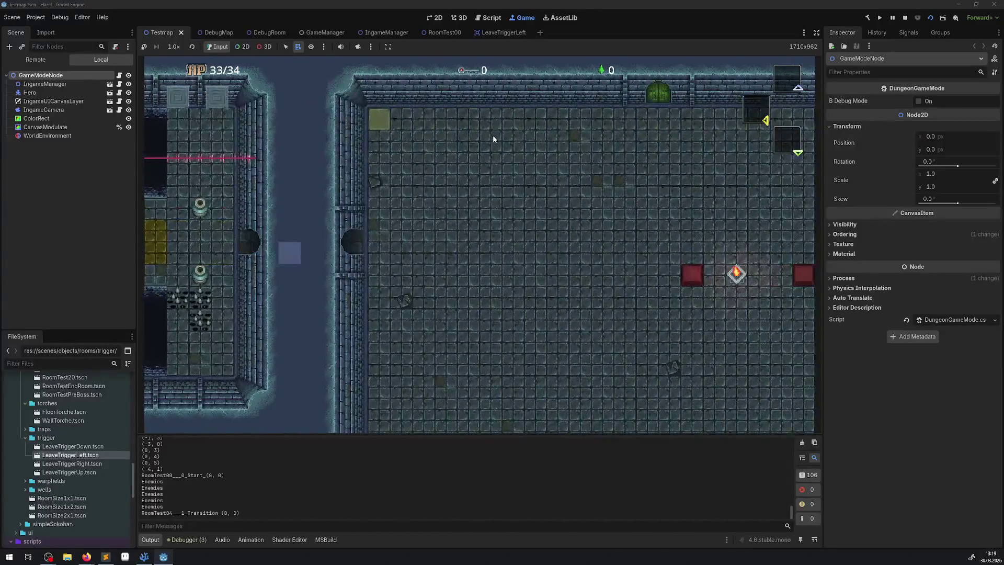
pyautogui.press('Down')
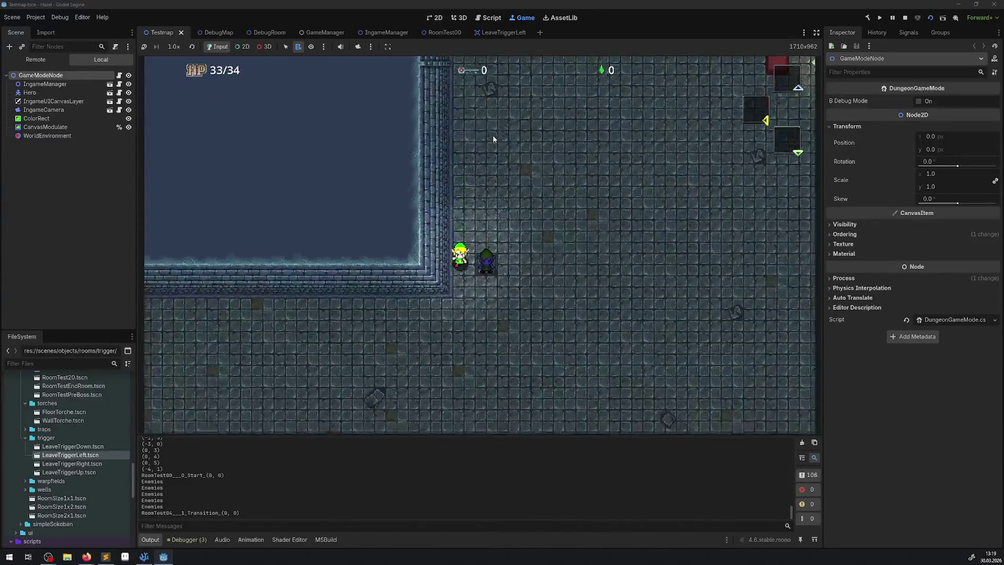
pyautogui.press('Left')
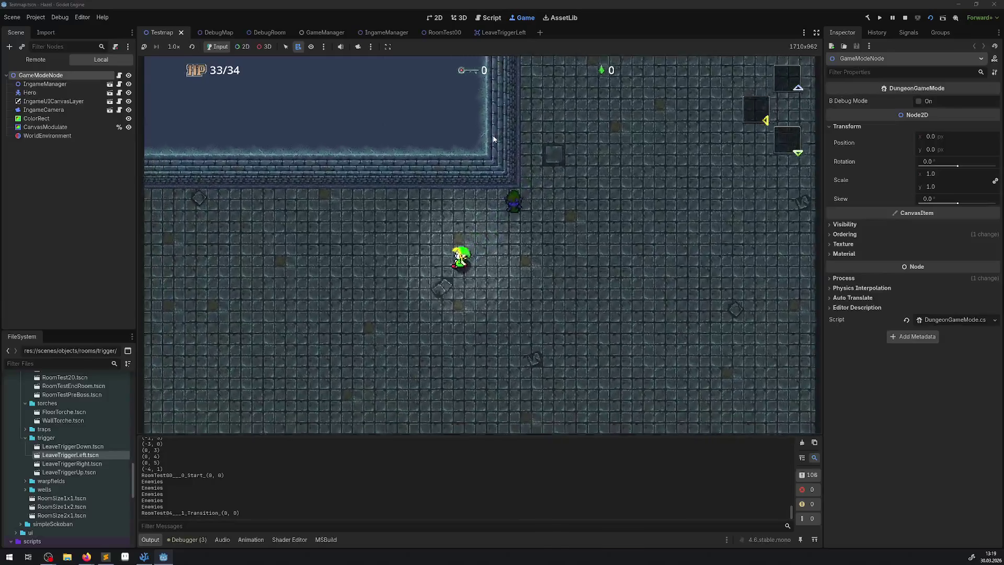
pyautogui.press('Down')
pyautogui.press('Left')
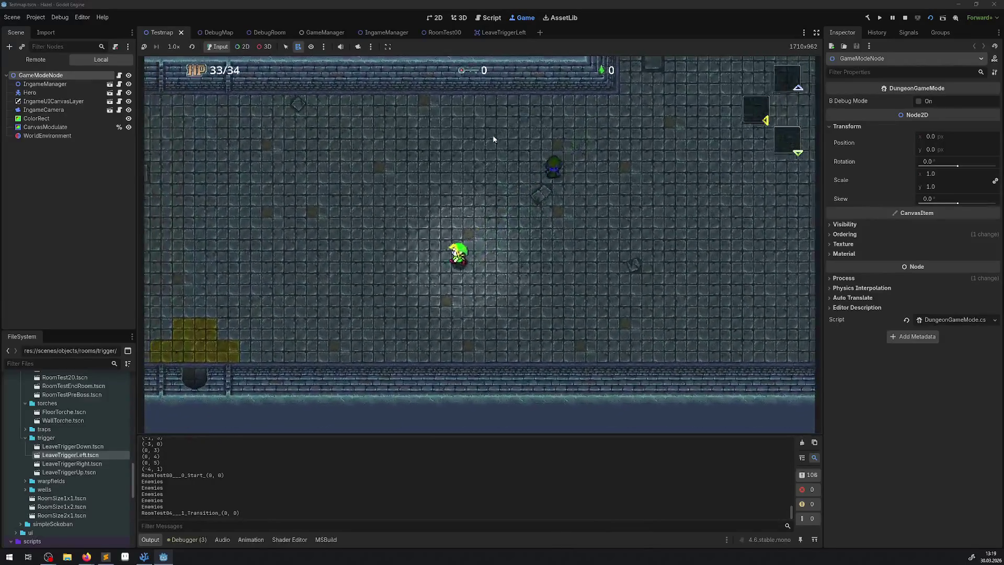
pyautogui.press('Down')
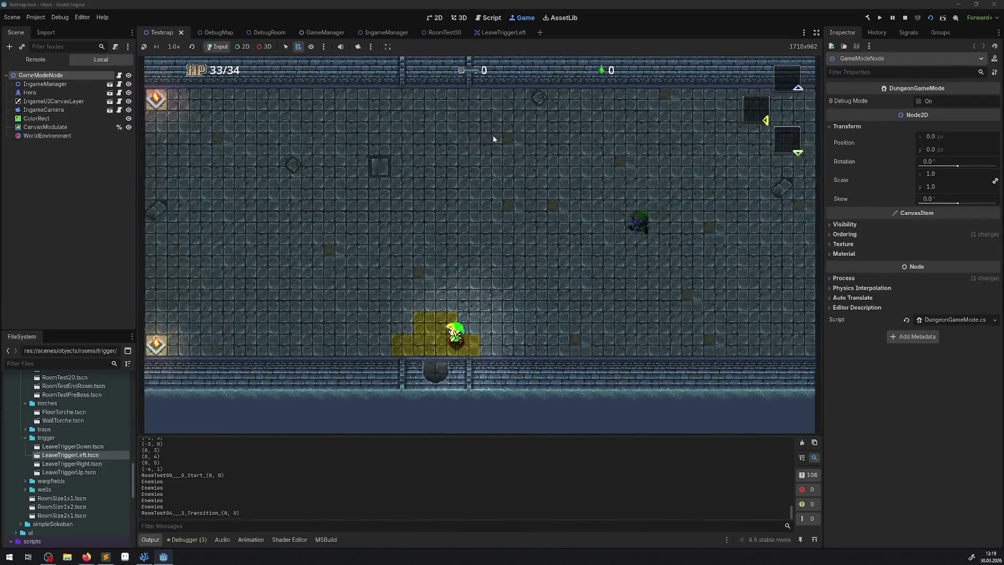
pyautogui.press('Left')
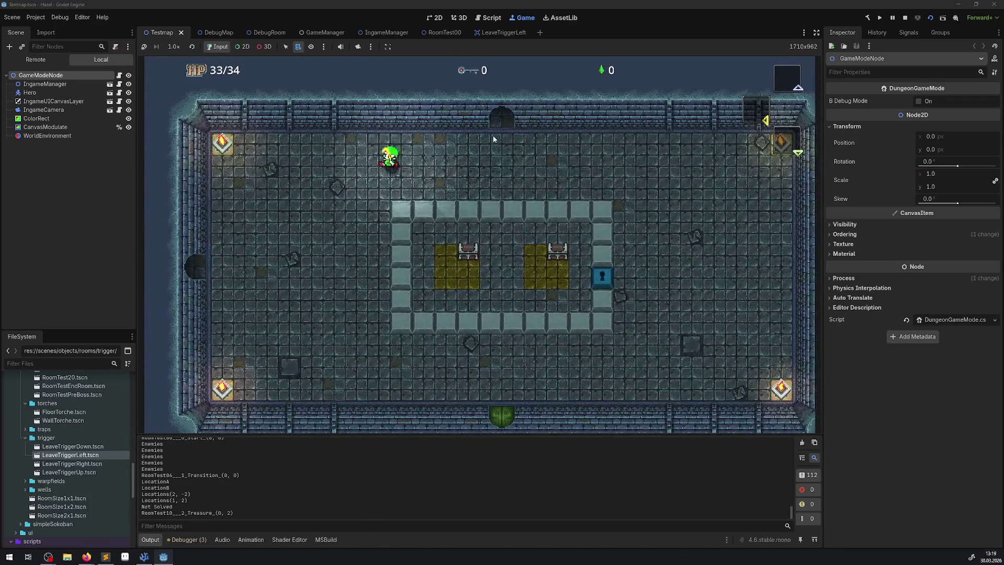
pyautogui.press('Down')
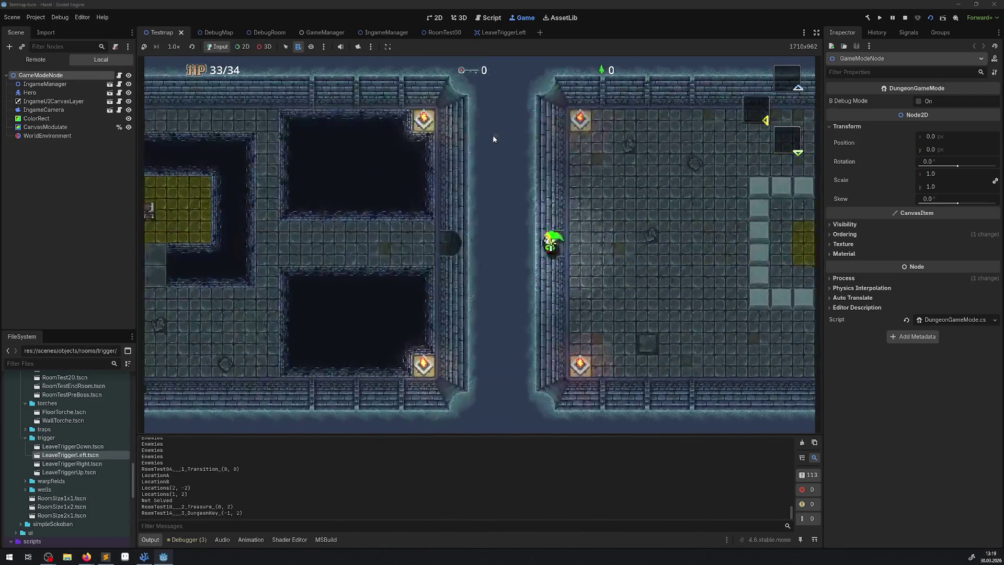
pyautogui.press('Left')
pyautogui.press('Down')
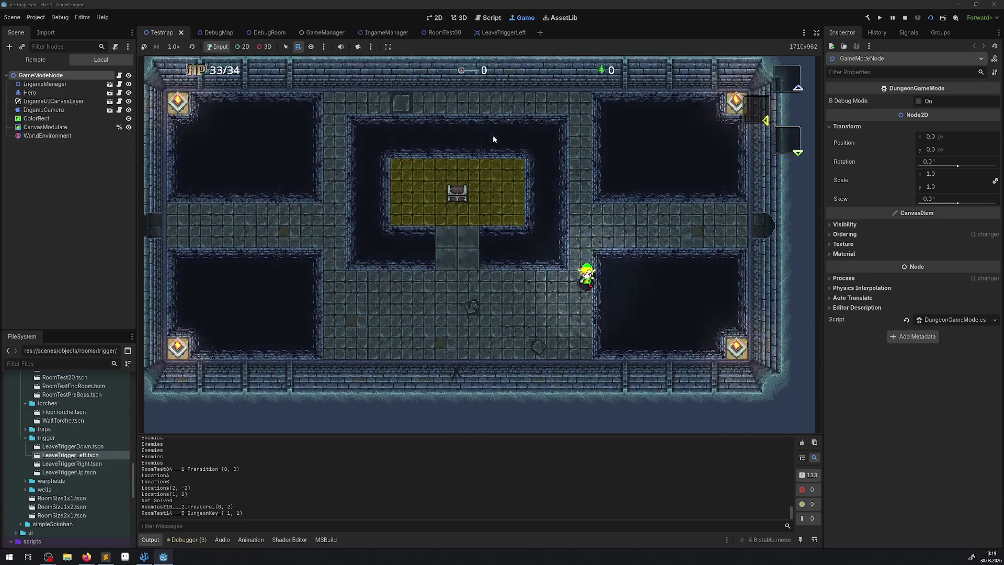
pyautogui.press('Down')
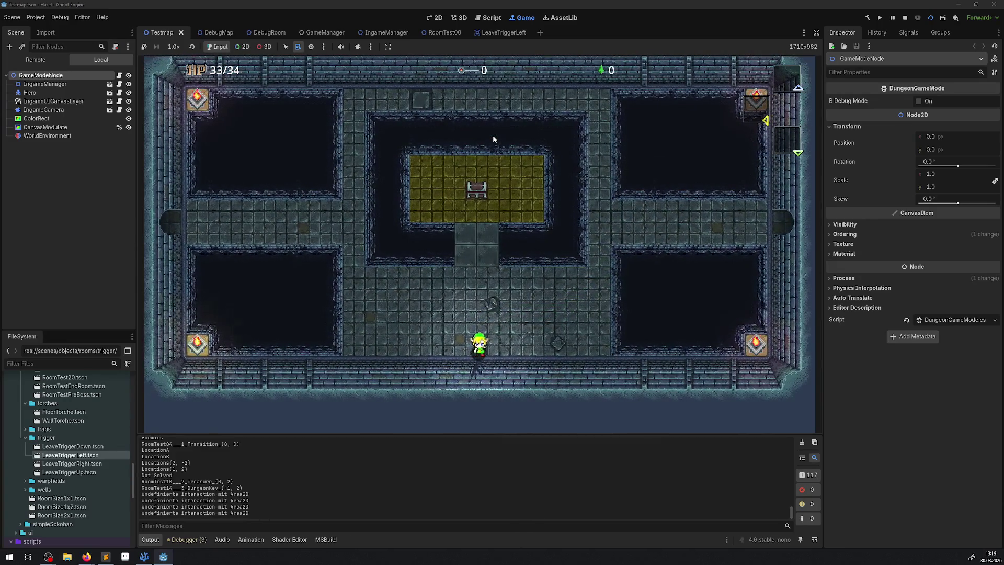
pyautogui.press('Right')
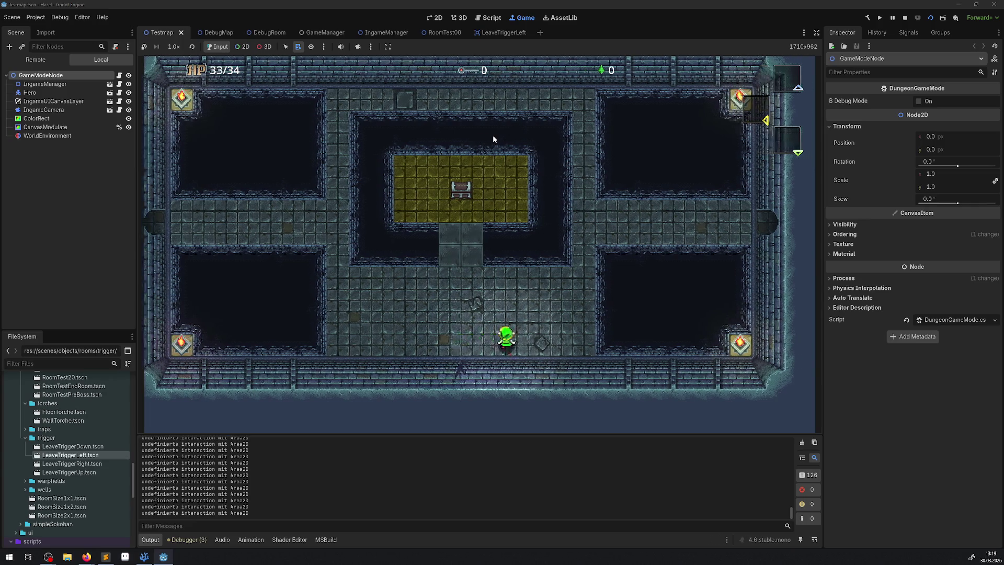
# Check the inventory, drop a bomb, walk away as it explodes, then stop the game
pyautogui.press('Up')
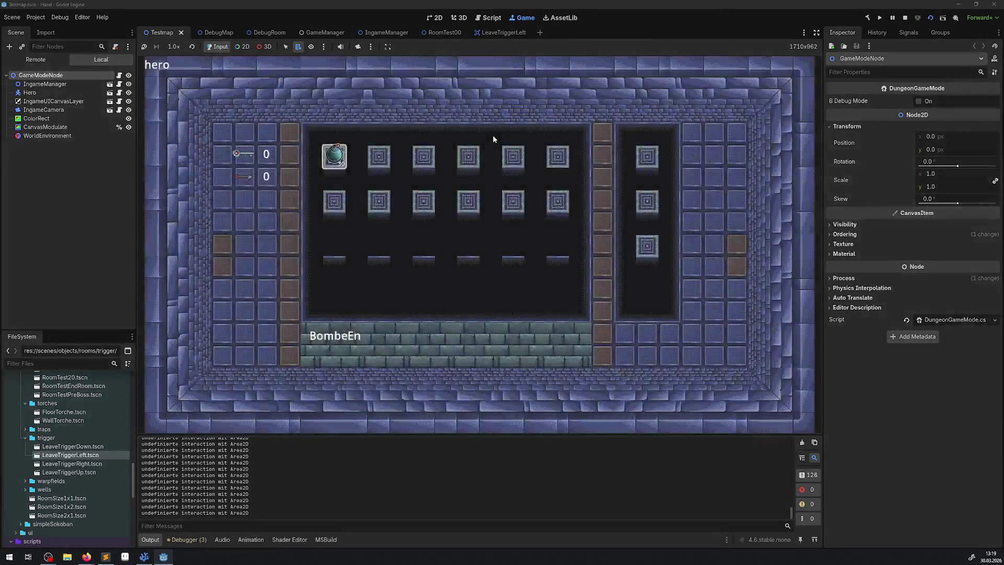
pyautogui.press('Escape')
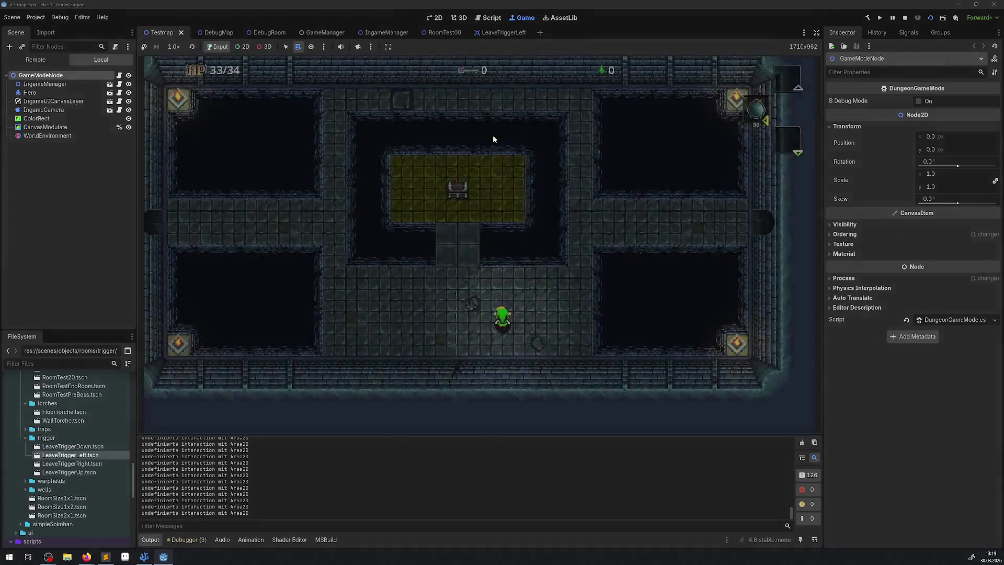
pyautogui.press('space')
pyautogui.press('Right')
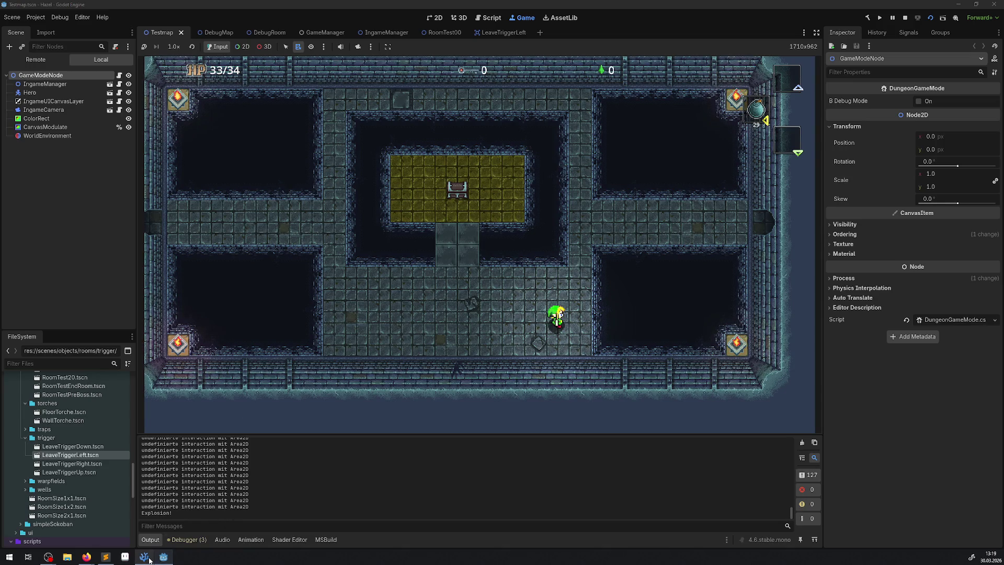
pyautogui.moveTo(145, 558)
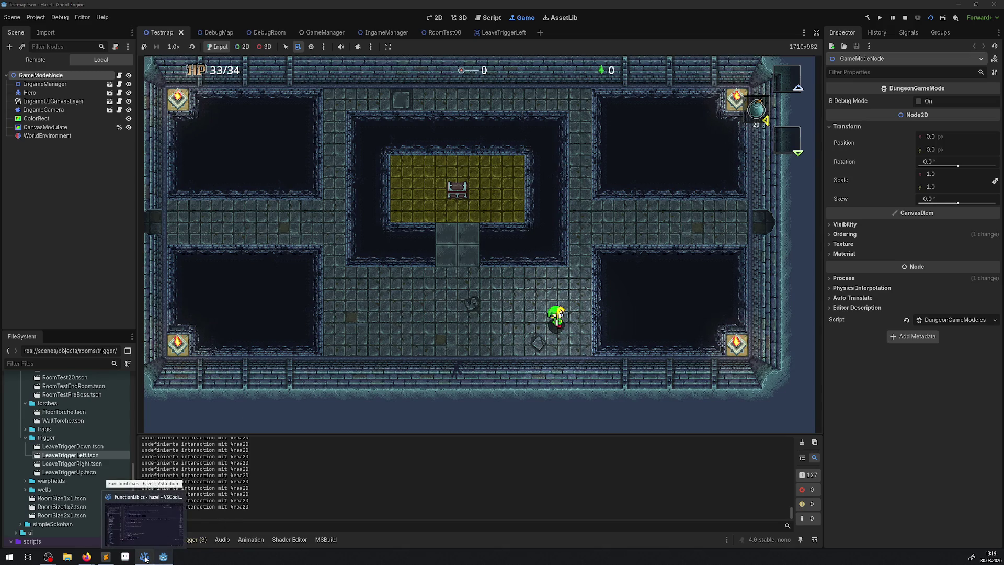
pyautogui.click(907, 19)
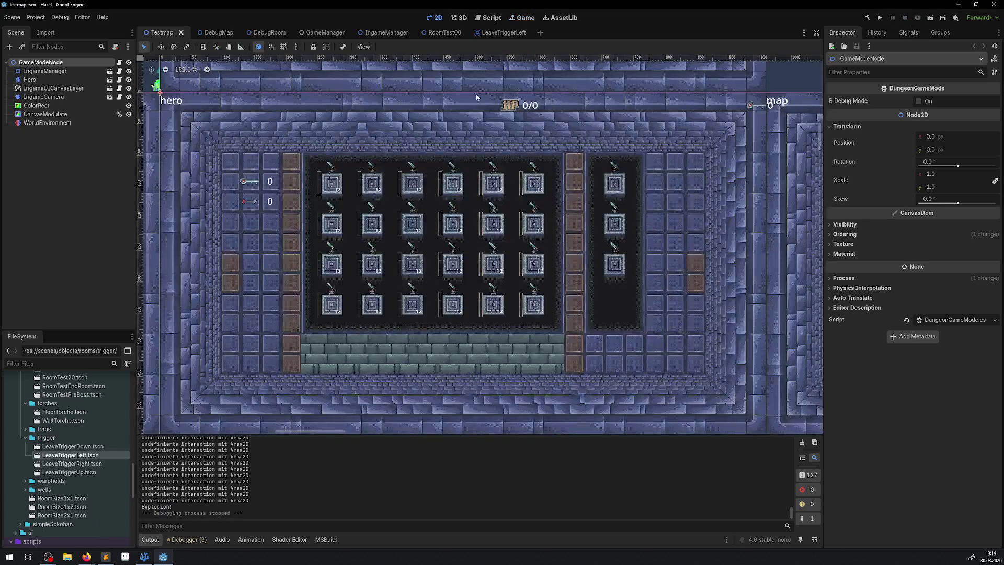
# In LeaveTriggerLeft, put StaticBody2D on collision layer 4 under the root, above DoorPath, and save
pyautogui.click(490, 33)
pyautogui.click(55, 80)
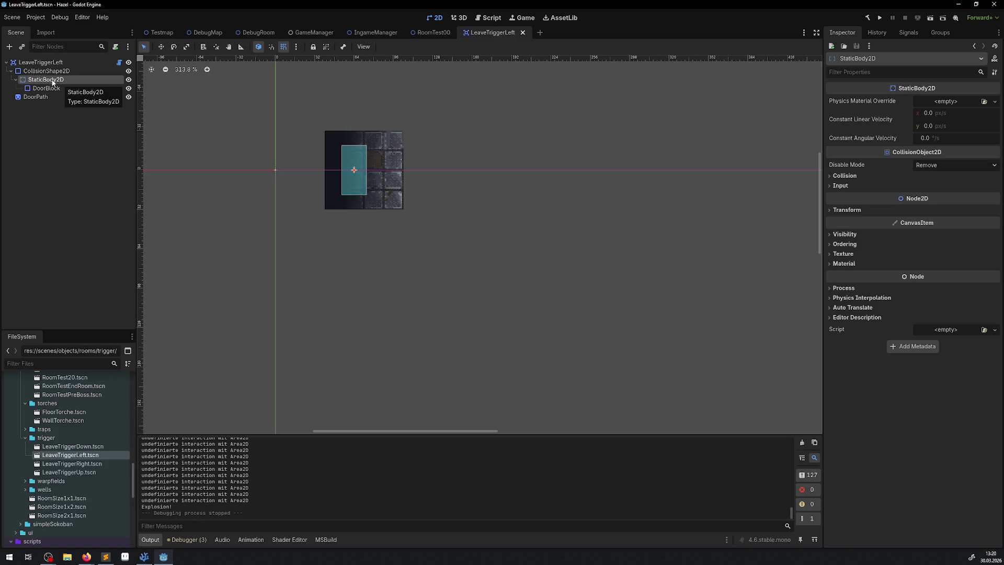
pyautogui.click(845, 176)
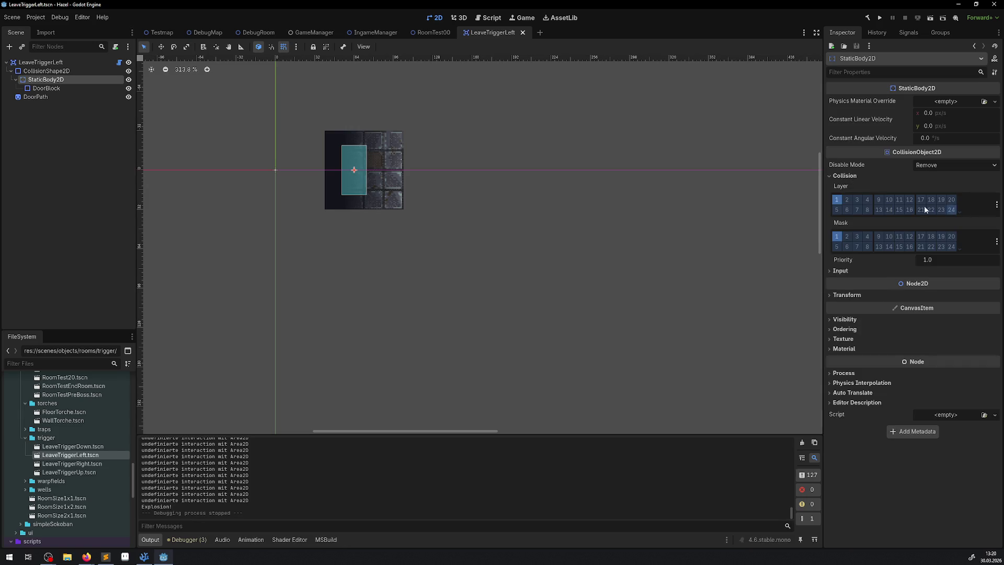
pyautogui.click(867, 200)
pyautogui.moveTo(48, 81); pyautogui.dragTo(44, 63)
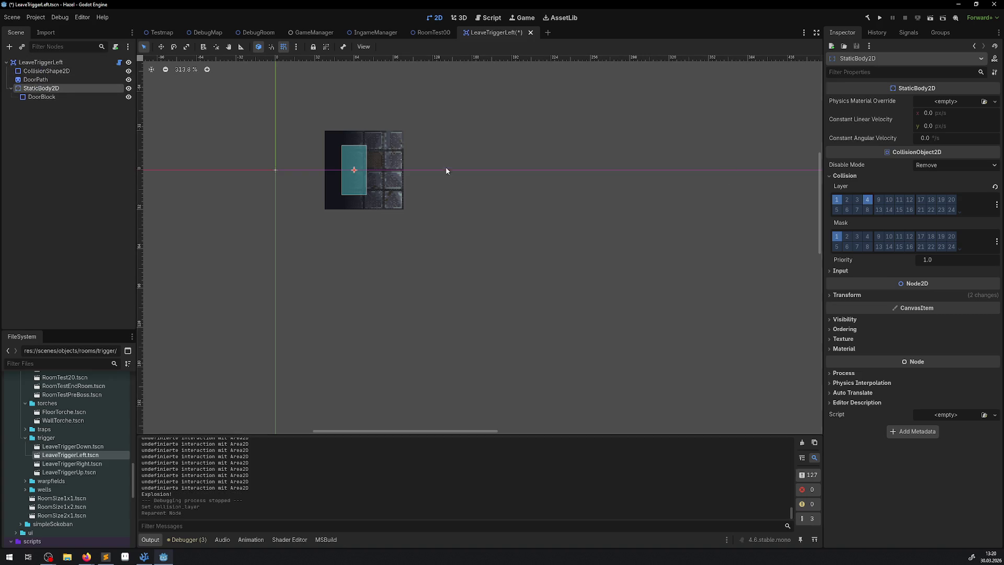
pyautogui.moveTo(449, 168); pyautogui.dragTo(516, 184)
pyautogui.click(501, 212)
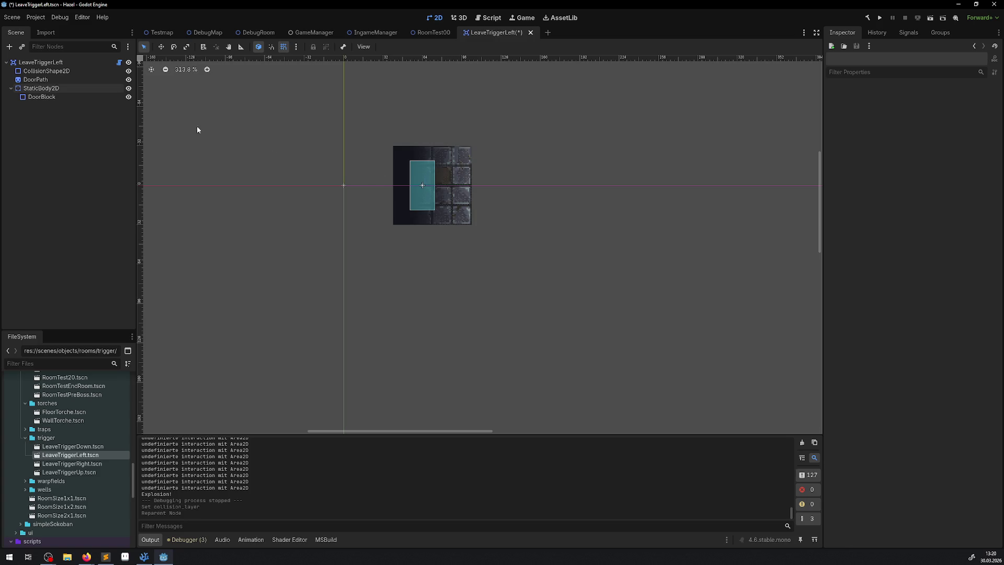
pyautogui.click(35, 80)
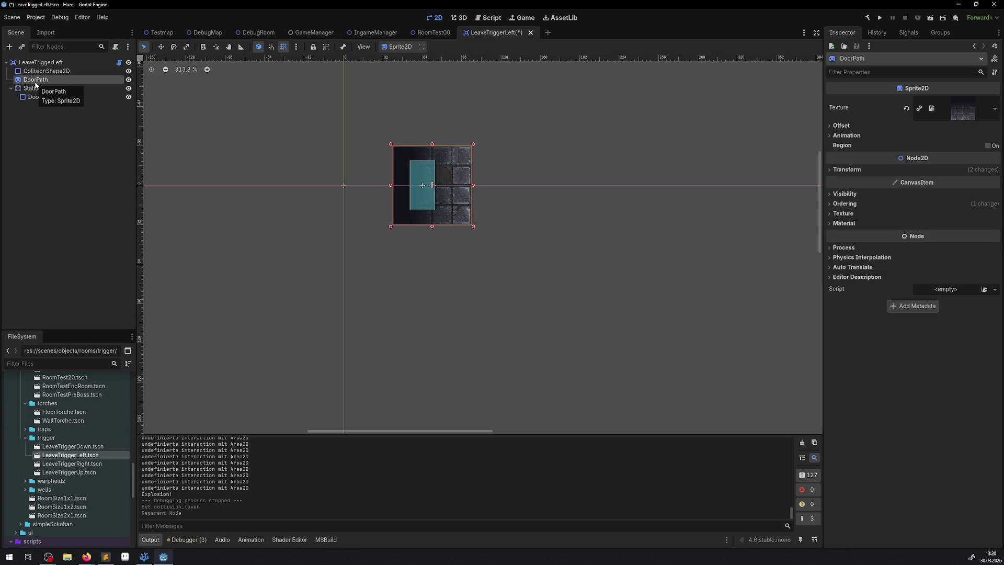
pyautogui.hotkey('ctrl', 'Down')
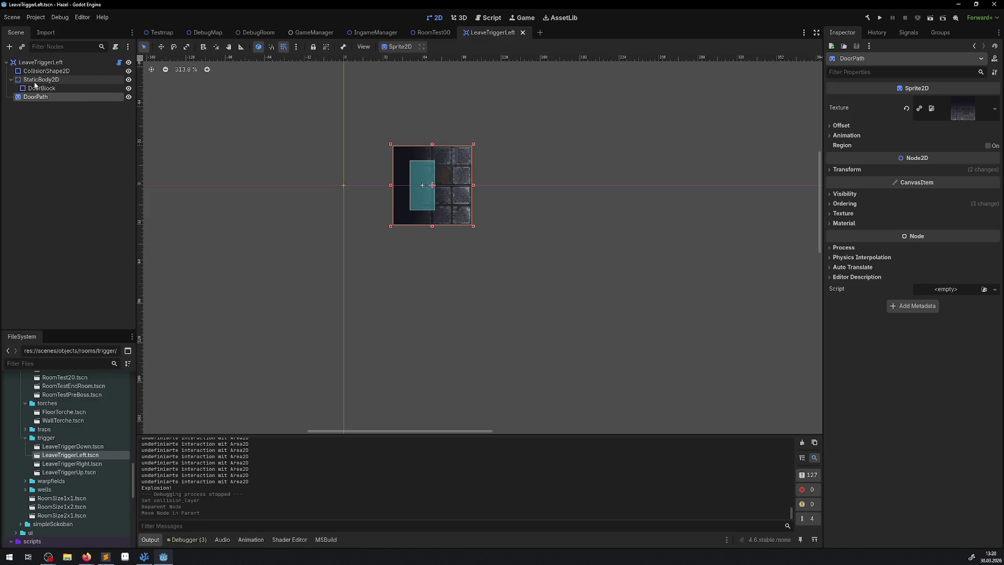
pyautogui.click(11, 80)
pyautogui.hotkey('ctrl', 's')
# Check StaticBody2D's DoorBlock child, collapse it again, and switch to the code editor
pyautogui.click(35, 72)
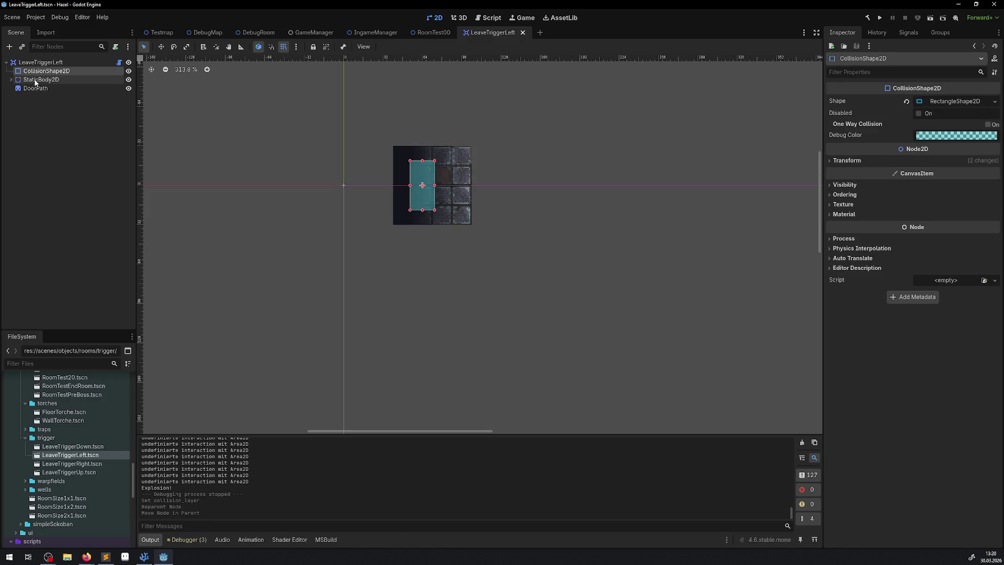
pyautogui.click(38, 81)
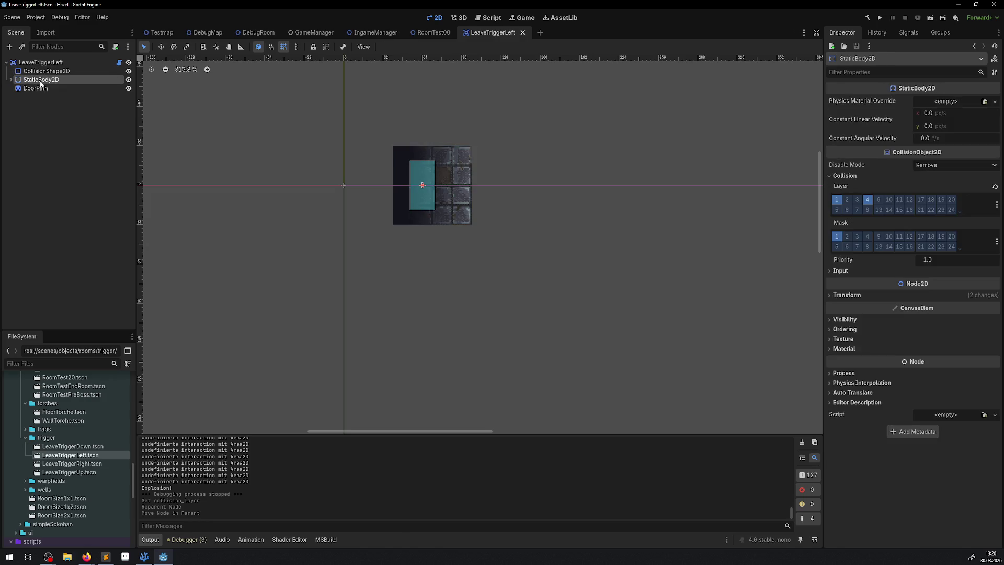
pyautogui.click(11, 80)
pyautogui.click(14, 88)
pyautogui.click(11, 80)
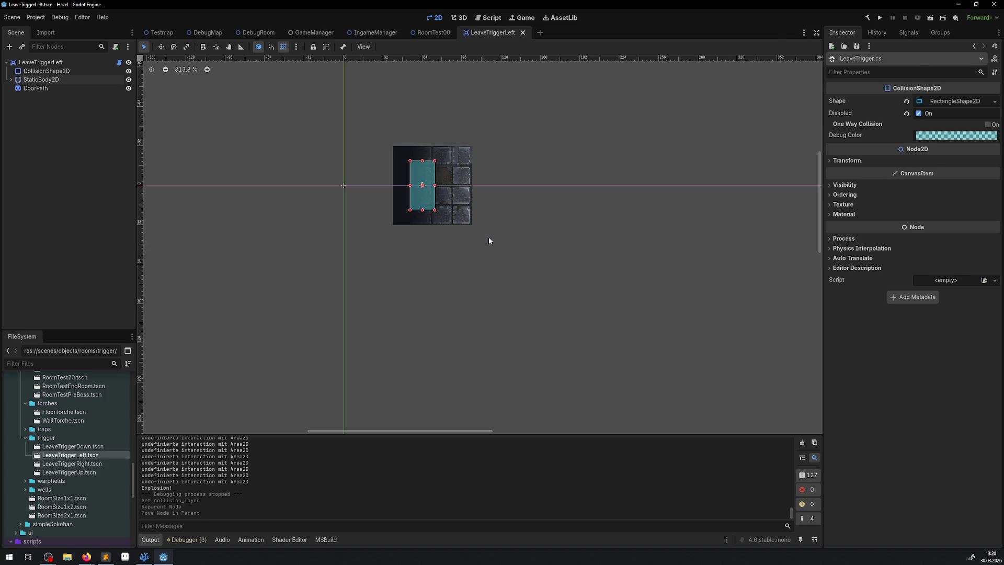
pyautogui.hotkey('alt', 'Tab')
pyautogui.scroll(-10, 375, 246)
# Delete the 'CollisionShape2D.' prefix from line 50's StaticBody2D GetNode lookup in LeaveTrigger.cs
pyautogui.scroll(-10, 376, 246)
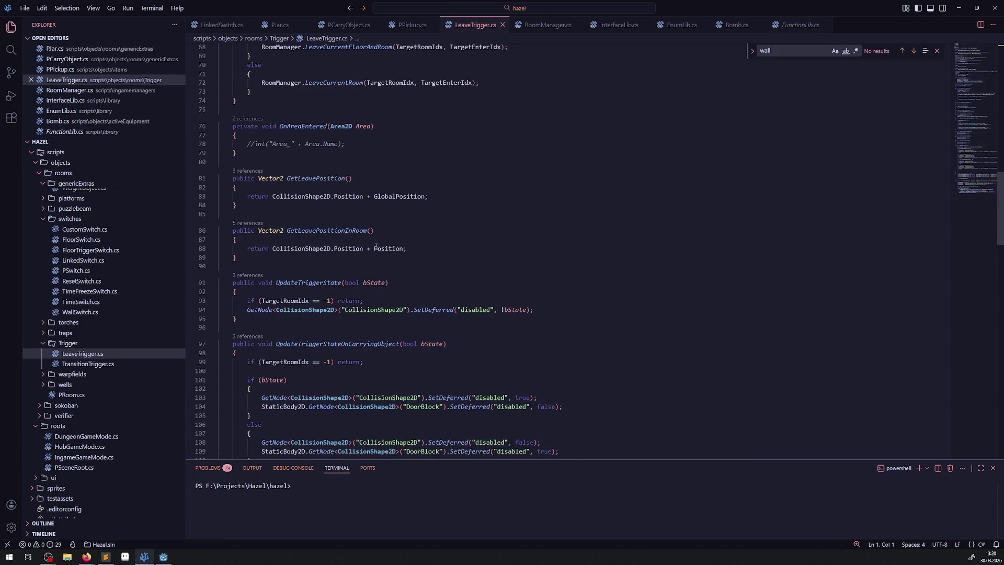
pyautogui.scroll(12, 397, 254)
pyautogui.scroll(3, 397, 254)
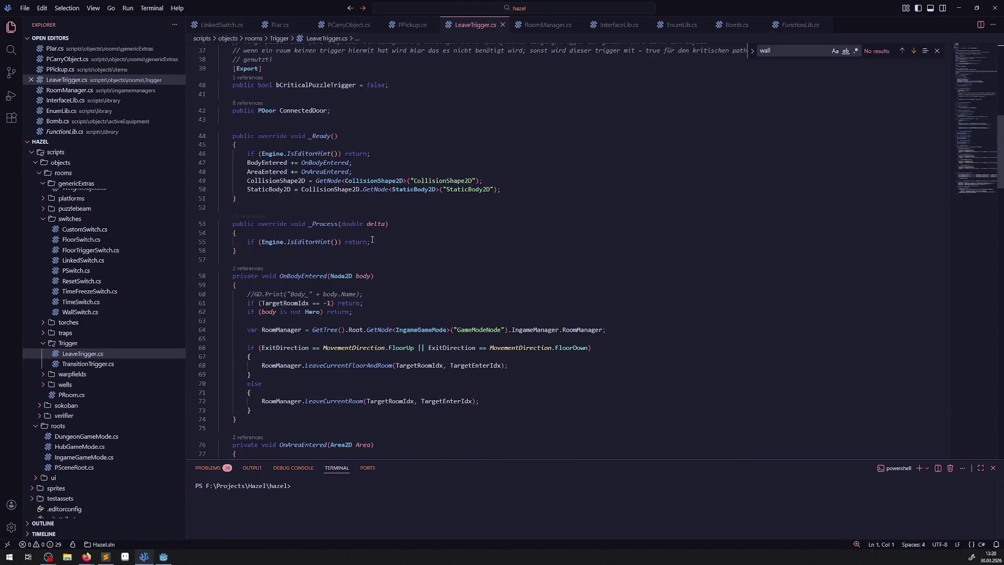
pyautogui.doubleClick(302, 189)
pyautogui.press('Delete')
pyautogui.press('Delete')
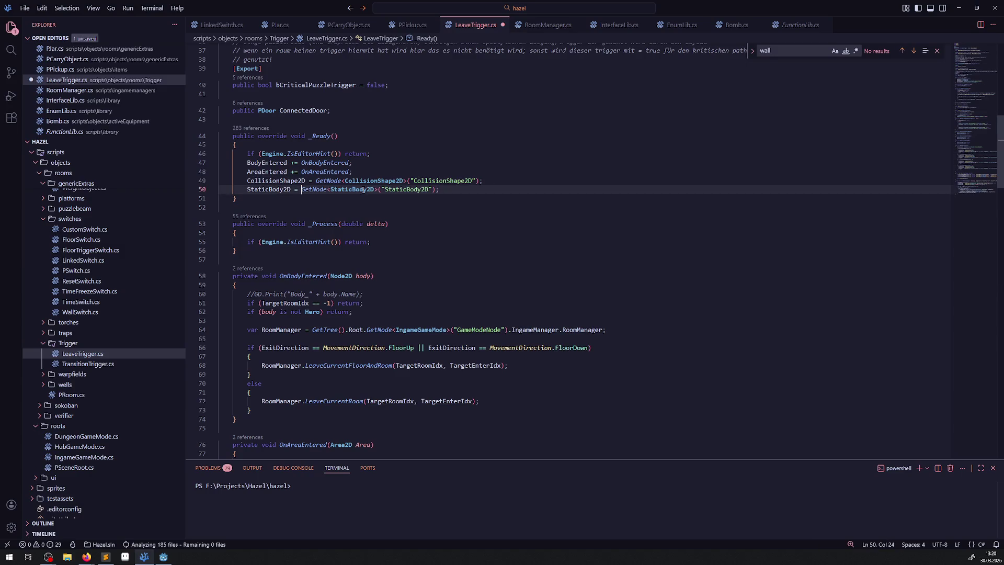
pyautogui.scroll(-5, 381, 228)
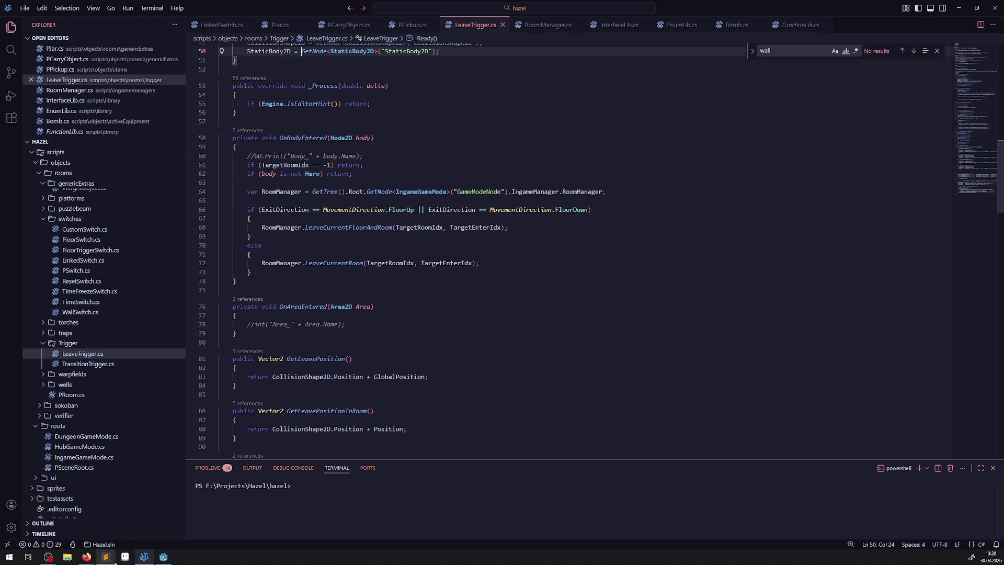
pyautogui.click(163, 557)
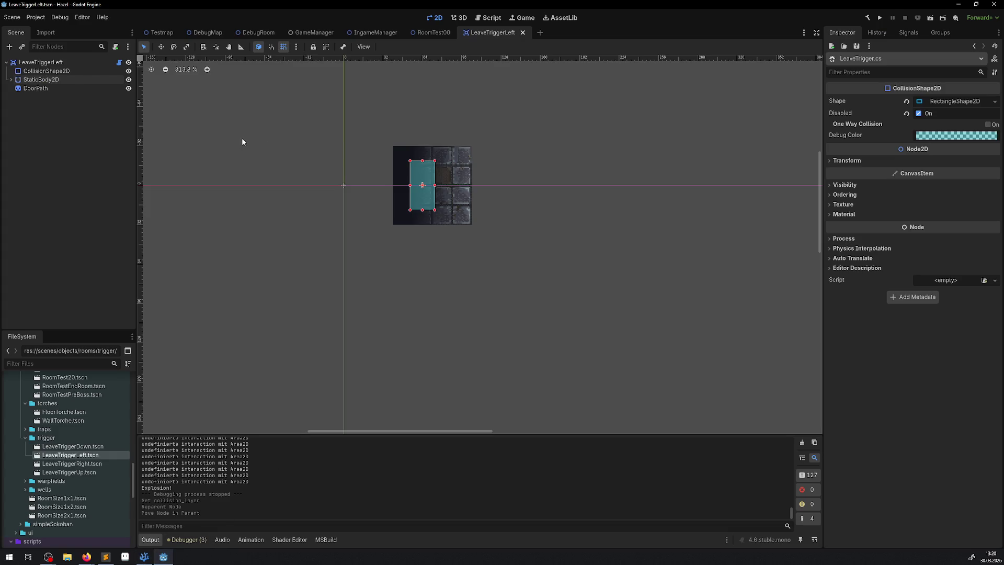
# In LeaveTriggerDown, move StaticBody2D under the root above DoorPath on collision layer 4, and save
pyautogui.doubleClick(73, 446)
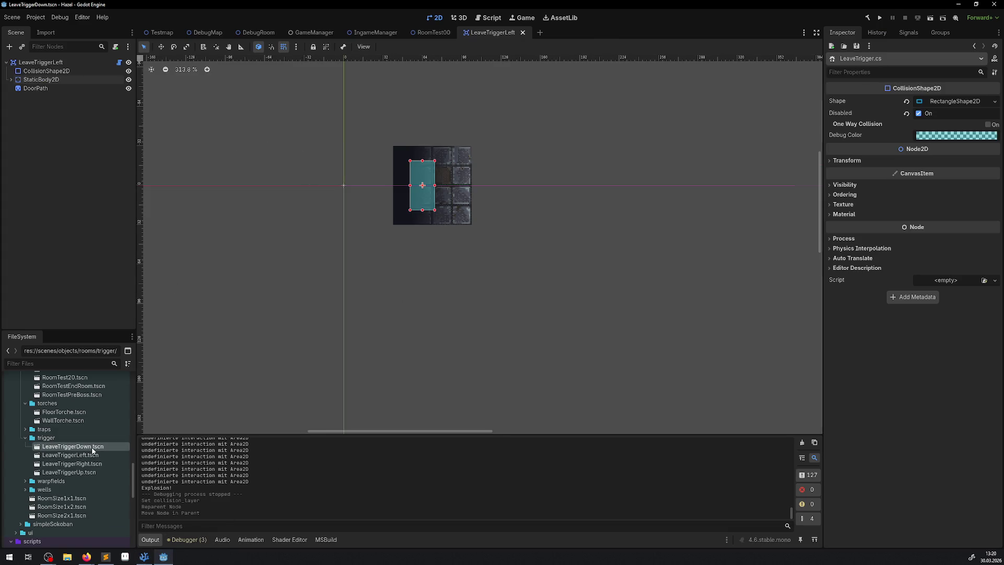
pyautogui.moveTo(46, 79); pyautogui.dragTo(42, 63)
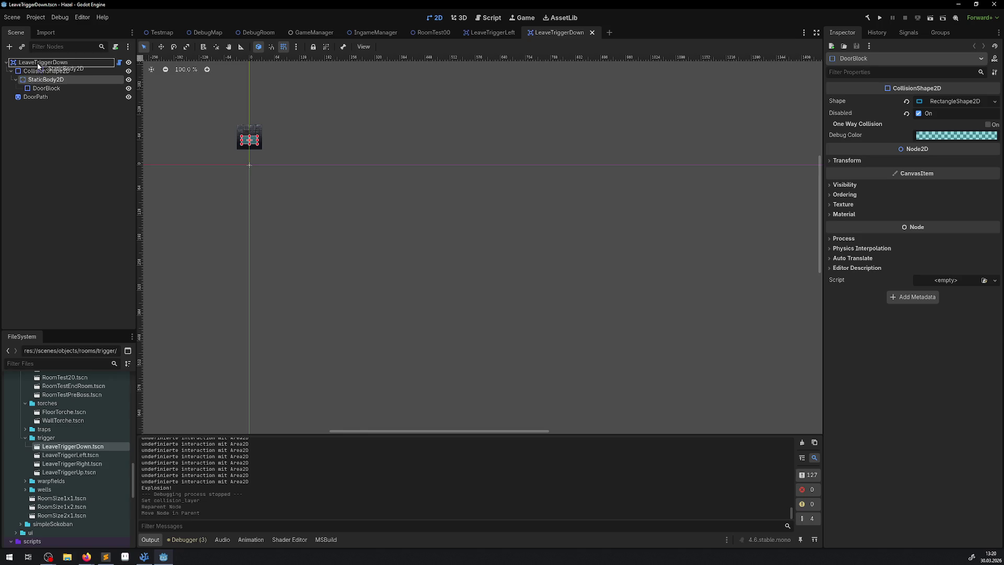
pyautogui.hotkey('shift', 'f')
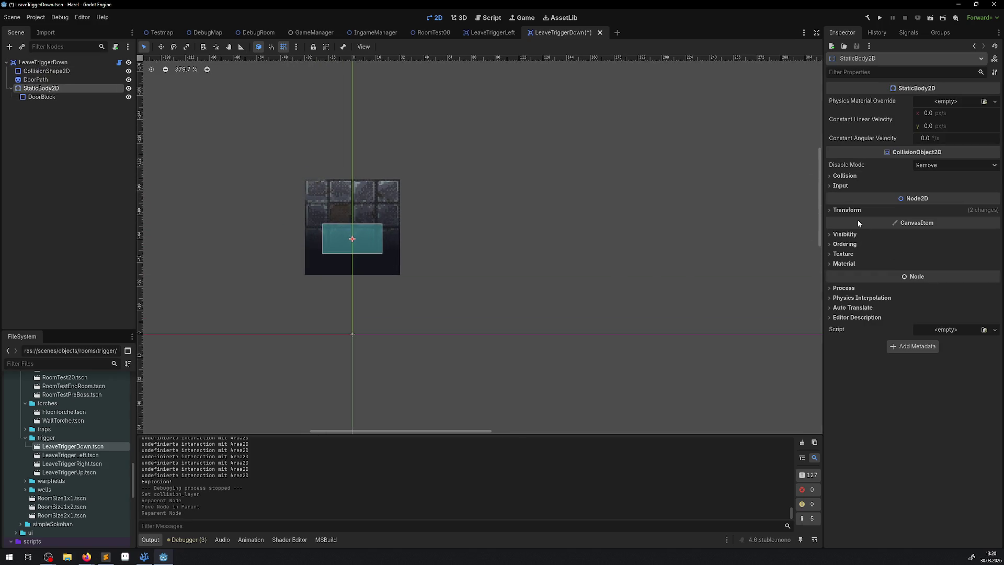
pyautogui.click(849, 210)
pyautogui.click(852, 211)
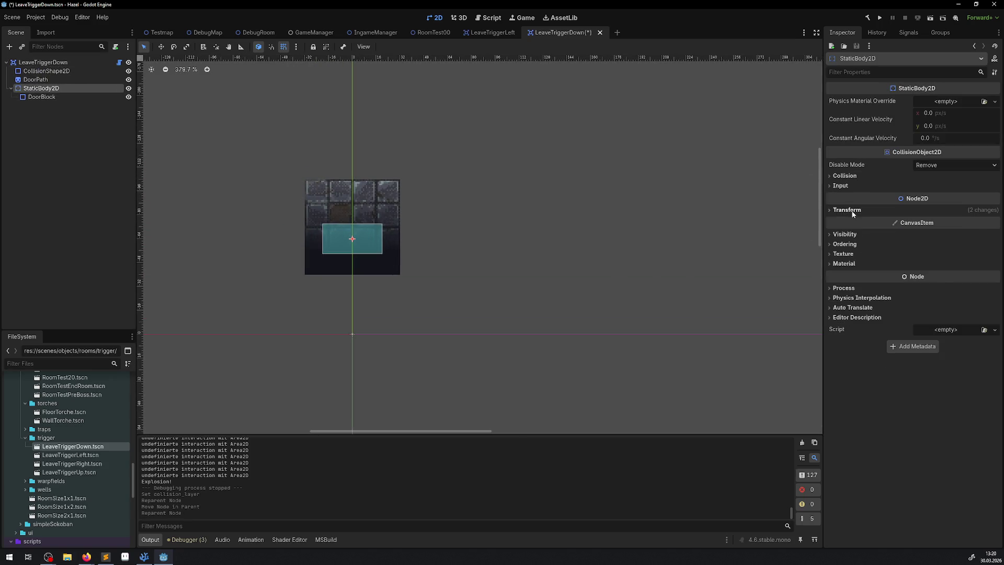
pyautogui.click(37, 98)
pyautogui.click(31, 89)
pyautogui.click(843, 176)
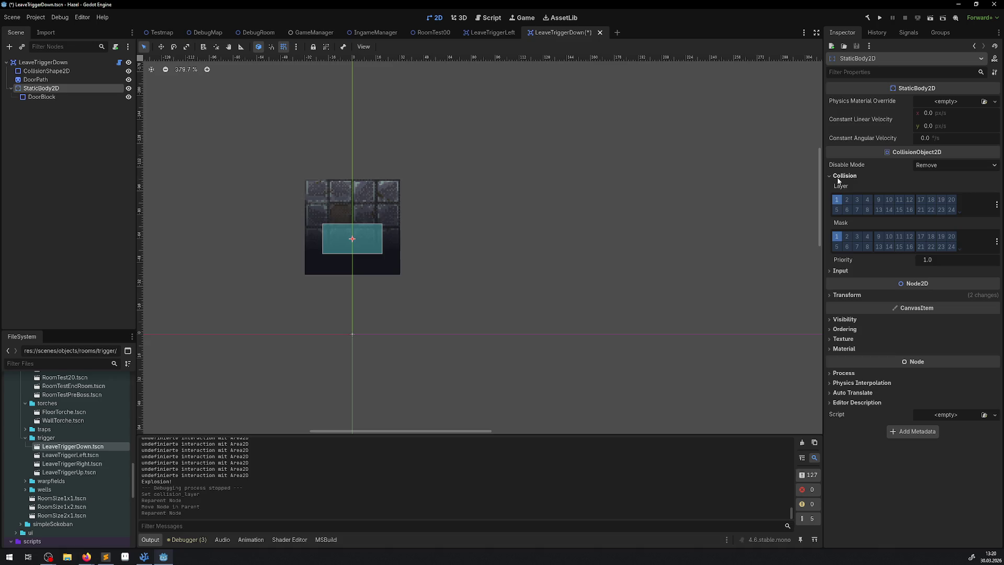
pyautogui.click(867, 200)
pyautogui.hotkey('ctrl', 's')
pyautogui.click(10, 89)
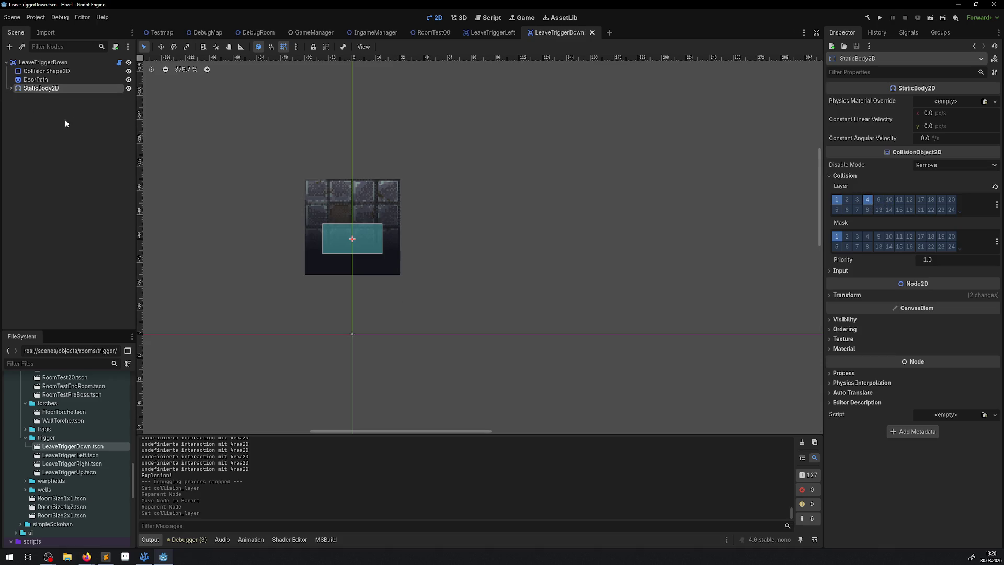
pyautogui.hotkey('ctrl', 'Up')
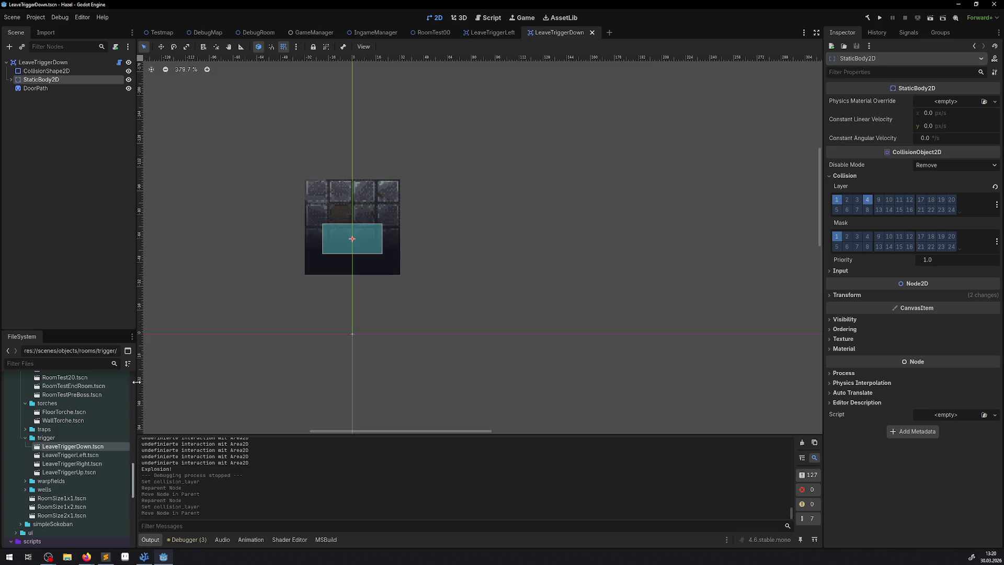
# Open LeaveTriggerRight and drag its StaticBody2D up to the scene root
pyautogui.doubleClick(99, 455)
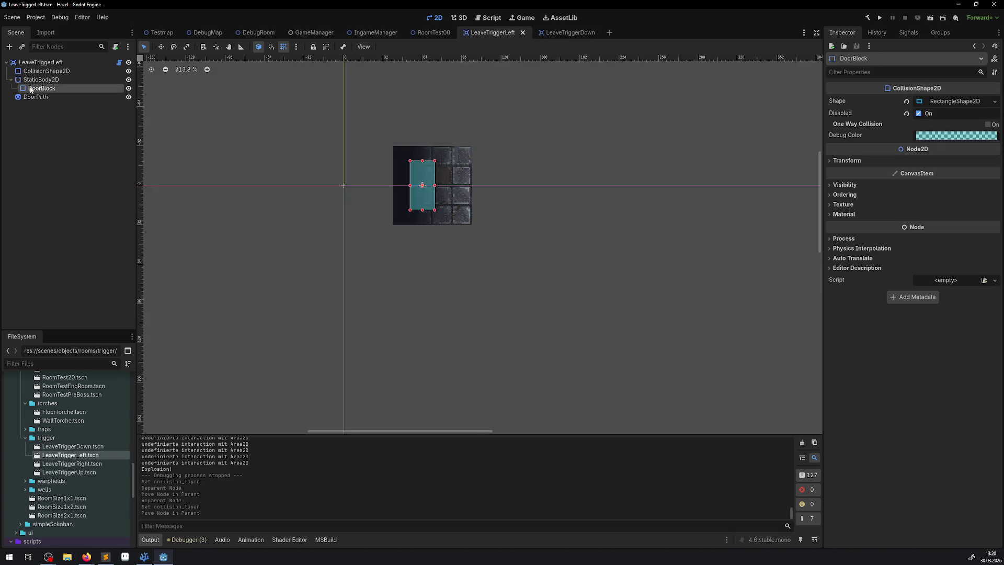
pyautogui.doubleClick(72, 463)
pyautogui.moveTo(46, 80)
pyautogui.mouseDown()
pyautogui.moveTo(46, 68)
pyautogui.moveTo(34, 116)
pyautogui.moveTo(33, 99)
pyautogui.mouseUp()
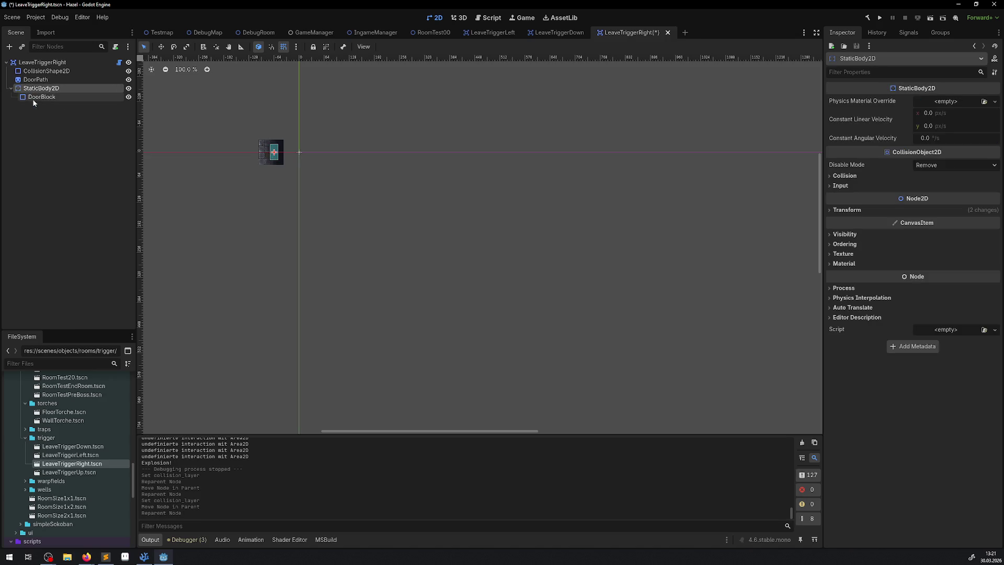
# Put LeaveTriggerRight's StaticBody2D on collision layer 4 and save the scene
pyautogui.click(49, 78)
pyautogui.hotkey('ctrl', 's')
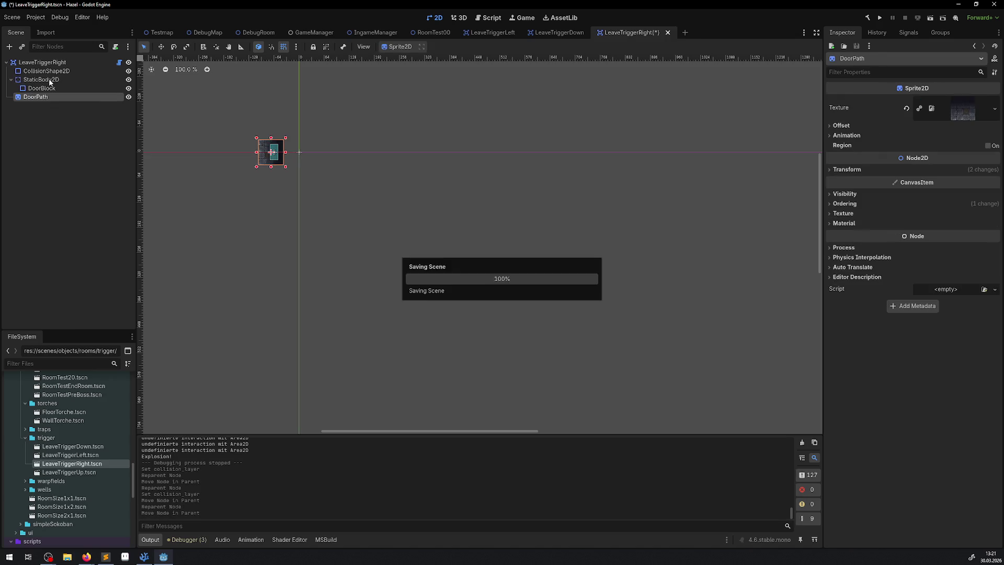
pyautogui.hotkey('ctrl', 'z')
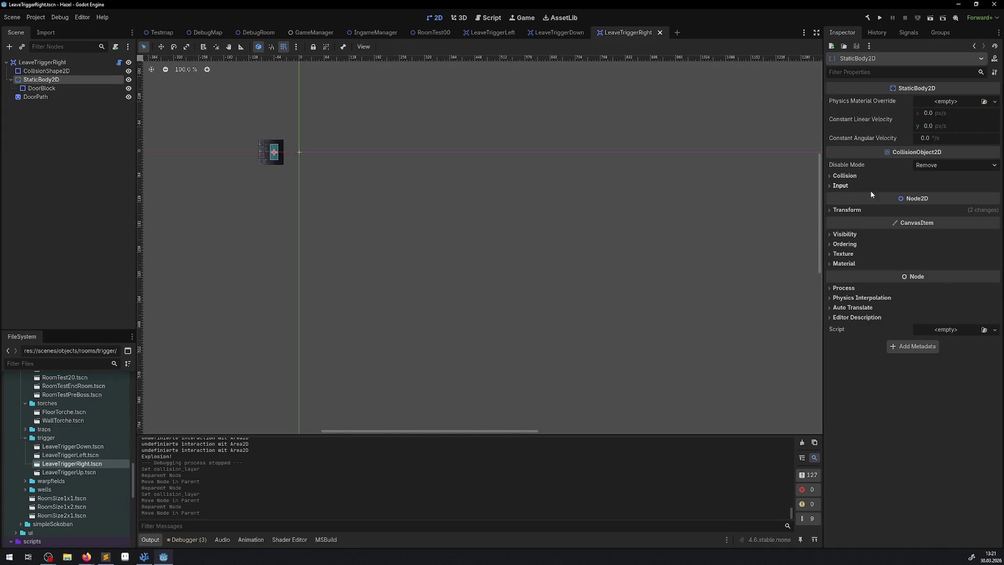
pyautogui.click(843, 176)
pyautogui.click(868, 201)
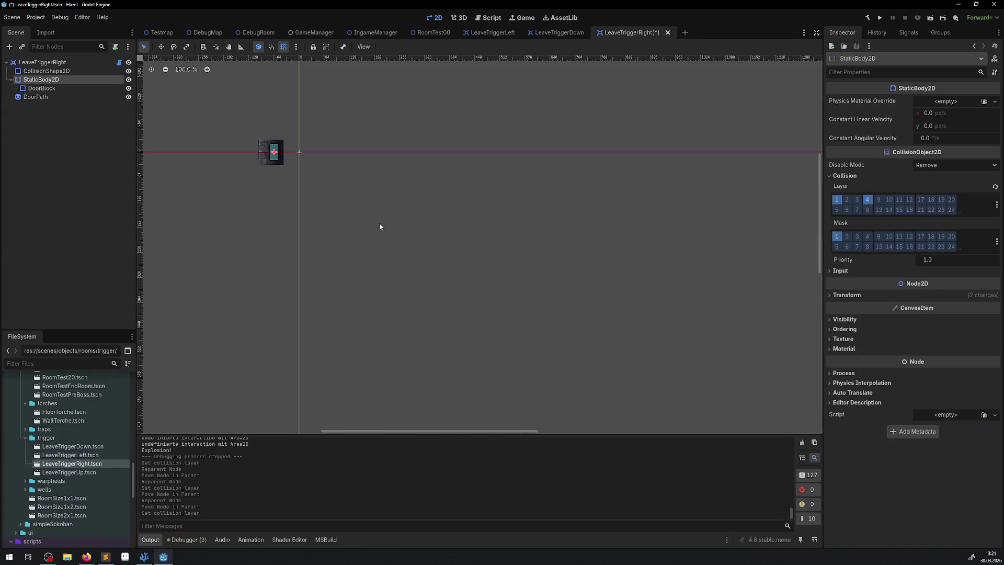
pyautogui.hotkey('ctrl', 's')
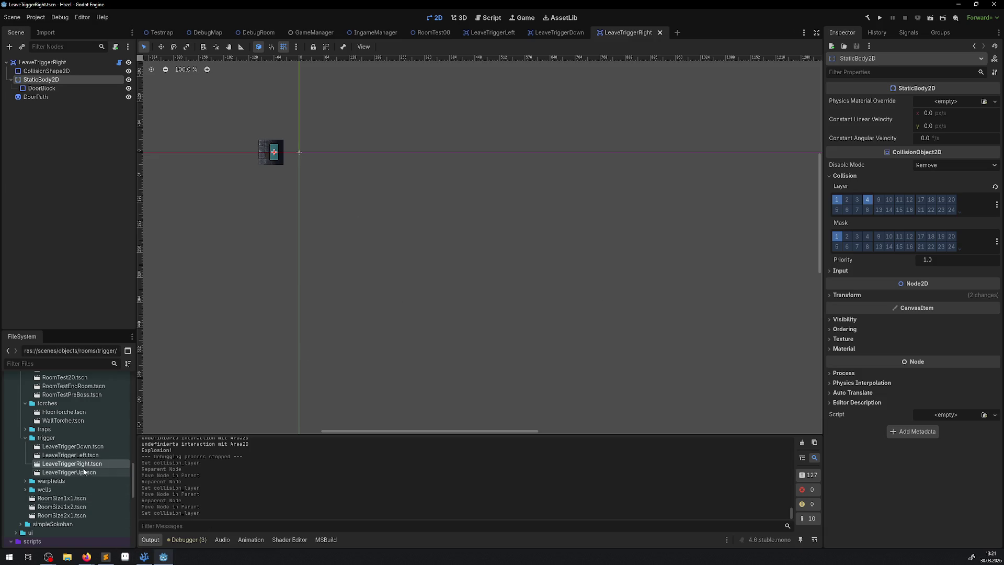
# In LeaveTriggerUp, move StaticBody2D to the root, undo the stray nudge, place DoorPath below, and save
pyautogui.doubleClick(62, 473)
pyautogui.moveTo(45, 80); pyautogui.dragTo(39, 62)
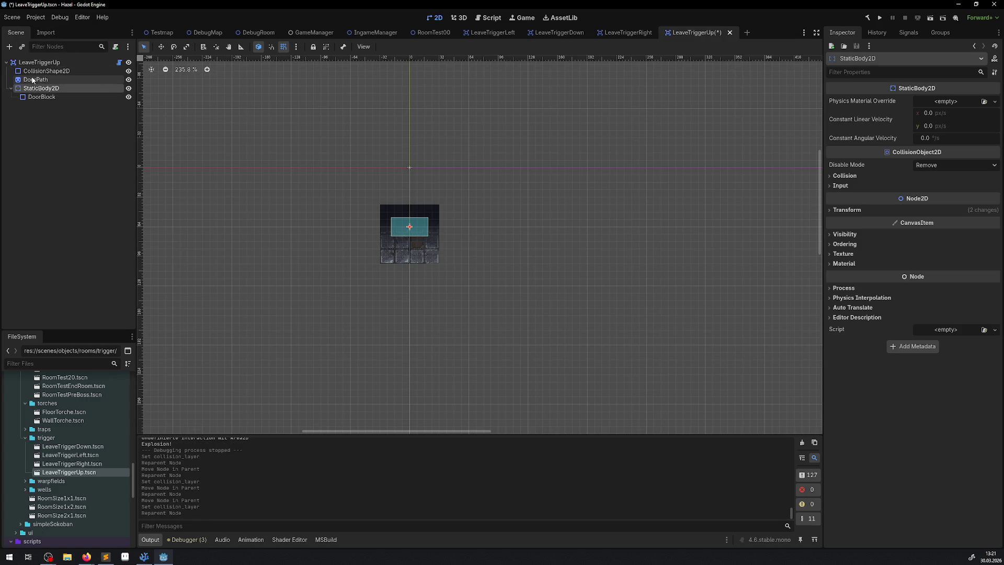
pyautogui.press('Up')
pyautogui.hotkey('ctrl', 'z')
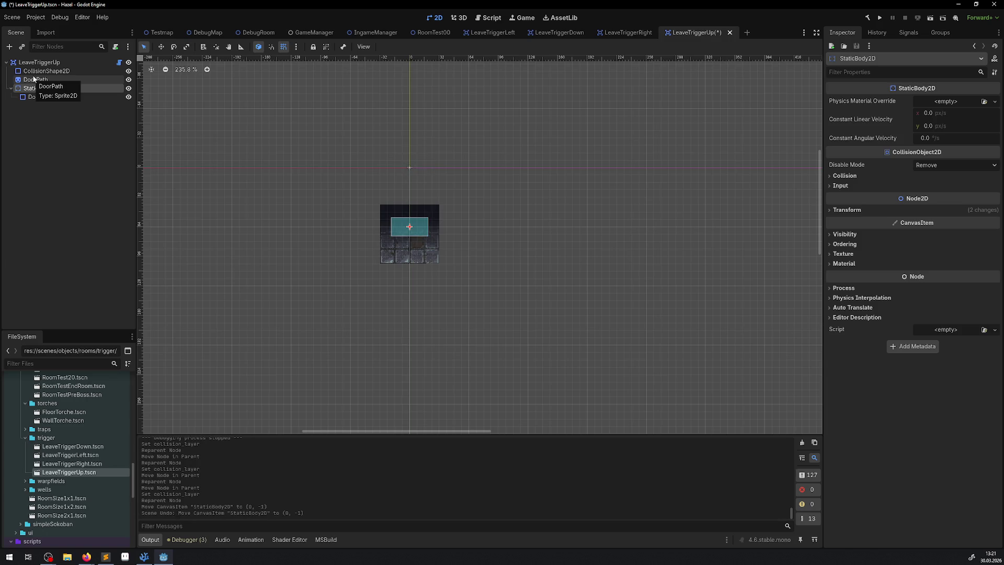
pyautogui.click(37, 81)
pyautogui.moveTo(38, 84); pyautogui.dragTo(37, 101)
pyautogui.hotkey('ctrl', 's')
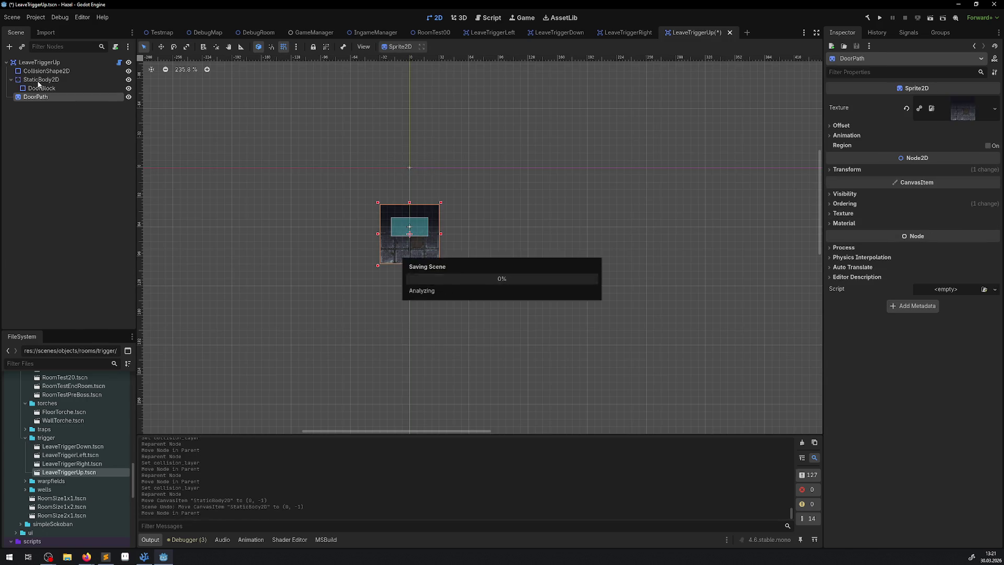
# Put LeaveTriggerUp's StaticBody2D on collision layer 4
pyautogui.click(17, 79)
pyautogui.click(11, 80)
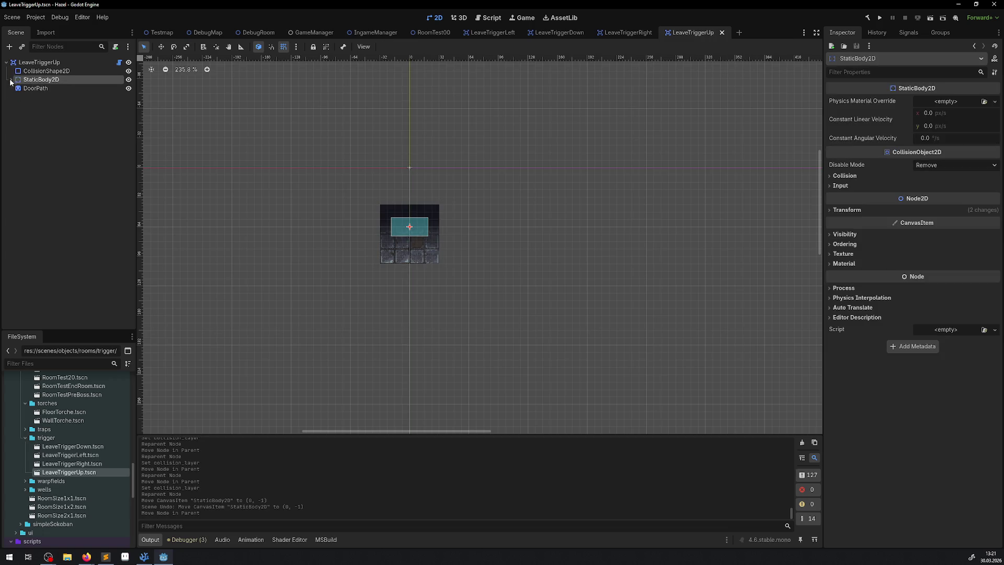
pyautogui.click(844, 176)
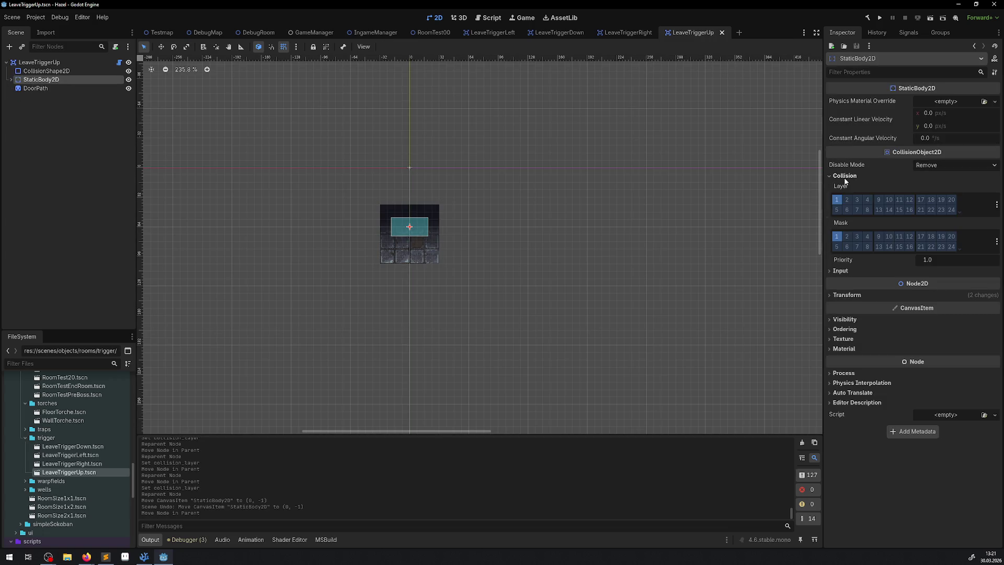
pyautogui.click(868, 201)
pyautogui.click(519, 181)
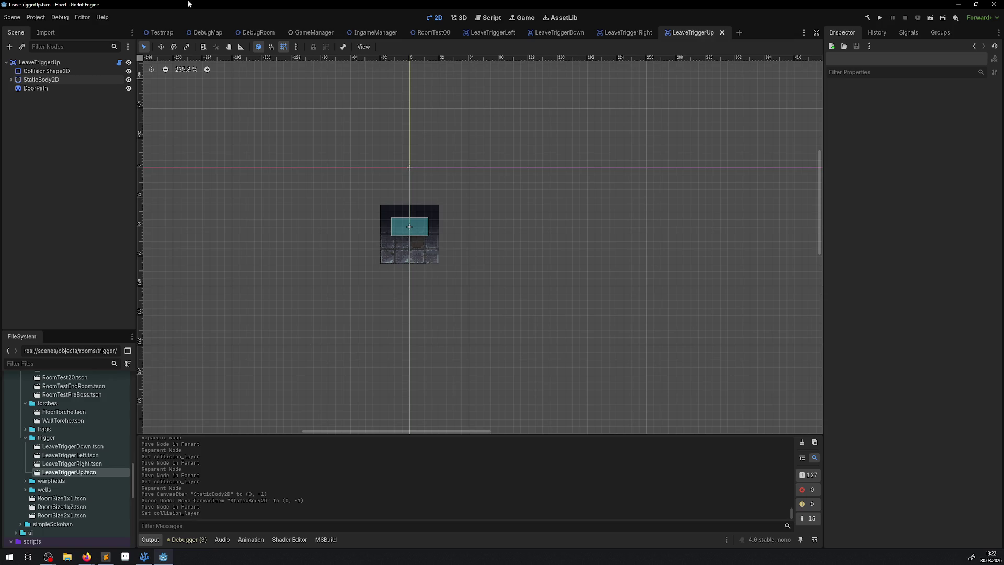
# Check the LeaveTriggerUp StaticBody2D collision layers, then bring up LeaveTrigger.cs in VS Code
pyautogui.click(58, 82)
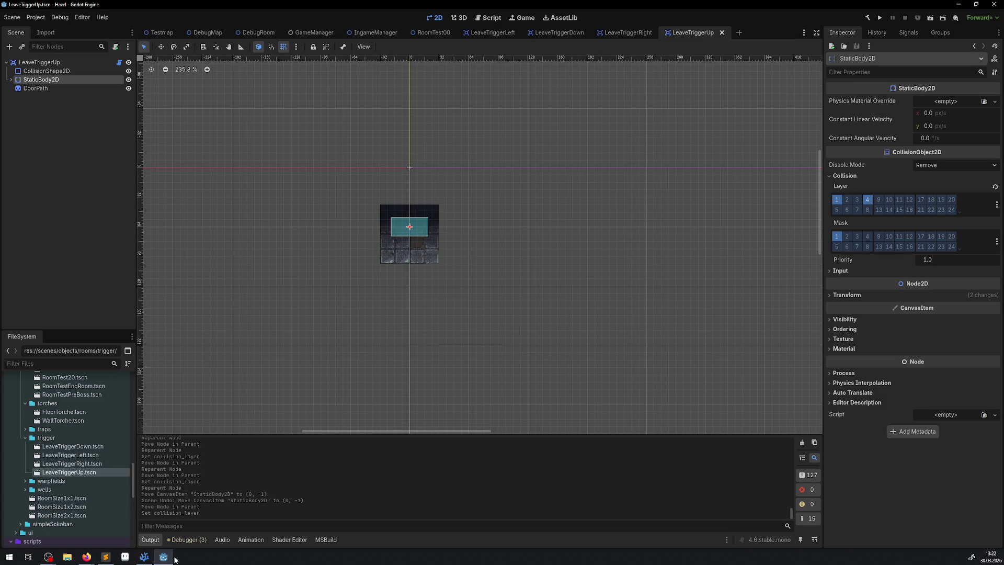
pyautogui.click(144, 557)
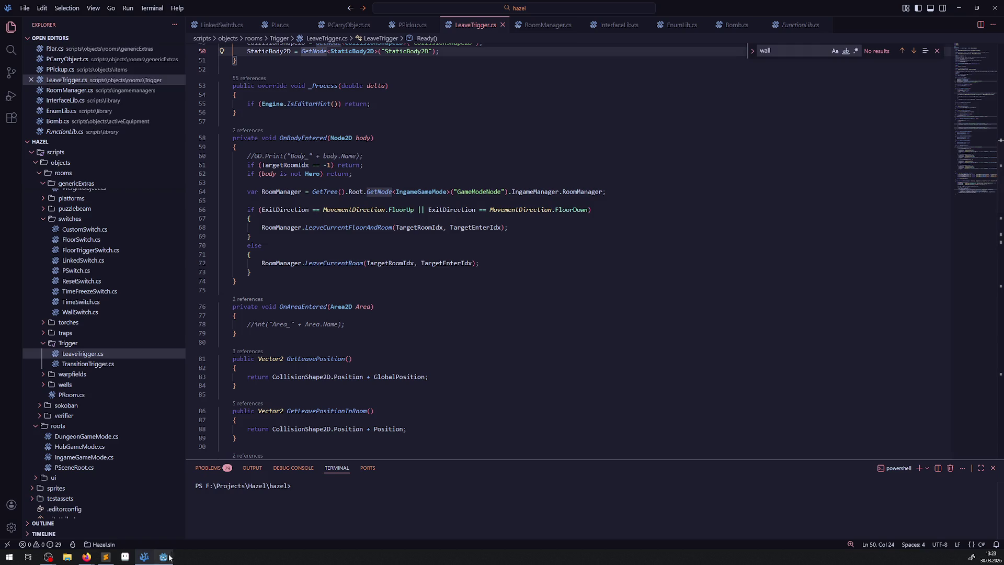
# In LeaveTriggerLeft, re-enable DoorBlock, clear StaticBody2D layer 1 and mask bit 1, and save
pyautogui.scroll(5, 449, 152)
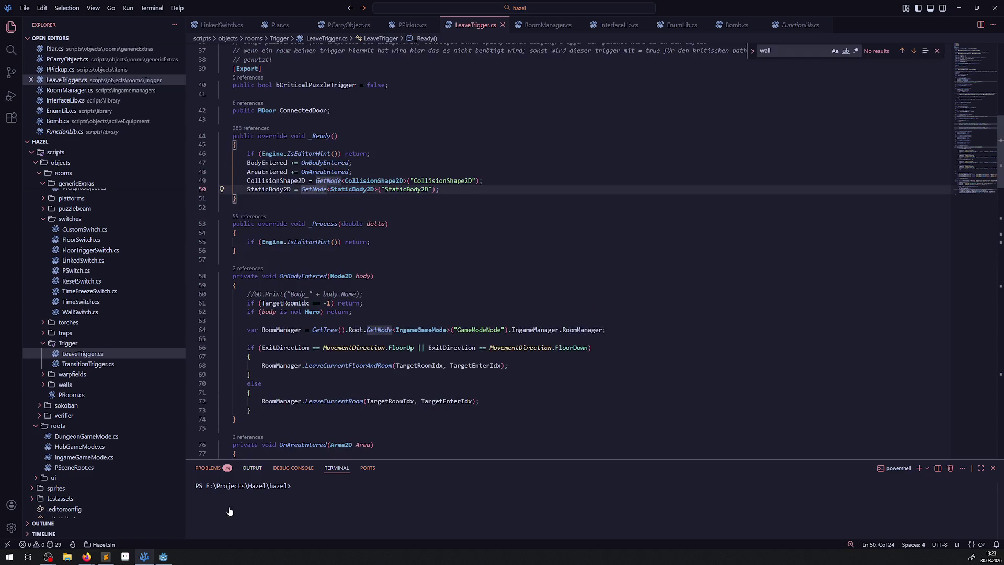
pyautogui.click(163, 557)
pyautogui.click(555, 38)
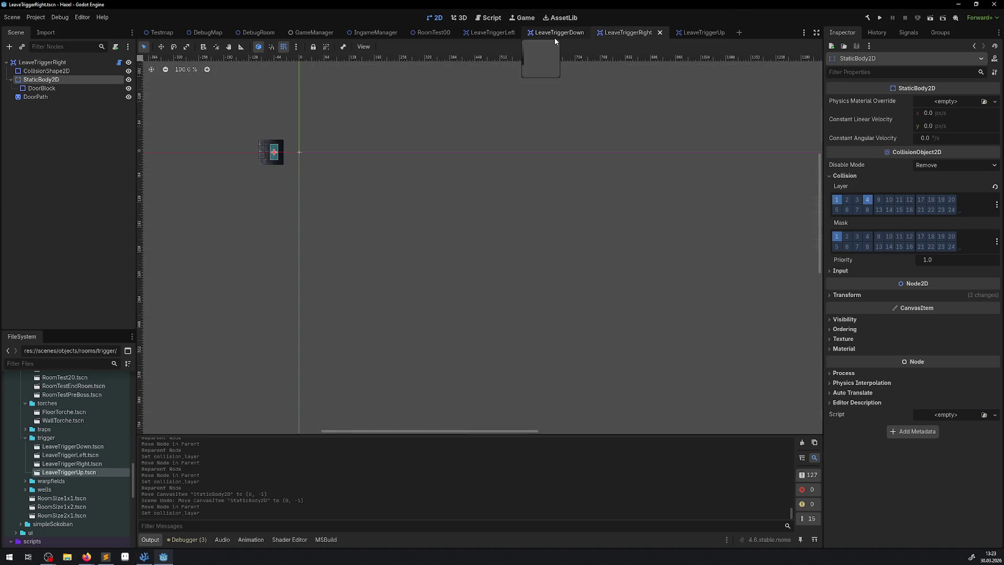
pyautogui.click(482, 39)
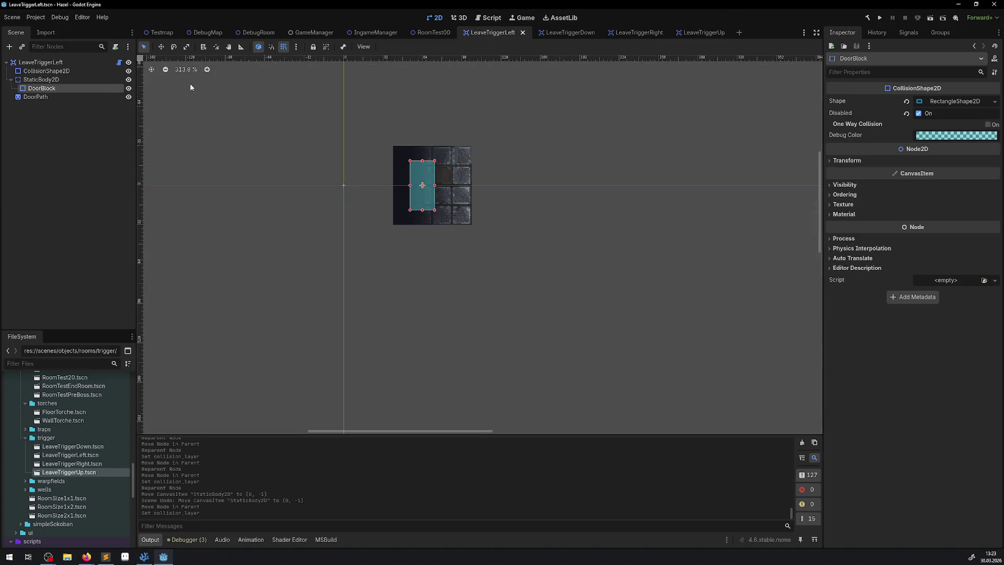
pyautogui.click(44, 79)
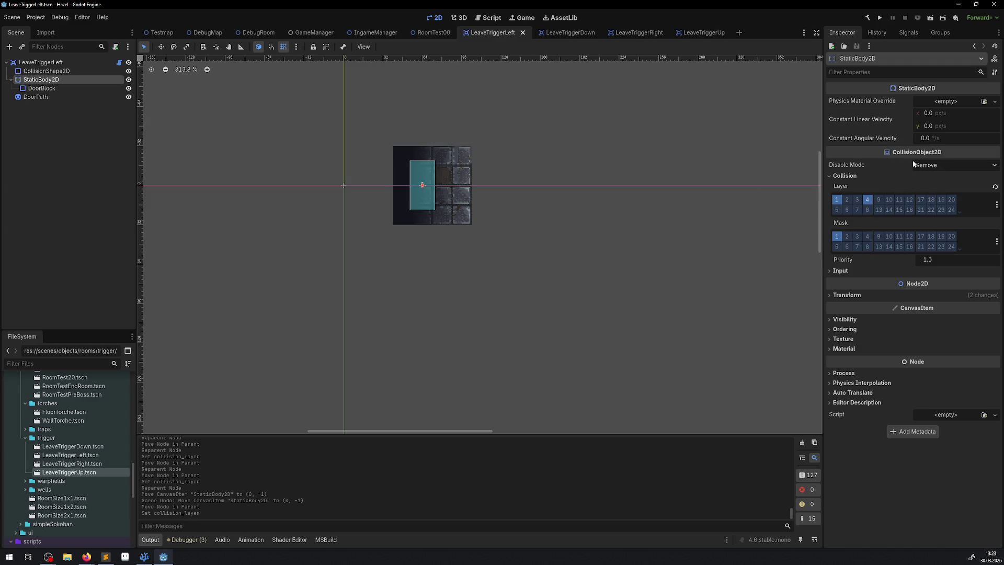
pyautogui.click(42, 88)
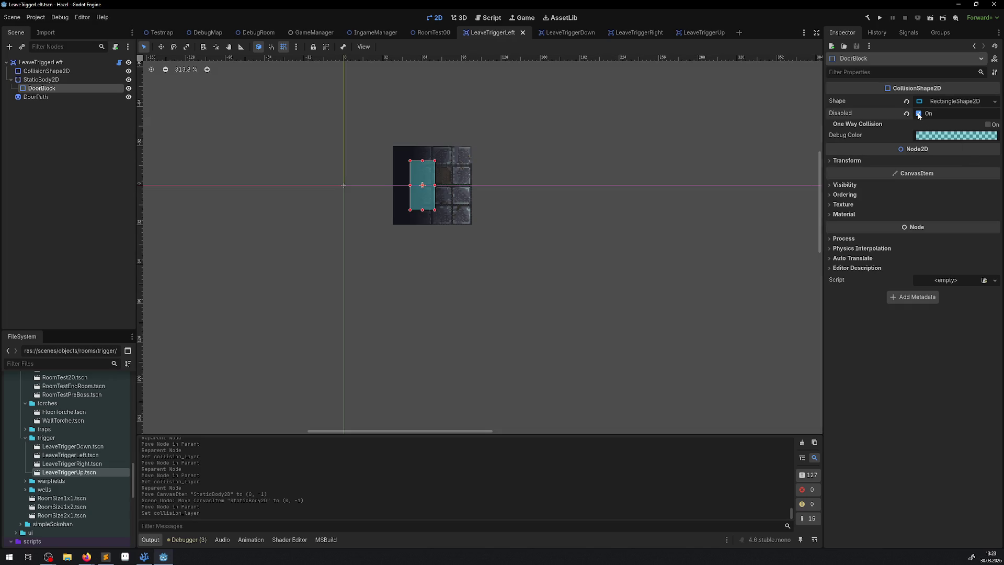
pyautogui.click(919, 113)
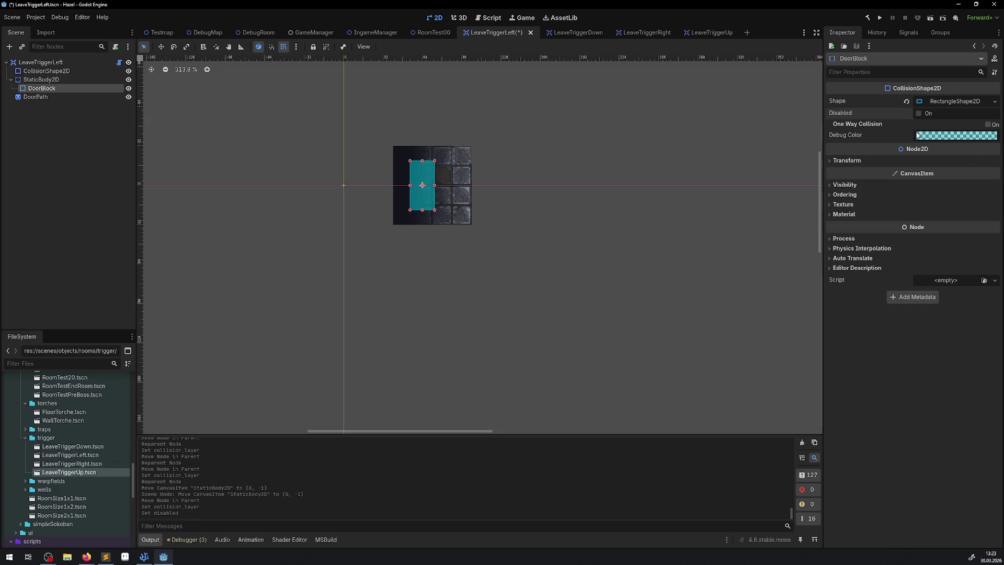
pyautogui.hotkey('ctrl', 's')
pyautogui.click(37, 80)
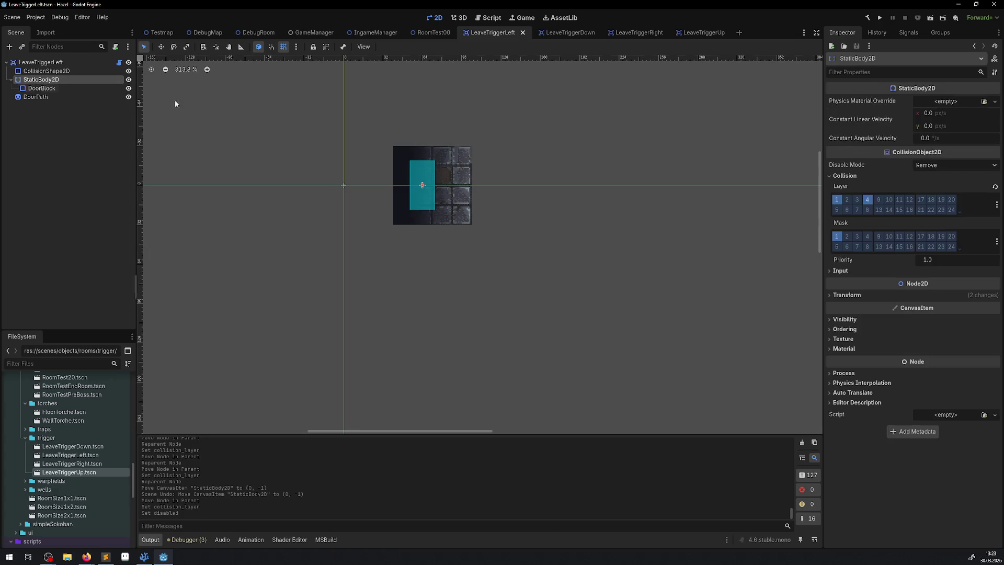
pyautogui.click(837, 199)
pyautogui.click(836, 236)
pyautogui.hotkey('ctrl', 's')
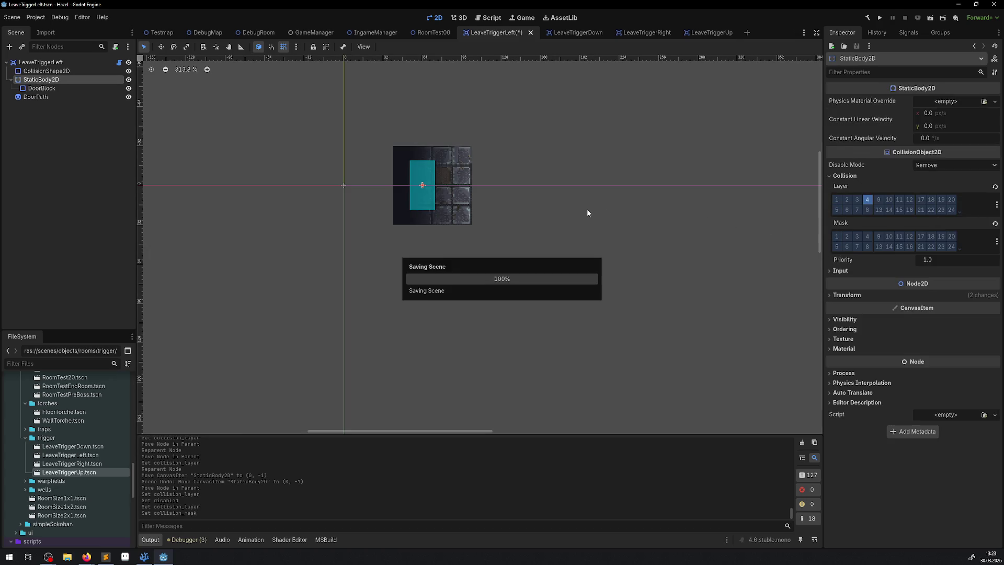
# In LeaveTriggerDown, clear StaticBody2D mask bit 1 and layer 1, and re-enable DoorBlock
pyautogui.click(547, 33)
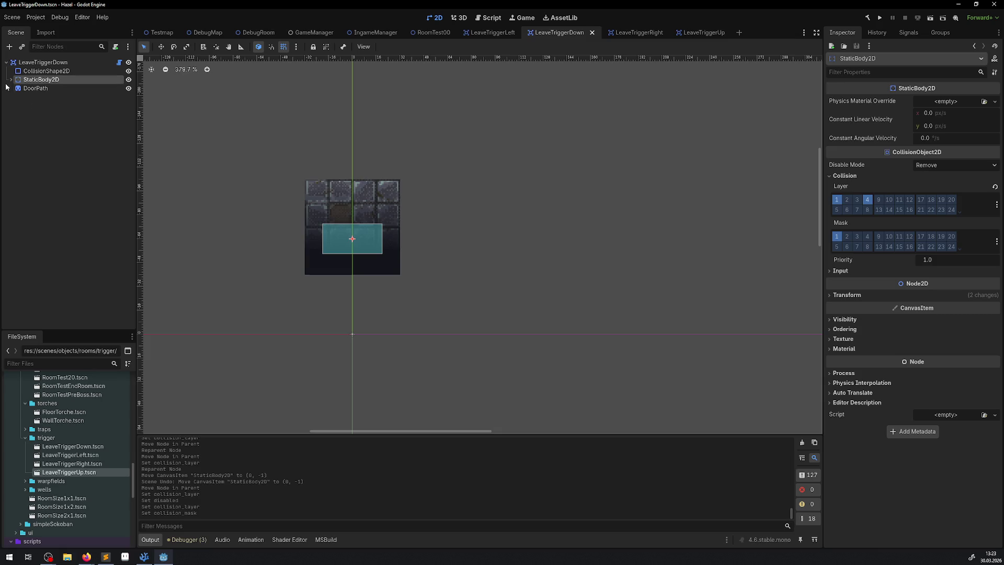
pyautogui.click(35, 89)
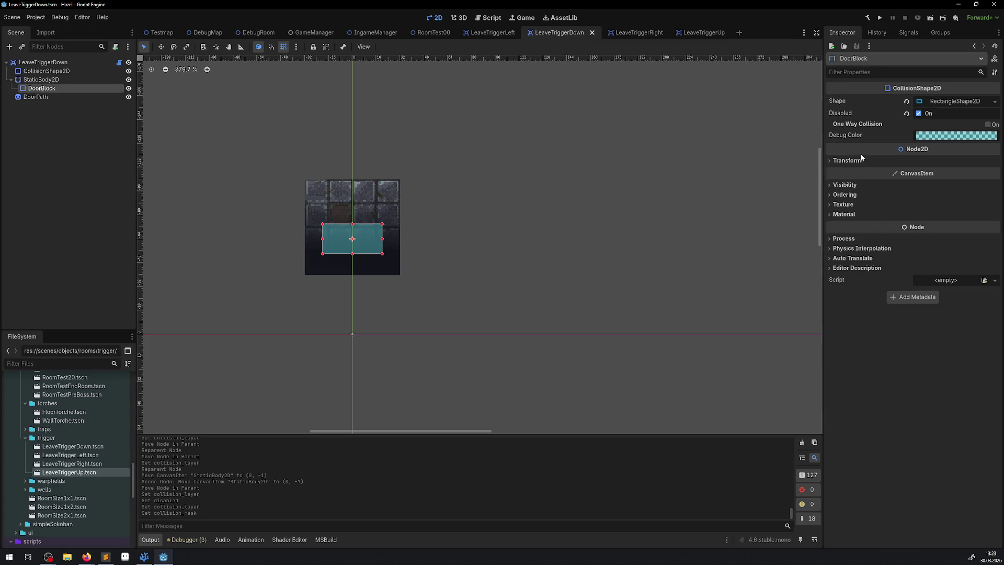
pyautogui.click(70, 80)
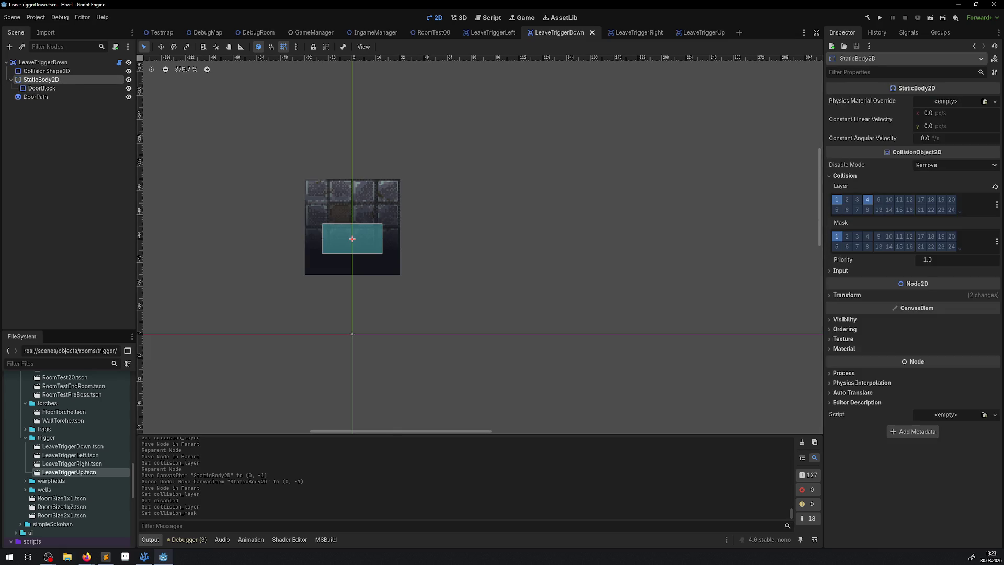
pyautogui.click(837, 236)
pyautogui.click(837, 200)
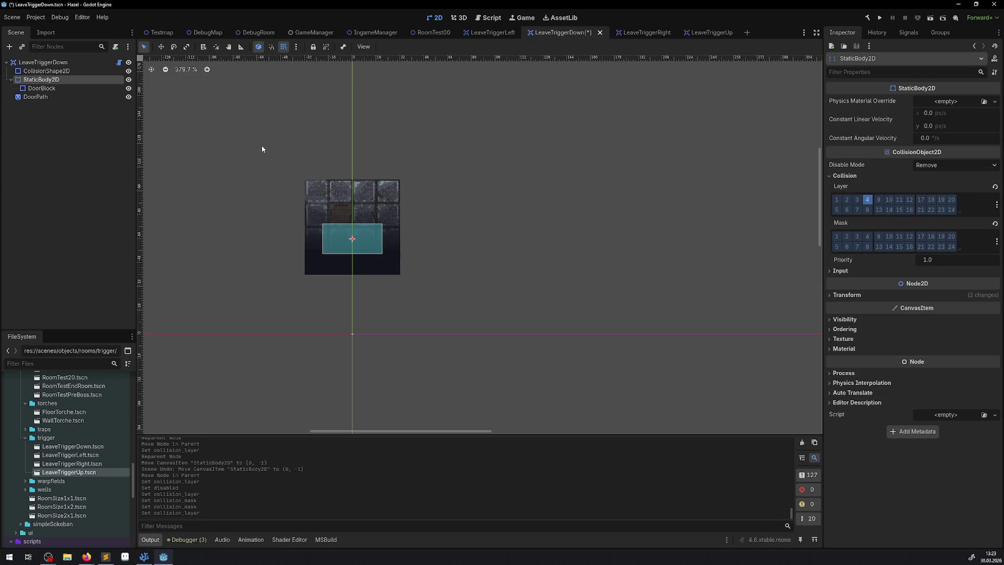
pyautogui.click(26, 89)
pyautogui.click(926, 113)
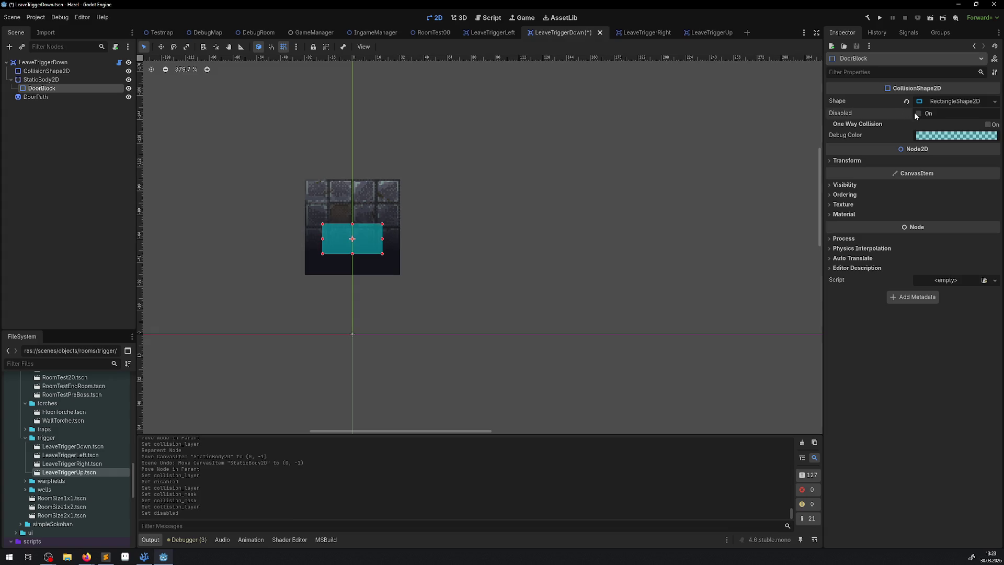
# In LeaveTriggerRight, clear StaticBody2D layer 1 and mask bit 1, and re-enable DoorBlock
pyautogui.click(630, 32)
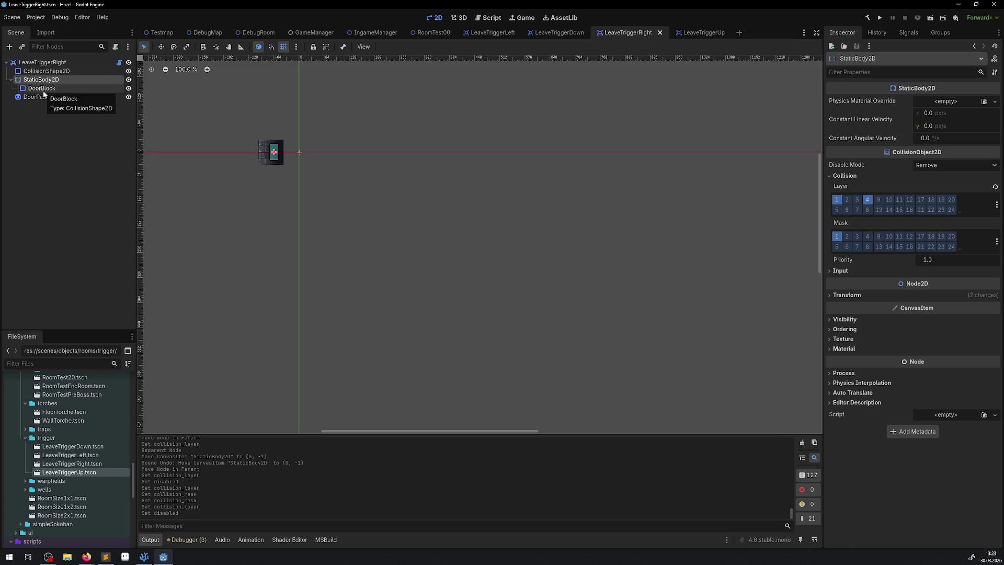
pyautogui.click(837, 200)
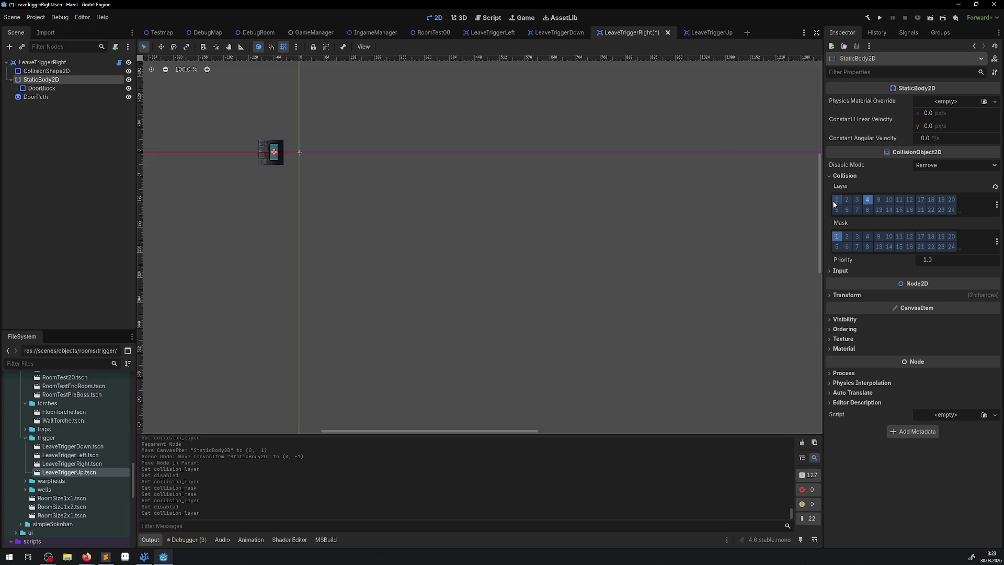
pyautogui.click(836, 237)
pyautogui.click(74, 89)
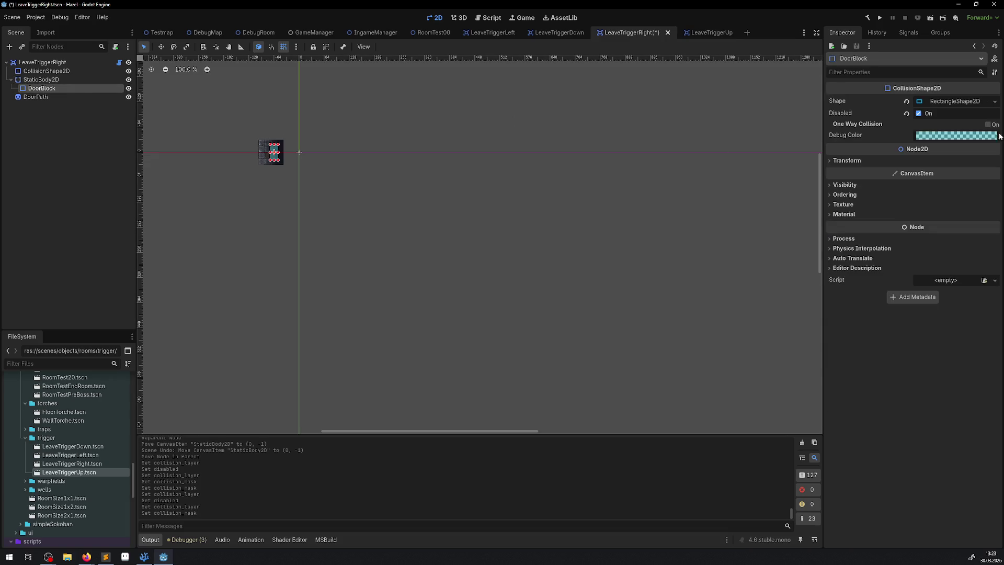
pyautogui.click(934, 116)
# In LeaveTriggerUp, clear StaticBody2D layer 1 and mask bit 1, re-enable DoorBlock, and save
pyautogui.click(692, 34)
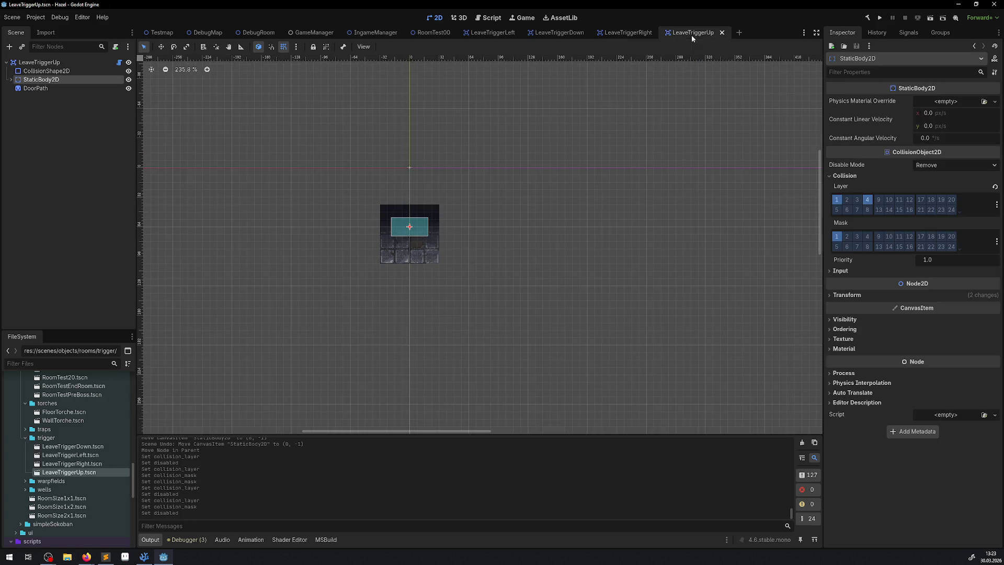
pyautogui.click(11, 79)
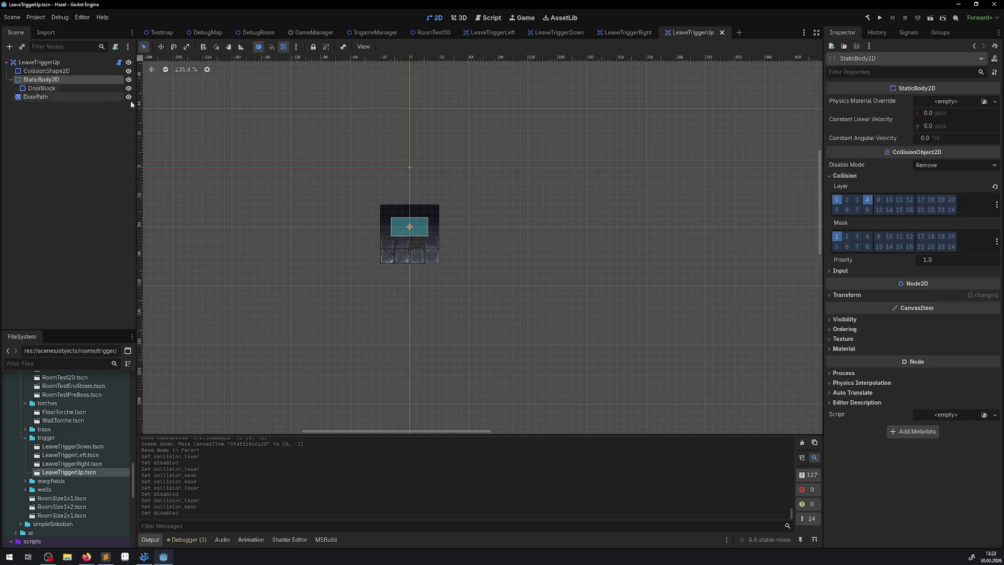
pyautogui.click(837, 201)
pyautogui.click(837, 237)
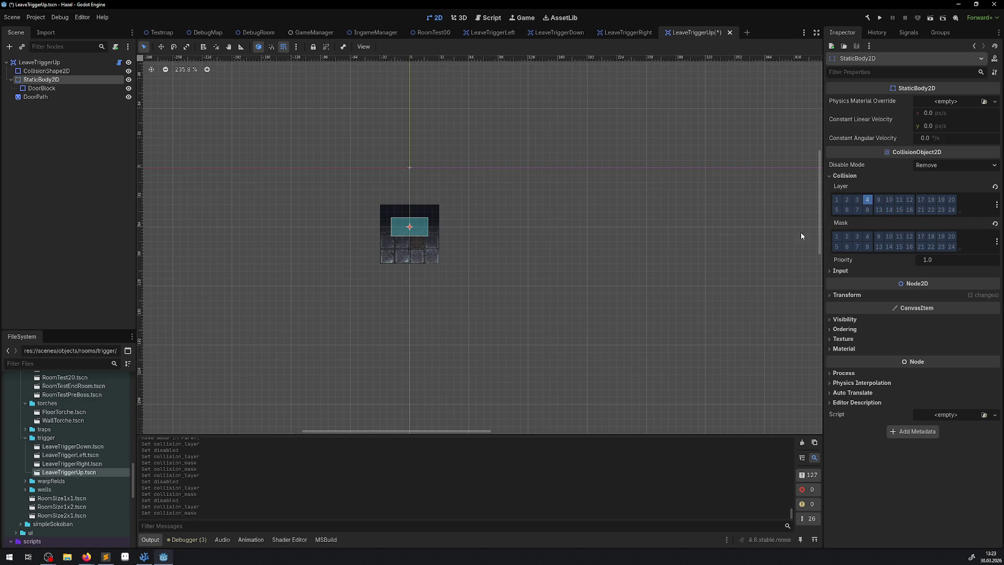
pyautogui.click(74, 89)
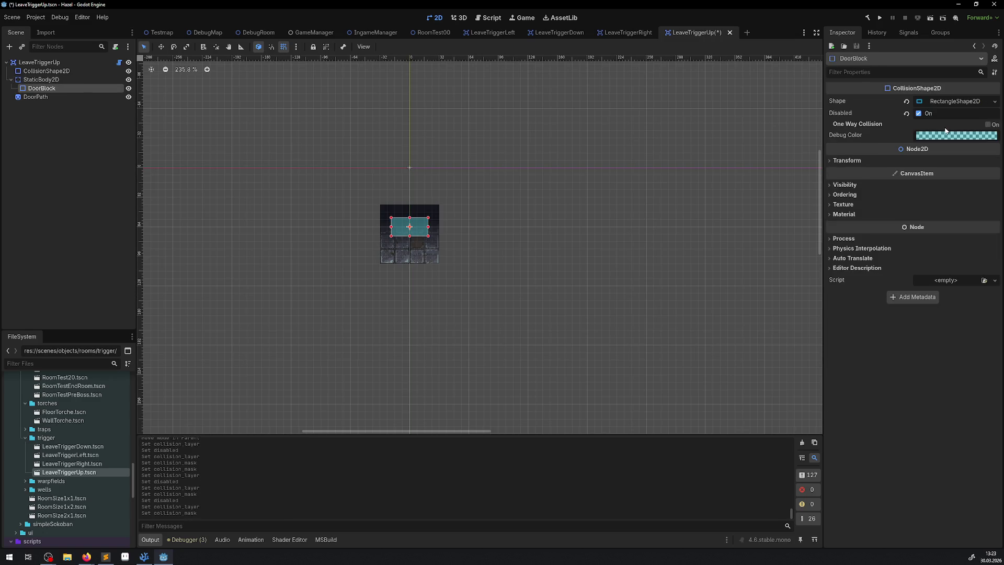
pyautogui.click(845, 186)
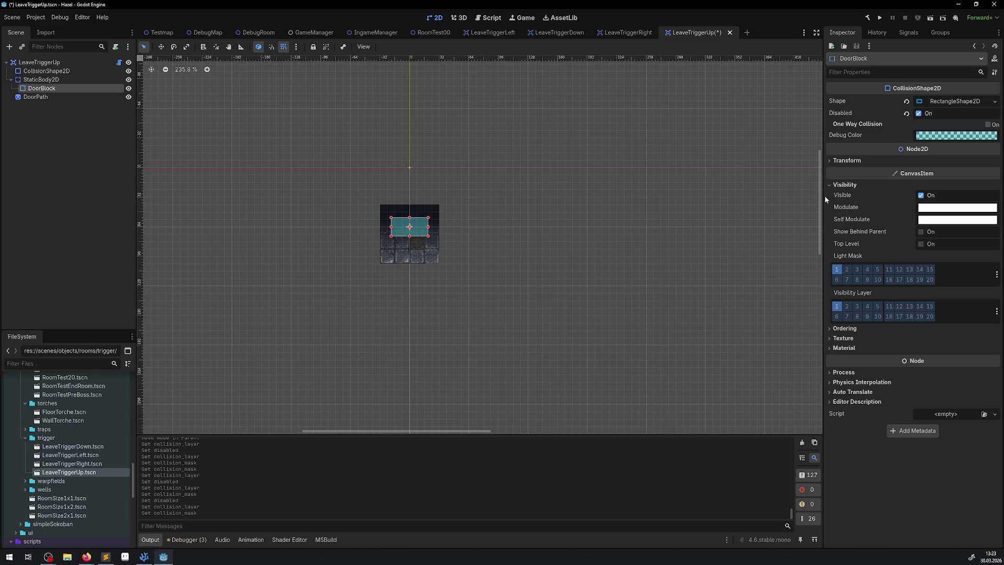
pyautogui.click(919, 113)
pyautogui.hotkey('ctrl', 's')
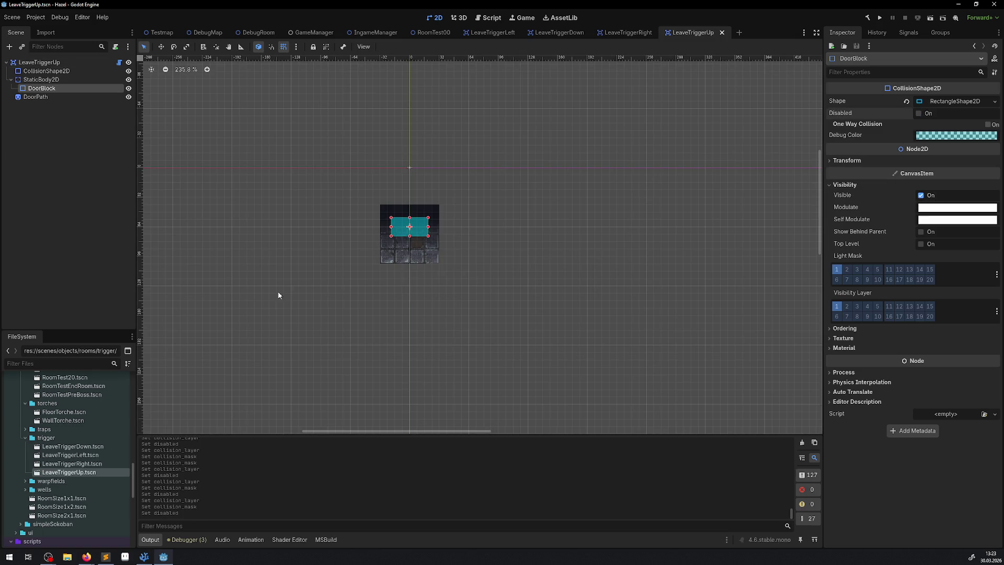
pyautogui.click(144, 557)
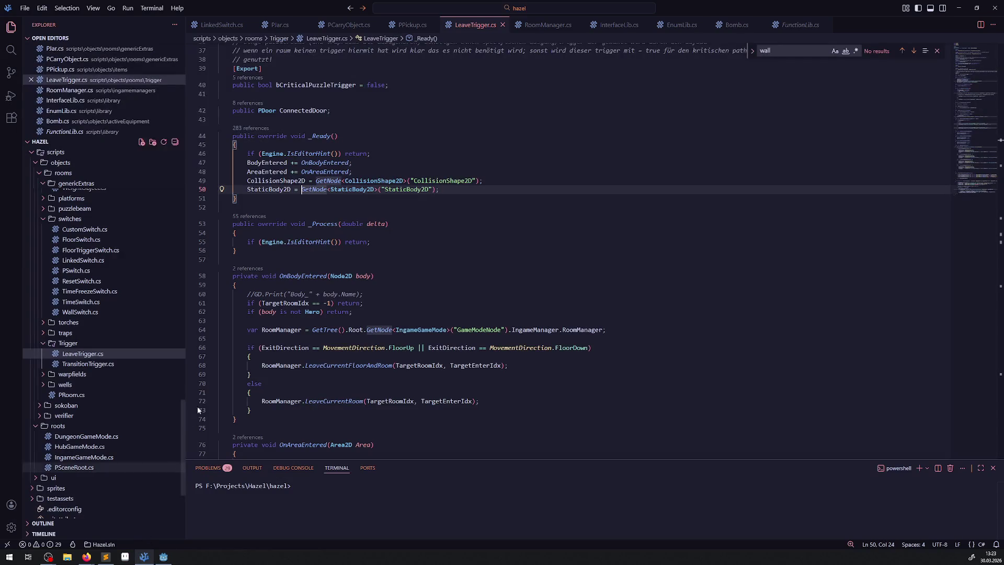
# Duplicate line 94's collision-disable call and prefix the copy with 'StaticBody2D.'
pyautogui.scroll(-3, 321, 206)
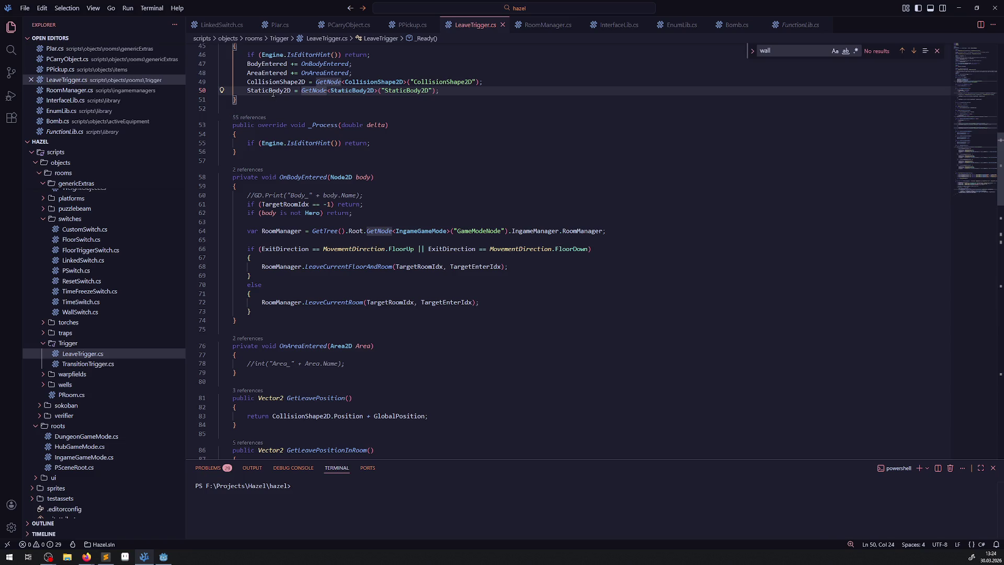
pyautogui.doubleClick(273, 92)
pyautogui.hotkey('ctrl', 'c')
pyautogui.scroll(-4, 325, 203)
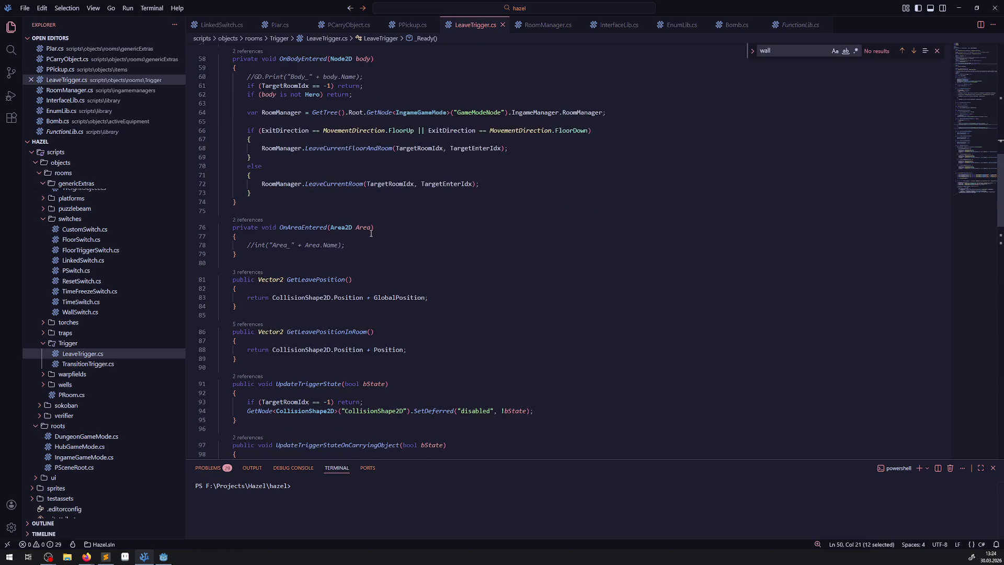
pyautogui.scroll(4, 370, 283)
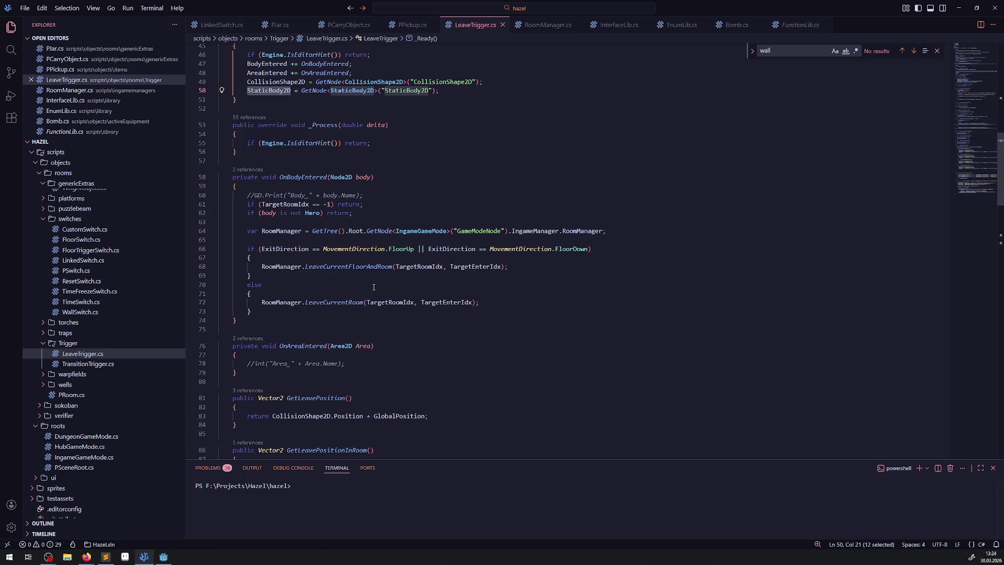
pyautogui.scroll(-7, 367, 293)
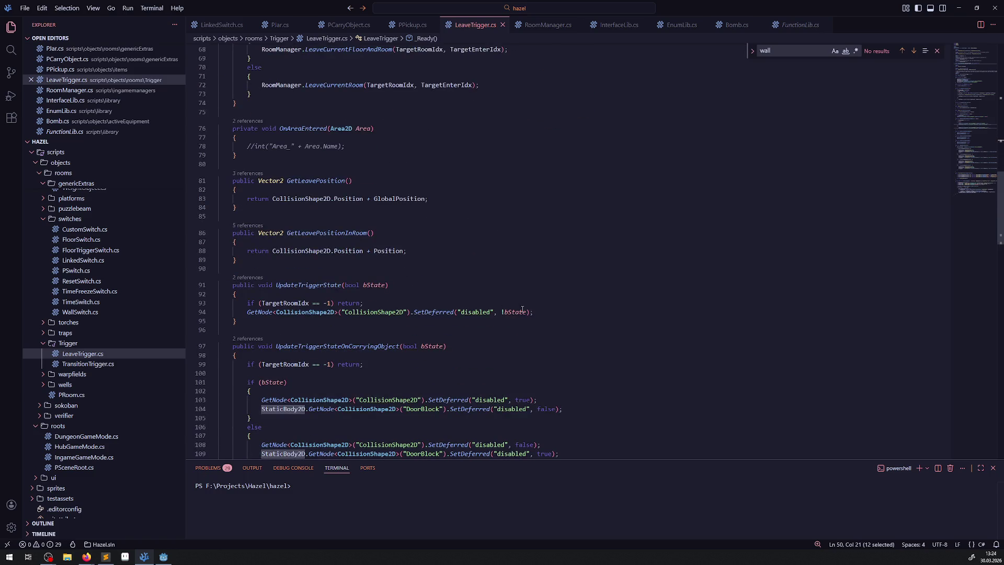
pyautogui.click(537, 312)
pyautogui.hotkey('shift', 'alt', 'Down')
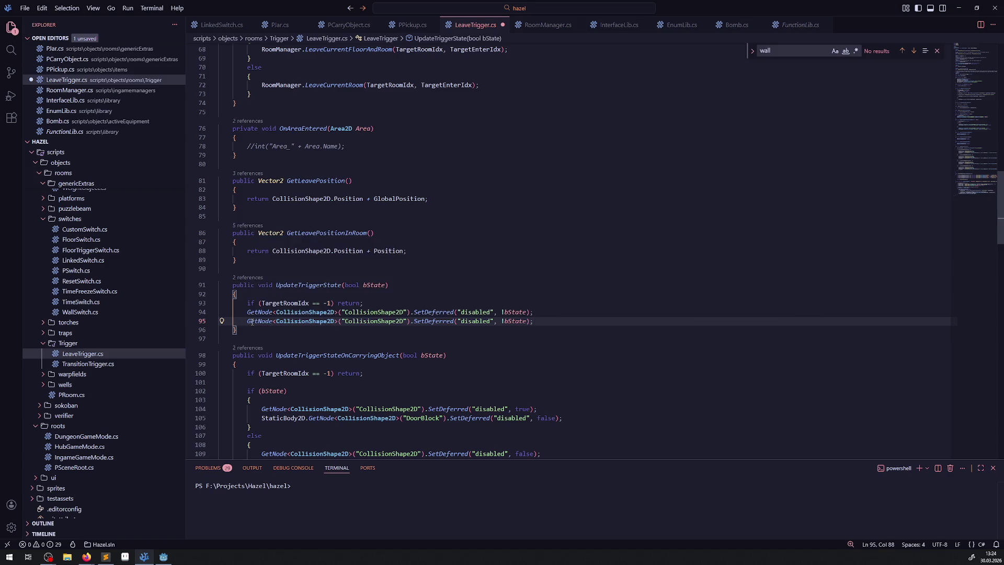
pyautogui.click(248, 322)
pyautogui.hotkey('ctrl', 'v')
pyautogui.write('.')
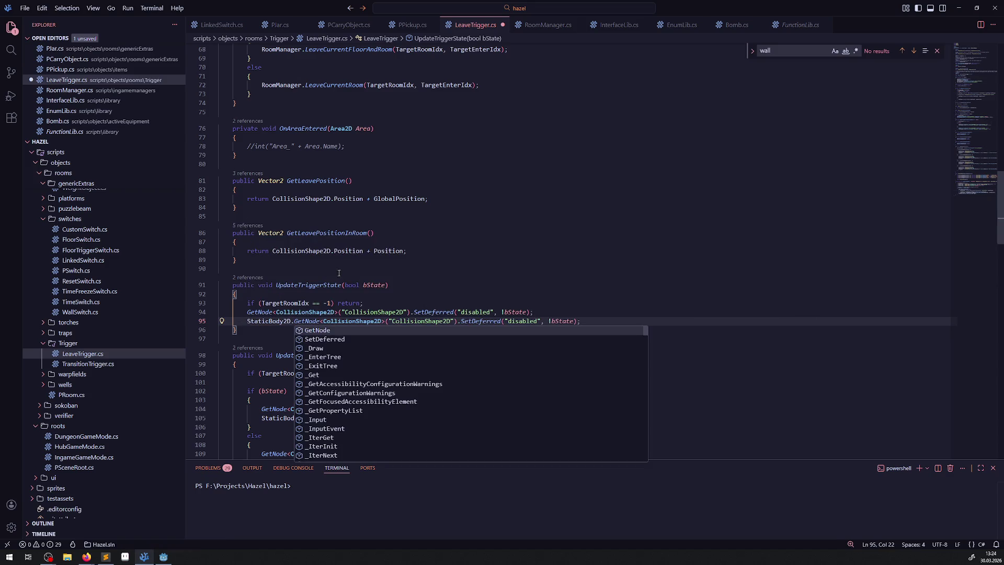
# Replace the shape name on line 95 with DoorBlock, then open PRoom.cs
pyautogui.scroll(-3, 432, 280)
pyautogui.click(220, 275)
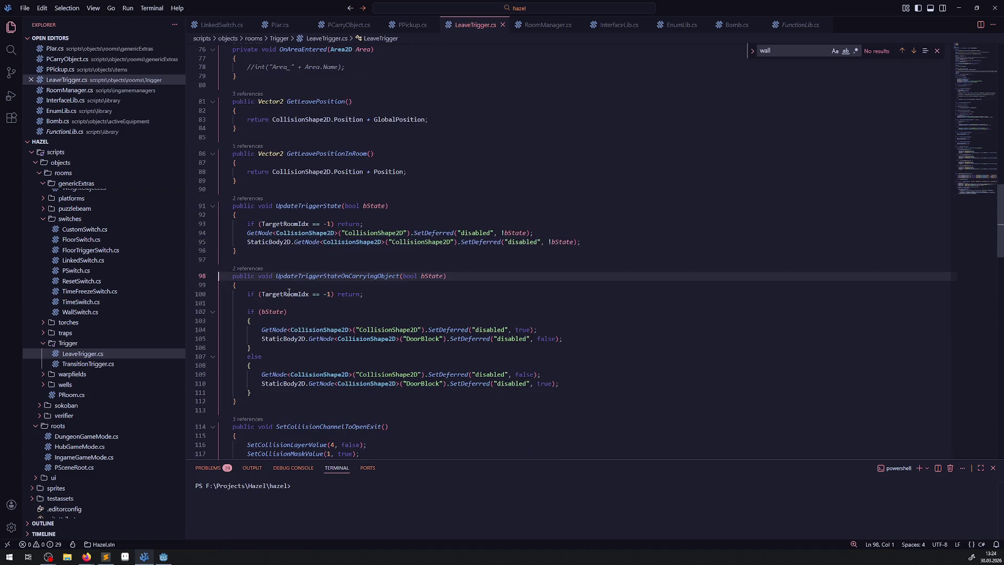
pyautogui.doubleClick(423, 339)
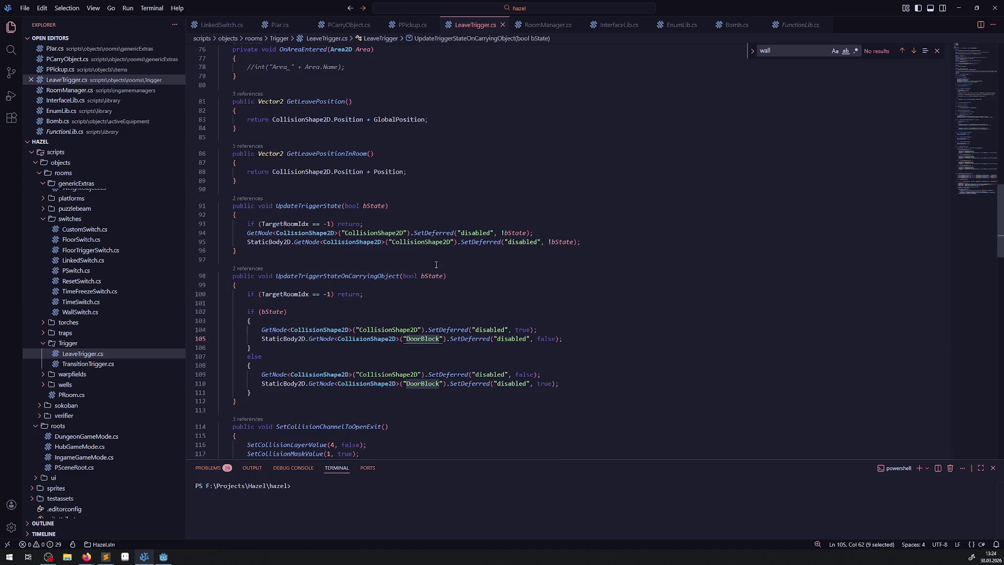
pyautogui.hotkey('ctrl', 'c')
pyautogui.doubleClick(421, 242)
pyautogui.hotkey('ctrl', 'v')
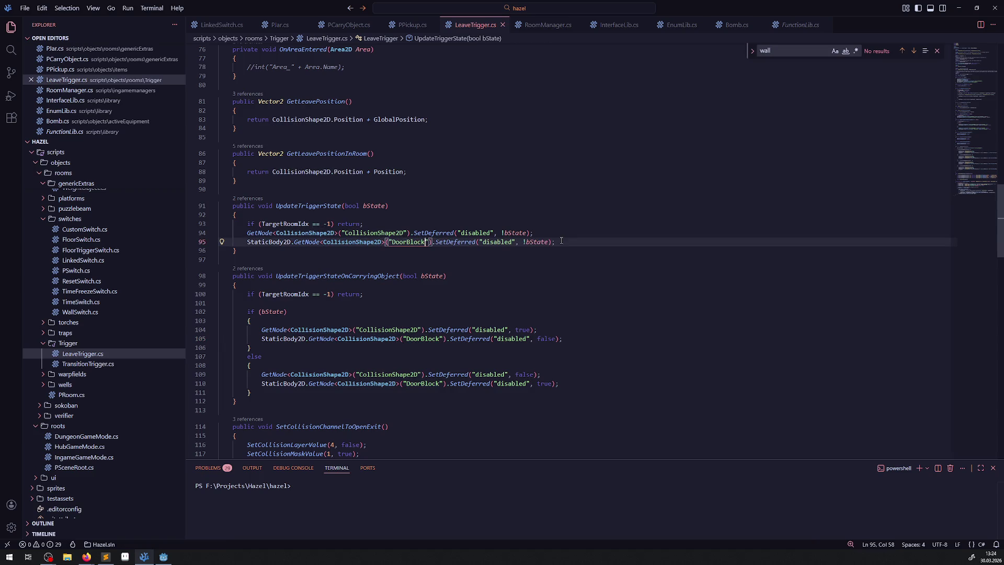
pyautogui.moveTo(564, 241)
pyautogui.mouseDown()
pyautogui.moveTo(227, 233)
pyautogui.moveTo(230, 242)
pyautogui.mouseUp()
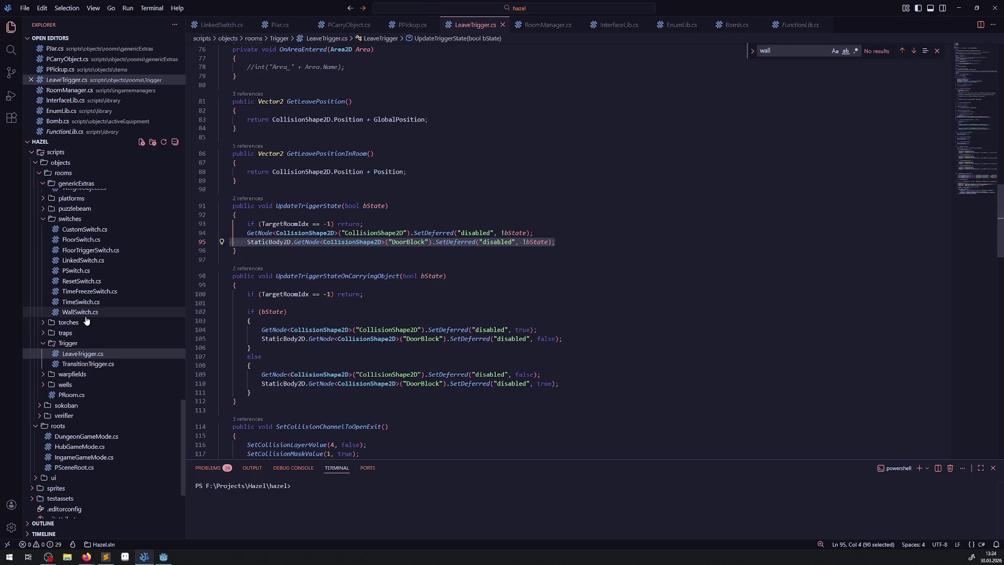
pyautogui.click(73, 395)
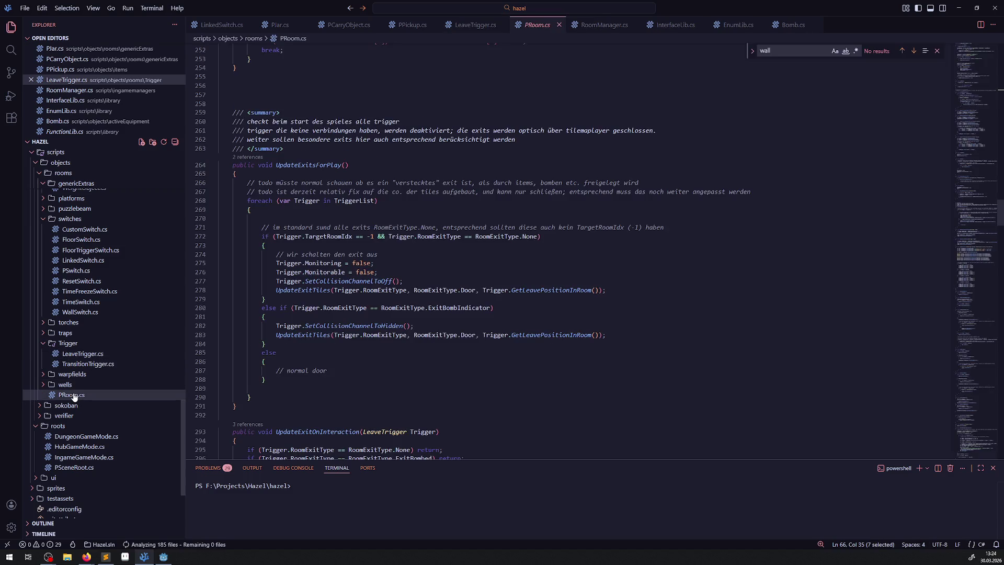
# Paste the DoorBlock disabling statement on a new line after line 66 in PRoom.cs
pyautogui.scroll(15, 492, 330)
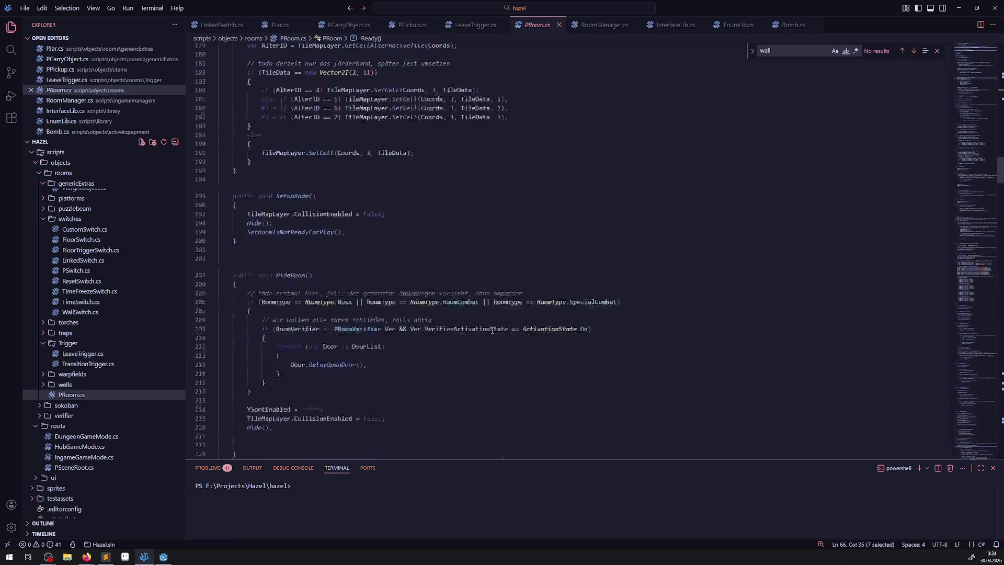
pyautogui.scroll(20, 492, 330)
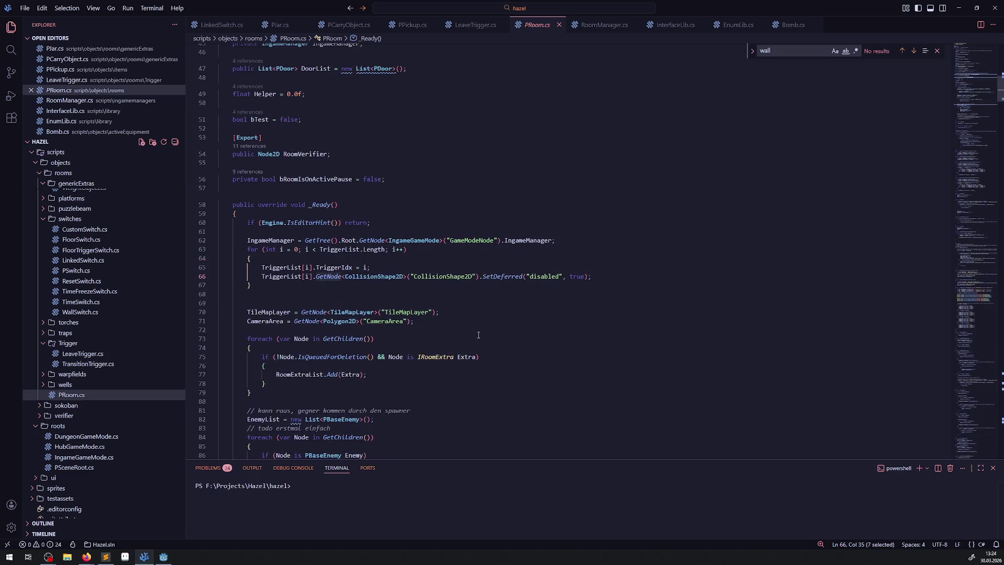
pyautogui.click(599, 276)
pyautogui.press('Return')
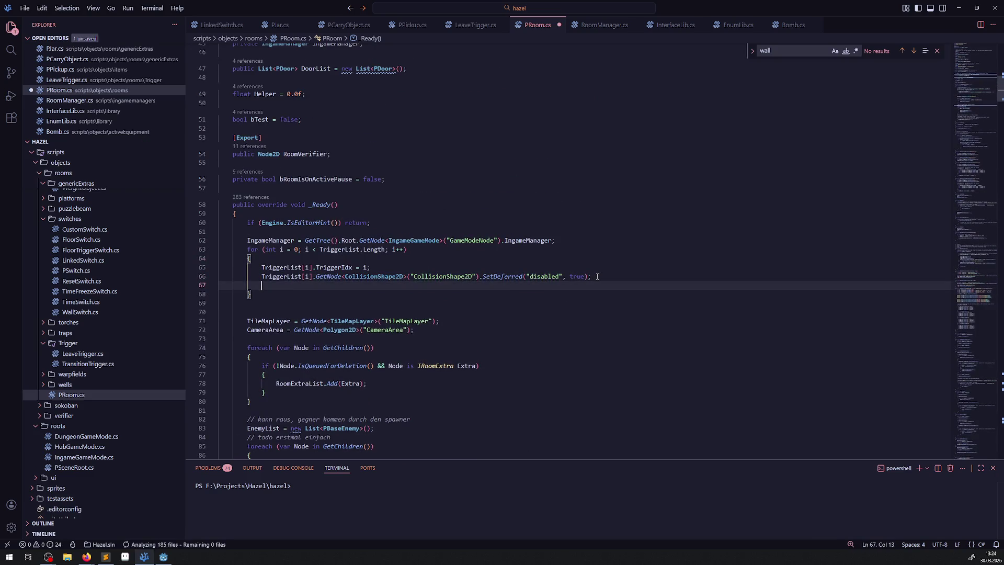
pyautogui.press('Tab')
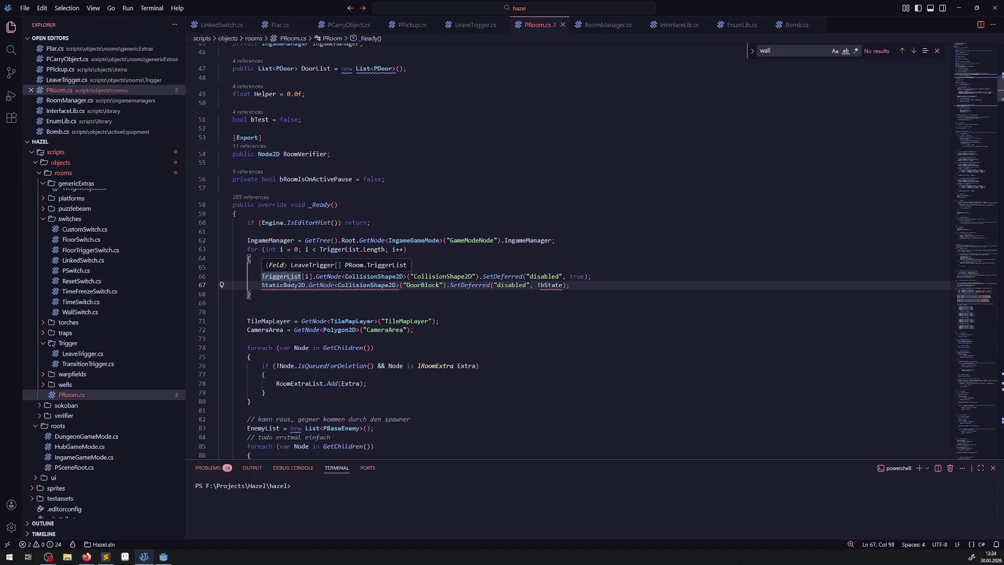
pyautogui.click(396, 293)
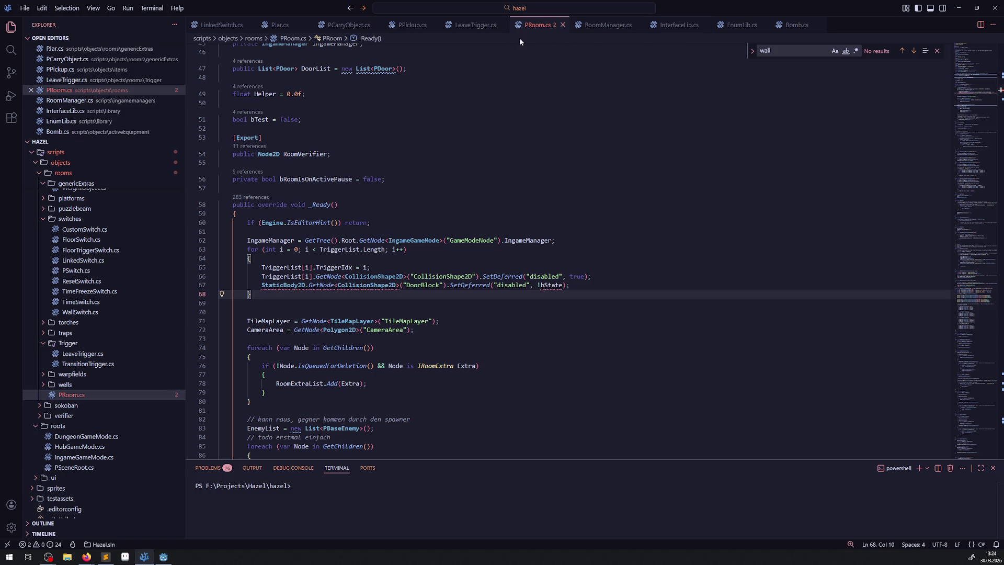
# Prefix the new StaticBody2D line in PRoom.cs with 'TriggerList[i].'
pyautogui.click(476, 24)
pyautogui.doubleClick(318, 206)
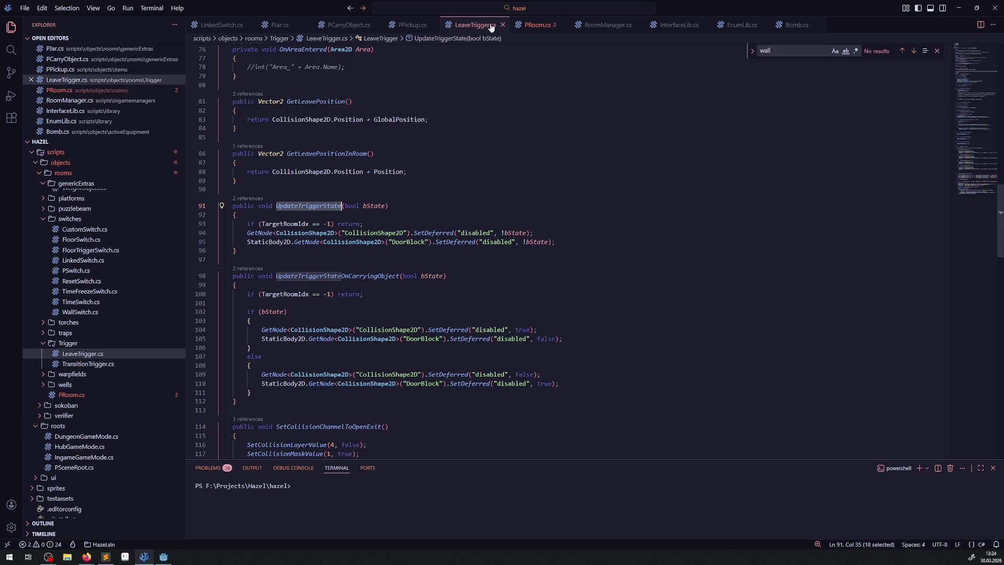
pyautogui.click(536, 25)
pyautogui.click(385, 270)
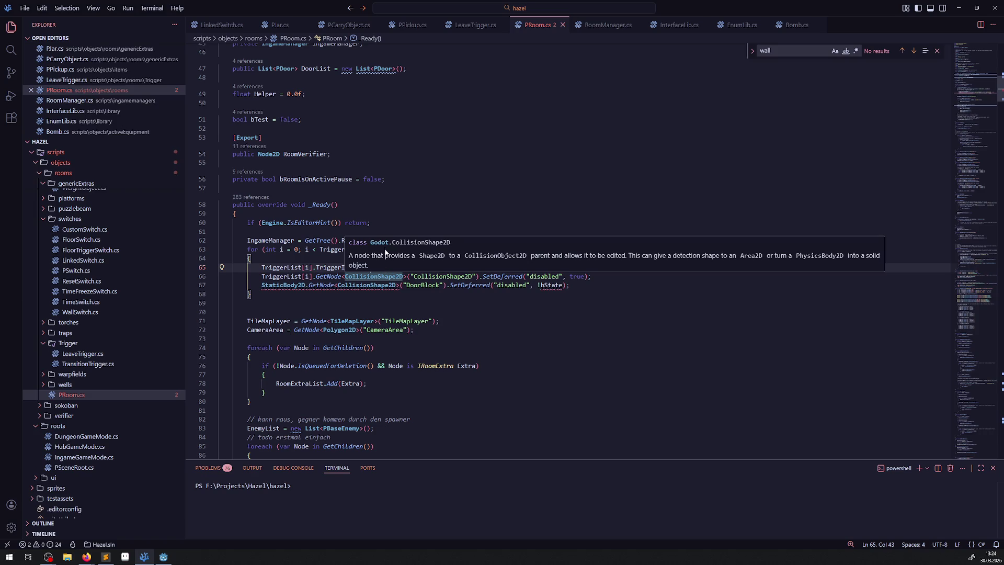
pyautogui.click(423, 208)
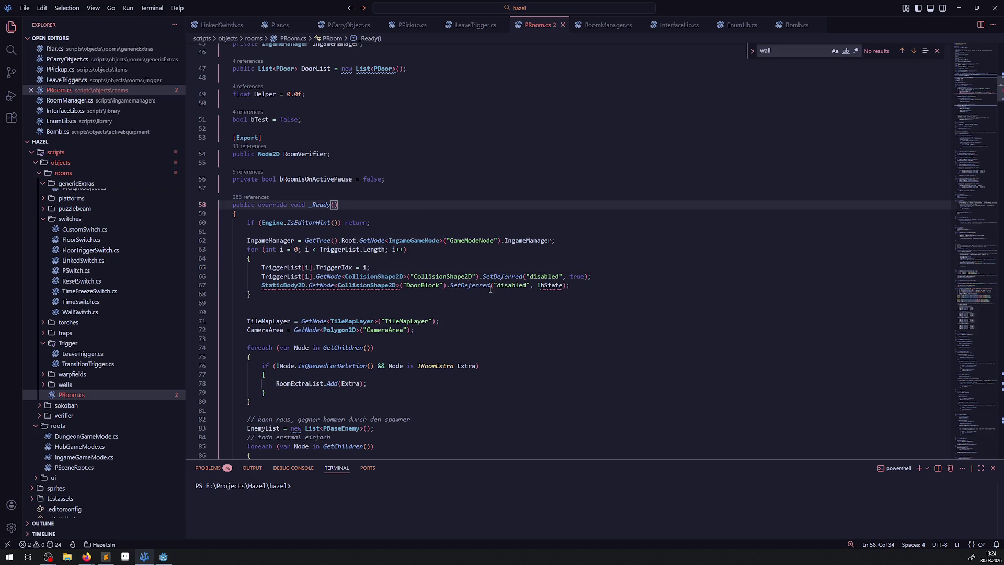
pyautogui.moveTo(259, 276); pyautogui.dragTo(315, 277)
pyautogui.hotkey('ctrl', 'c')
pyautogui.click(262, 285)
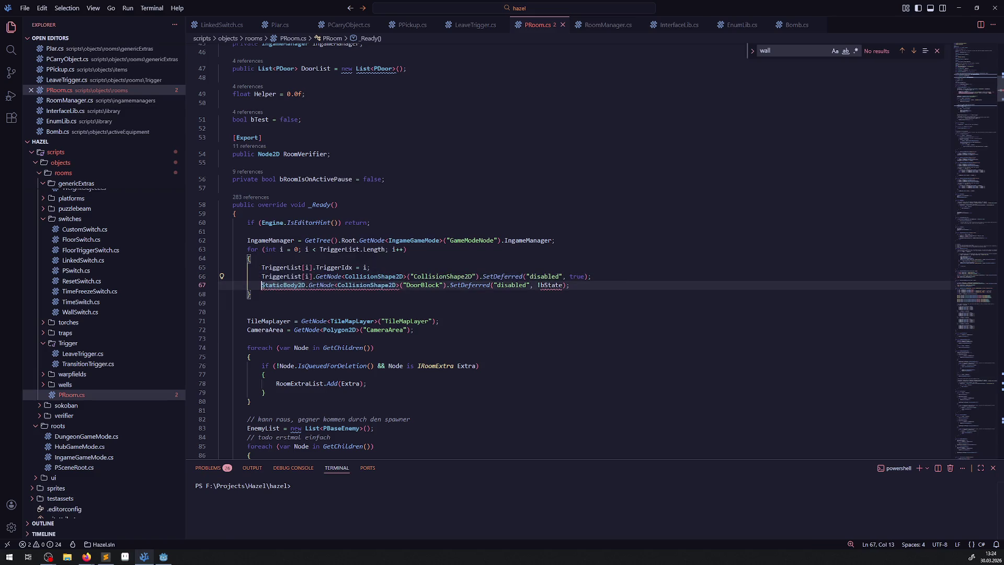
pyautogui.hotkey('ctrl', 'v')
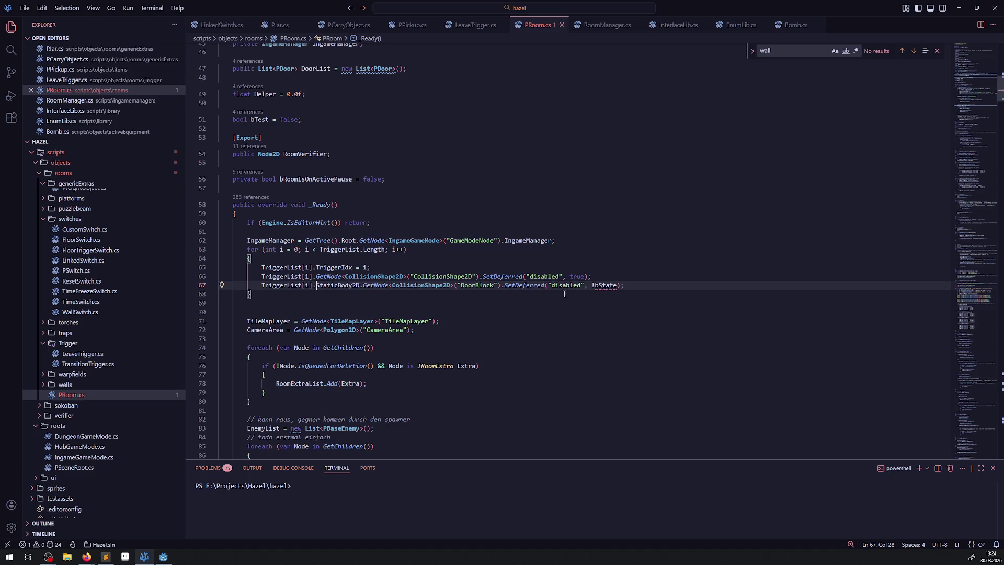
# Replace the !bState argument on line 67 with true
pyautogui.doubleClick(605, 285)
pyautogui.press('BackSpace')
pyautogui.press('BackSpace')
pyautogui.write('true')
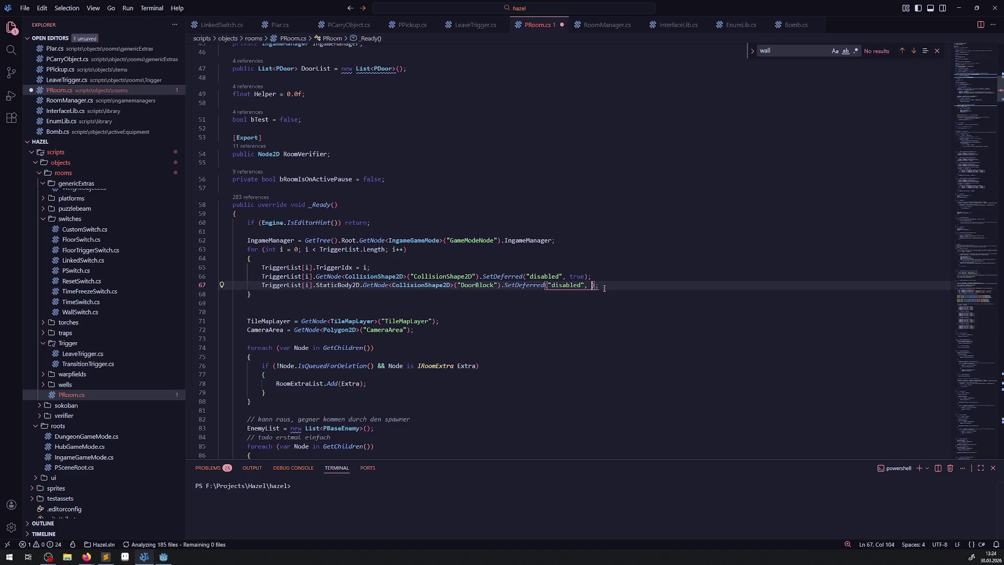
pyautogui.click(551, 232)
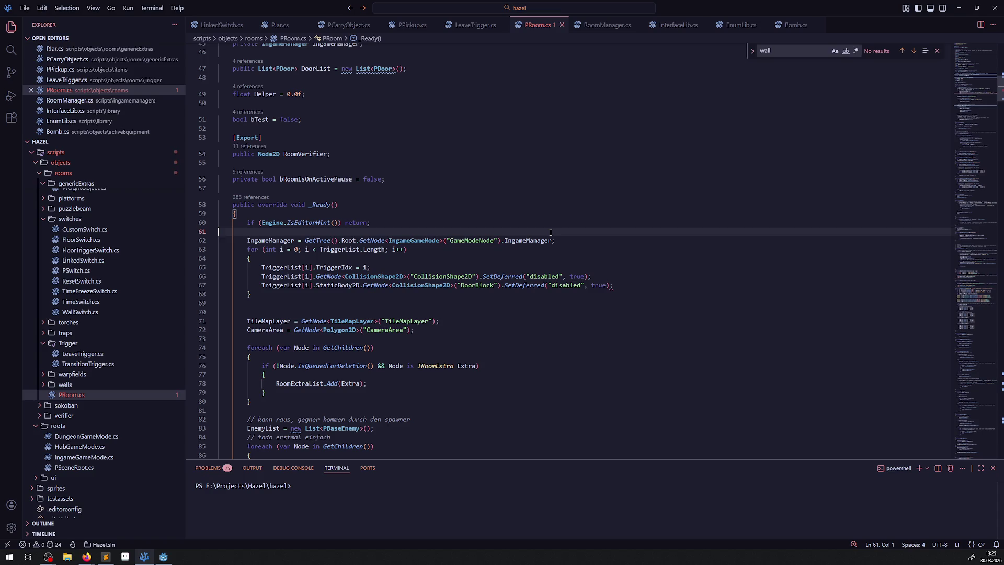
# Save PRoom.cs and paste the DoorBlock statement onto a new line after LeaveTrigger.cs line 105
pyautogui.hotkey('ctrl', 's')
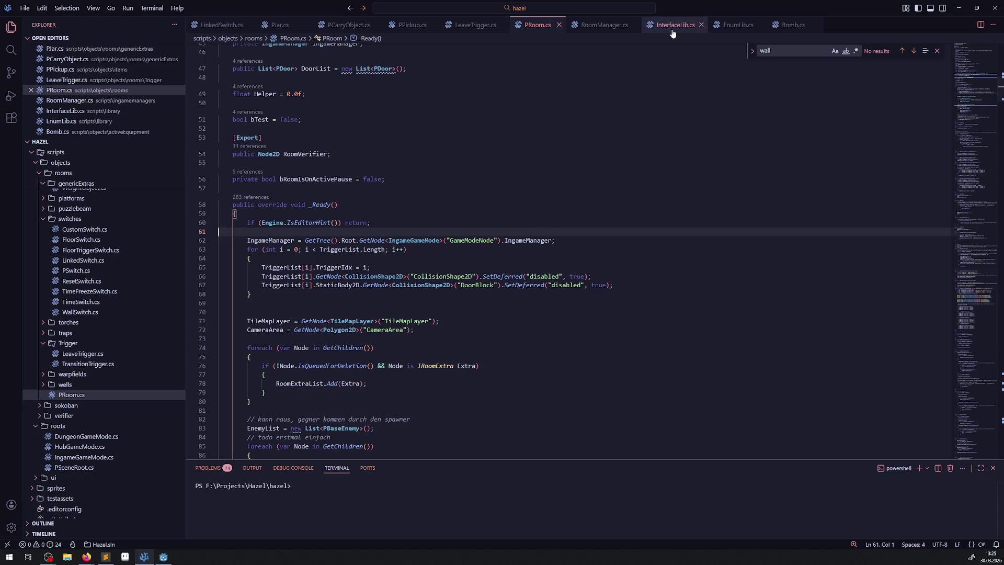
pyautogui.click(473, 25)
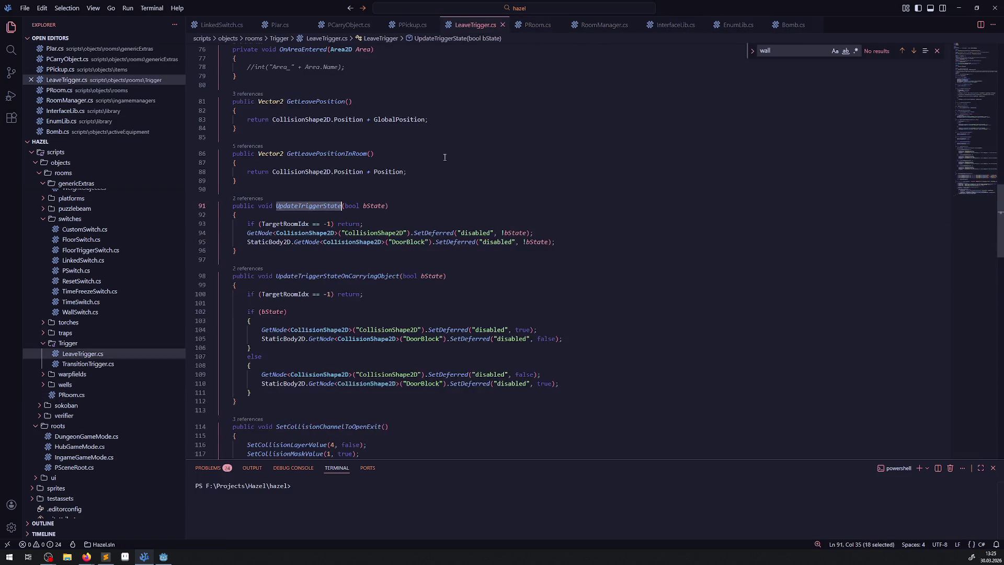
pyautogui.scroll(-4, 455, 217)
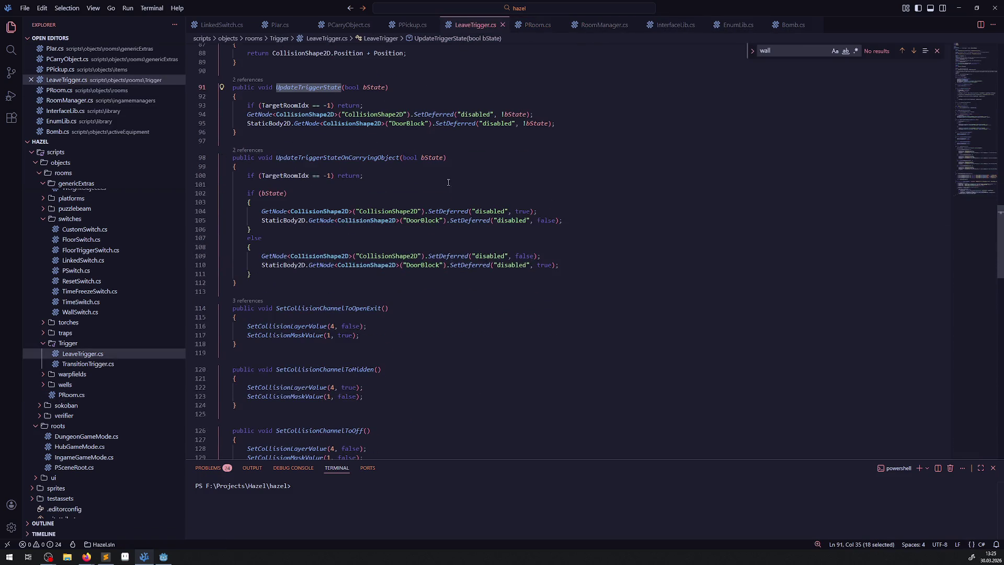
pyautogui.click(263, 220)
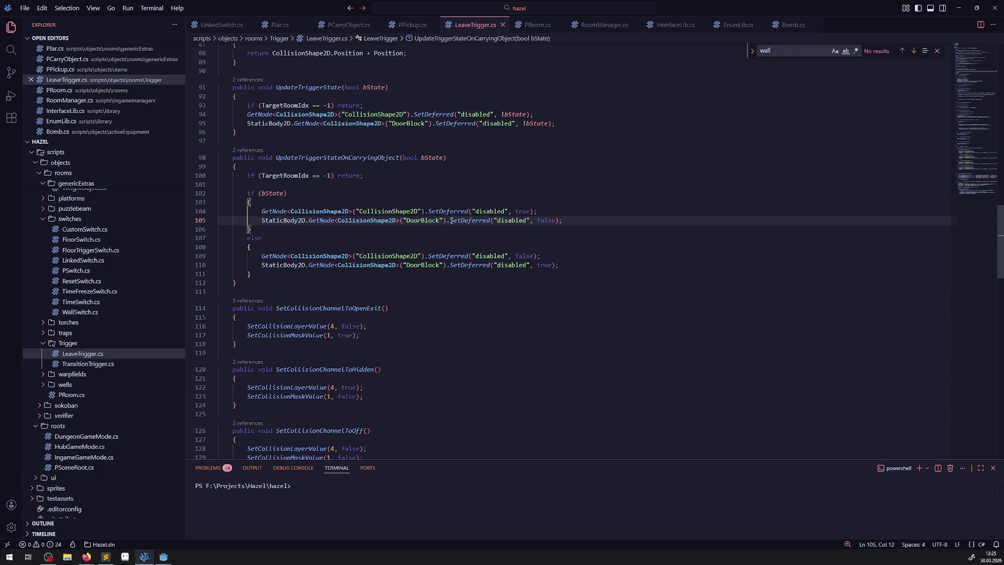
pyautogui.click(570, 220)
pyautogui.press('Return')
pyautogui.hotkey('ctrl', 'v')
pyautogui.write('.Lay')
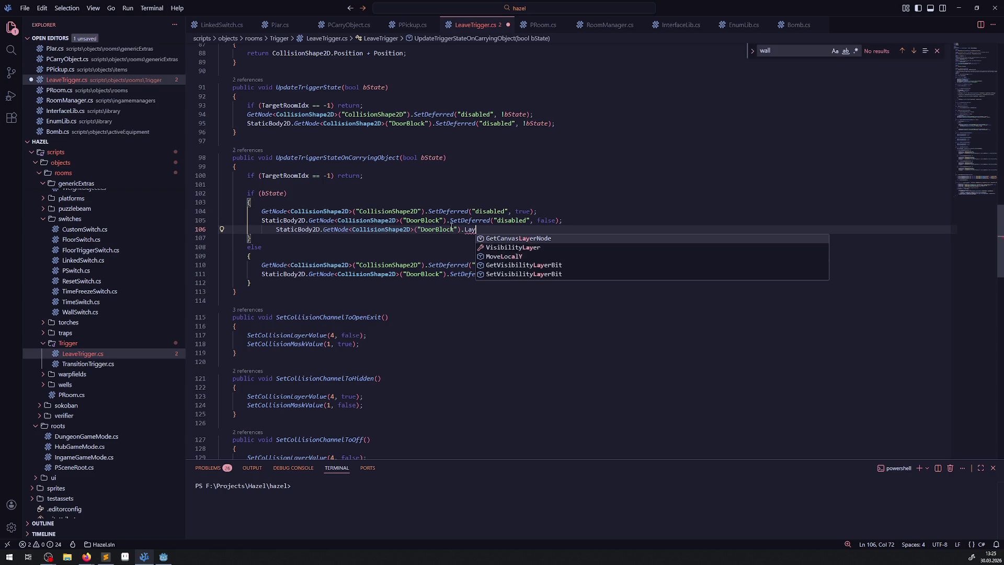
# Rewrite the new line 106 as StaticBody2D SetCollisionLayerValue(4, true)
pyautogui.moveTo(324, 230); pyautogui.dragTo(532, 239)
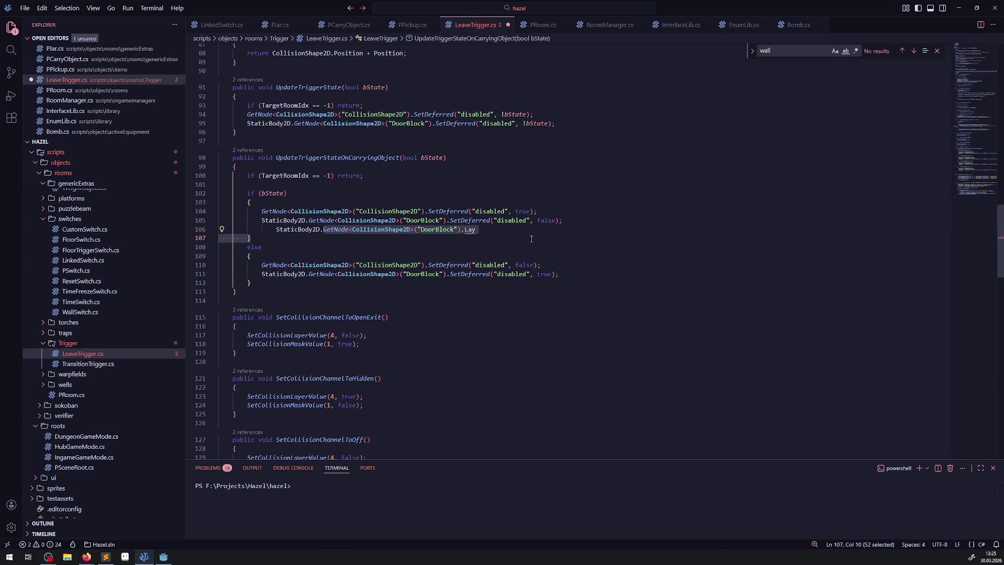
pyautogui.press('BackSpace')
pyautogui.write('Lay')
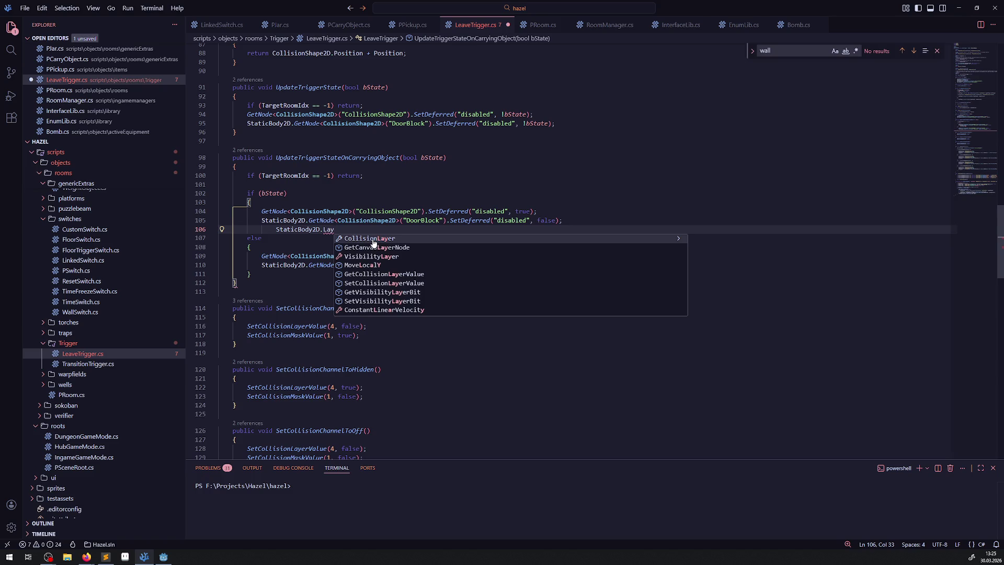
pyautogui.click(390, 284)
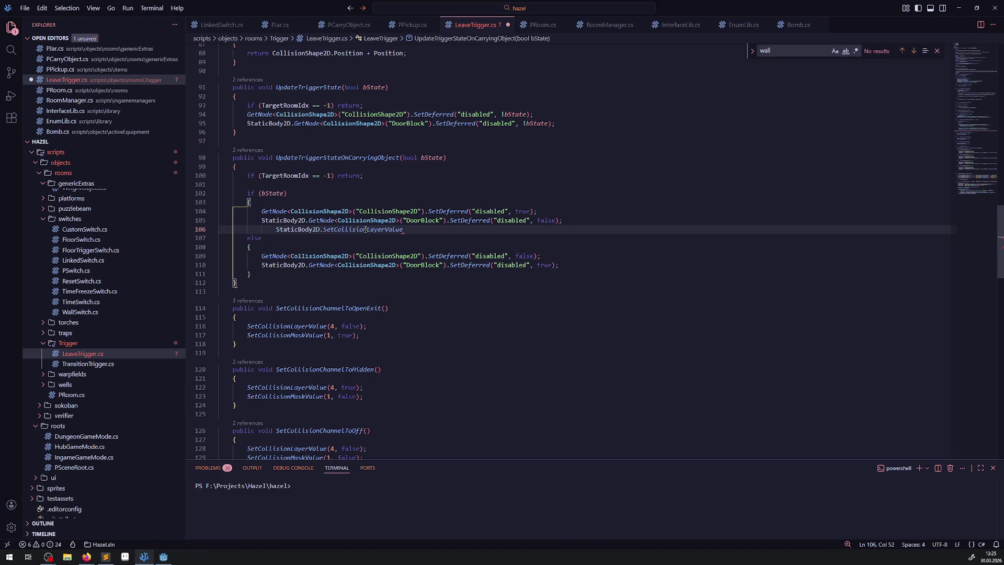
pyautogui.moveTo(365, 230)
pyautogui.write('(4')
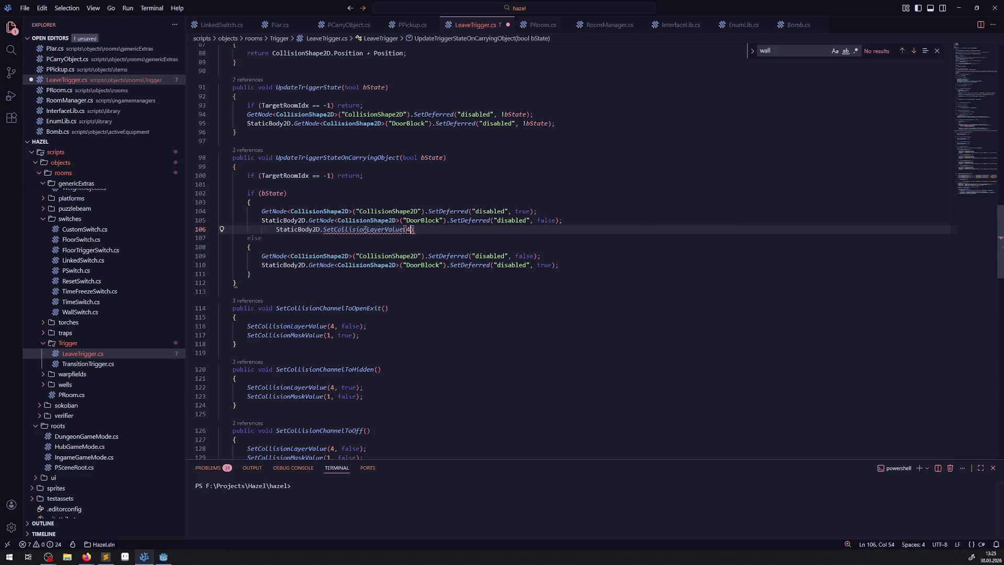
pyautogui.write(', true')
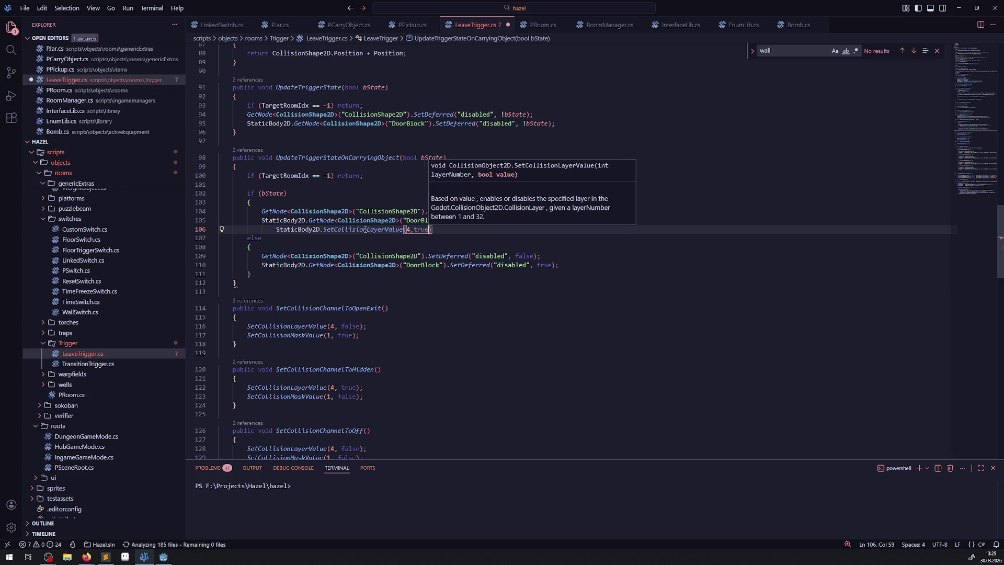
pyautogui.write(';')
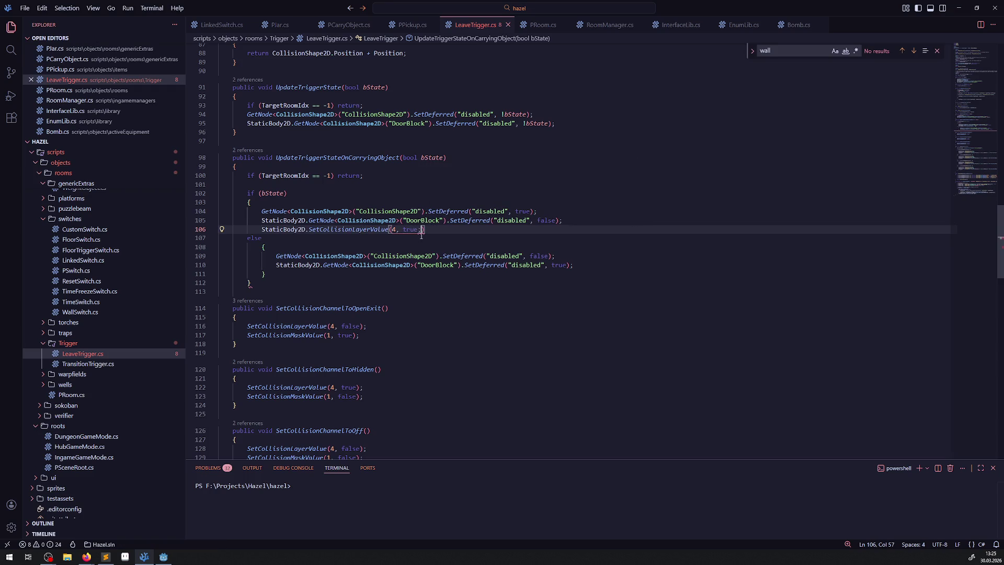
pyautogui.moveTo(422, 230); pyautogui.dragTo(212, 231)
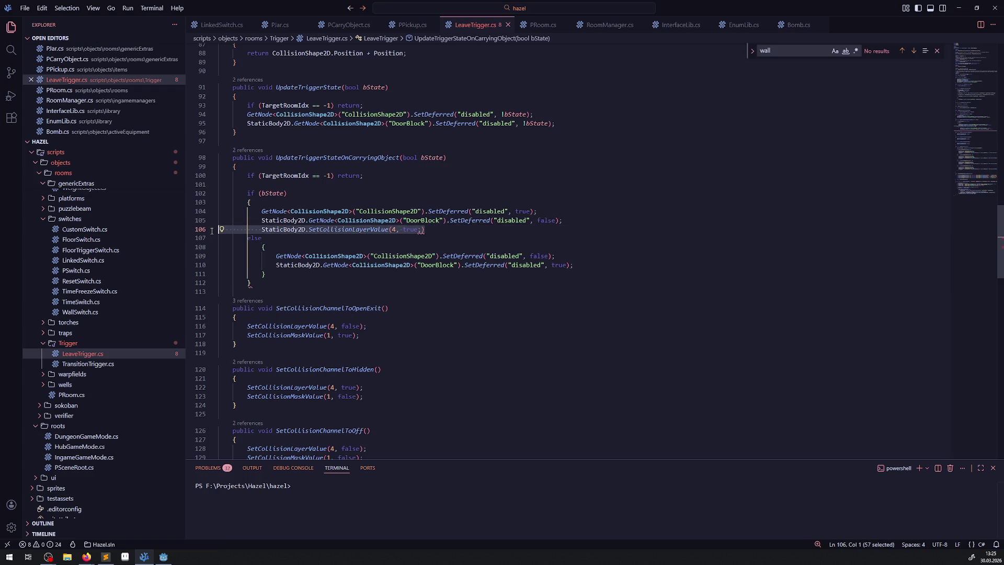
pyautogui.click(431, 231)
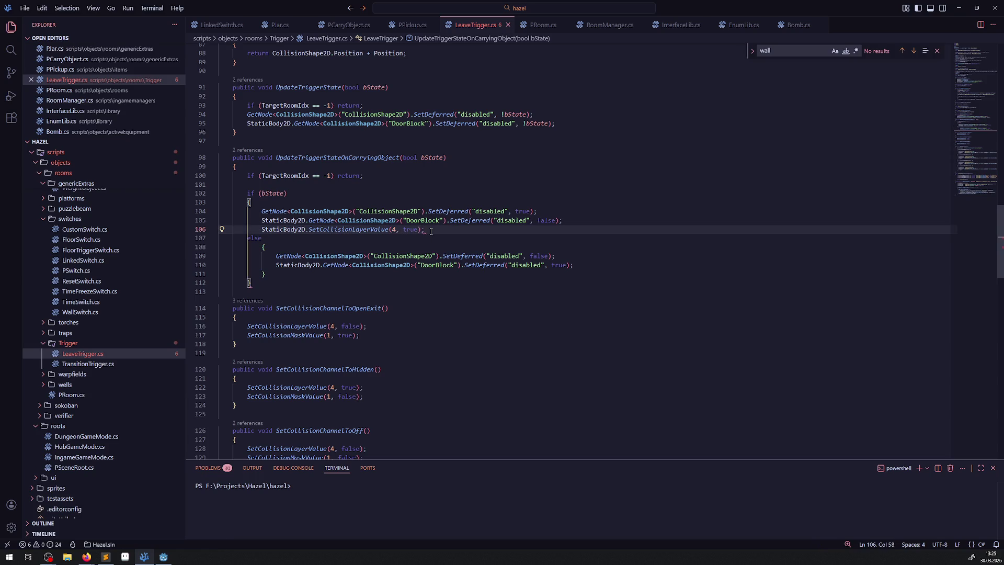
pyautogui.moveTo(424, 230); pyautogui.dragTo(244, 231)
pyautogui.hotkey('ctrl', 'c')
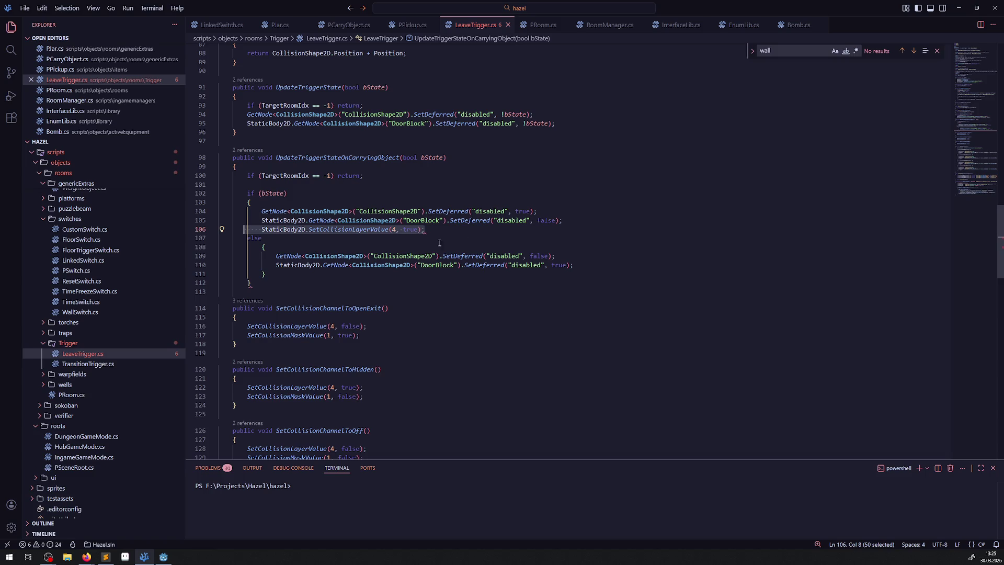
# Comment out the DoorBlock line 105, add the if block's closing brace, and save
pyautogui.click(261, 220)
pyautogui.write('//')
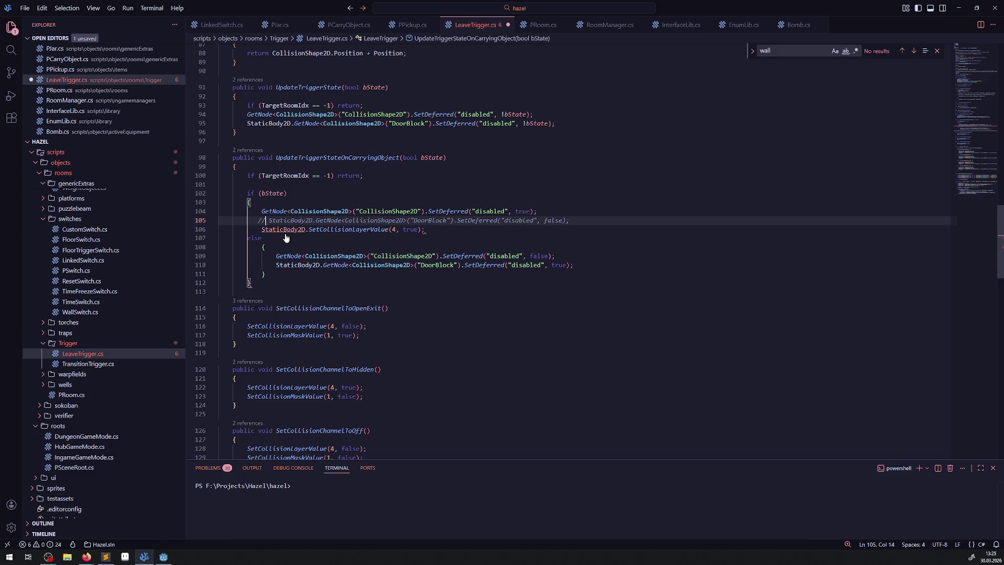
pyautogui.click(423, 240)
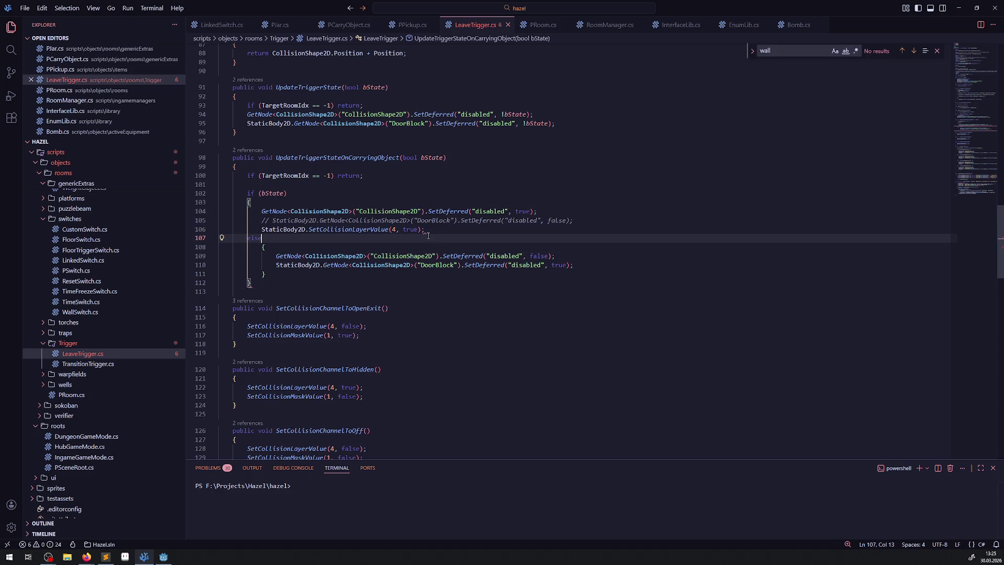
pyautogui.moveTo(423, 231)
pyautogui.press('Home')
pyautogui.press('Return')
pyautogui.press('Up')
pyautogui.write('}')
pyautogui.doubleClick(432, 229)
pyautogui.hotkey('ctrl', 's')
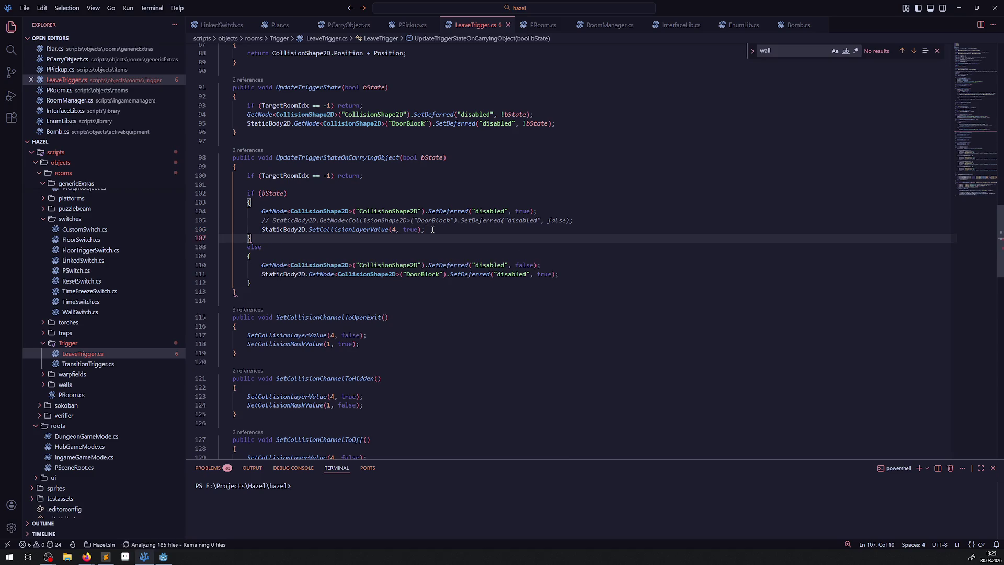
# Add SetCollisionLayerValue(4, false) in the else branch, comment out its DoorBlock line, and save
pyautogui.hotkey('shift', 'Home')
pyautogui.hotkey('shift', 'Home')
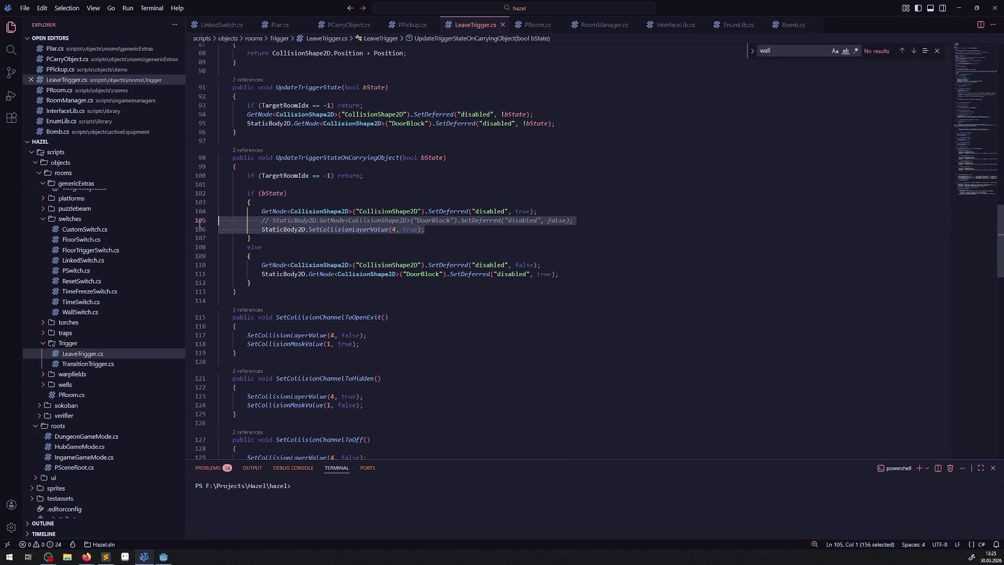
pyautogui.press('Return')
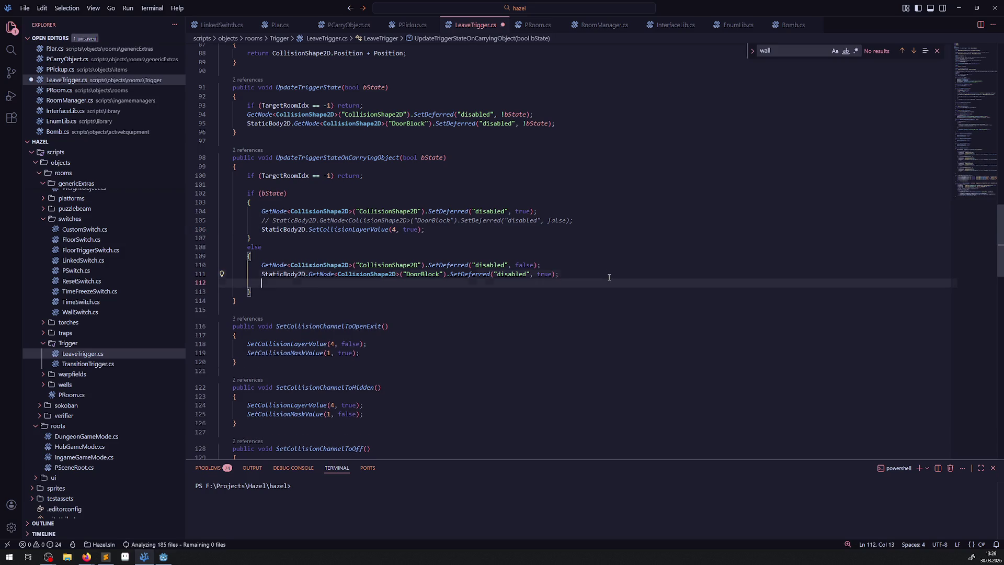
pyautogui.hotkey('ctrl', 'v')
pyautogui.click(412, 283)
pyautogui.doubleClick(412, 283)
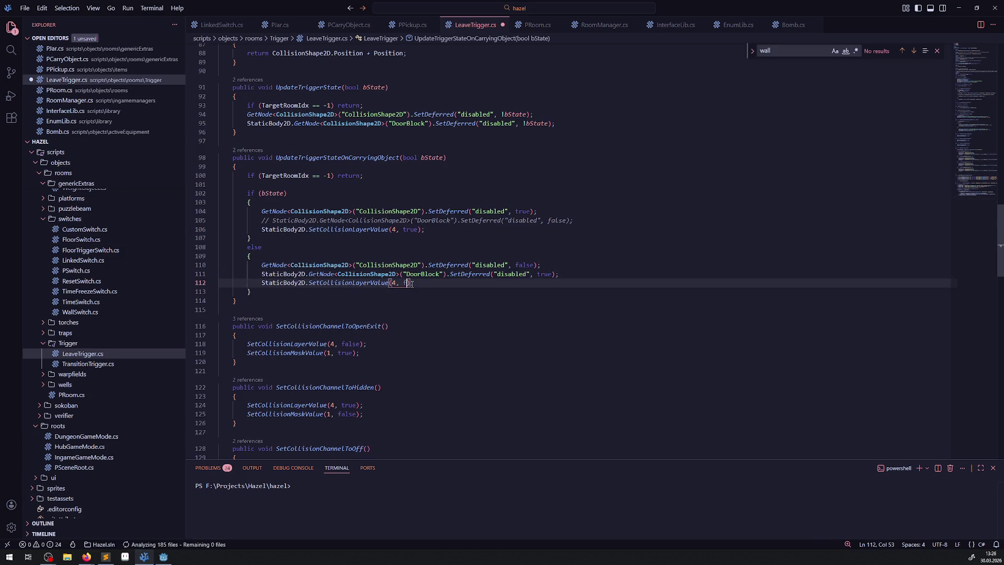
pyautogui.write('false')
pyautogui.click(250, 275)
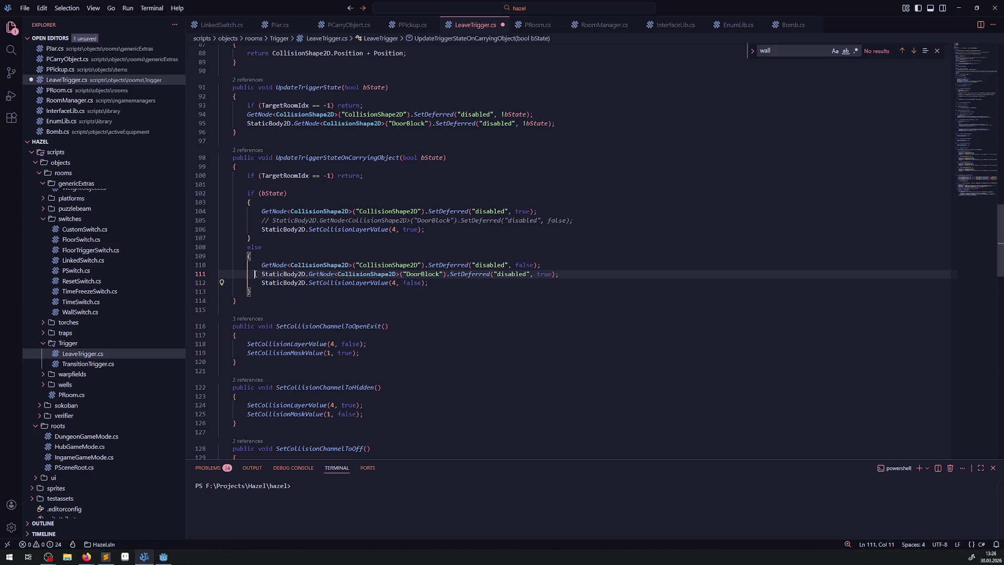
pyautogui.hotkey('ctrl', '/')
pyautogui.click(372, 256)
pyautogui.hotkey('ctrl', 's')
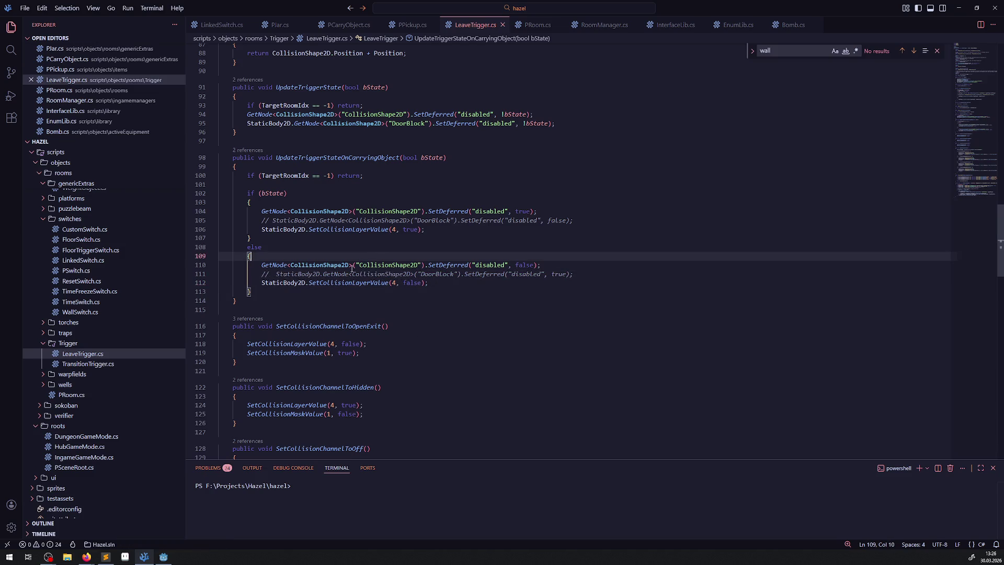
pyautogui.moveTo(352, 268)
pyautogui.click(163, 556)
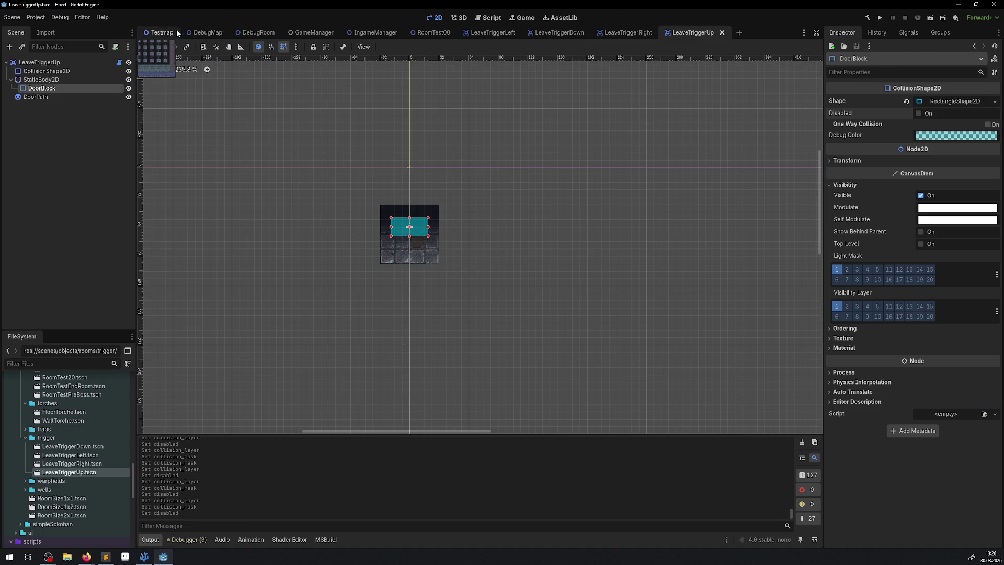
# Rebuild and playtest Testmap, walking the hero in and out of the east door, then stop
pyautogui.click(161, 32)
pyautogui.click(869, 19)
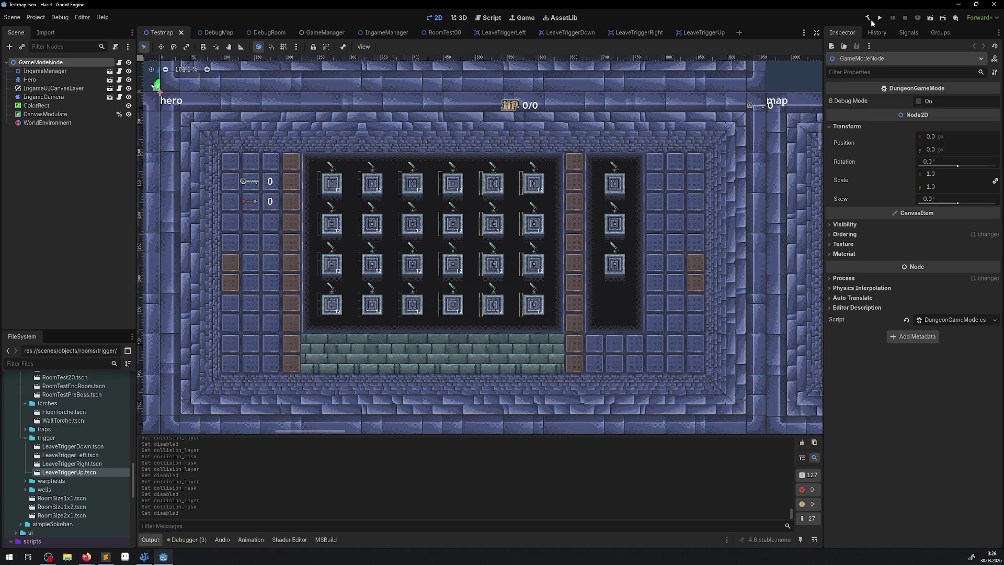
pyautogui.click(929, 22)
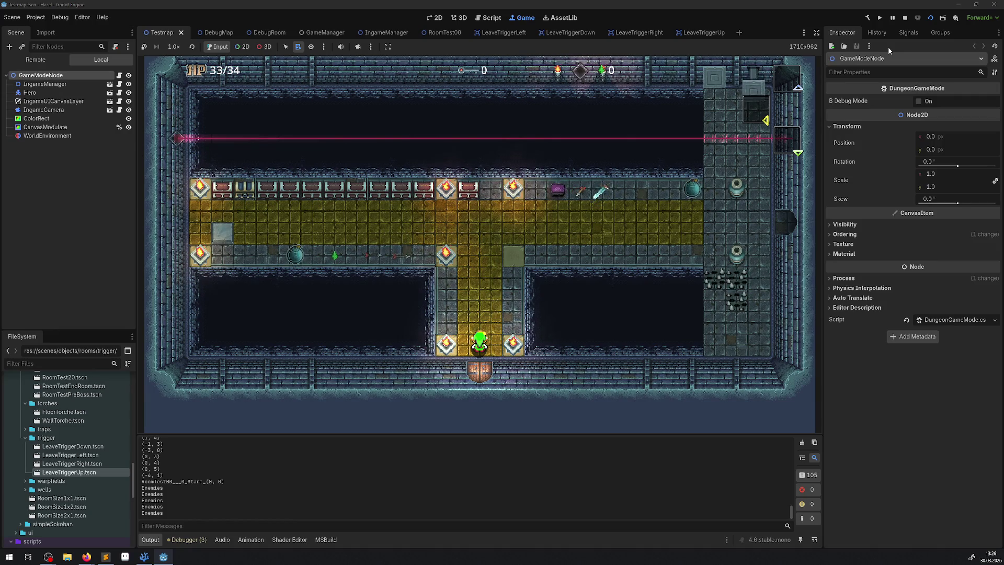
pyautogui.press('Up')
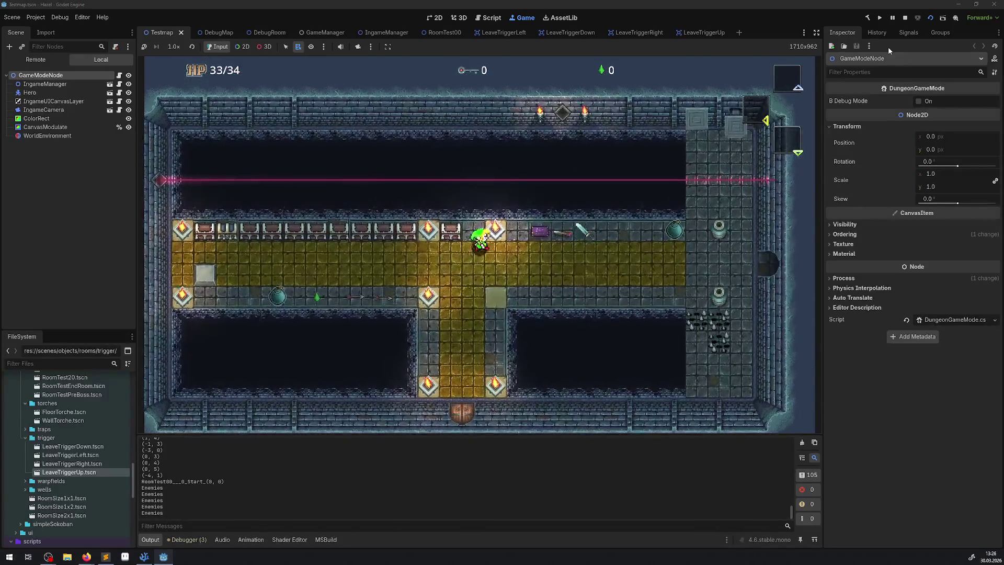
pyautogui.press('Right')
pyautogui.press('Right')
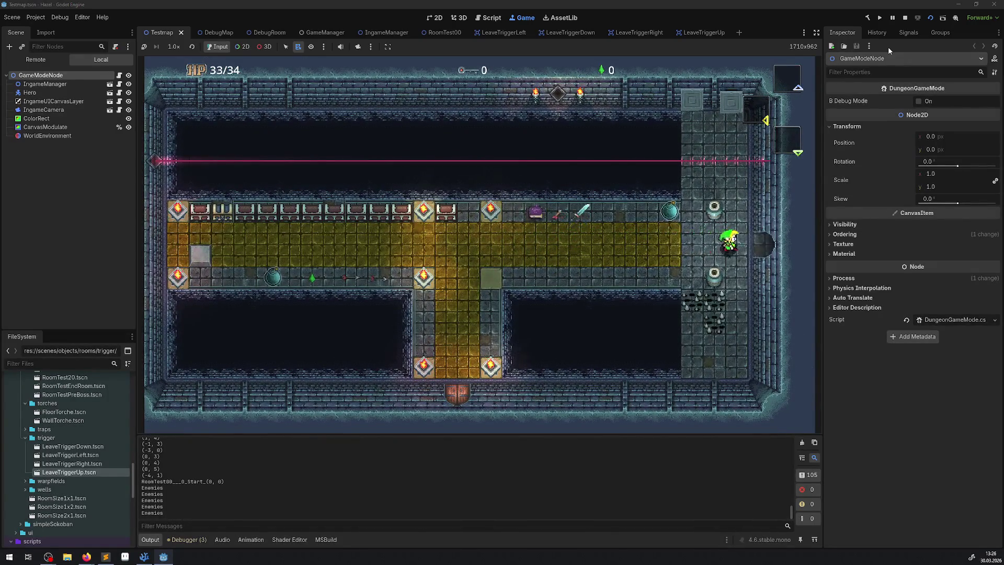
pyautogui.press('Left')
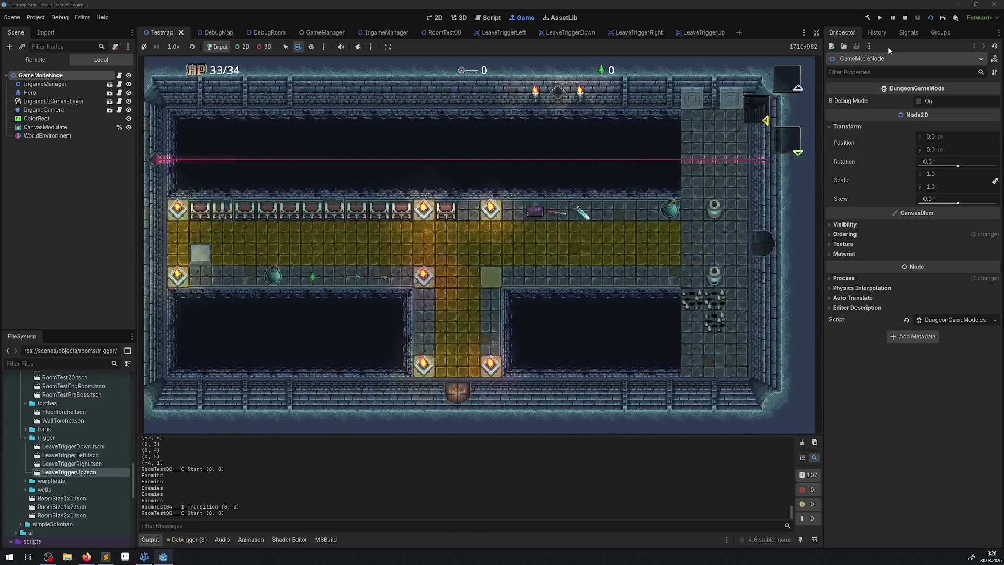
pyautogui.press('Right')
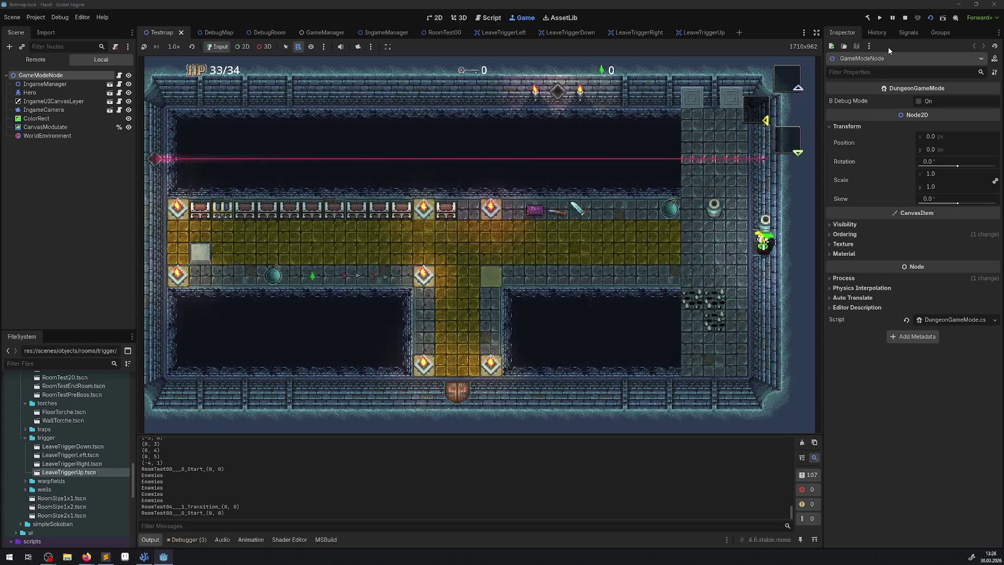
pyautogui.press('Left')
pyautogui.press('Right')
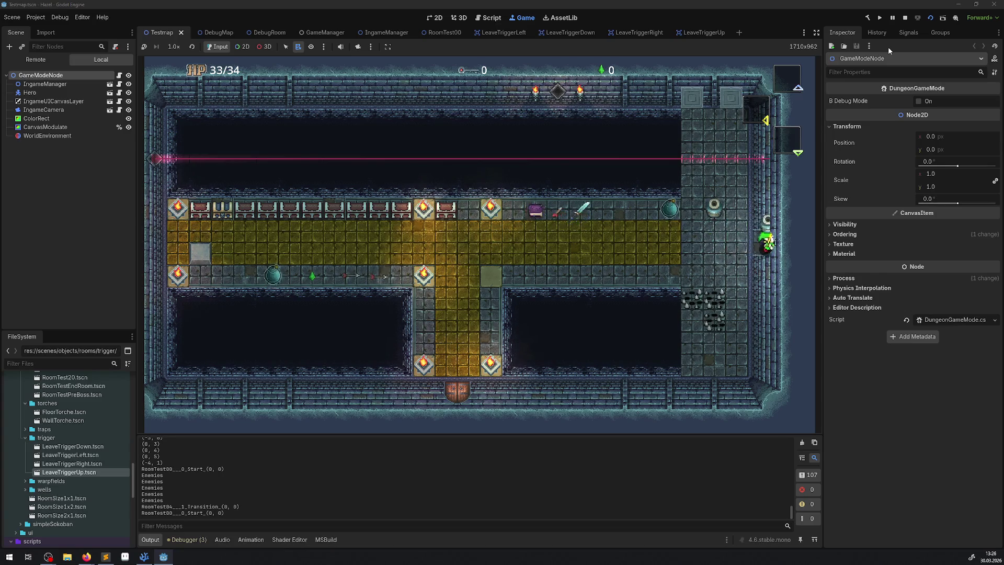
pyautogui.press('Left')
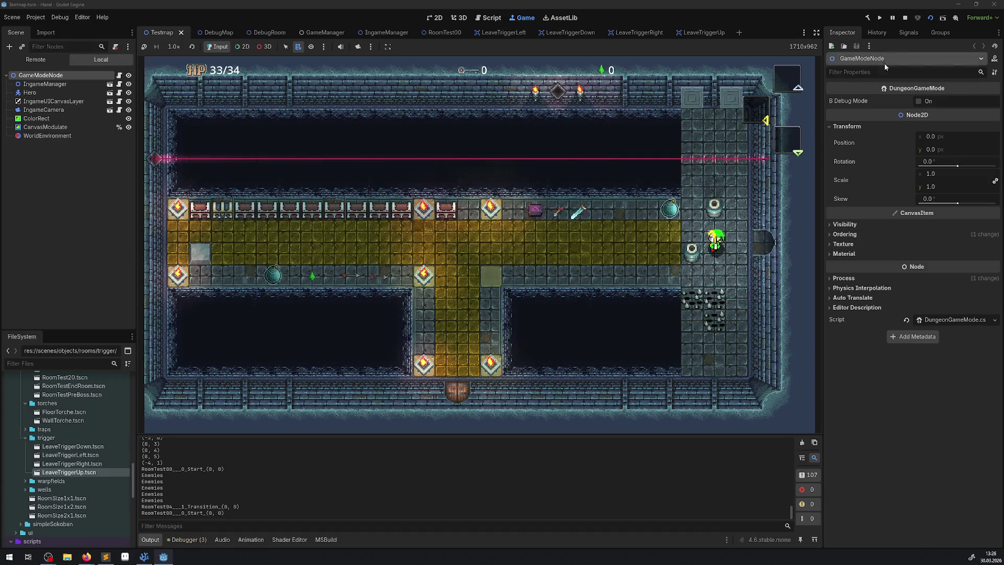
pyautogui.click(905, 17)
# Inspect LeaveTriggerRight's StaticBody2D collision, then return to the else-branch collision layer line
pyautogui.click(645, 32)
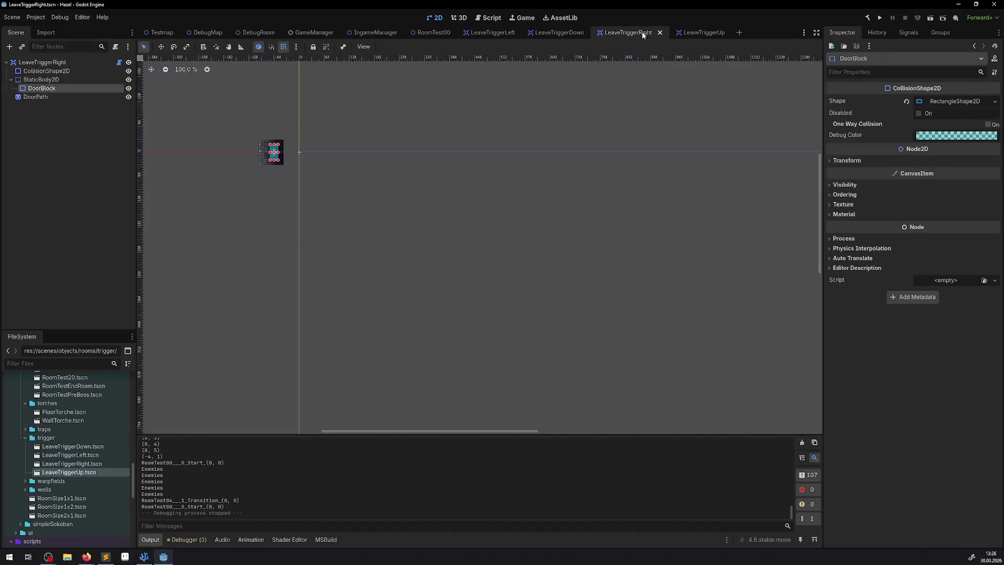
pyautogui.click(41, 79)
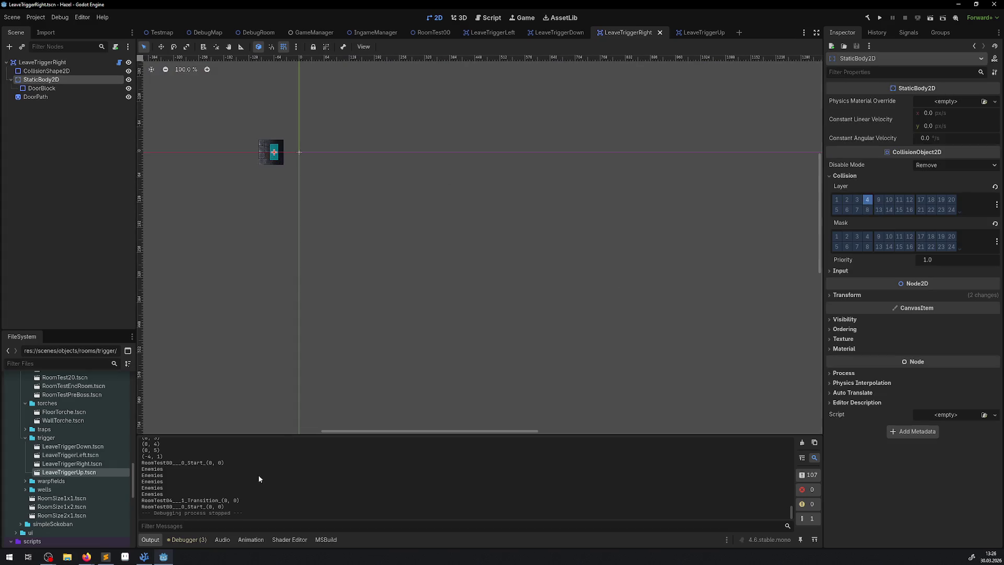
pyautogui.click(144, 556)
pyautogui.click(367, 283)
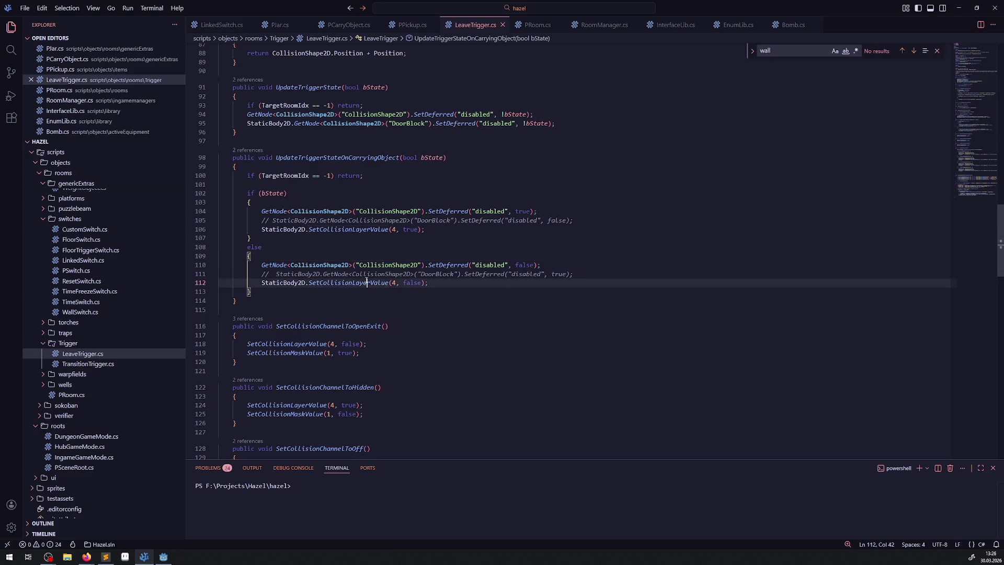
# In the else branch, add a SetCollisionMaskValue(4, false) line under the layer line and save
pyautogui.press('Down')
pyautogui.doubleClick(324, 292)
pyautogui.write('Mask')
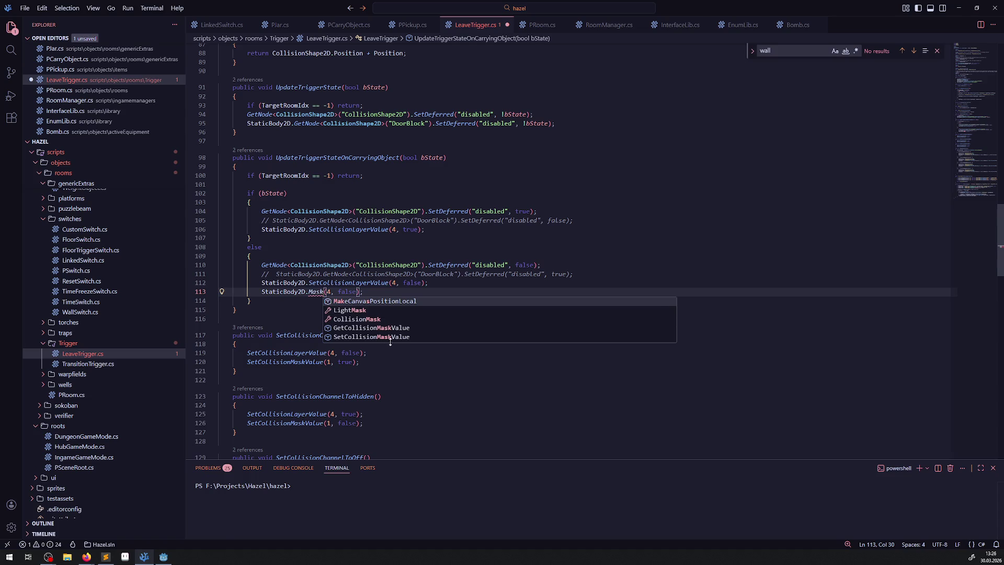
pyautogui.click(388, 337)
pyautogui.hotkey('ctrl', 's')
# Duplicate the if-branch layer line and rename the copy to SetCollisionMaskValue(4, true), then save
pyautogui.tripleClick(340, 229)
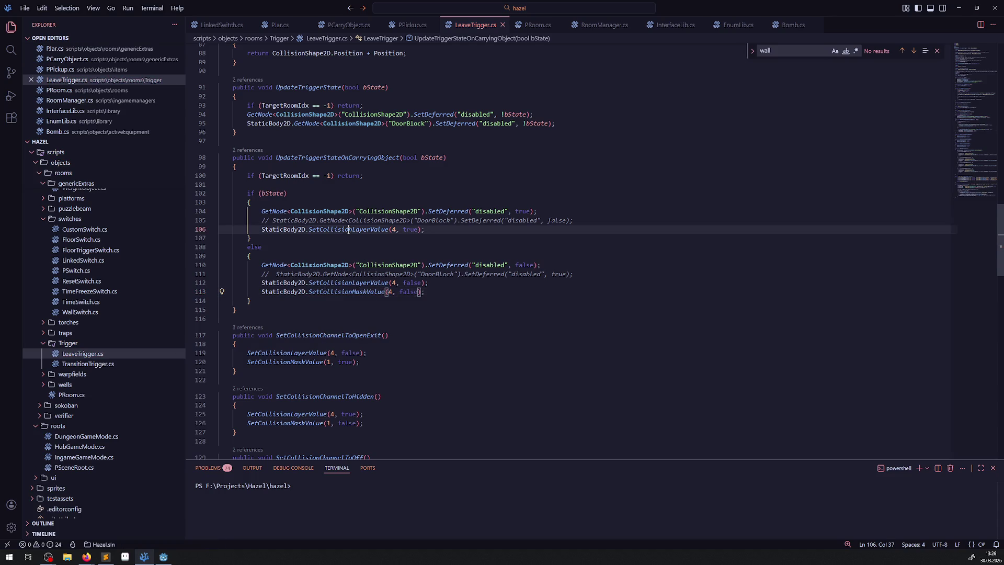
pyautogui.hotkey('shift', 'alt', 'Down')
pyautogui.doubleClick(348, 302)
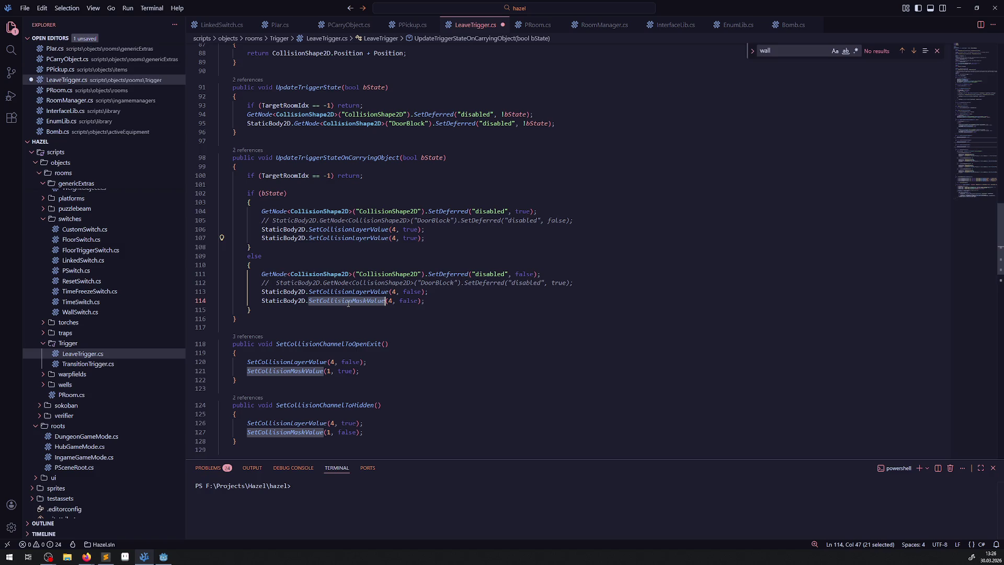
pyautogui.hotkey('ctrl', 'c')
pyautogui.doubleClick(348, 237)
pyautogui.hotkey('ctrl', 'v')
pyautogui.hotkey('ctrl', 's')
# Return to the Godot editor and rebuild the C# project
pyautogui.click(472, 309)
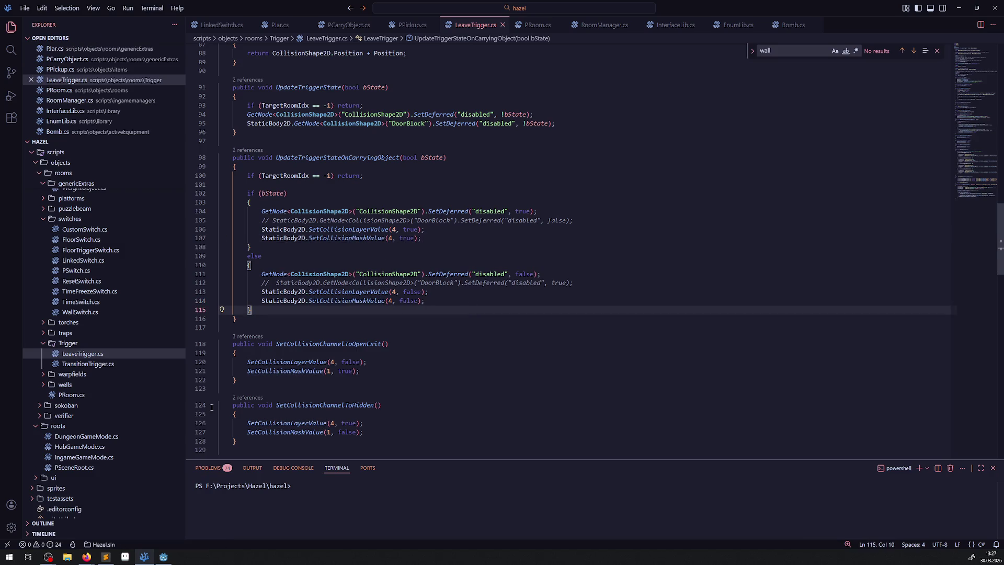
pyautogui.click(164, 557)
pyautogui.click(868, 18)
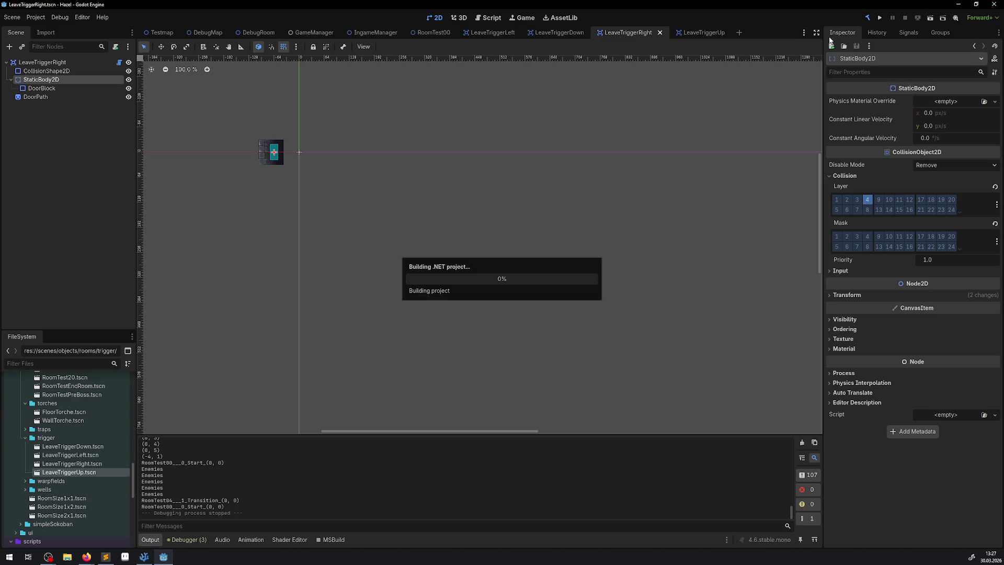
# Run the Testmap scene and walk the hero east through the door and back
pyautogui.click(159, 33)
pyautogui.click(925, 19)
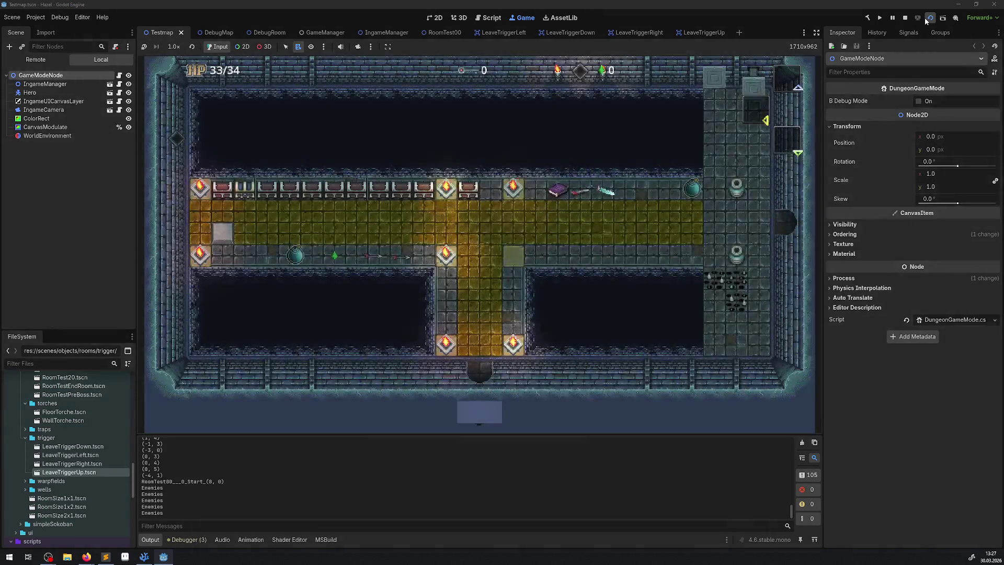
pyautogui.press('Right')
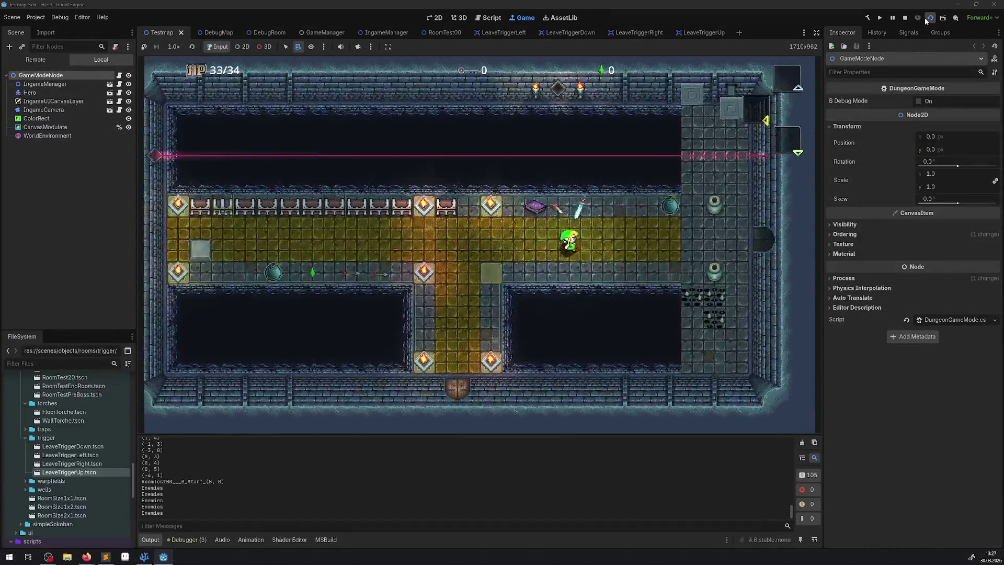
pyautogui.press('Right')
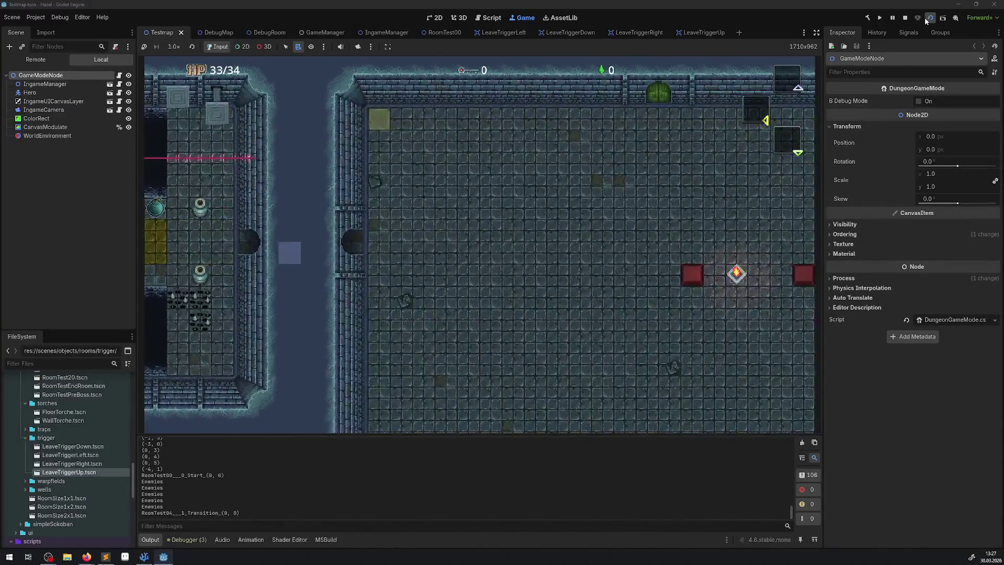
pyautogui.press('Left')
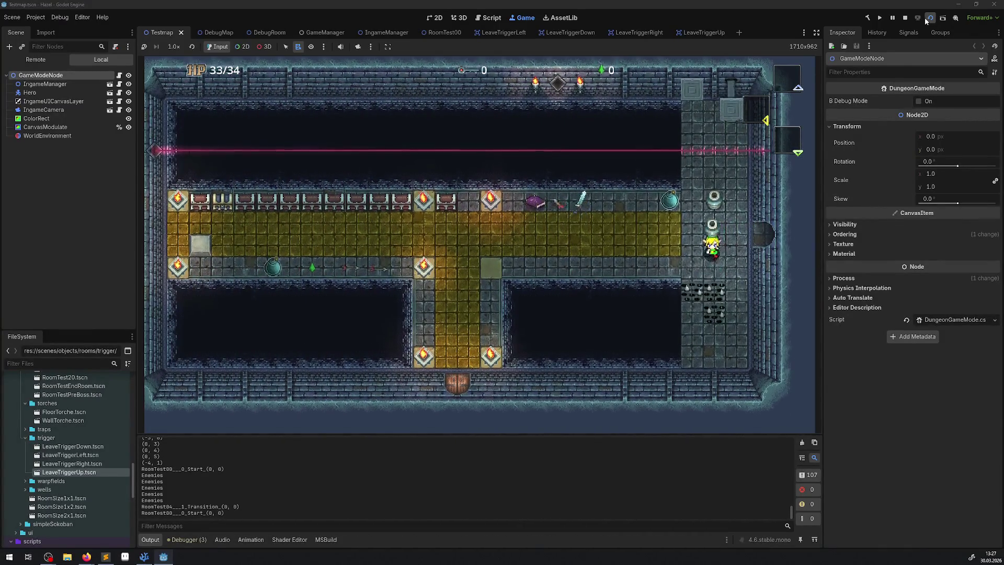
pyautogui.press('Left')
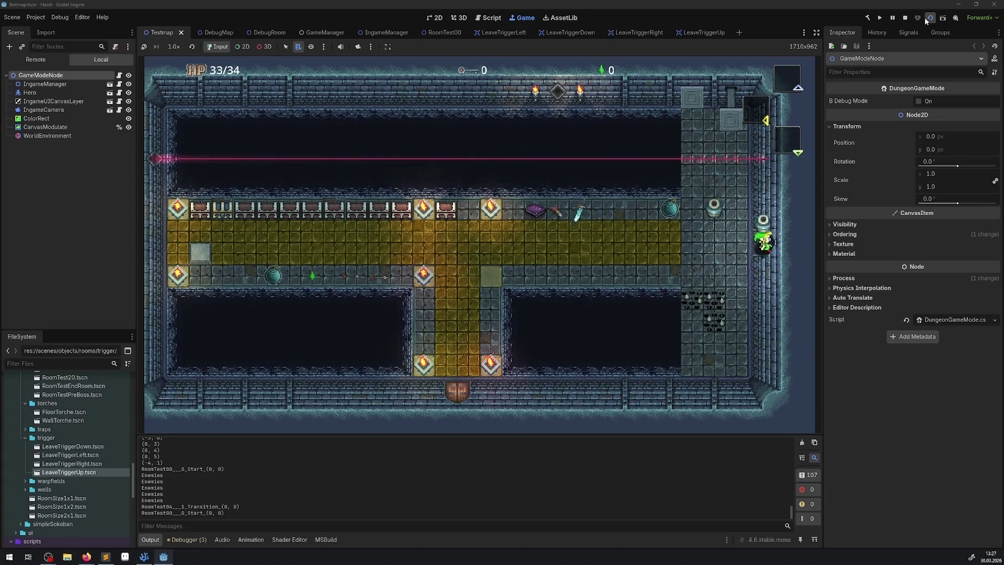
pyautogui.press('Left')
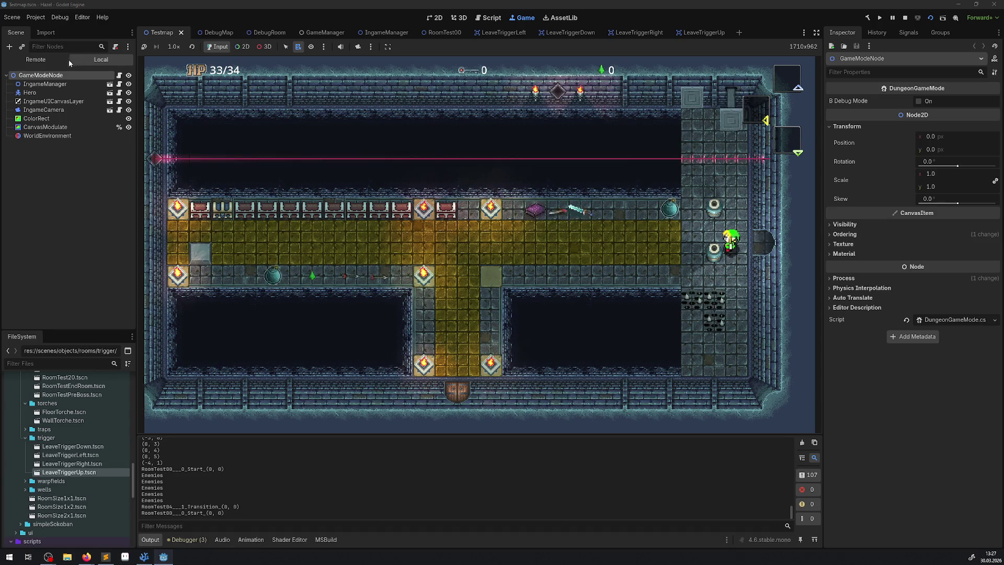
# In the Remote scene tree, expand GameModeNode, IngameManager, FloorManager and Floor_0
pyautogui.click(36, 60)
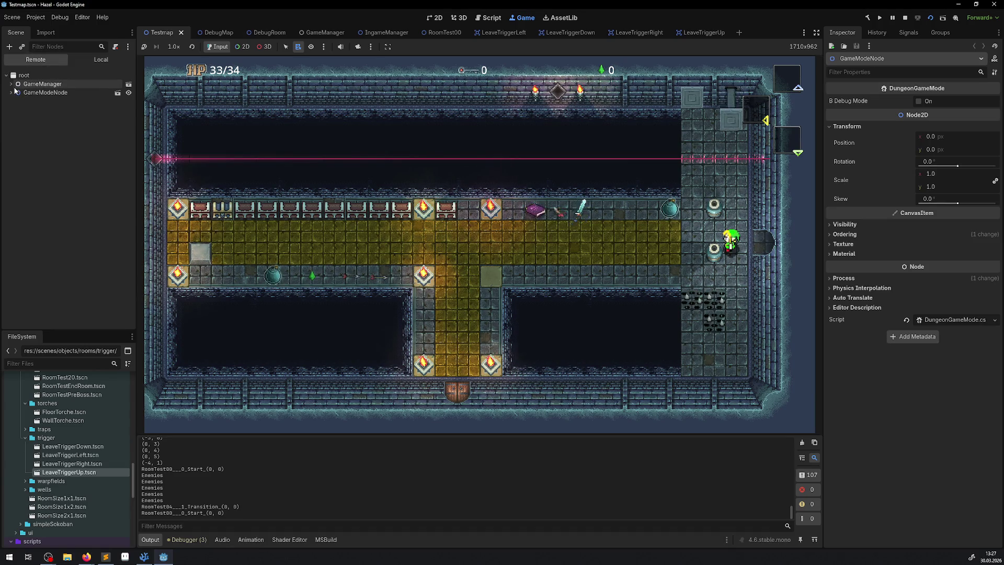
pyautogui.click(11, 93)
pyautogui.click(16, 101)
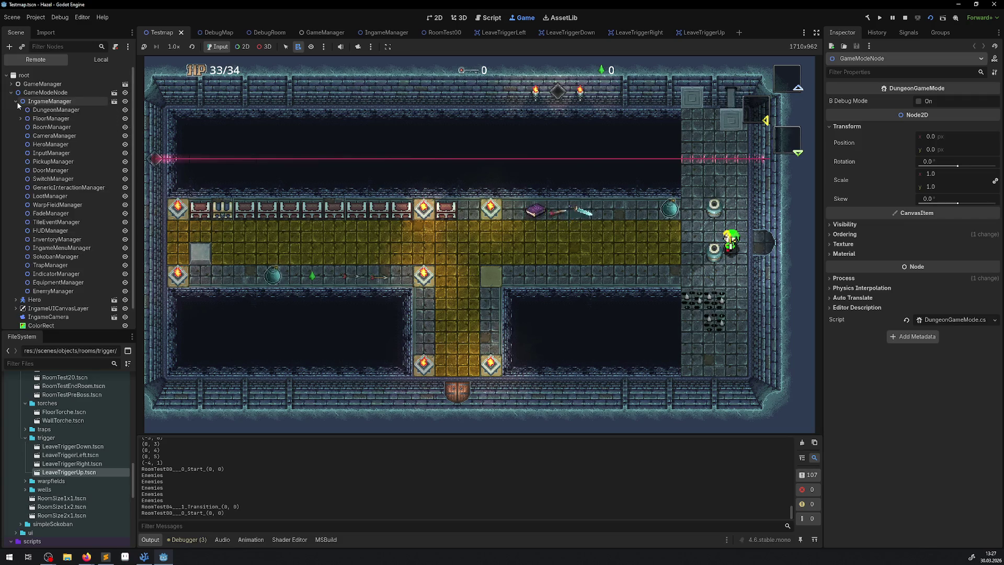
pyautogui.click(20, 118)
pyautogui.click(25, 127)
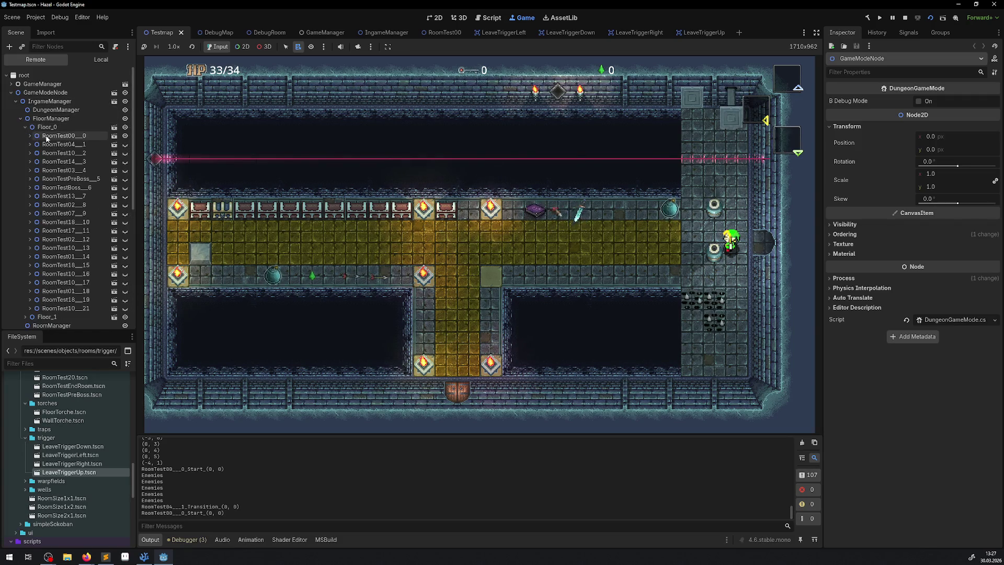
# Inspect the live StaticBody2D under RoomTest000 > LeaveTriggerRight, then stop the game
pyautogui.click(29, 136)
pyautogui.doubleClick(56, 162)
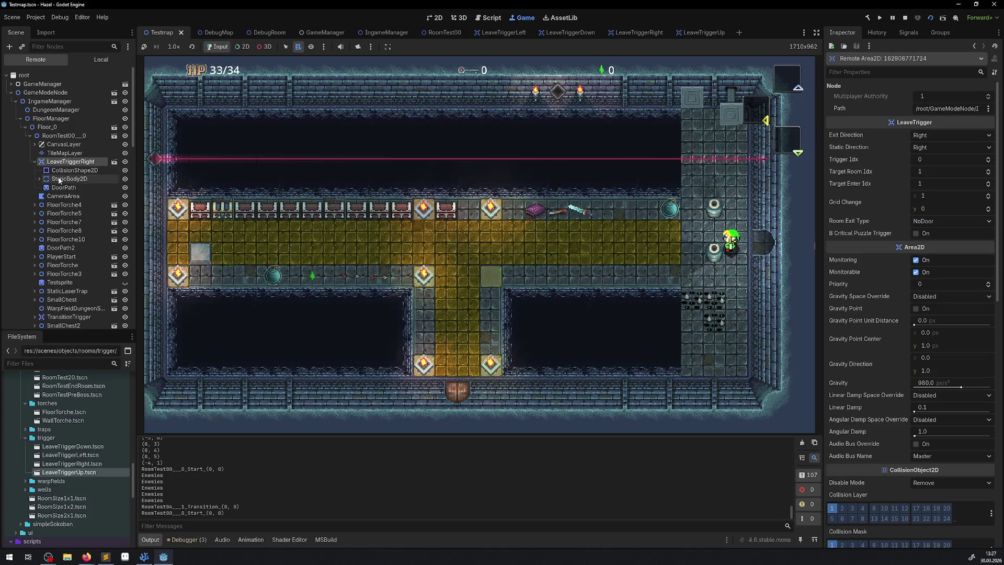
pyautogui.click(73, 180)
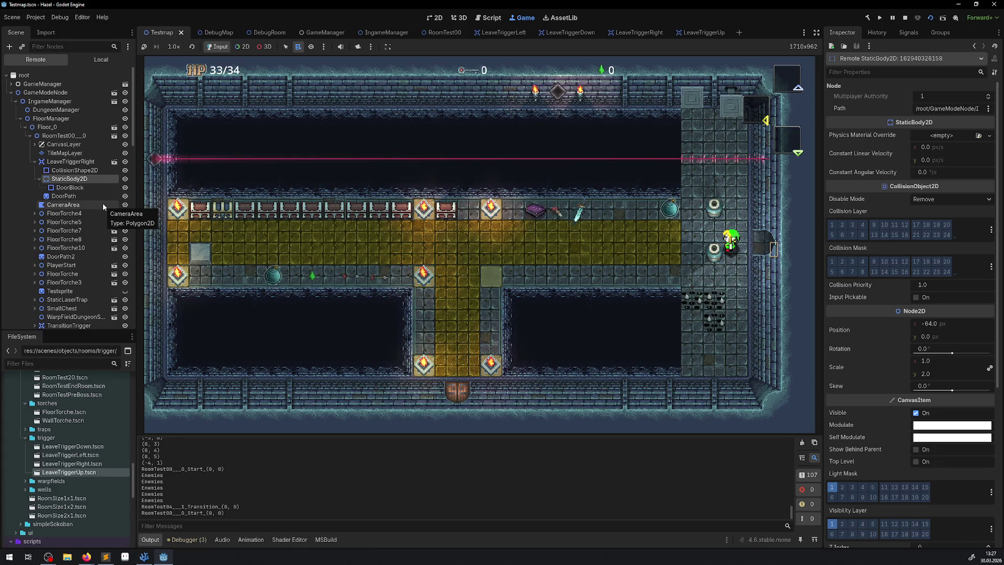
pyautogui.click(905, 18)
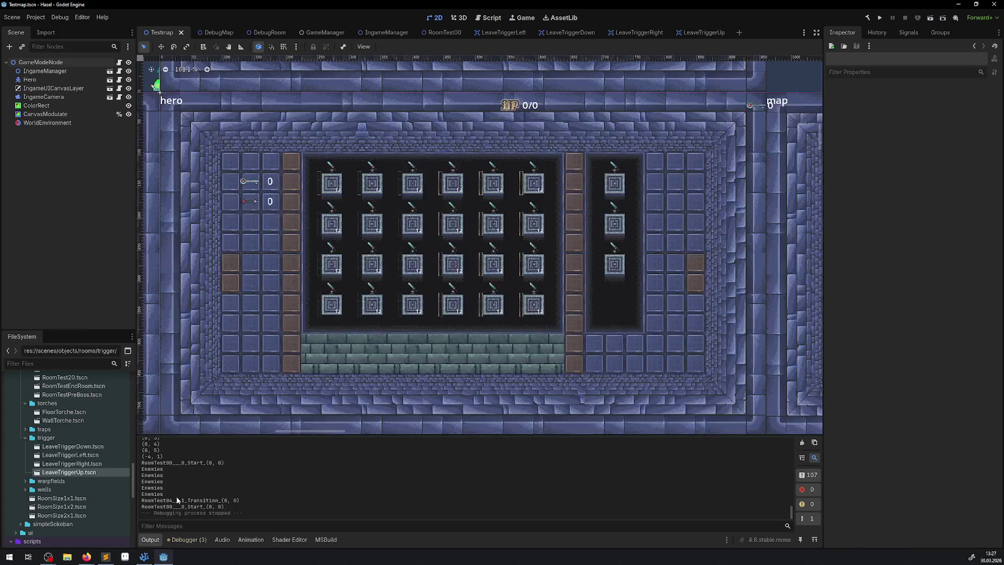
pyautogui.click(143, 556)
# Change the collision layer and mask bit from 4 to 1 on lines 106, 107, 113 and 114, and save
pyautogui.doubleClick(393, 292)
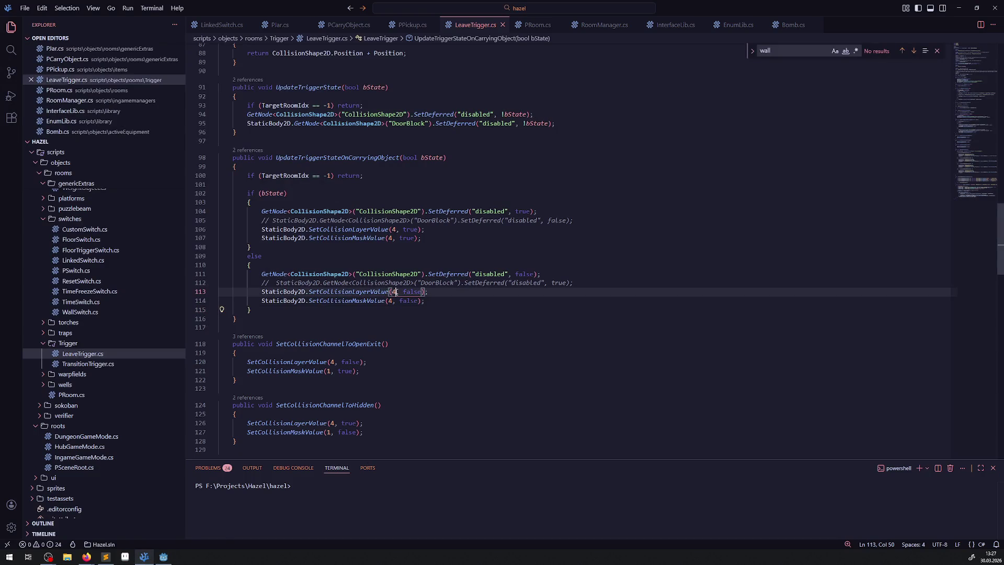
pyautogui.write('1')
pyautogui.doubleClick(394, 301)
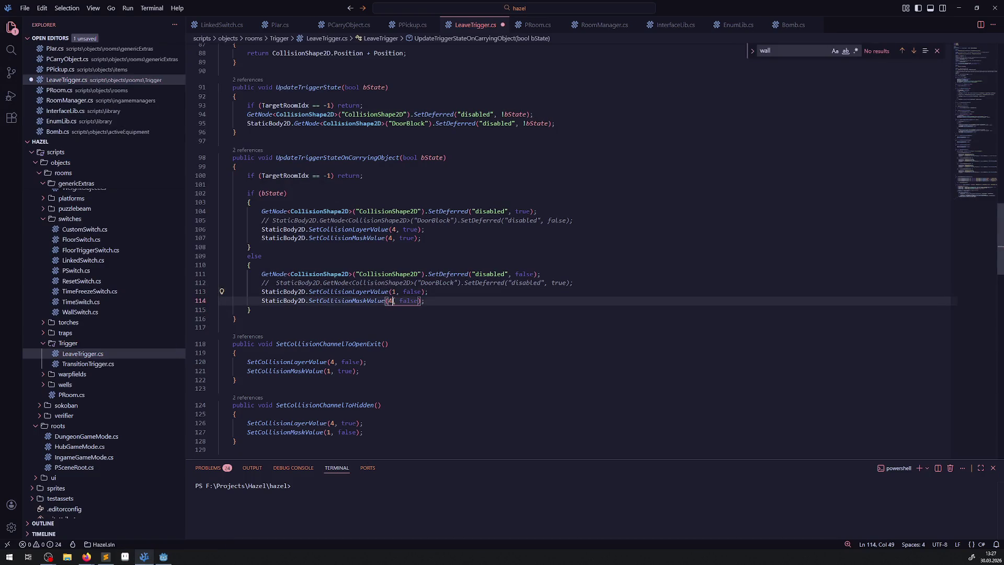
pyautogui.write('1')
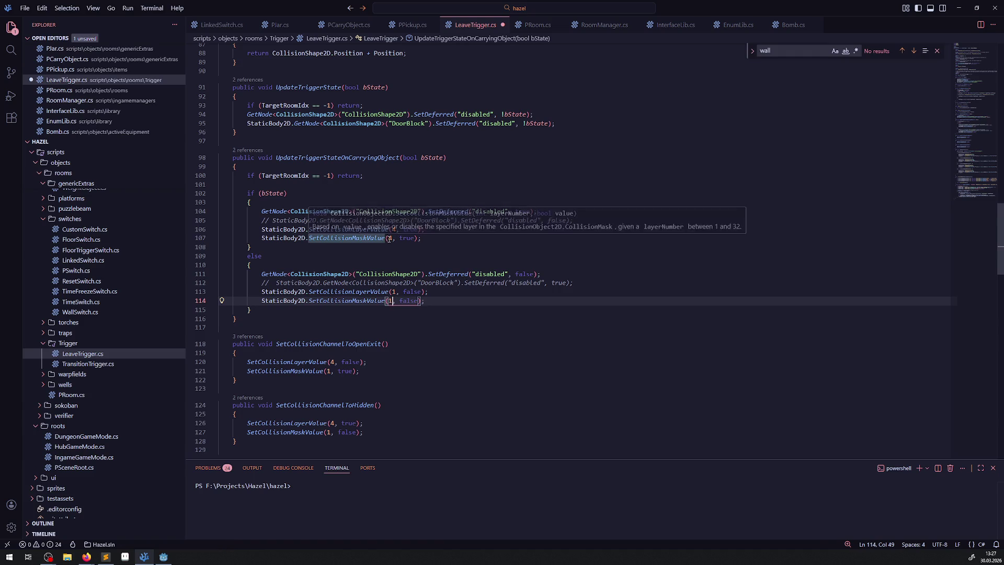
pyautogui.doubleClick(389, 238)
pyautogui.write('1')
pyautogui.click(391, 229)
pyautogui.write('1')
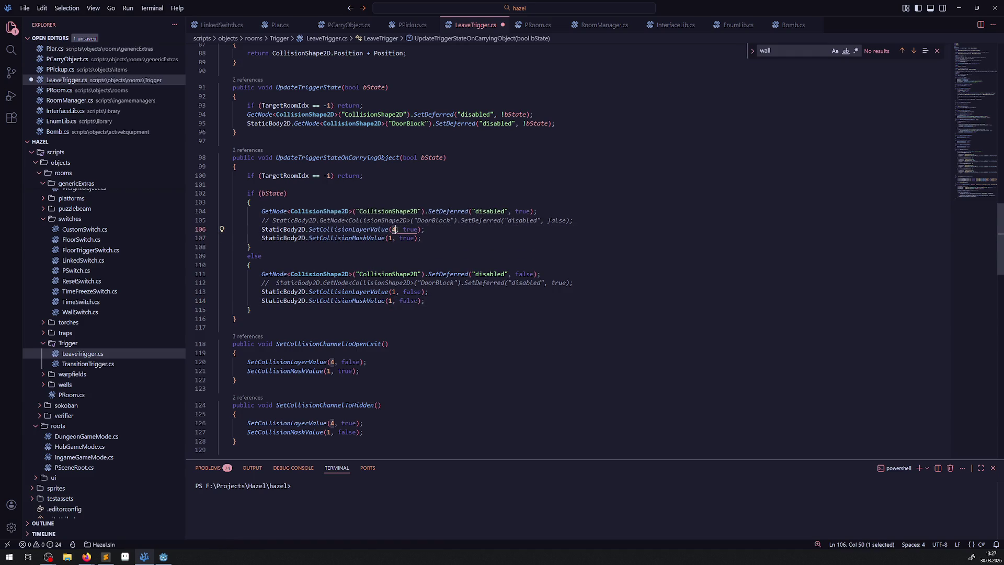
pyautogui.click(405, 245)
pyautogui.hotkey('ctrl', 's')
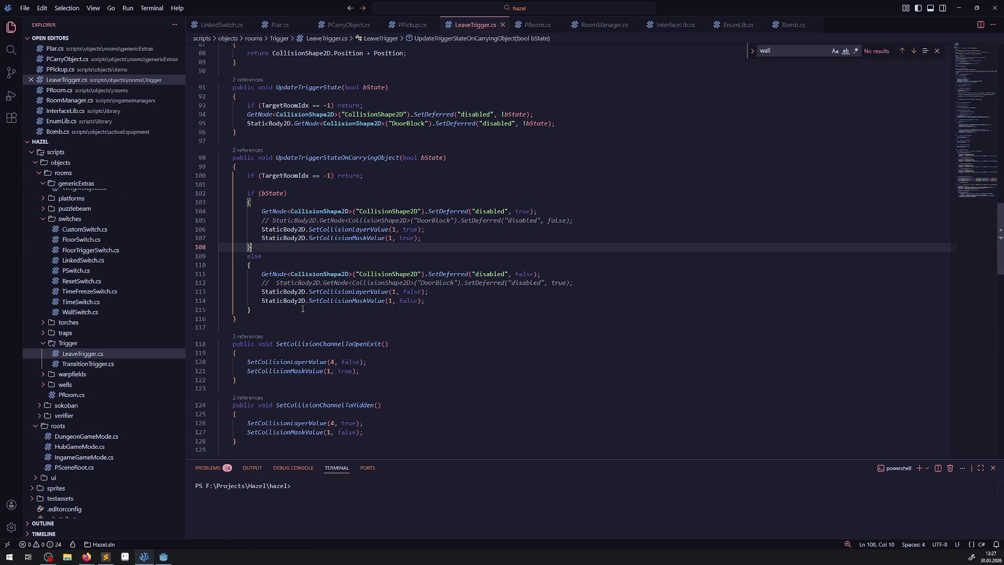
pyautogui.click(163, 557)
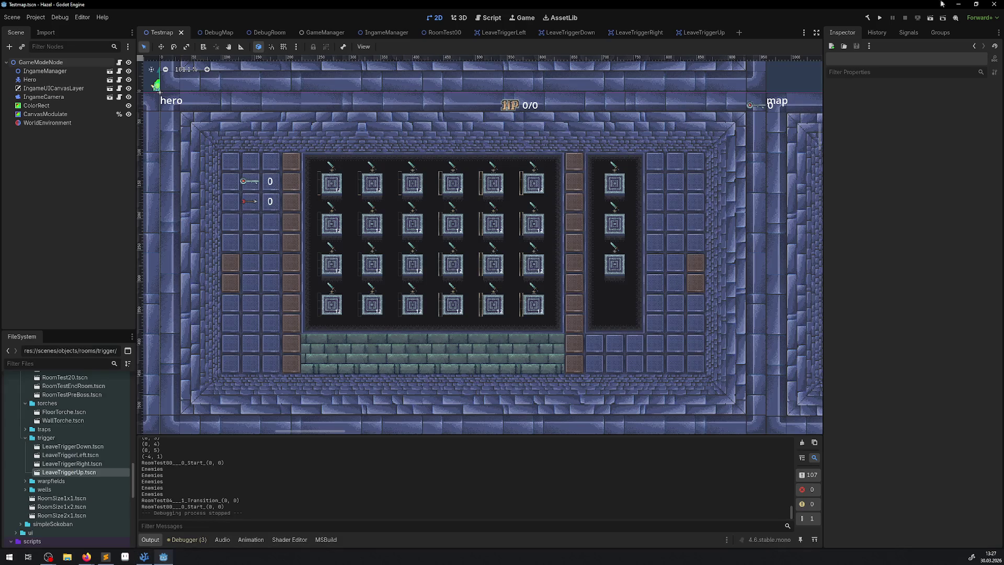
# Rebuild, run Testmap, and walk the hero along the yellow corridor back and forth across the east doorway
pyautogui.click(868, 18)
pyautogui.click(930, 19)
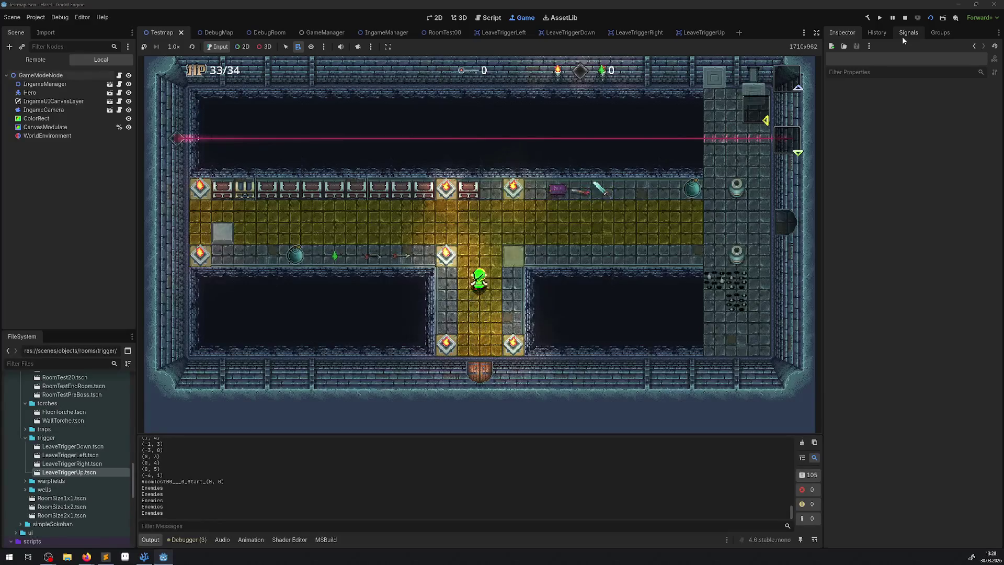
pyautogui.press('Up')
pyautogui.press('Right')
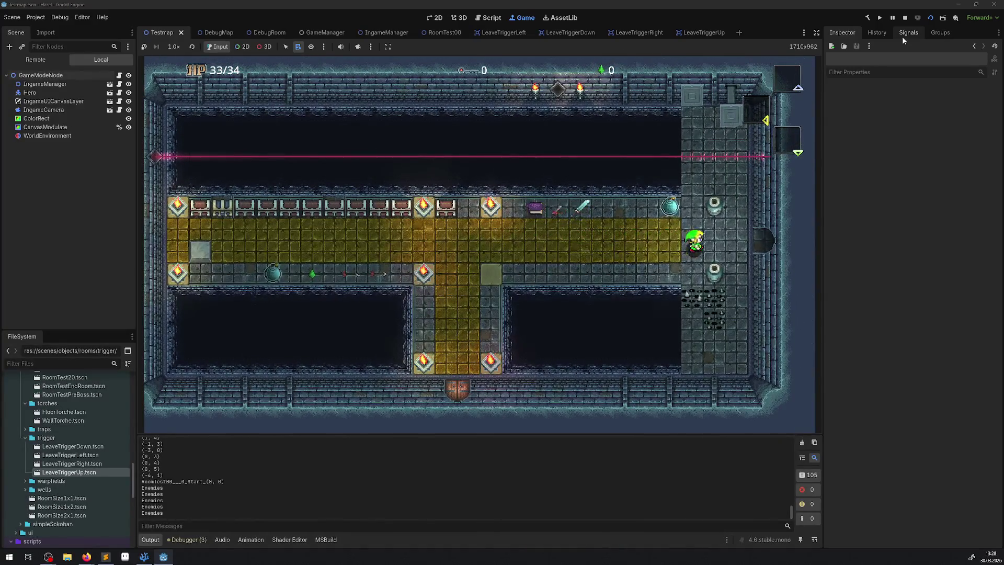
pyautogui.press('Left')
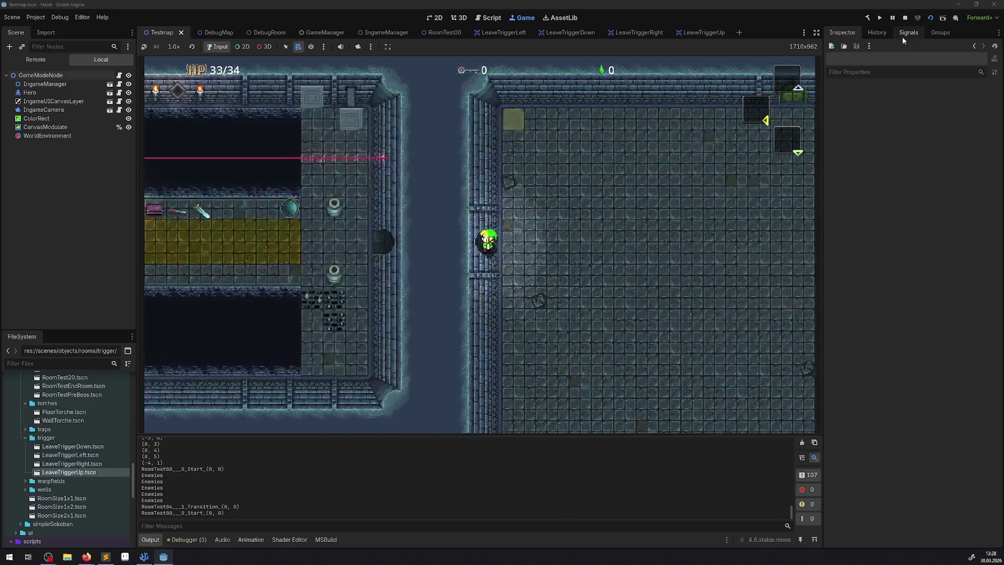
pyautogui.press('Right')
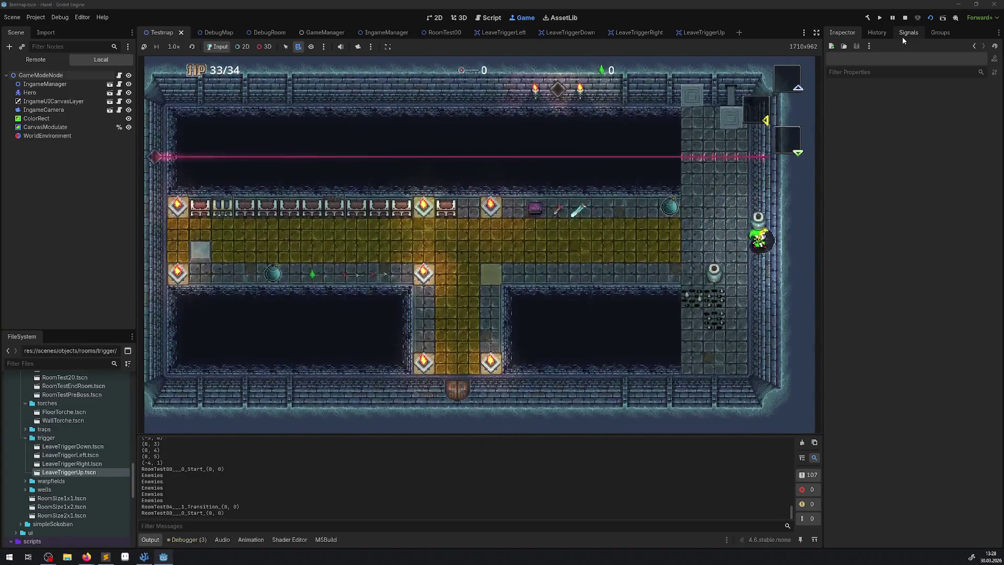
pyautogui.press('Left')
pyautogui.press('Right')
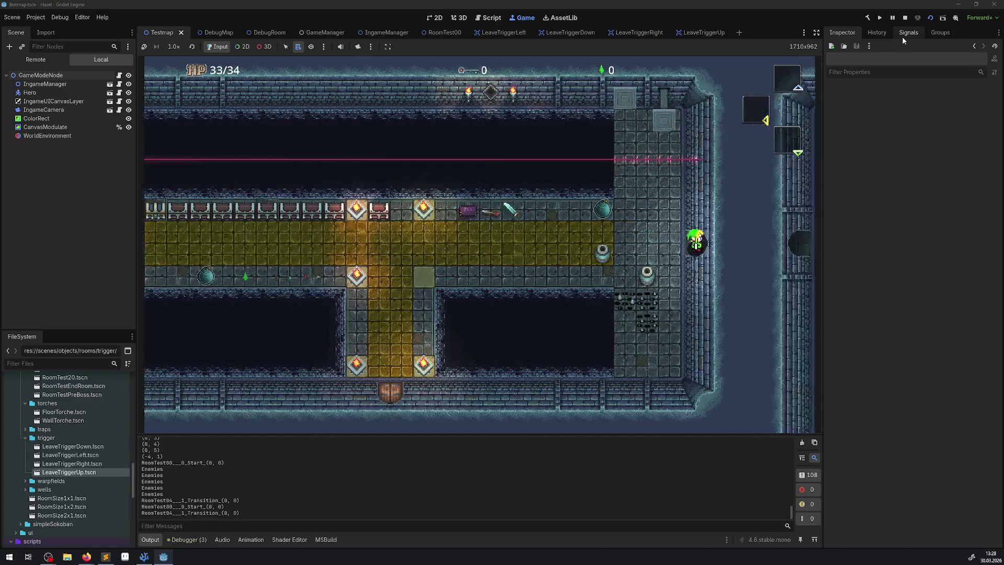
pyautogui.press('Left')
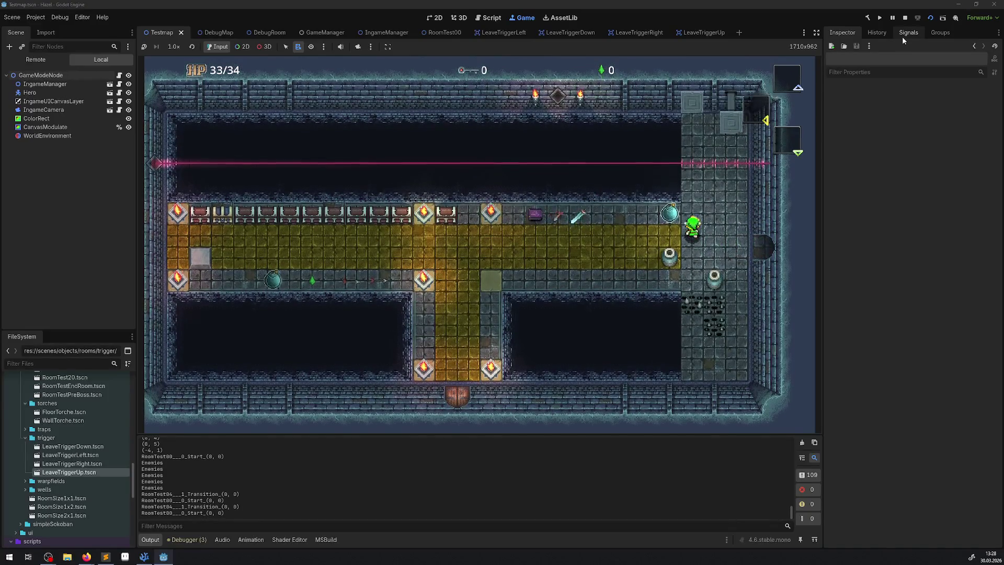
pyautogui.press('Right')
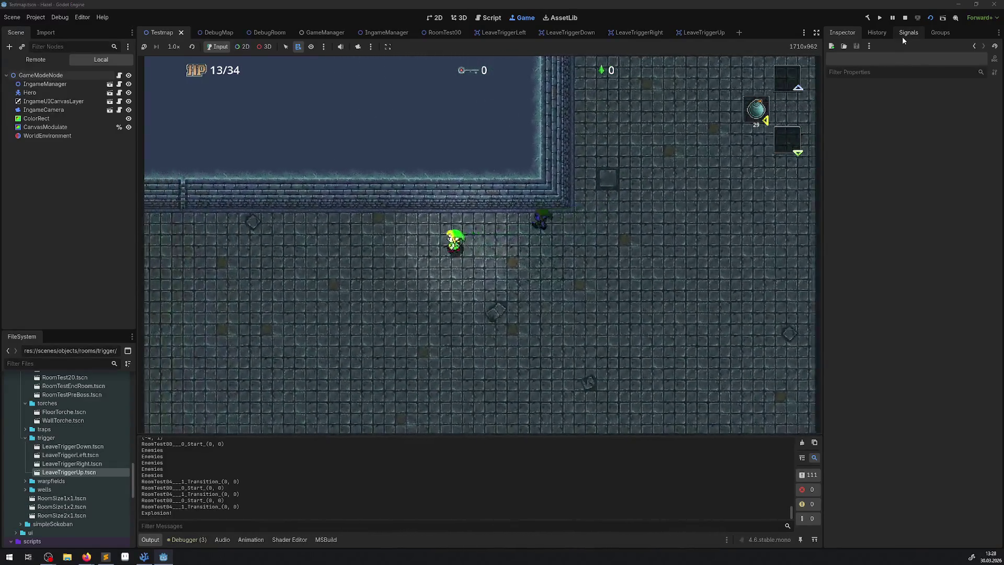
# Walk the hero down through the bottom doors into the treasure rooms, stepping away from the placed bomb
pyautogui.press('Down')
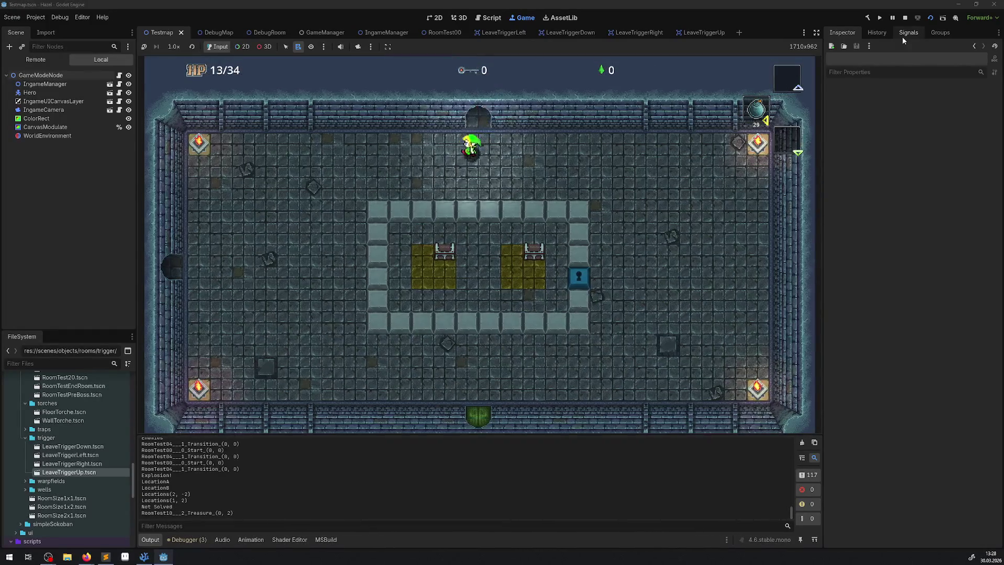
pyautogui.press('Left')
pyautogui.press('Left')
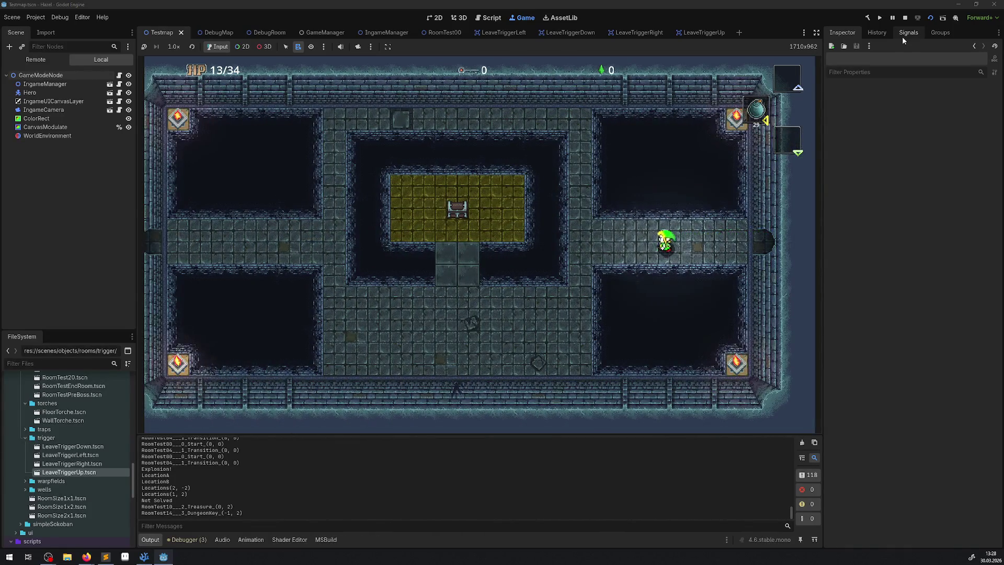
pyautogui.press('Down')
pyautogui.press('Left')
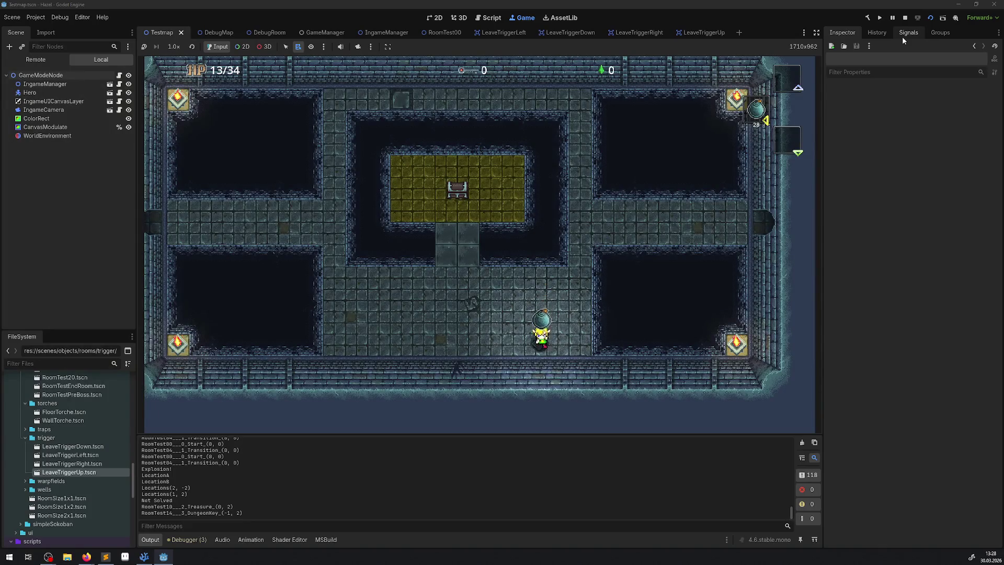
pyautogui.press('Right')
pyautogui.press('Up')
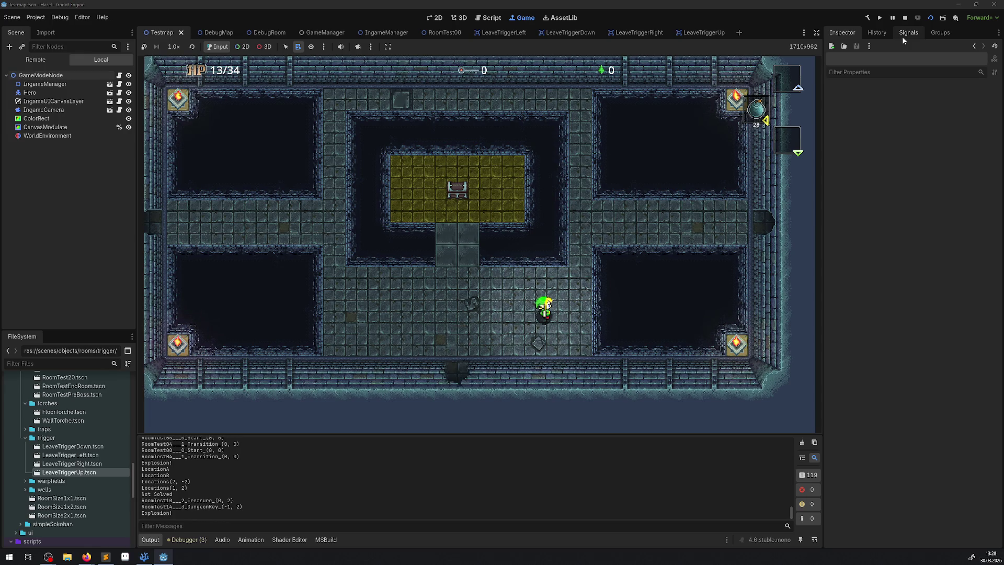
pyautogui.press('Left')
pyautogui.press('Down')
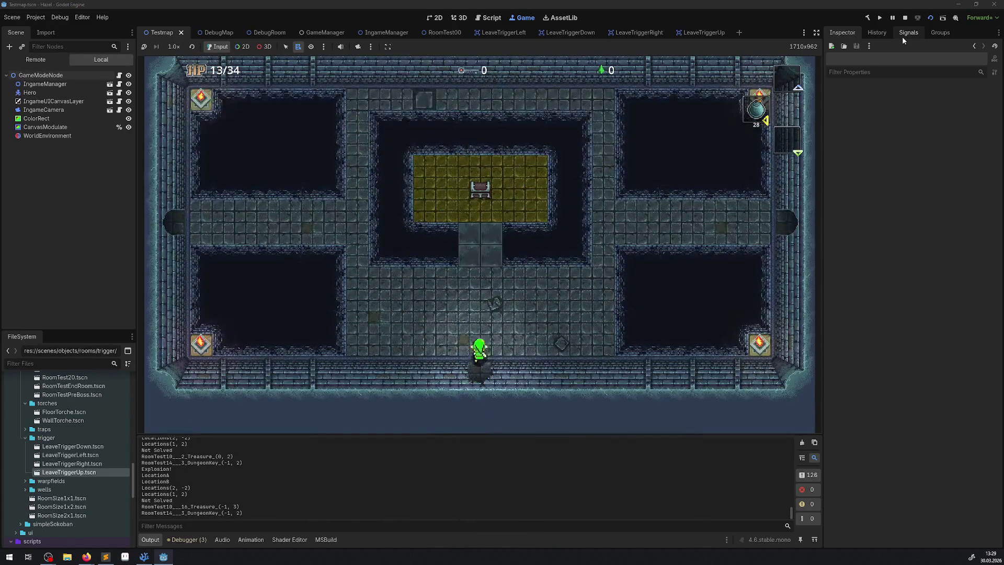
# Walk the hero repeatedly up and down through the top and bottom doors between rooms
pyautogui.press('Down')
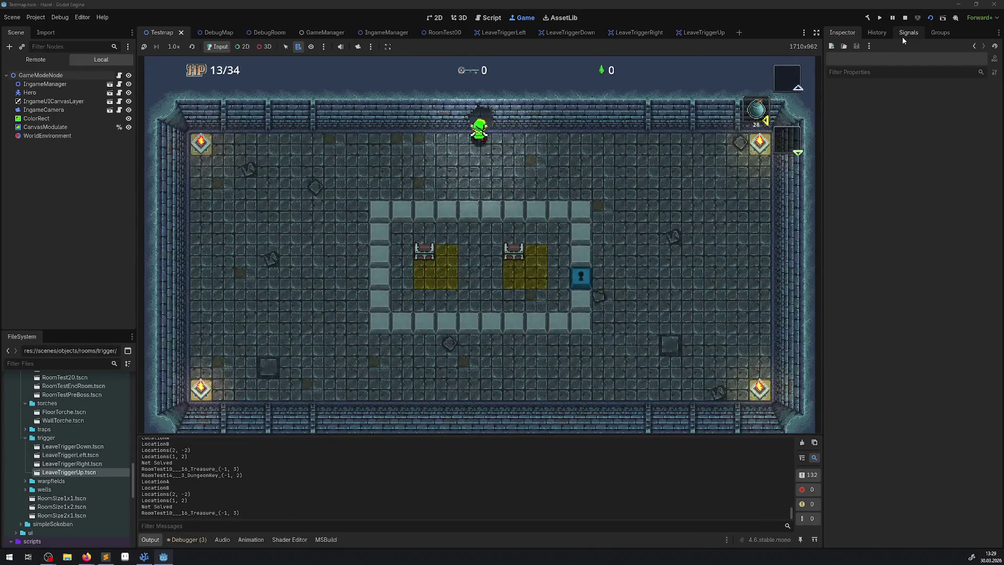
pyautogui.press('Up')
pyautogui.press('Down')
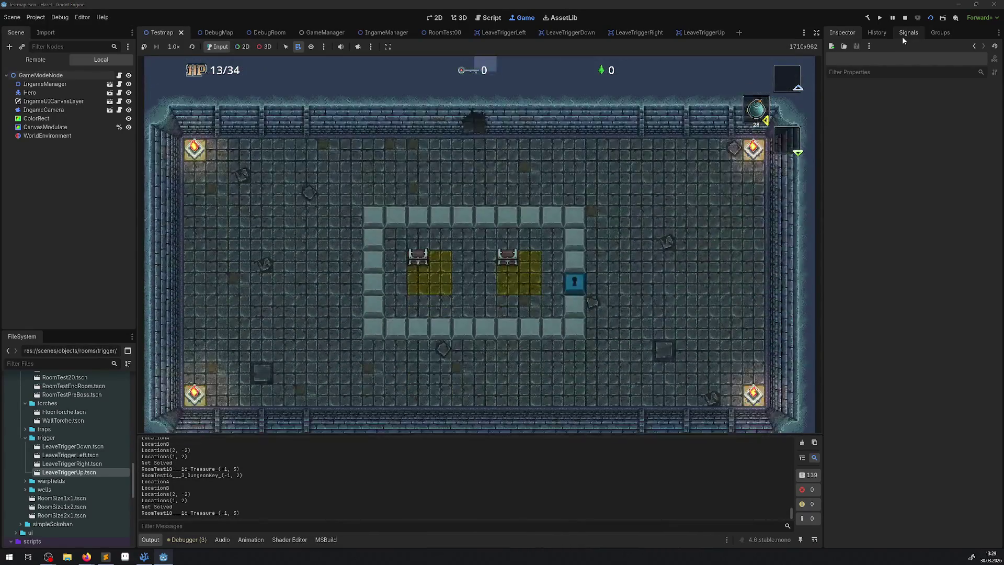
pyautogui.press('Up')
pyautogui.press('Down')
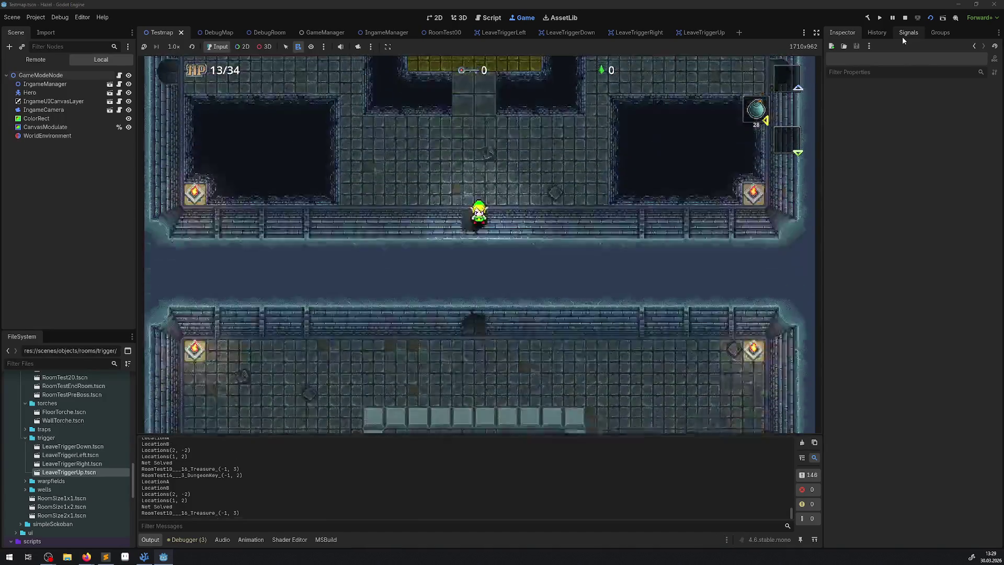
pyautogui.press('Up')
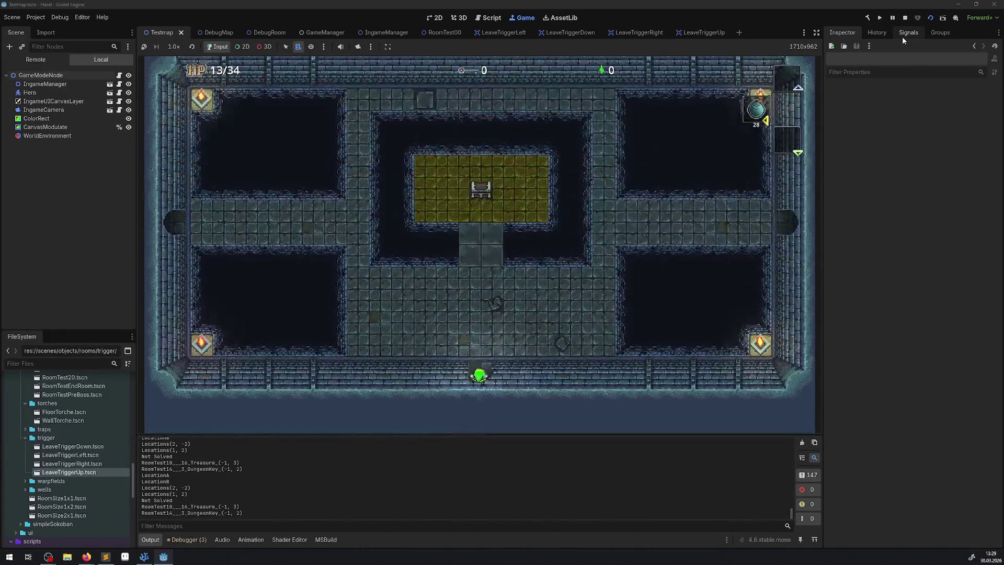
pyautogui.press('Down')
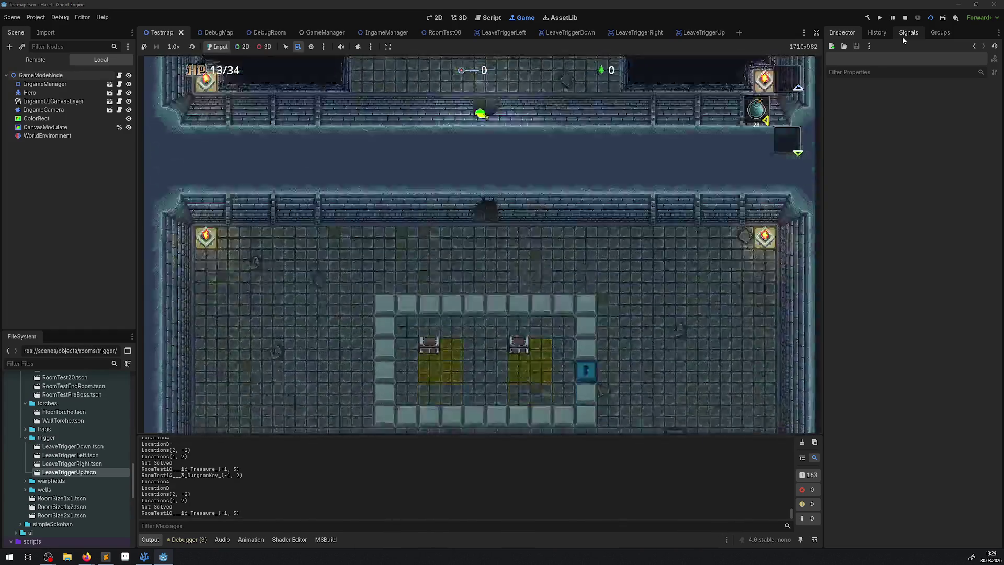
pyautogui.press('Up')
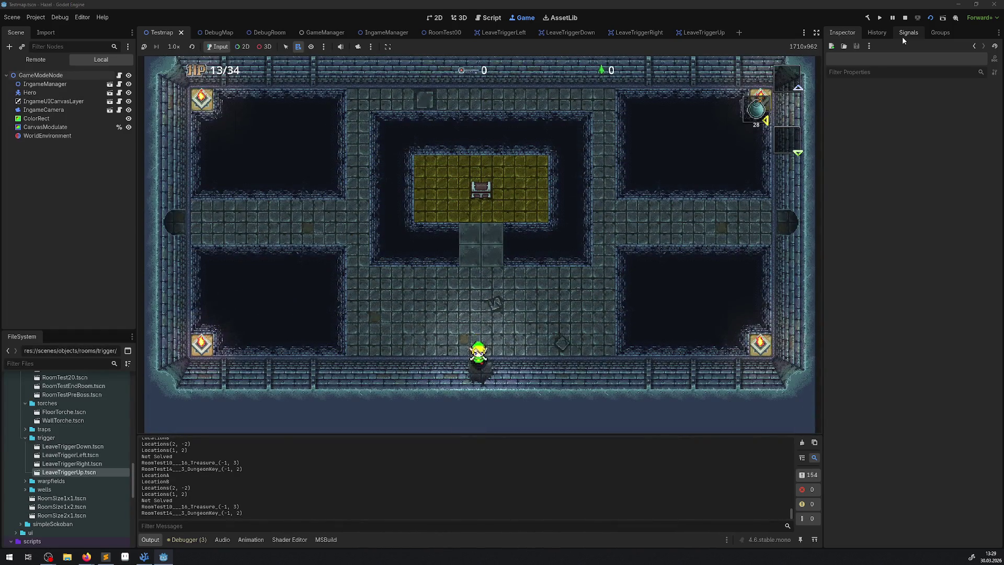
pyautogui.press('Down')
pyautogui.press('Up')
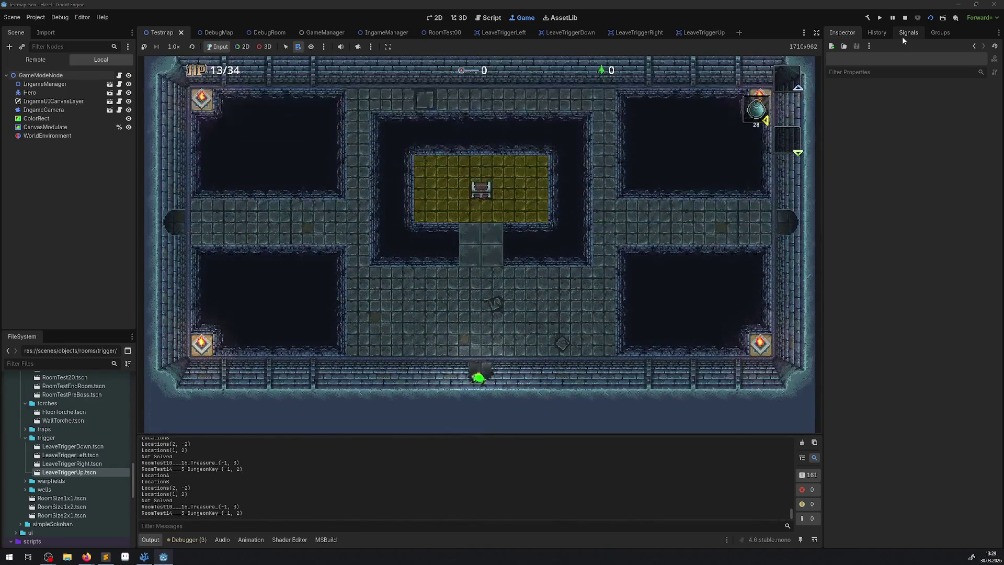
pyautogui.press('Down')
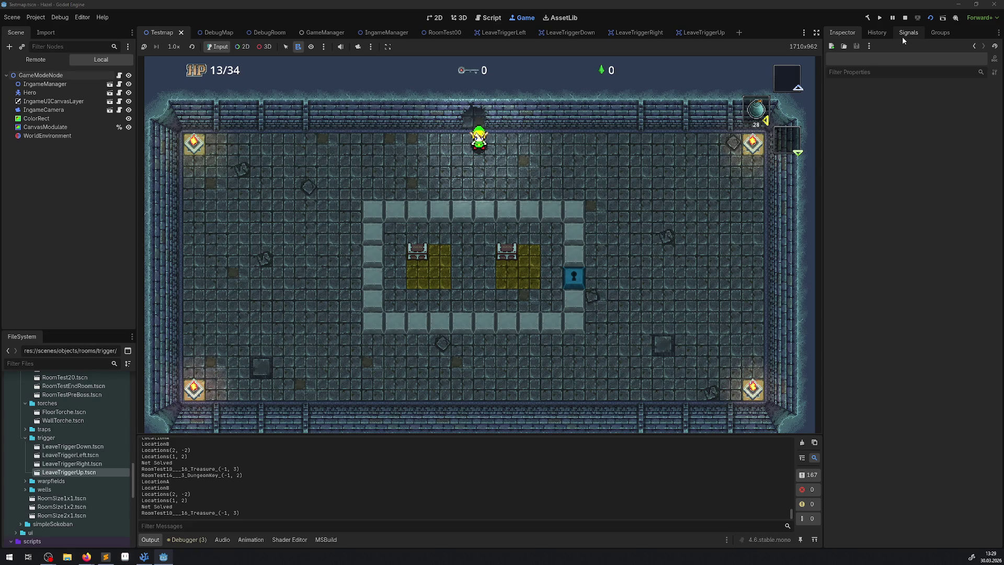
pyautogui.press('Up')
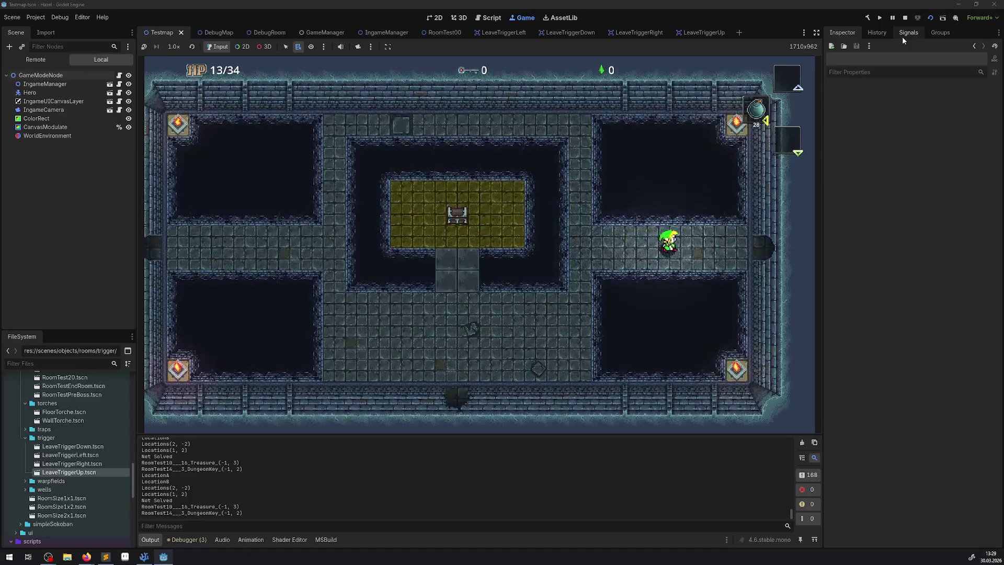
# Walk the hero right and up through the rooms back to the corridor room, then stop the game
pyautogui.press('Right')
pyautogui.press('Up')
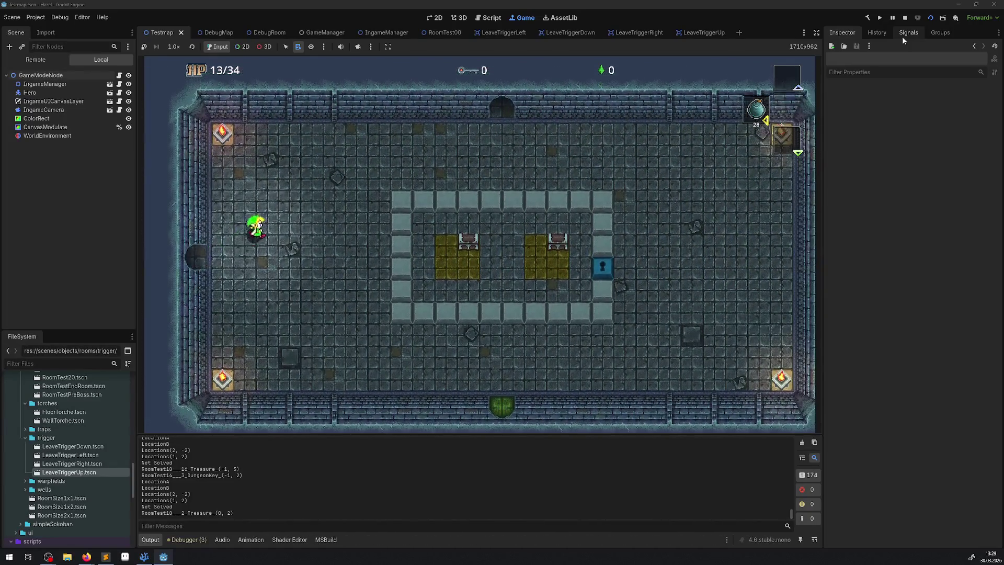
pyautogui.press('Up')
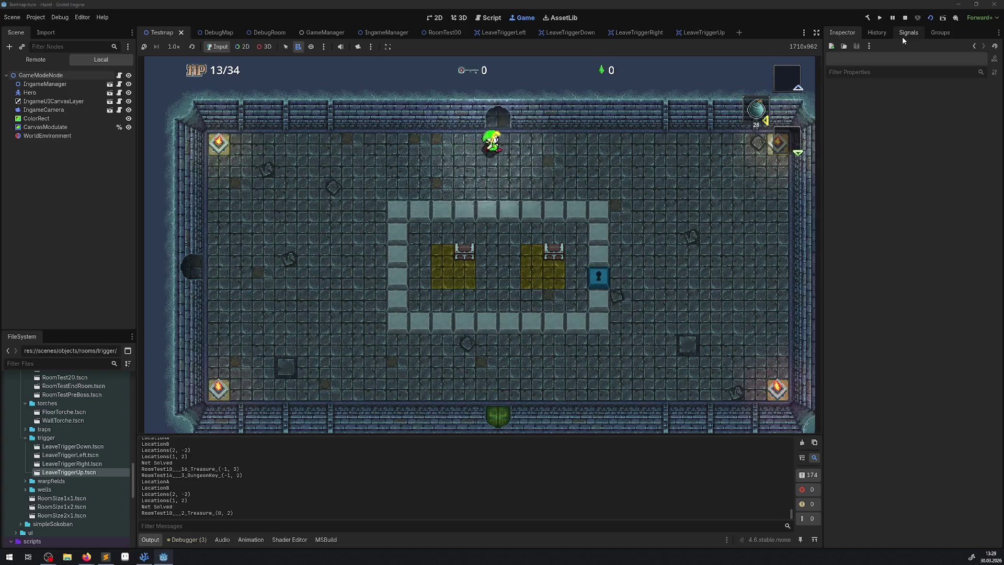
pyautogui.press('Right')
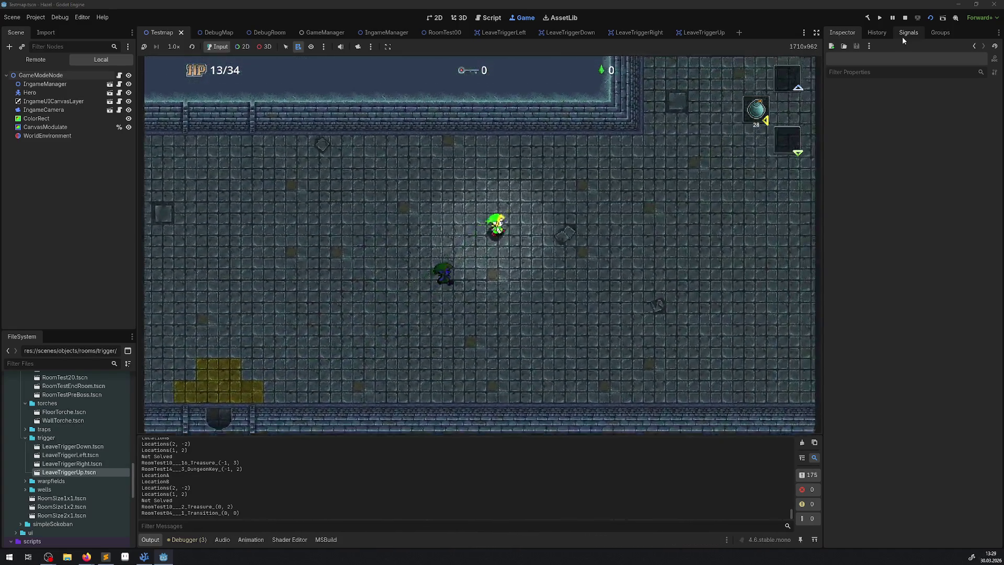
pyautogui.press('Up')
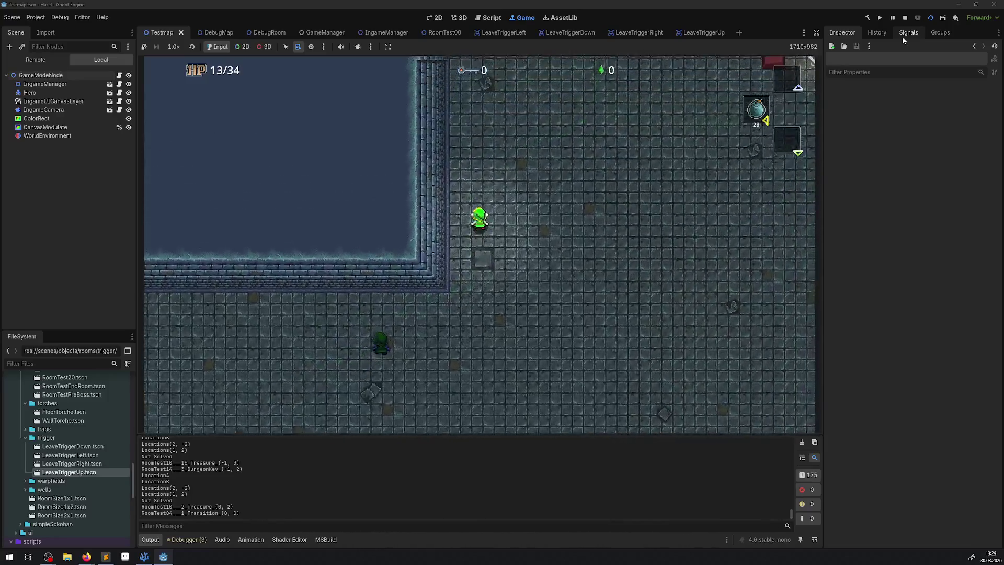
pyautogui.press('Left')
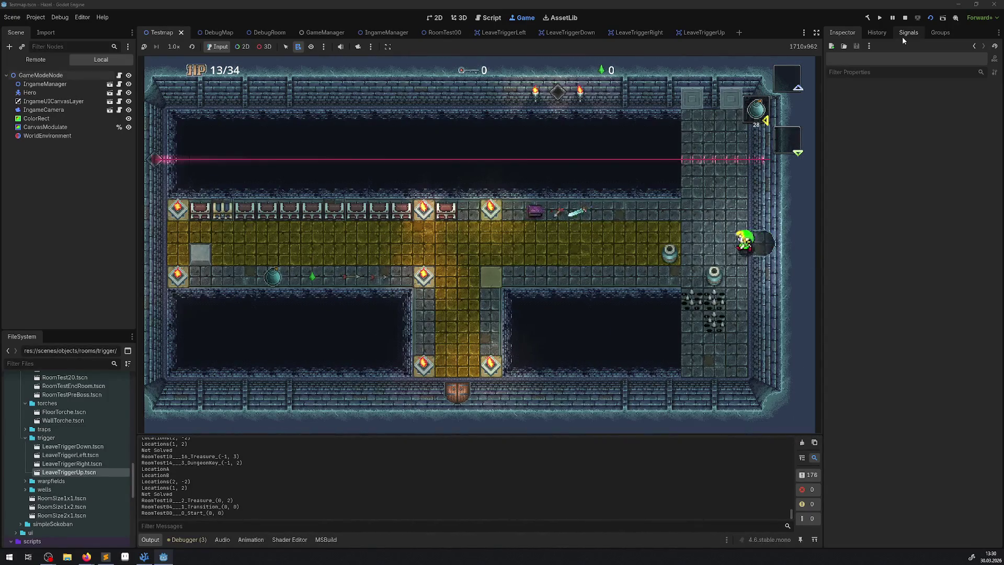
pyautogui.press('Right')
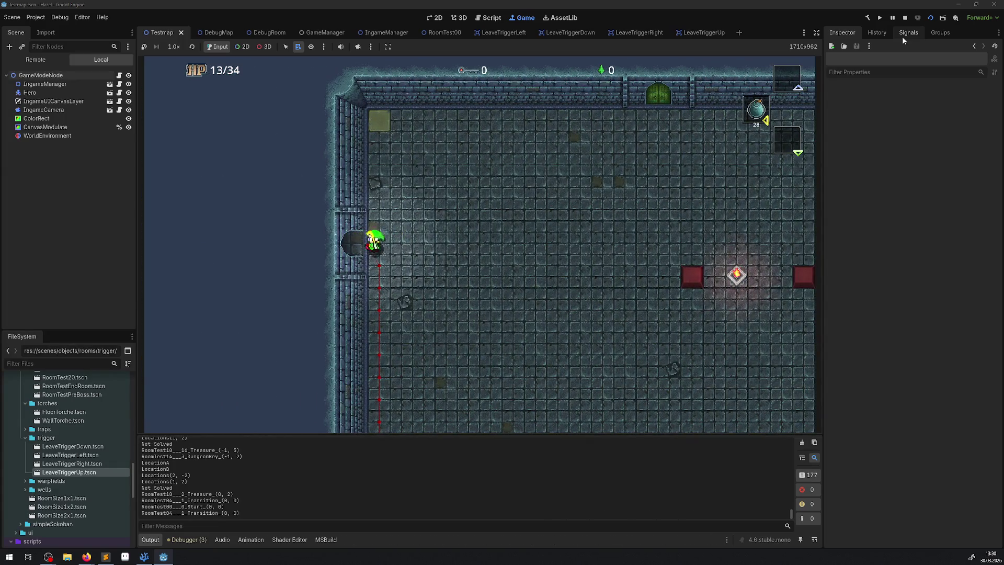
pyautogui.press('Left')
pyautogui.press('Right')
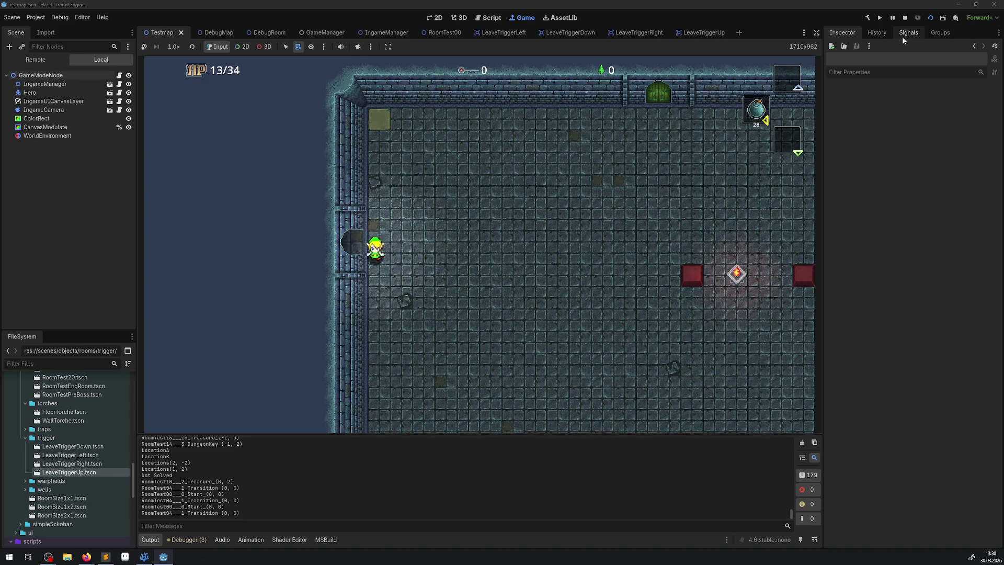
pyautogui.press('Down')
pyautogui.press('Up')
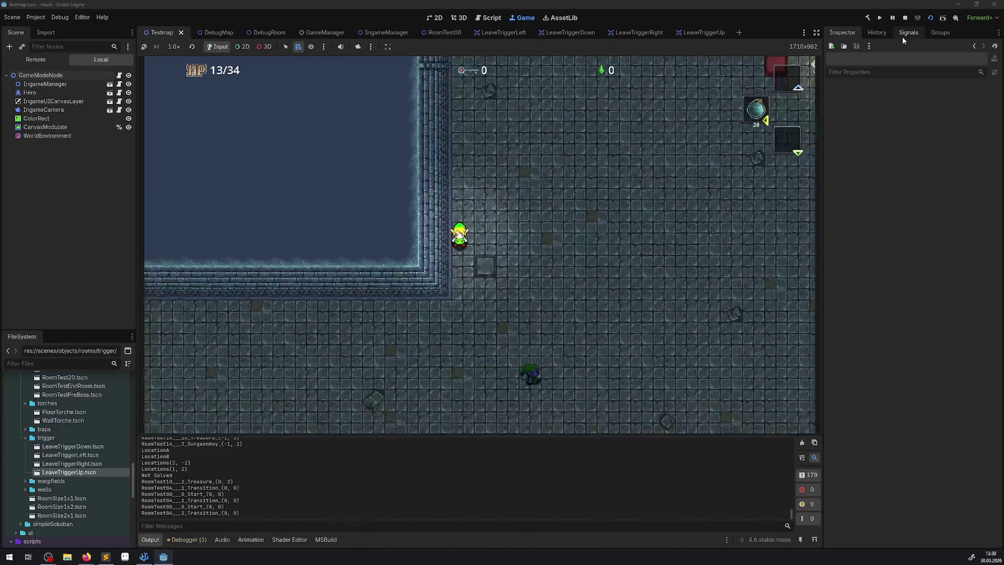
pyautogui.press('Left')
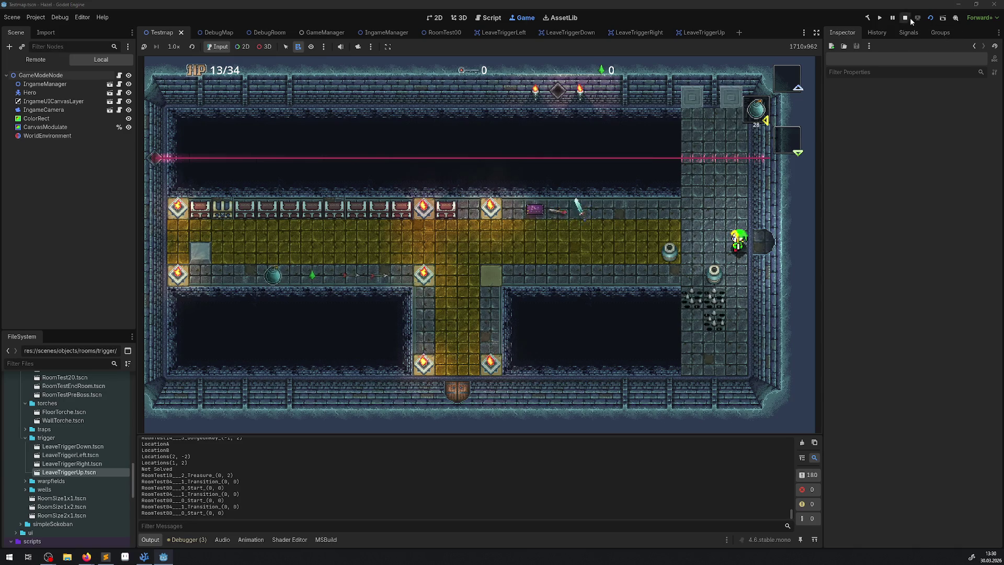
pyautogui.click(908, 18)
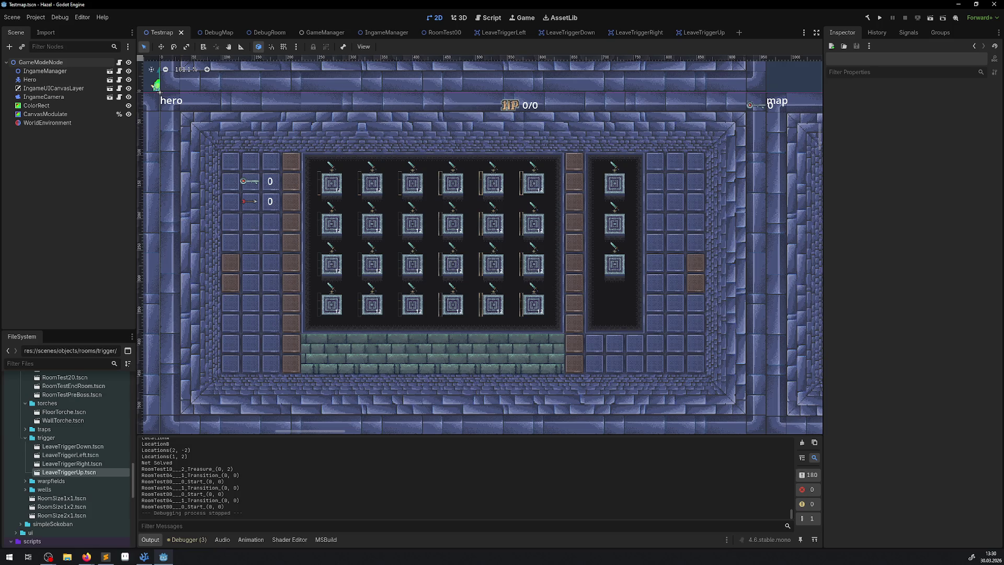
# Switch the Godot editor to the DebugRoom scene tab
pyautogui.hotkey('alt', 'Tab')
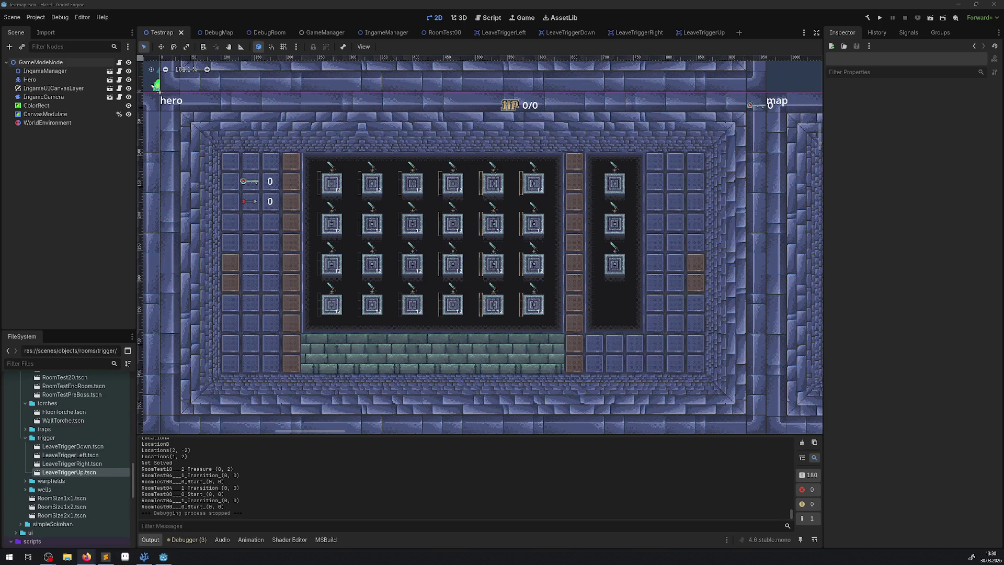
pyautogui.click(267, 31)
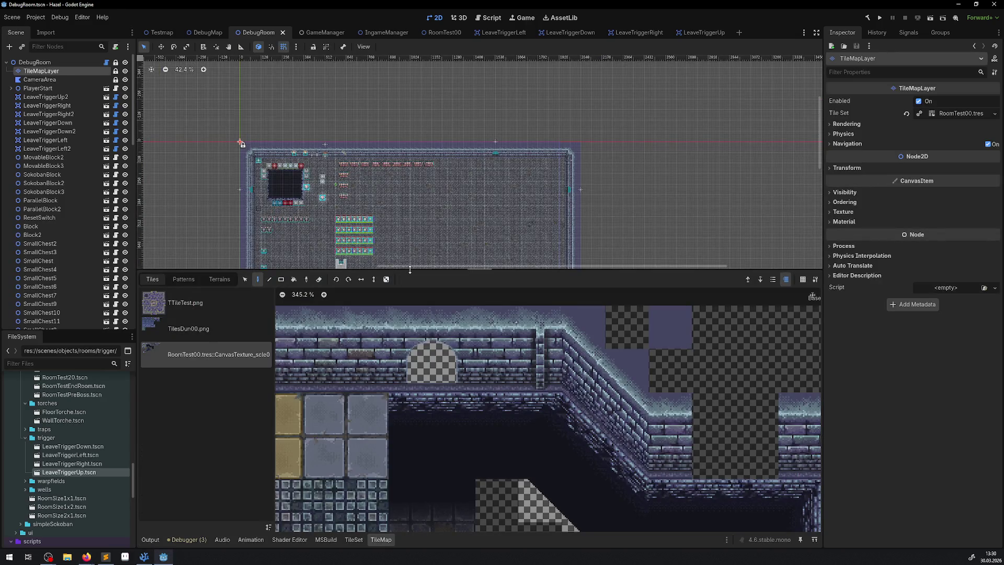
# Resize the TileMap panel and browse the DebugRoom tile atlas, picking then clearing a wall tile
pyautogui.moveTo(410, 269); pyautogui.dragTo(410, 290)
pyautogui.moveTo(410, 385); pyautogui.dragTo(480, 373)
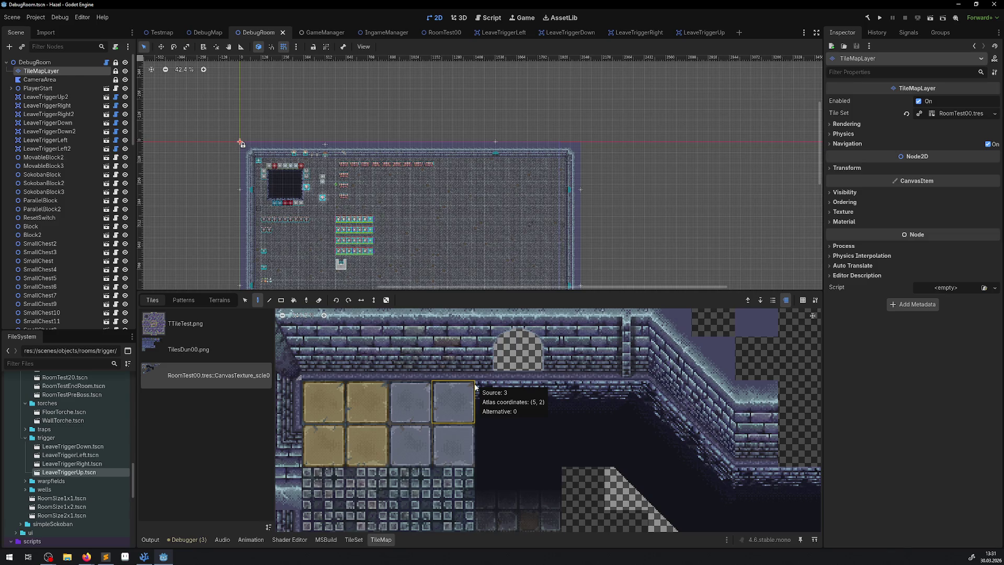
pyautogui.scroll(-10, 542, 366)
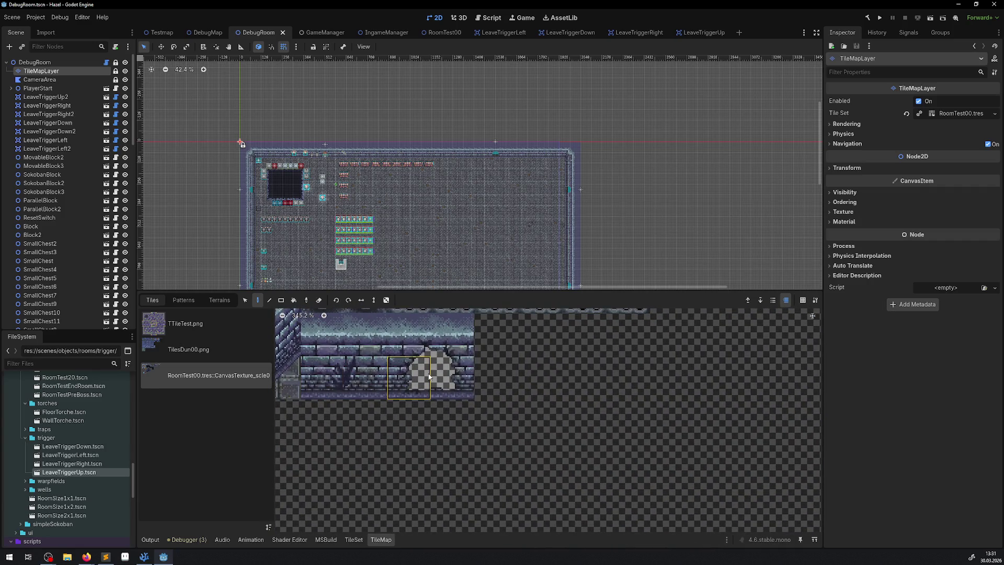
pyautogui.keyDown('ctrl'); pyautogui.scroll(3, 395, 374); pyautogui.keyUp('ctrl')
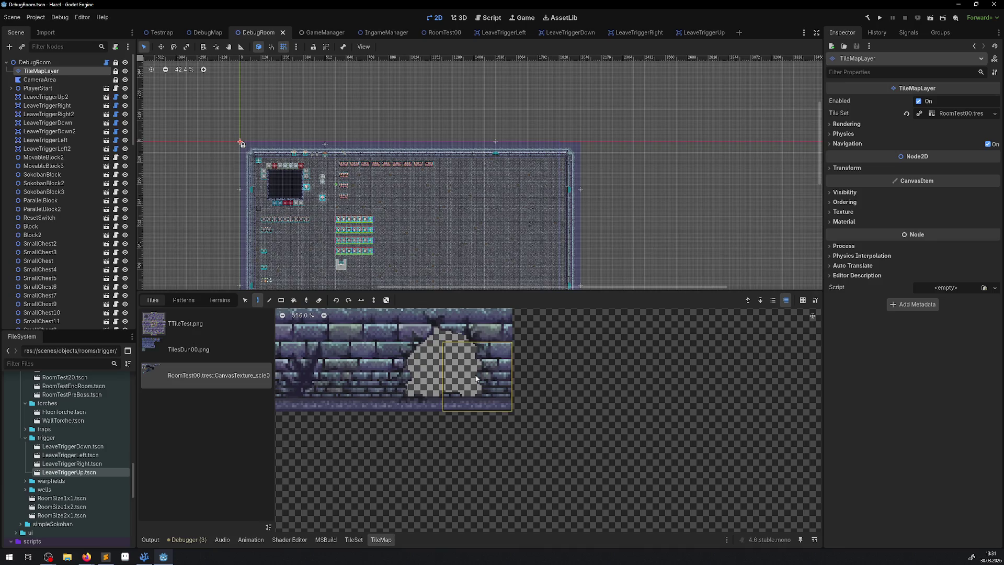
pyautogui.scroll(1, 419, 421)
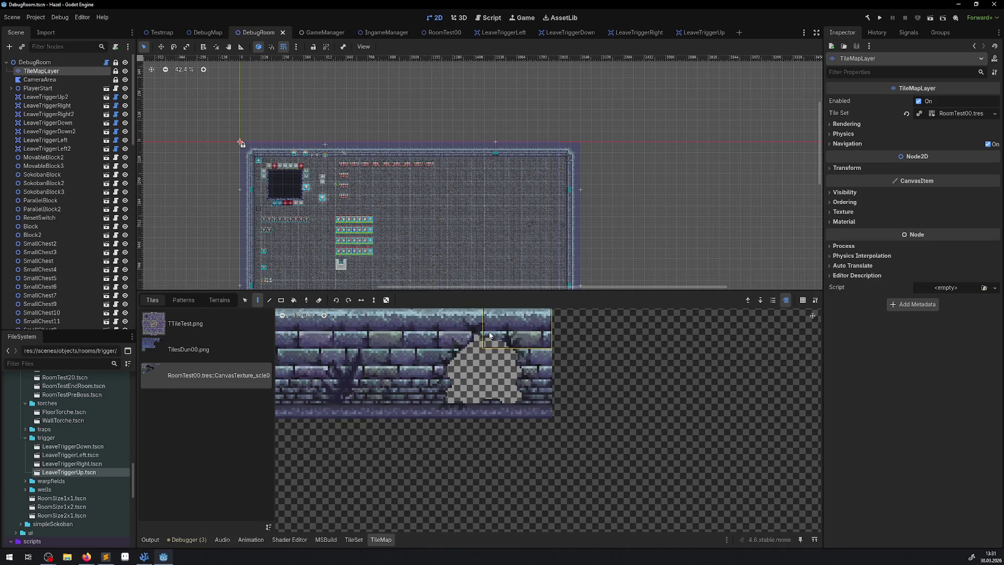
pyautogui.click(308, 384)
pyautogui.click(431, 444)
pyautogui.scroll(1, 506, 457)
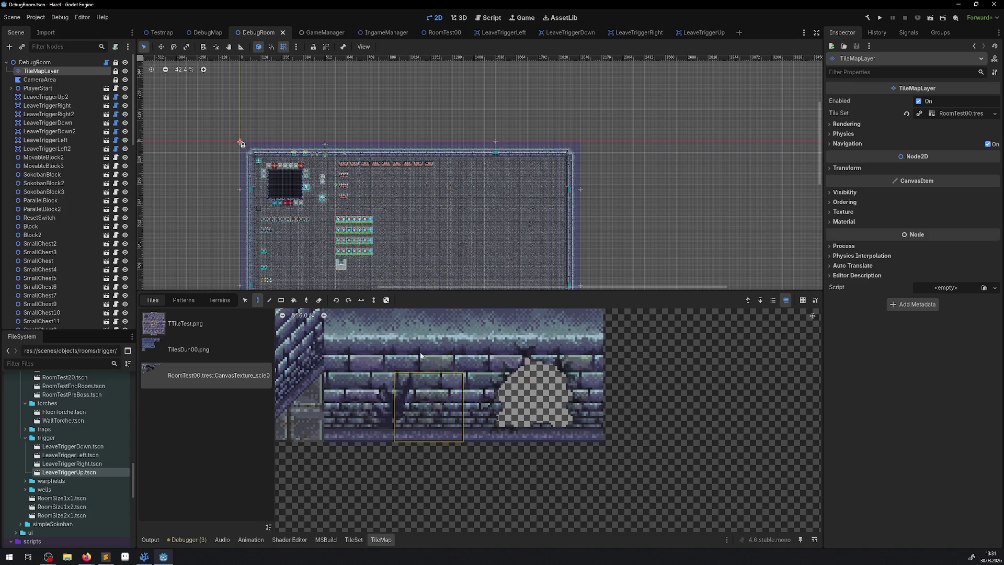
pyautogui.scroll(2, 428, 402)
pyautogui.scroll(-3, 427, 402)
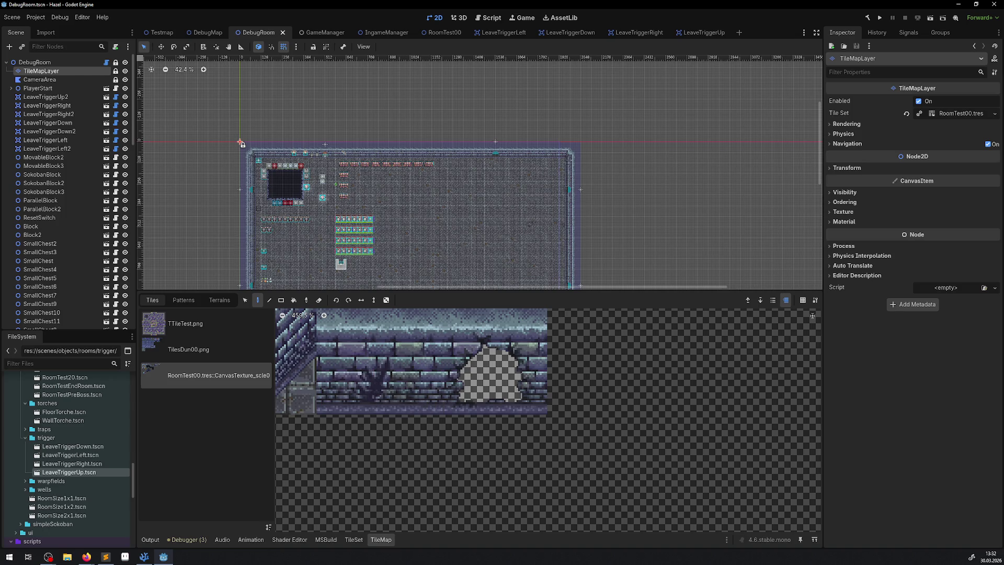
pyautogui.click(144, 557)
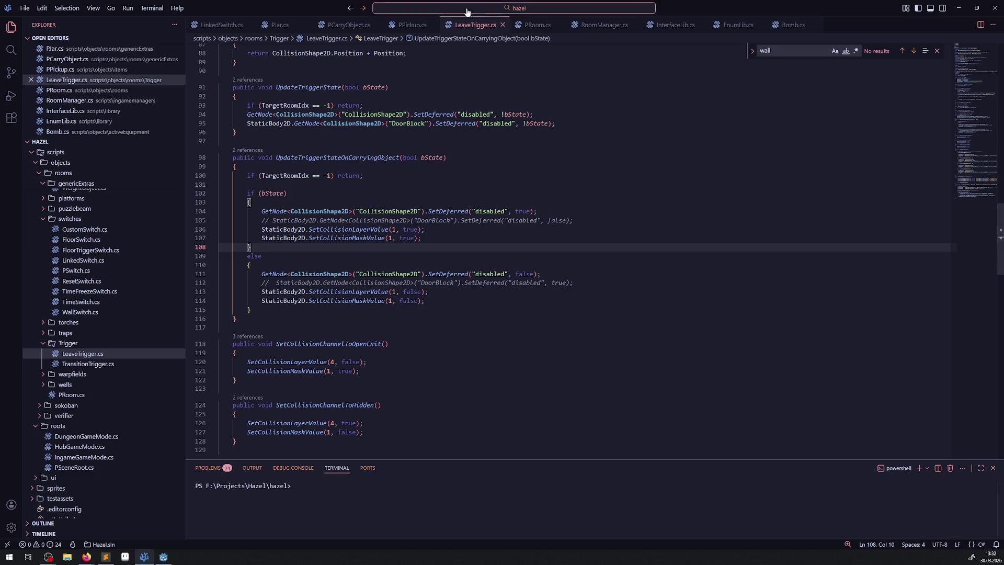
# Close Bomb.cs, list ExitBombIndicator references from EnumLib.cs, and preview the FunctionLib.cs and PRoom.cs entries
pyautogui.click(812, 24)
pyautogui.click(738, 25)
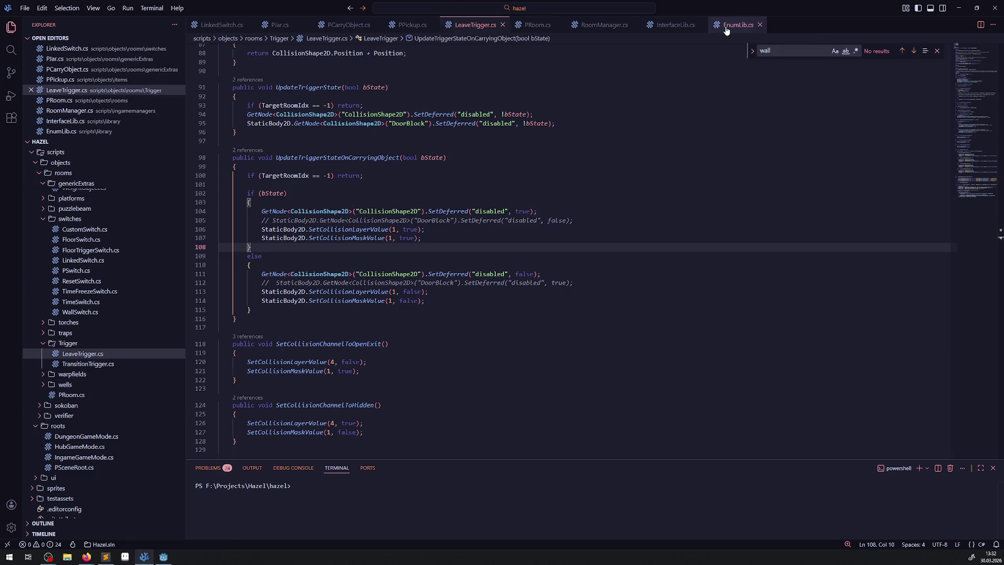
pyautogui.click(265, 88)
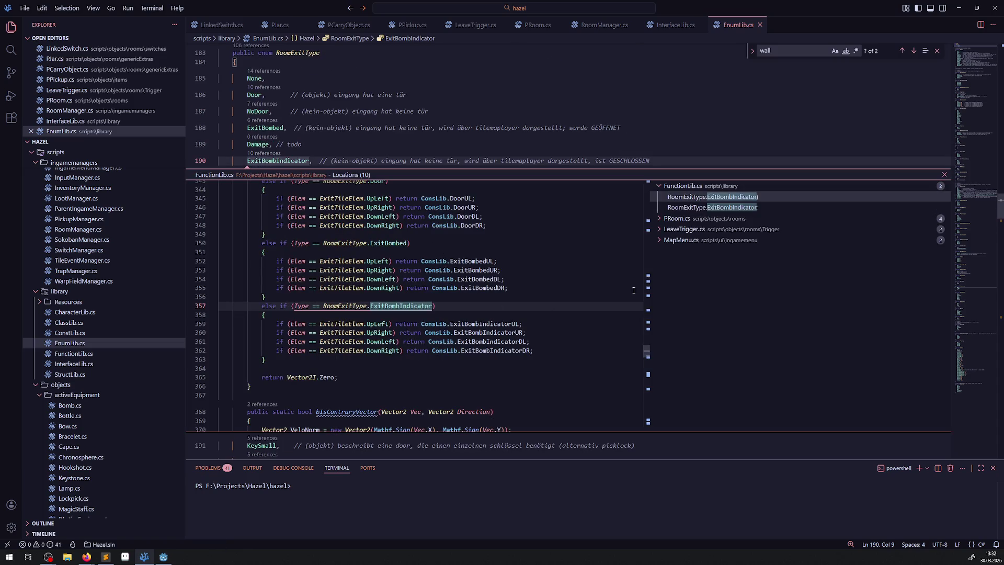
pyautogui.click(687, 207)
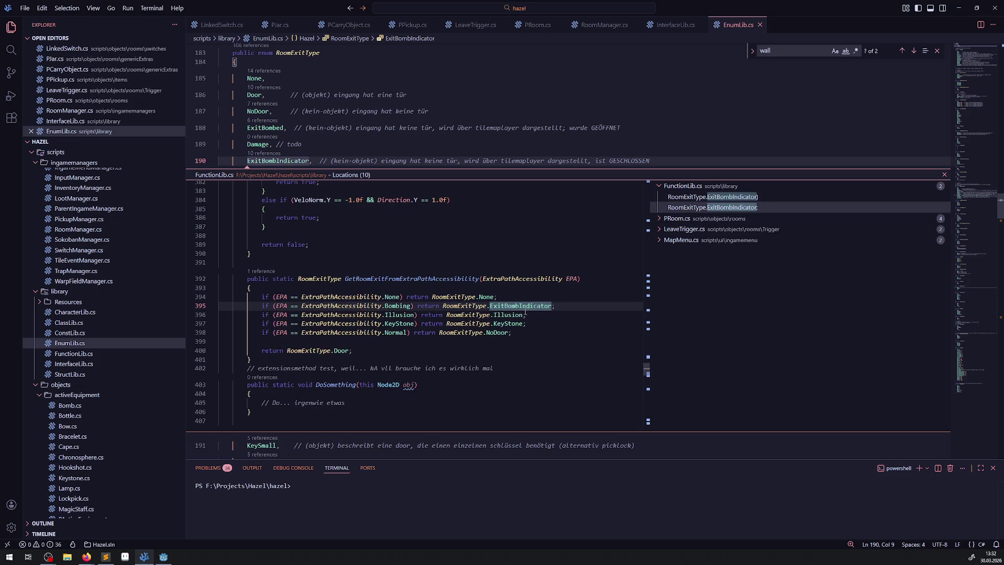
pyautogui.click(713, 197)
pyautogui.scroll(4, 442, 272)
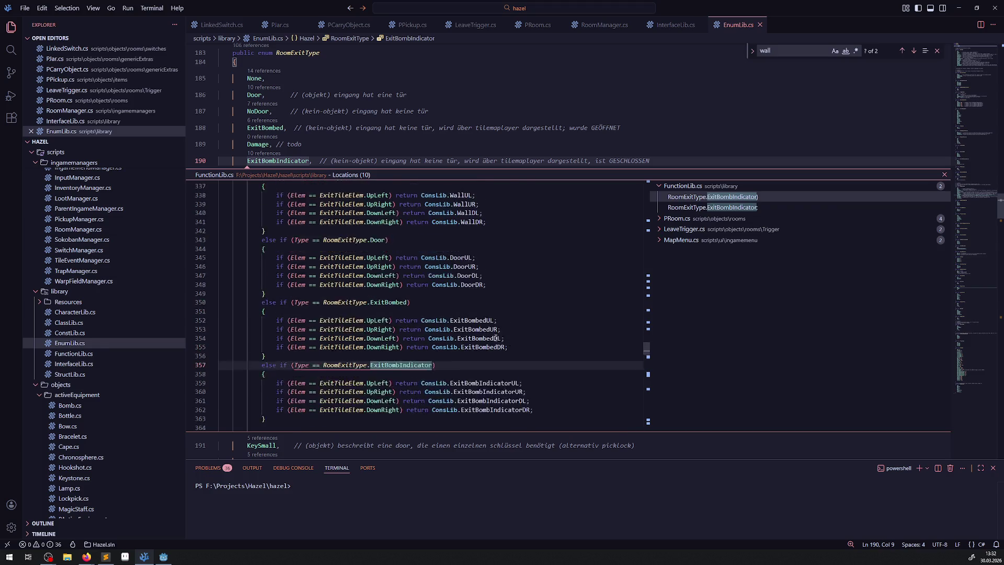
pyautogui.scroll(-2, 476, 316)
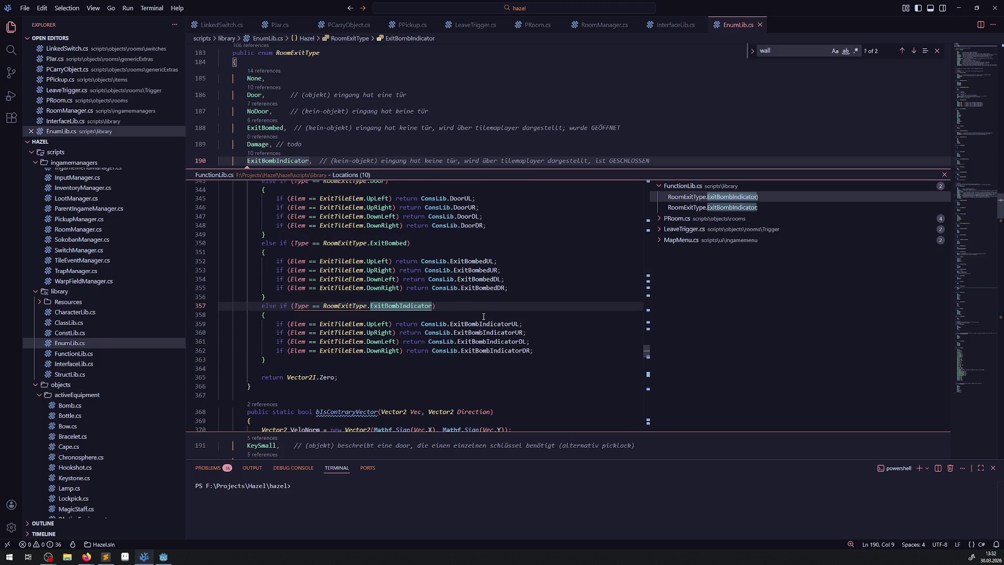
pyautogui.moveTo(490, 317); pyautogui.dragTo(545, 352)
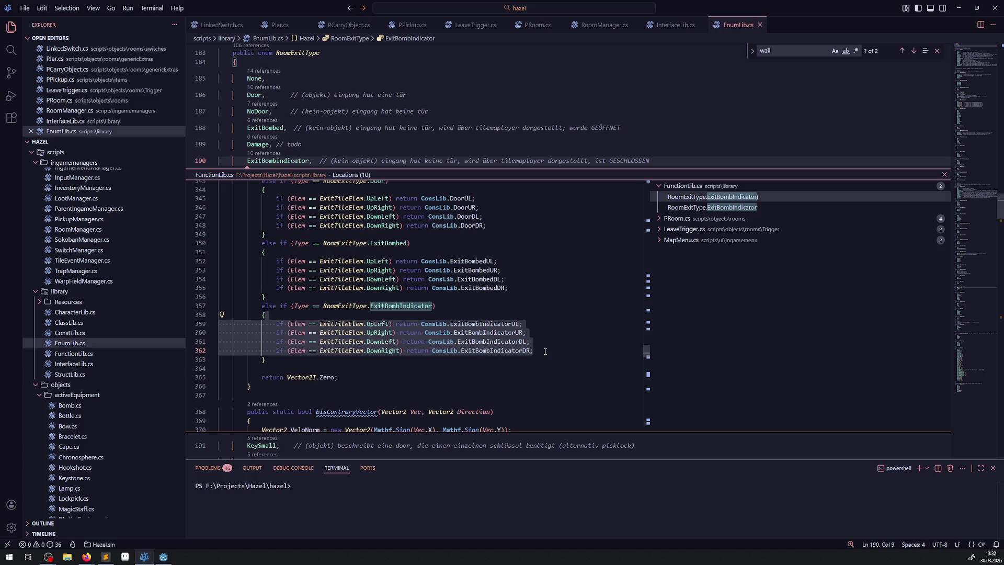
pyautogui.click(677, 218)
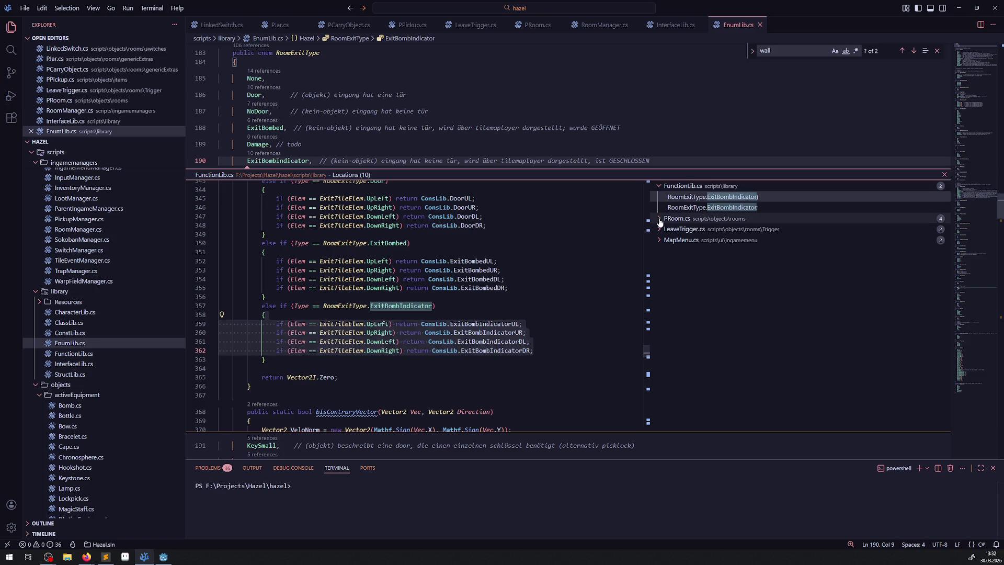
# Preview each of the four PRoom.cs references to ExitBombIndicator, including line 309
pyautogui.click(705, 230)
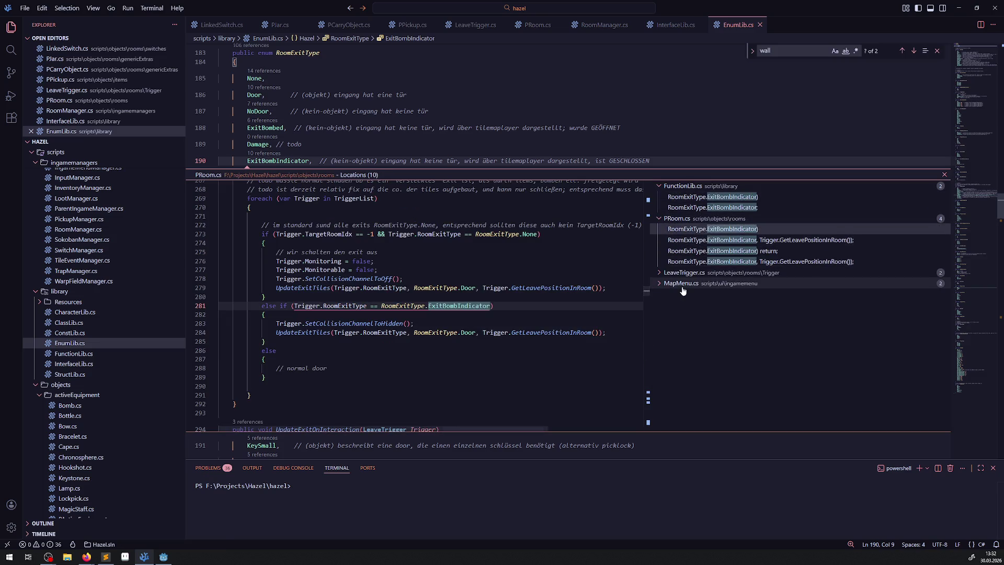
pyautogui.scroll(7, 482, 388)
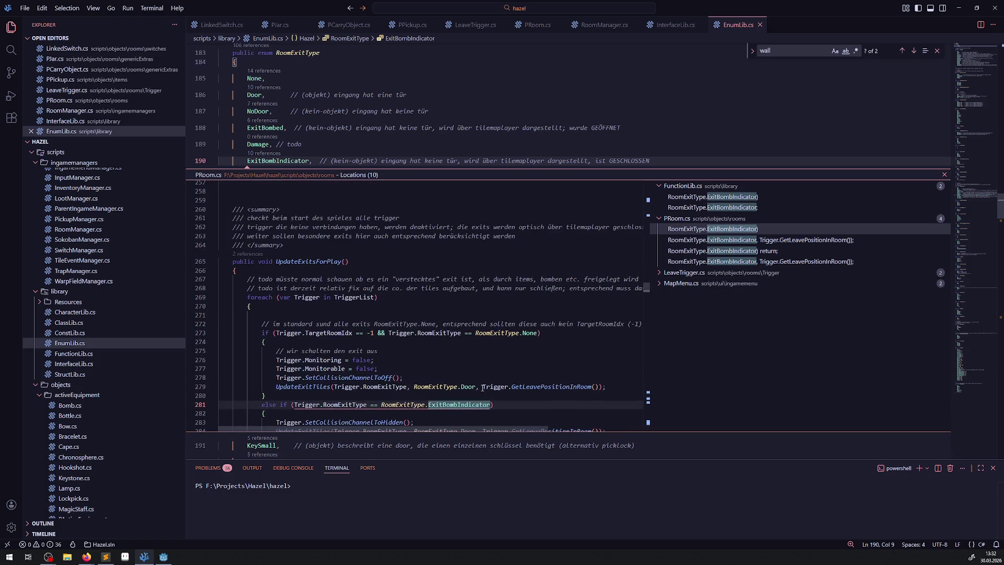
pyautogui.scroll(-4, 482, 389)
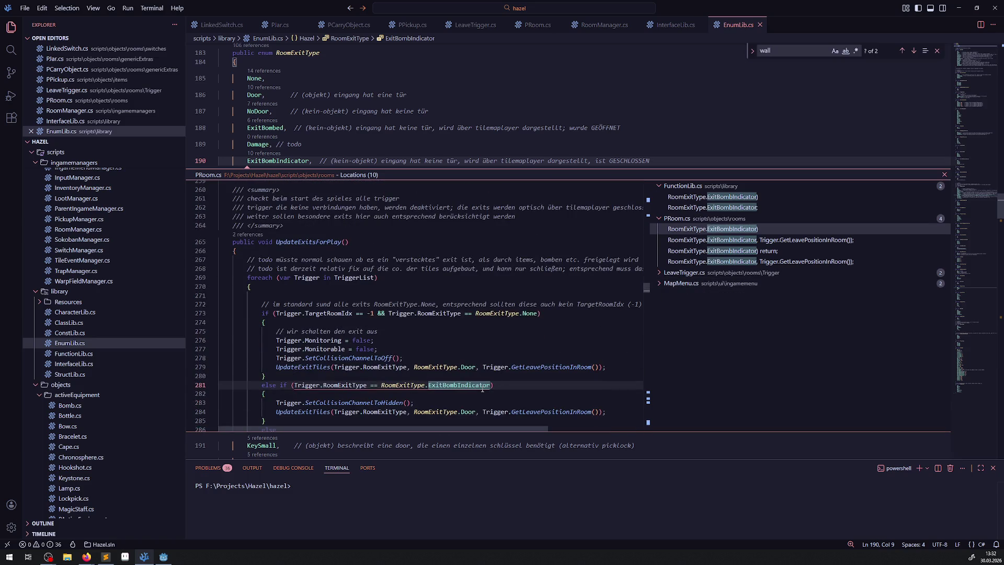
pyautogui.scroll(-2, 482, 389)
pyautogui.scroll(-2, 483, 390)
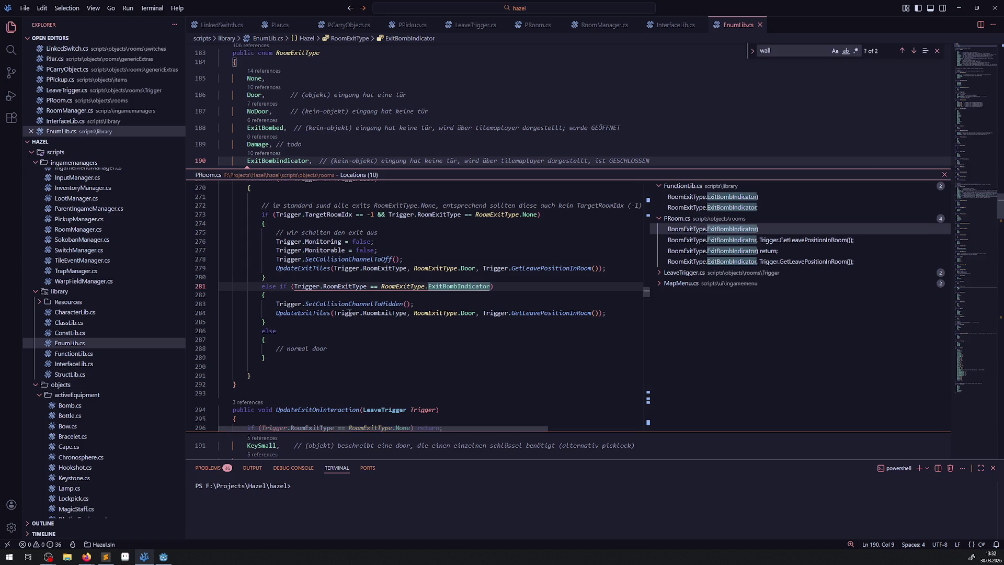
pyautogui.click(738, 240)
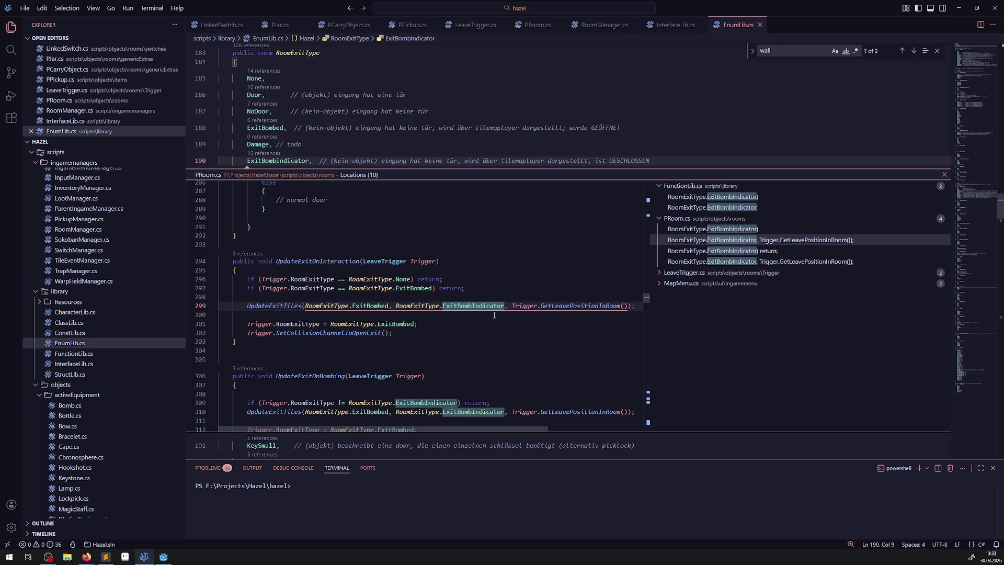
pyautogui.click(766, 252)
pyautogui.click(751, 263)
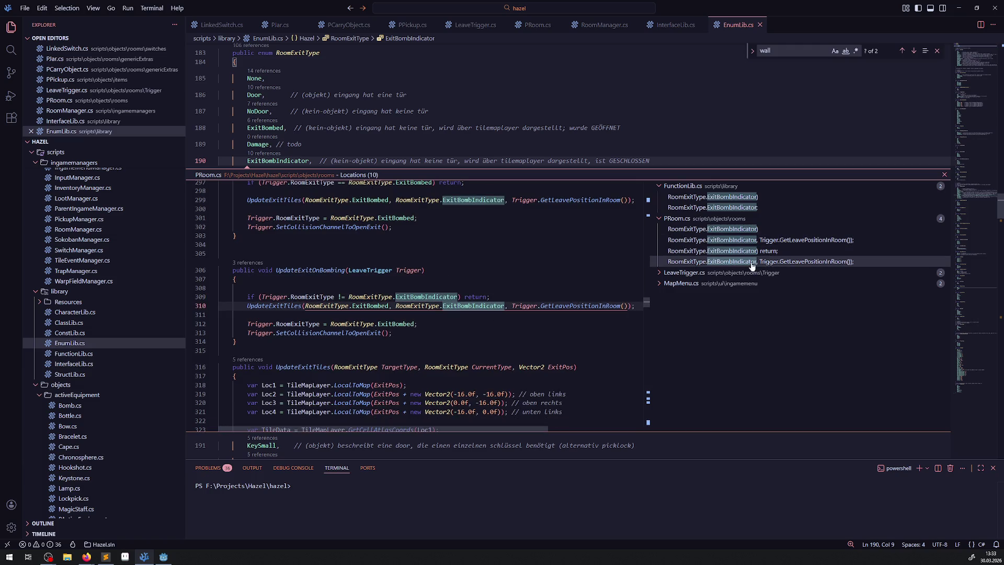
# Inspect the LeaveTrigger.cs references, collapse the PRoom.cs and FunctionLib.cs groups, and close the references view
pyautogui.click(744, 273)
pyautogui.click(708, 286)
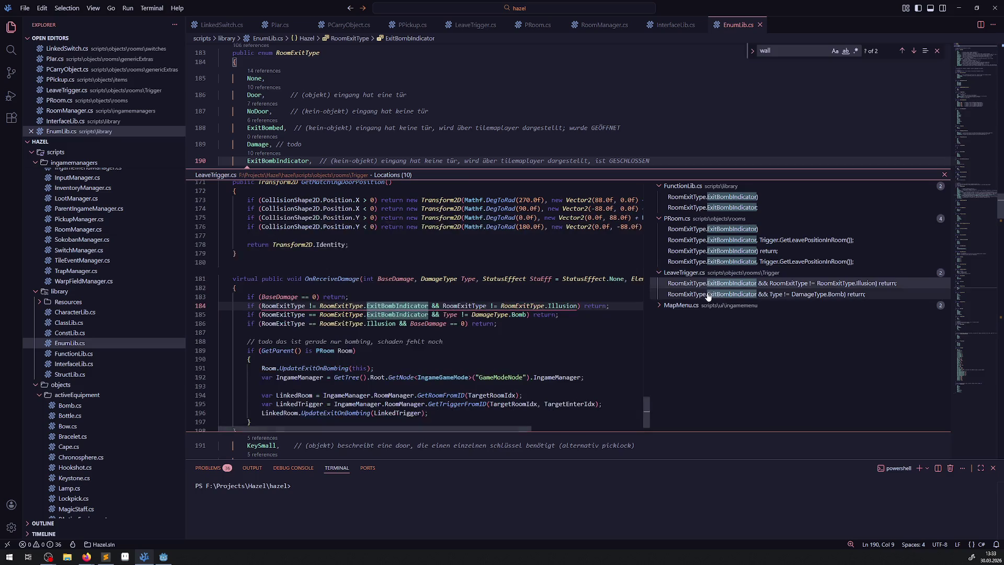
pyautogui.click(709, 294)
pyautogui.click(659, 273)
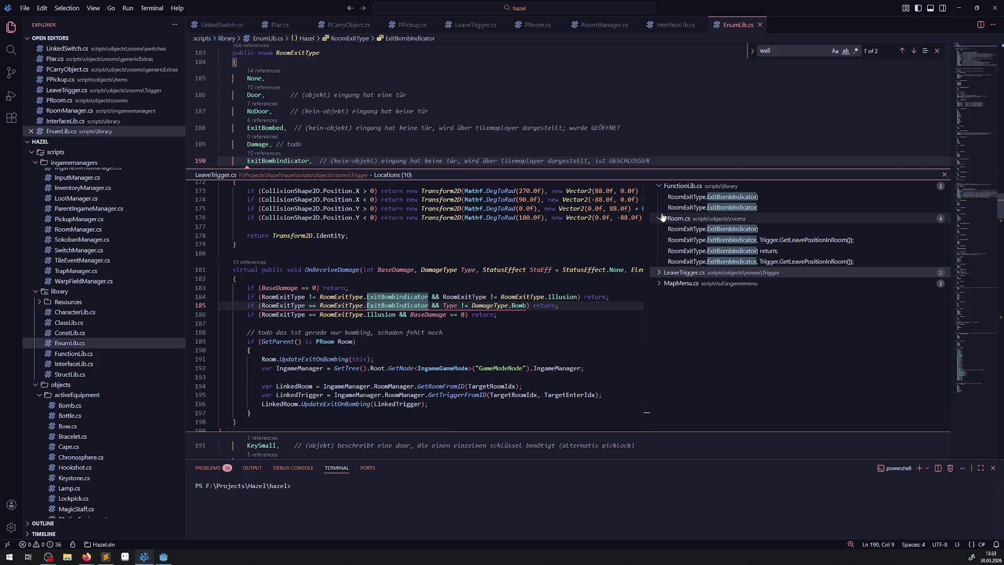
pyautogui.click(660, 219)
pyautogui.click(660, 186)
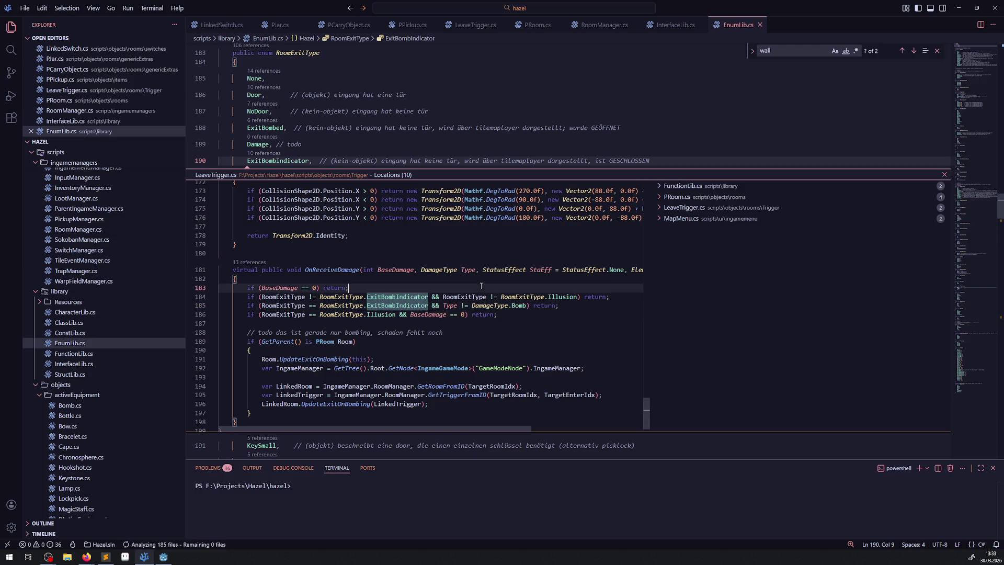
pyautogui.press('Escape')
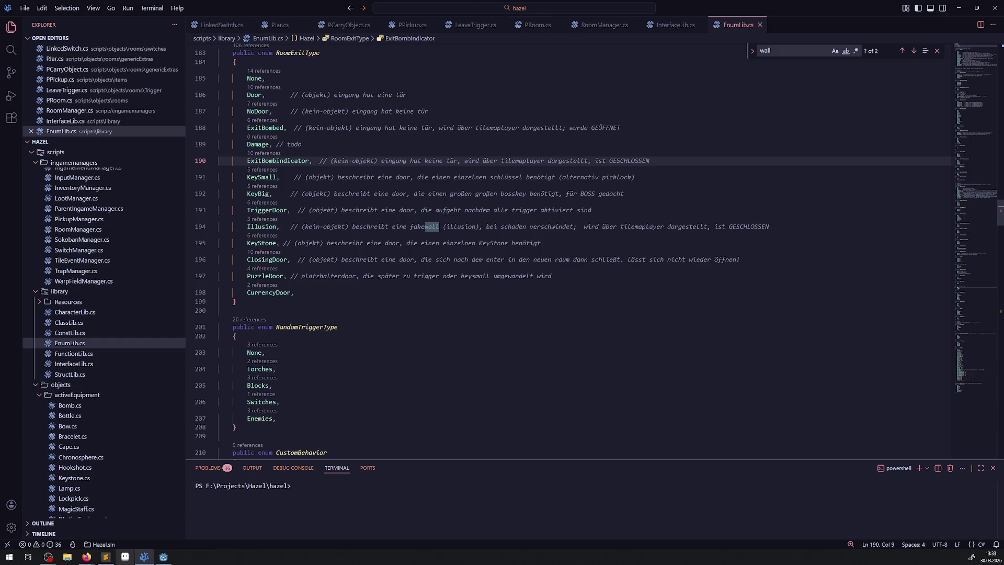
pyautogui.click(163, 557)
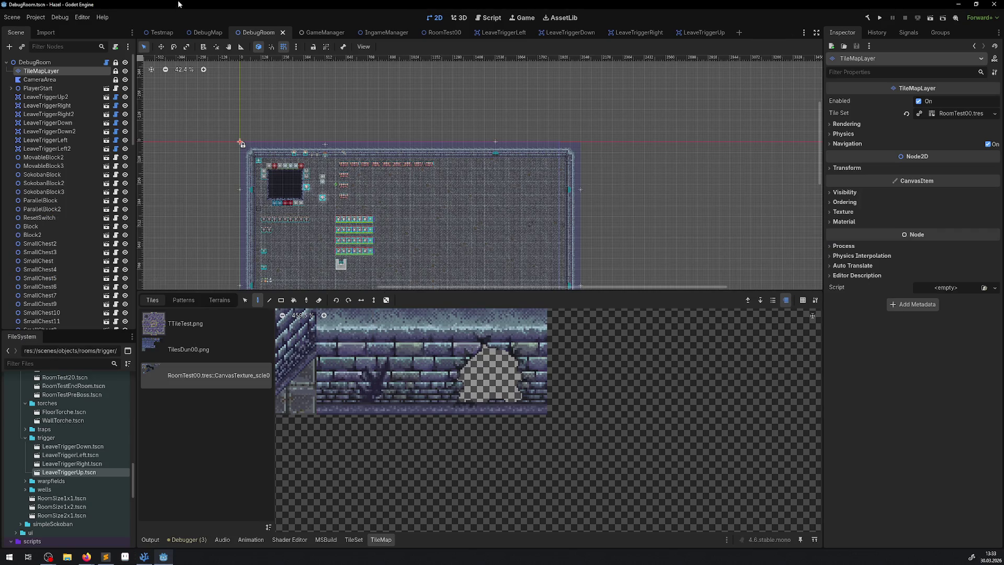
# Enlarge the DebugRoom canvas, zoom and pan to the chest rows, and select BigChest2
pyautogui.scroll(5, 363, 200)
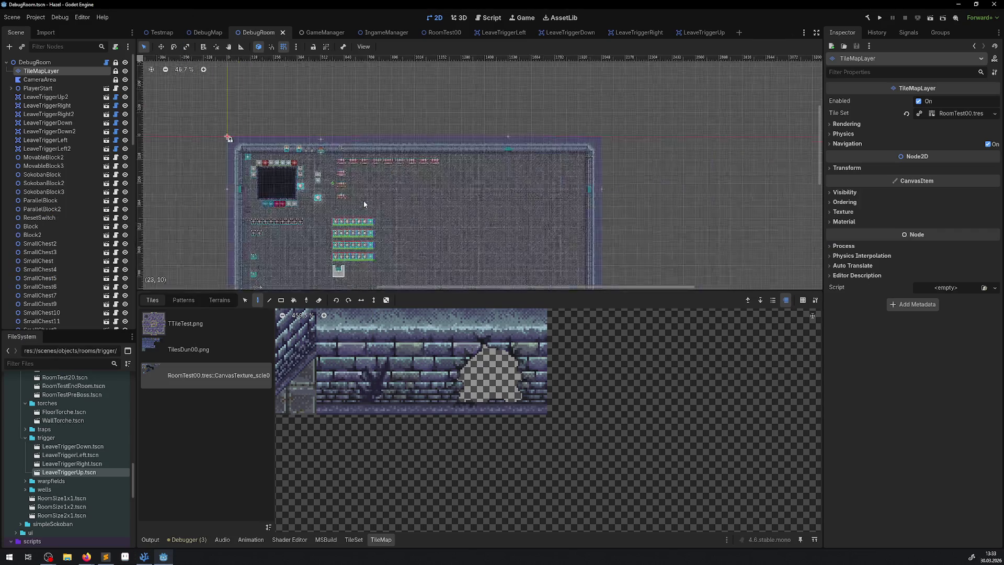
pyautogui.moveTo(351, 291); pyautogui.dragTo(351, 389)
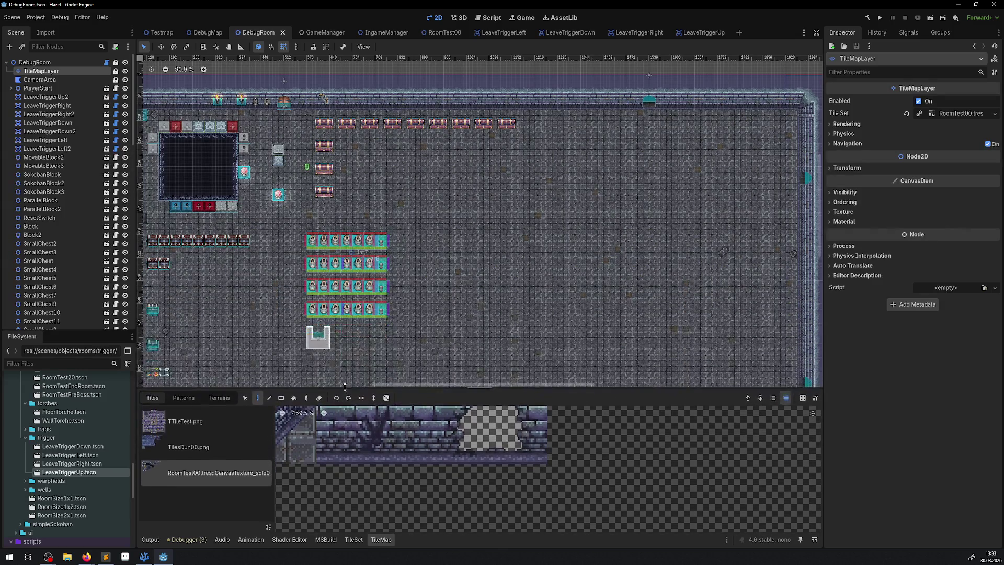
pyautogui.scroll(4, 370, 264)
pyautogui.scroll(2, 371, 264)
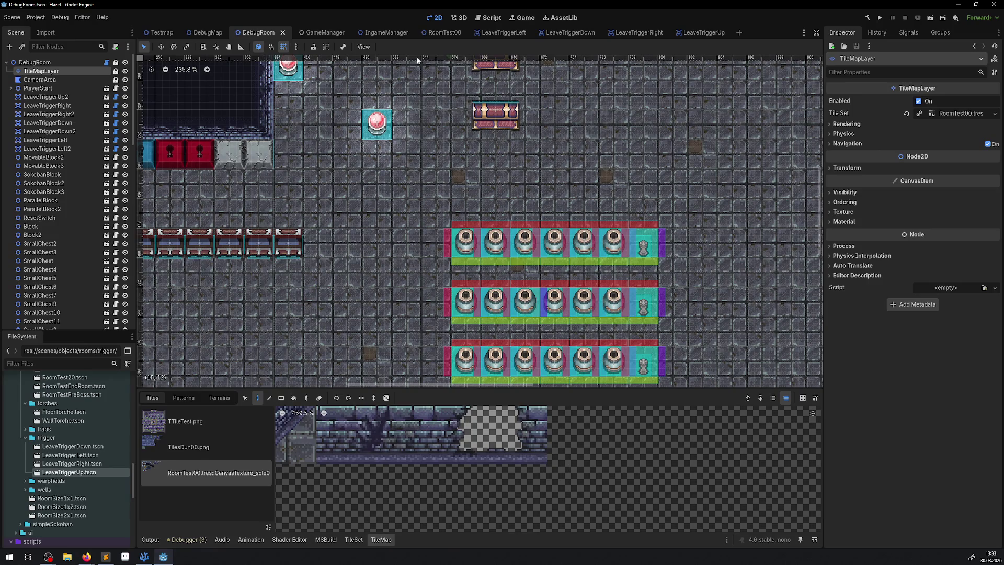
pyautogui.moveTo(330, 183)
pyautogui.mouseDown()
pyautogui.moveTo(400, 394)
pyautogui.moveTo(403, 363)
pyautogui.mouseUp()
pyautogui.scroll(1, 400, 243)
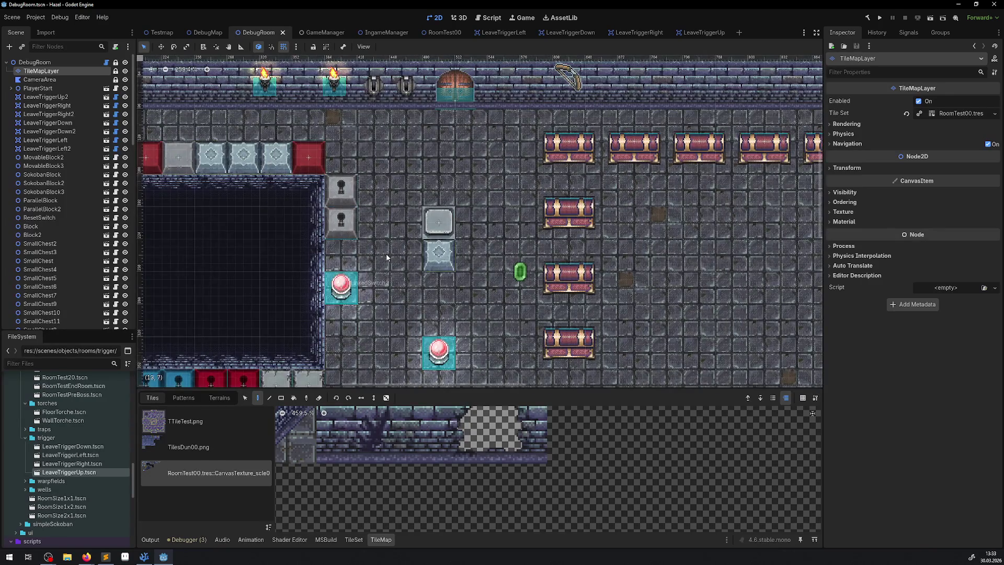
pyautogui.scroll(-2, 387, 257)
pyautogui.hscroll(3, 387, 256)
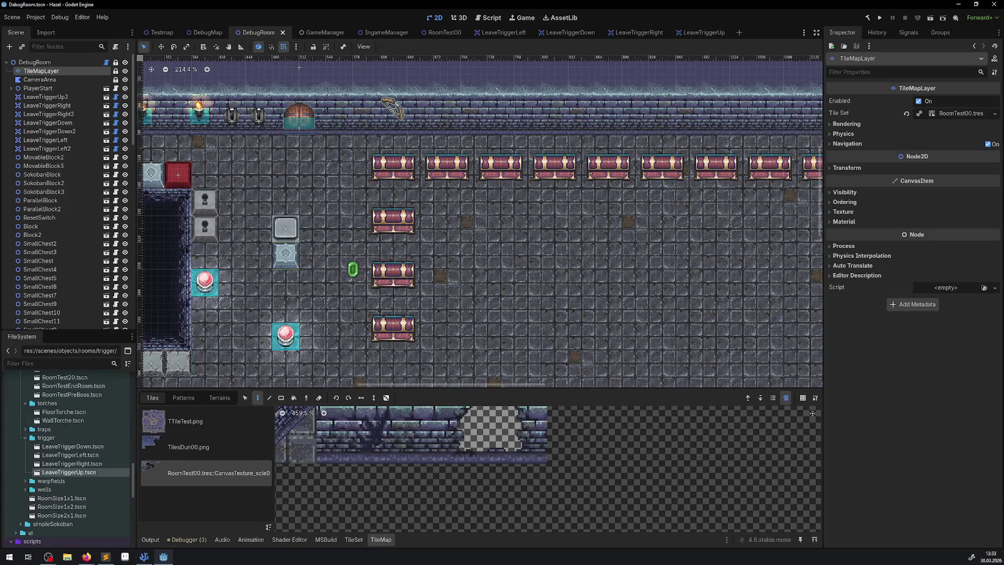
pyautogui.hotkey('alt', 'Tab')
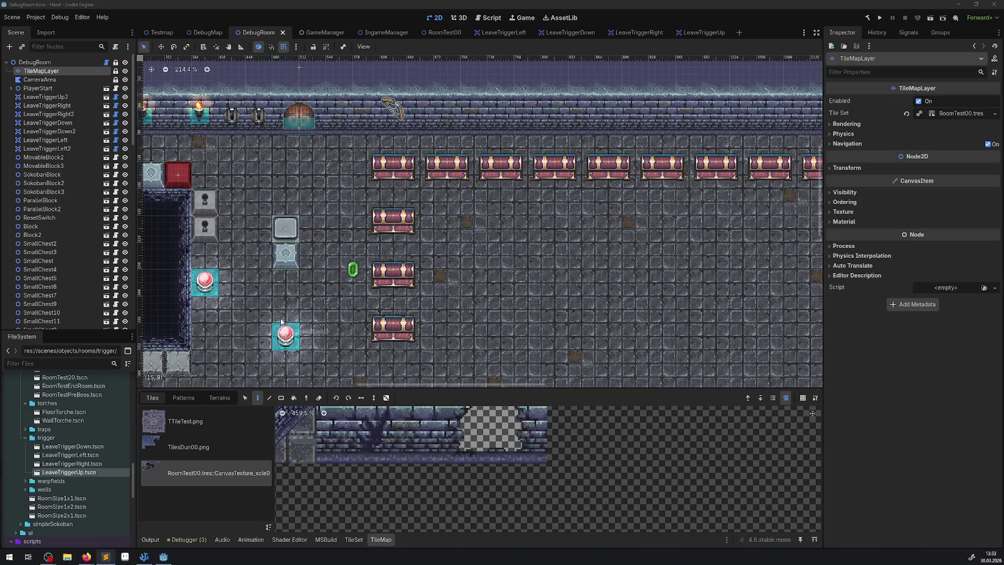
pyautogui.moveTo(472, 179); pyautogui.dragTo(441, 166)
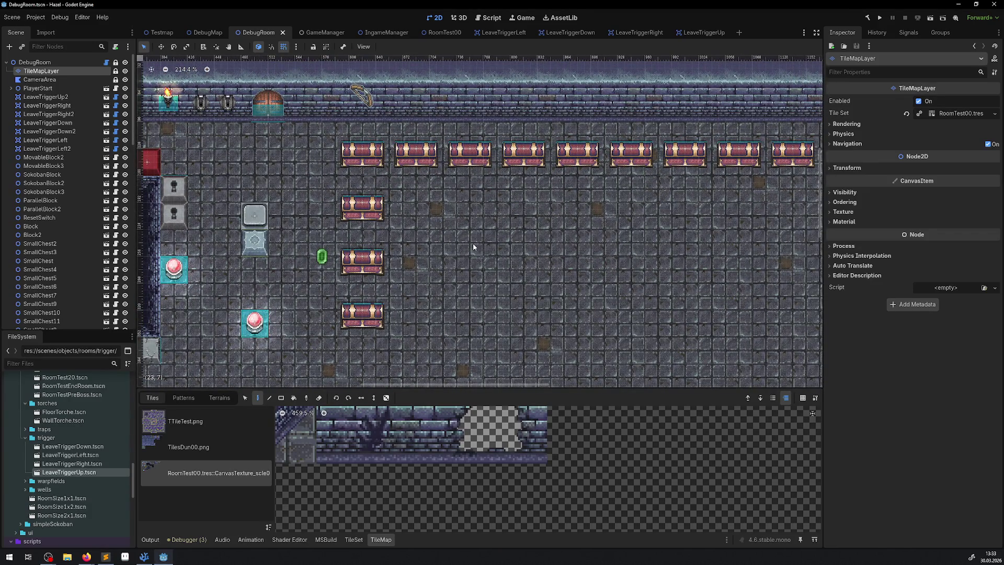
pyautogui.click(426, 160)
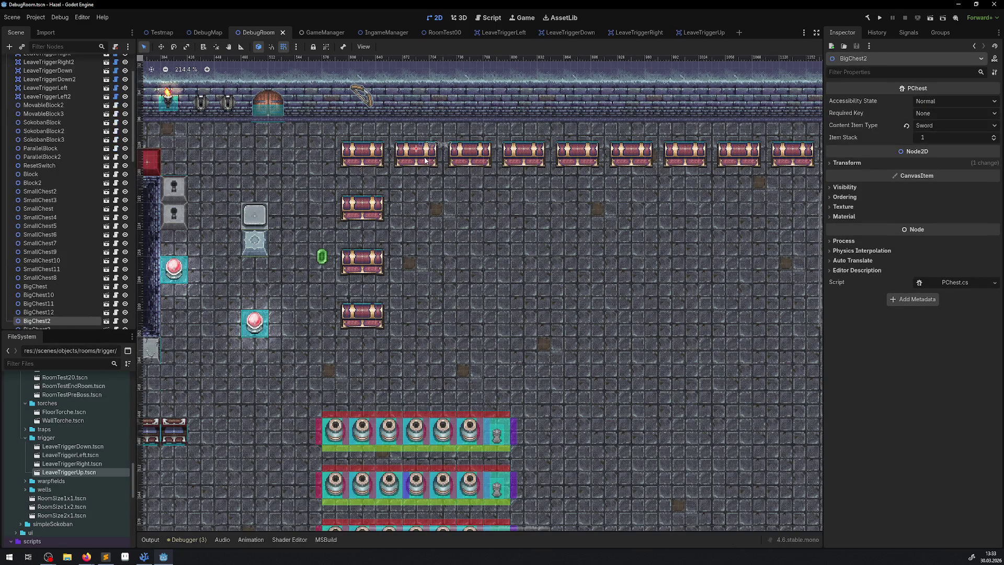
# Make BigChest5 contain a Chronosphere with an item stack of 6
pyautogui.click(524, 159)
pyautogui.moveTo(590, 178); pyautogui.dragTo(411, 187)
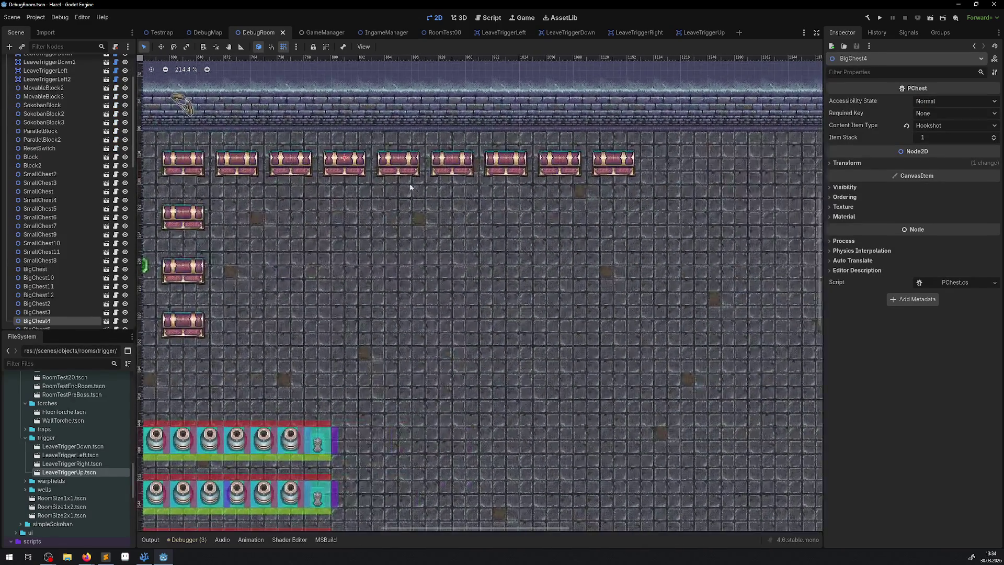
pyautogui.click(418, 166)
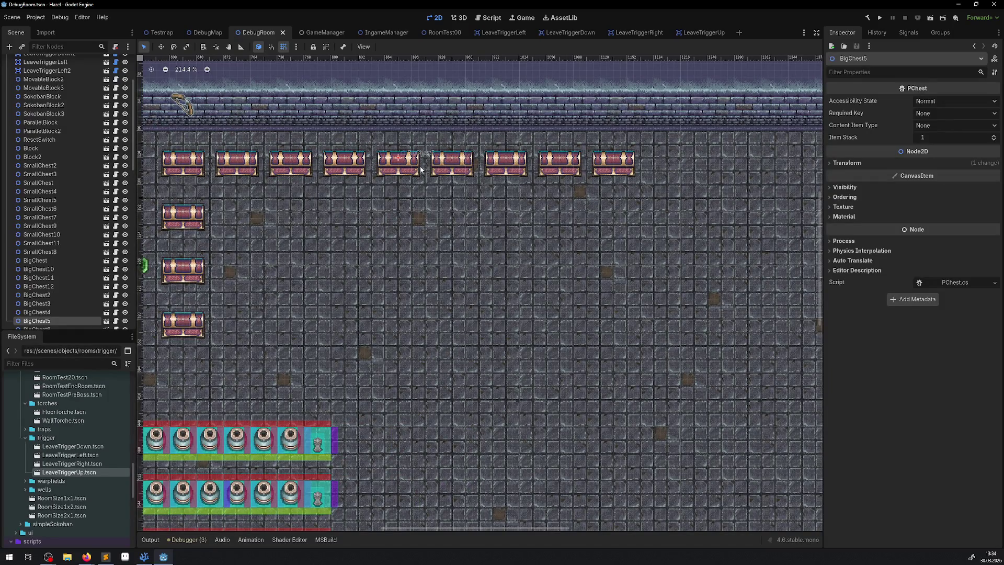
pyautogui.click(924, 127)
pyautogui.click(929, 137)
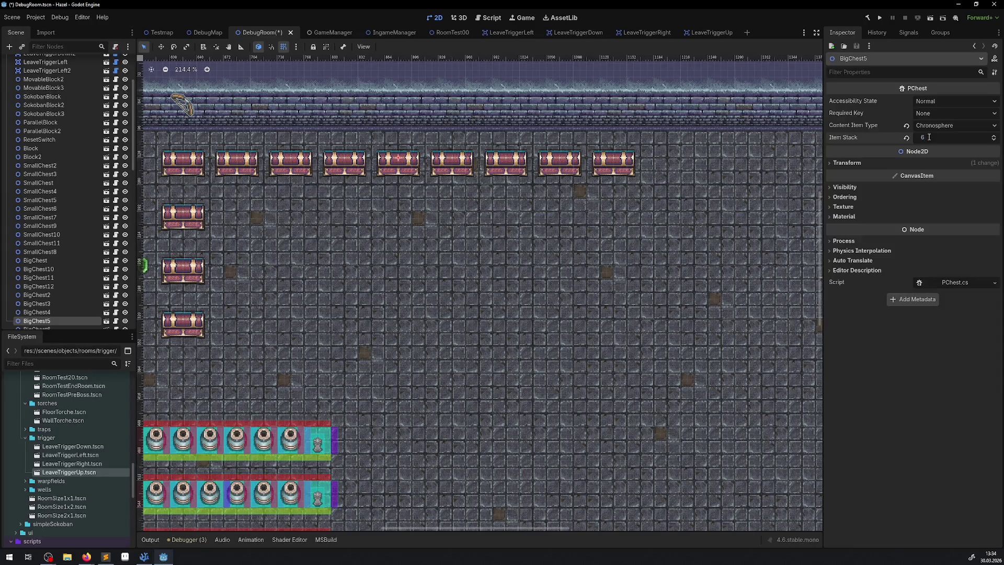
# Save the scene, test-run DebugRoom, then stop the game
pyautogui.hotkey('alt', 'Tab')
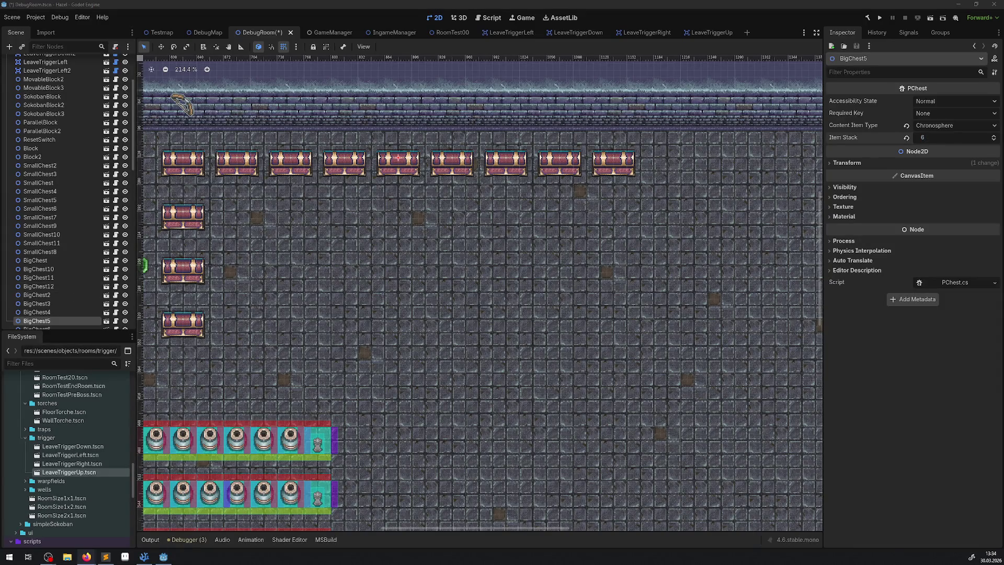
pyautogui.hotkey('alt', 'Tab')
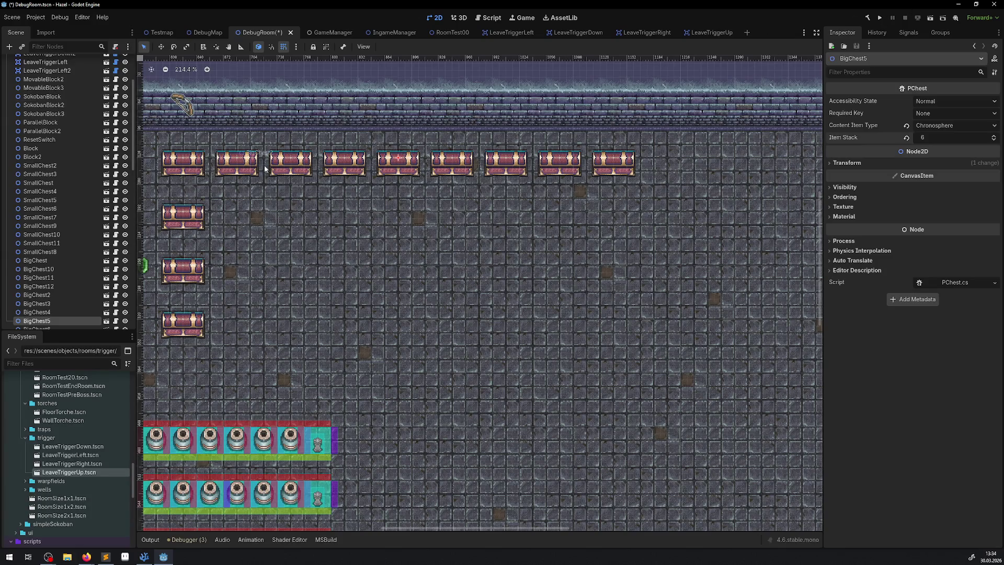
pyautogui.click(882, 18)
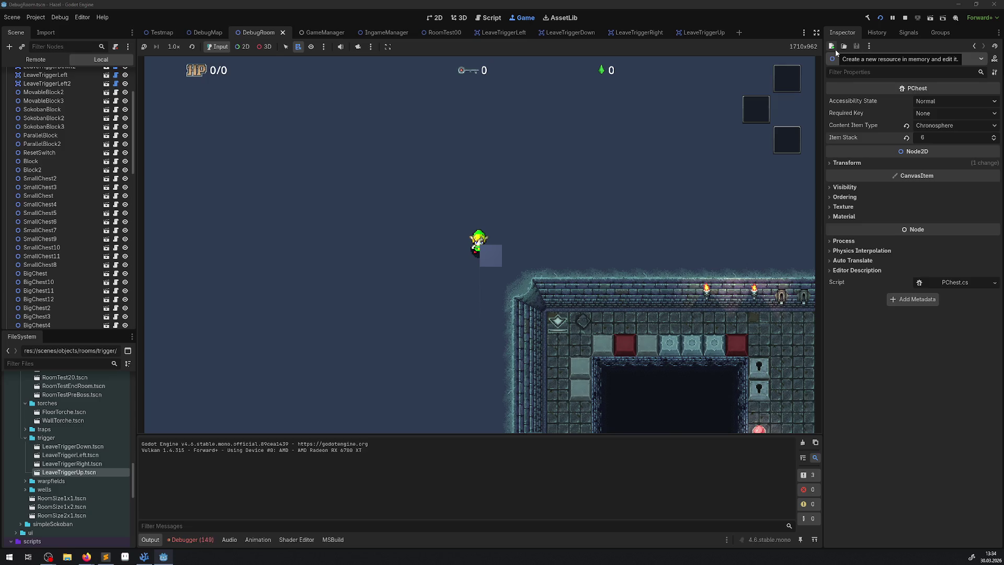
pyautogui.click(908, 18)
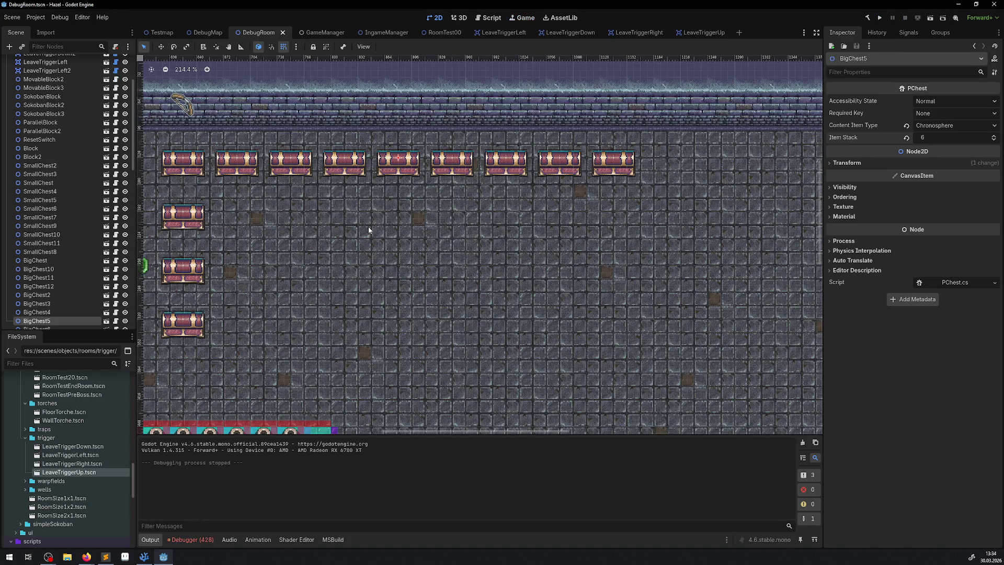
pyautogui.click(45, 18)
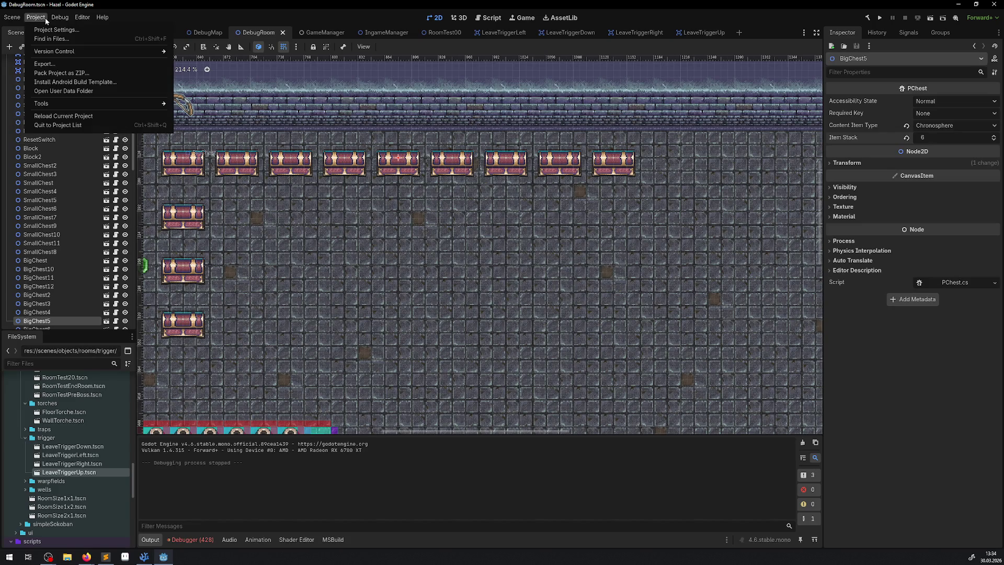
pyautogui.click(52, 30)
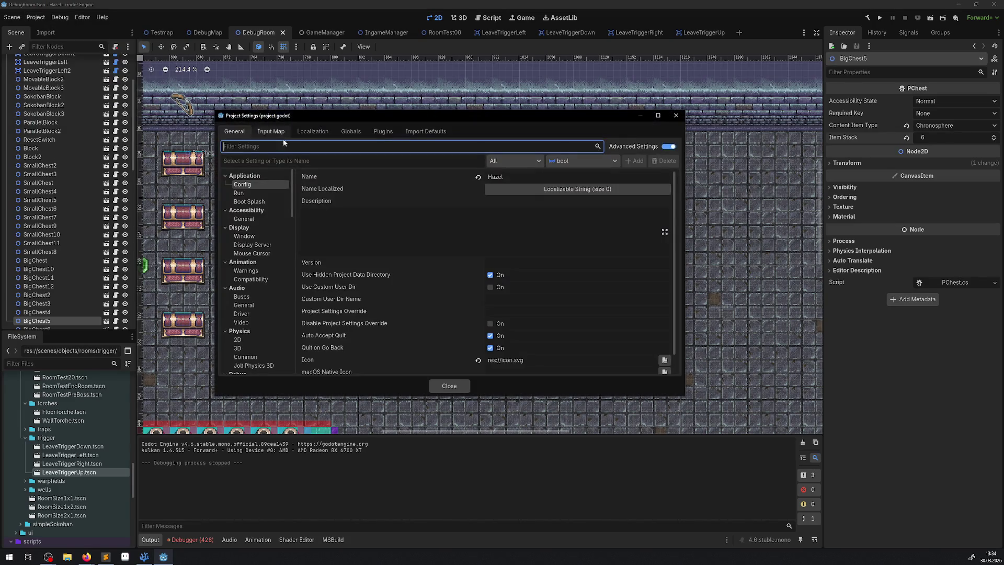
pyautogui.click(244, 195)
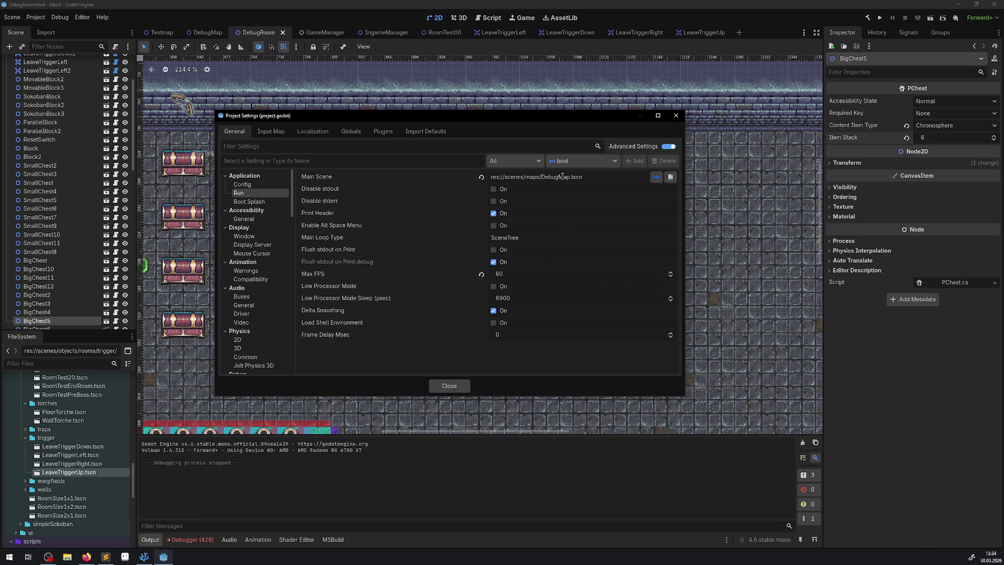
pyautogui.click(676, 115)
pyautogui.click(202, 32)
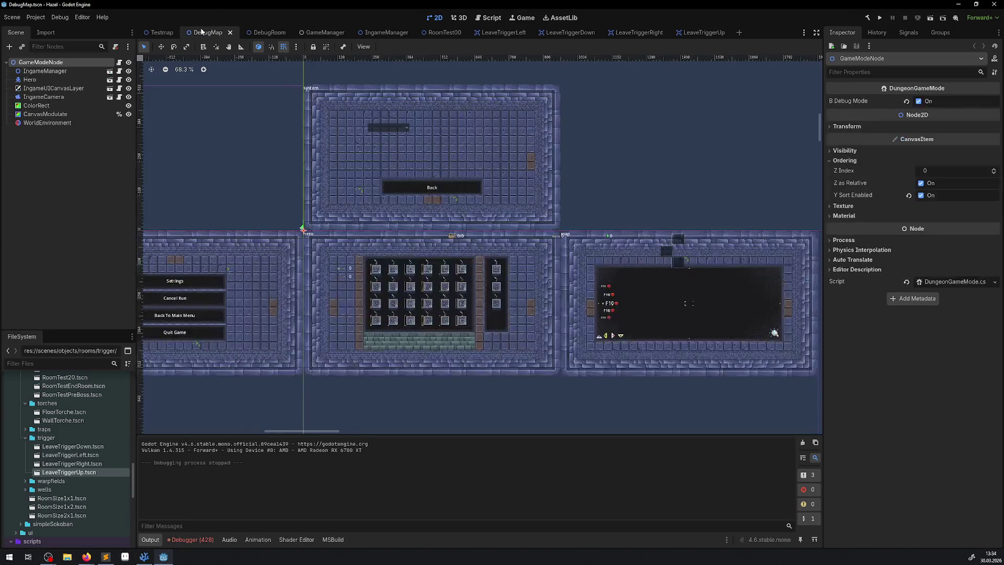
pyautogui.click(880, 18)
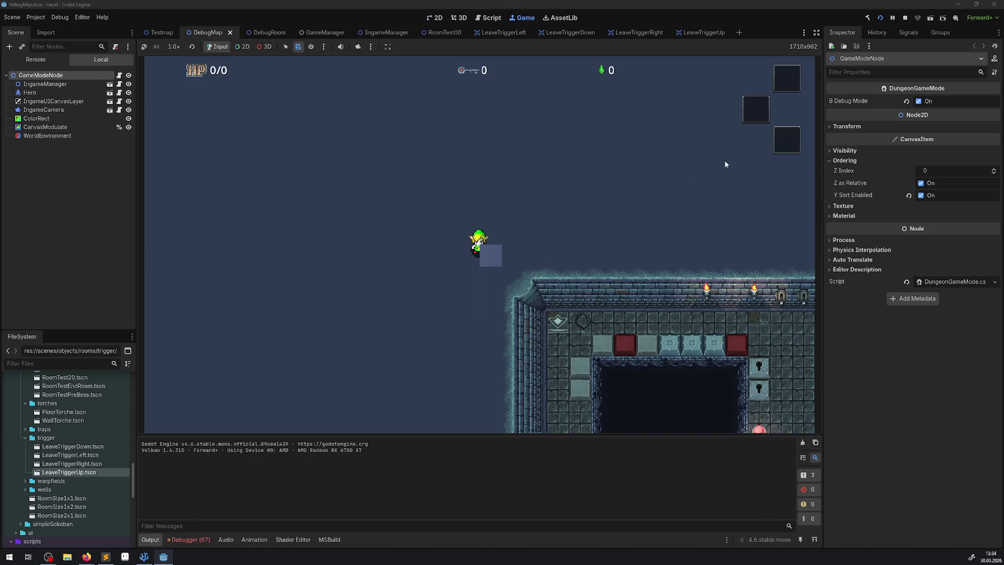
pyautogui.click(906, 19)
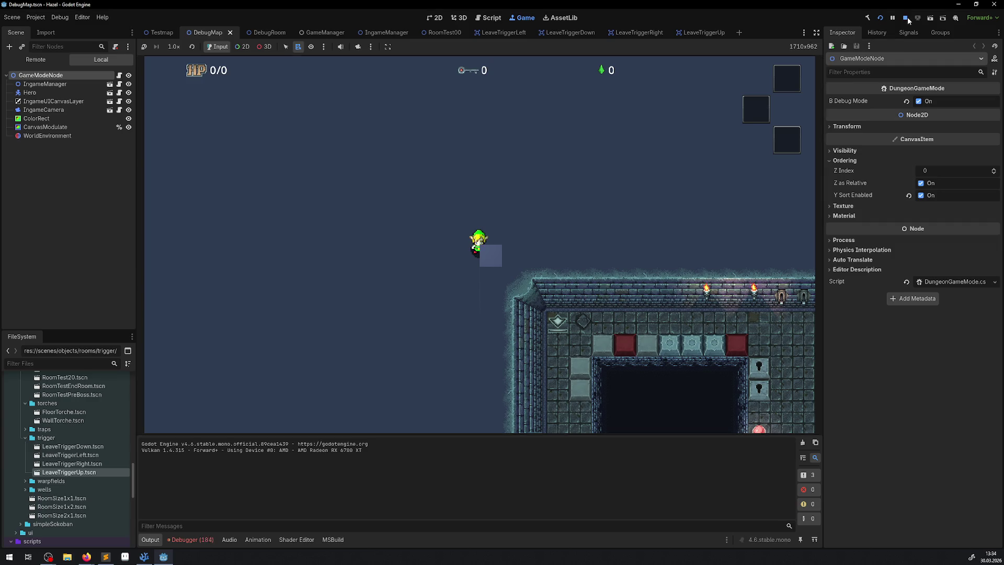
pyautogui.click(266, 34)
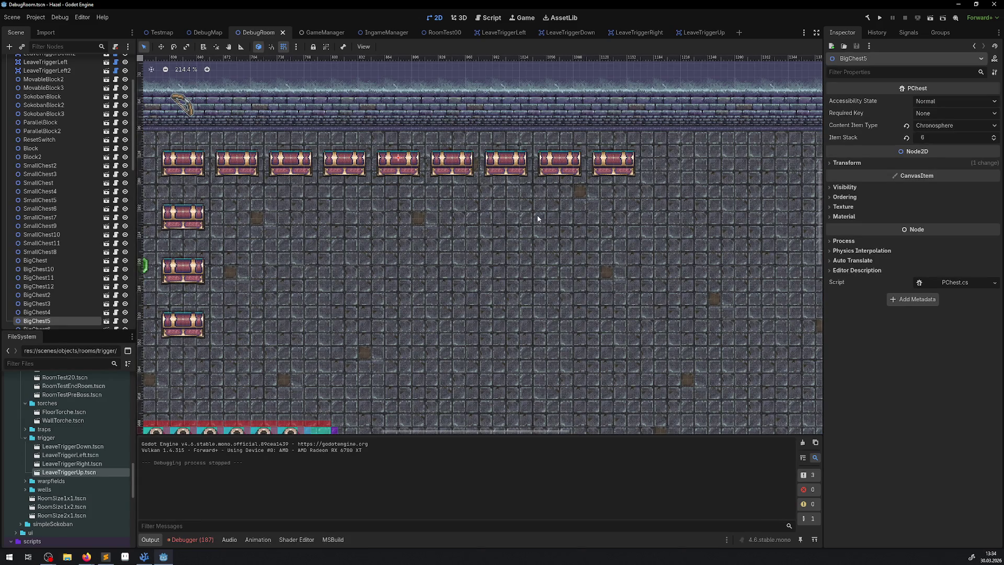
pyautogui.click(879, 18)
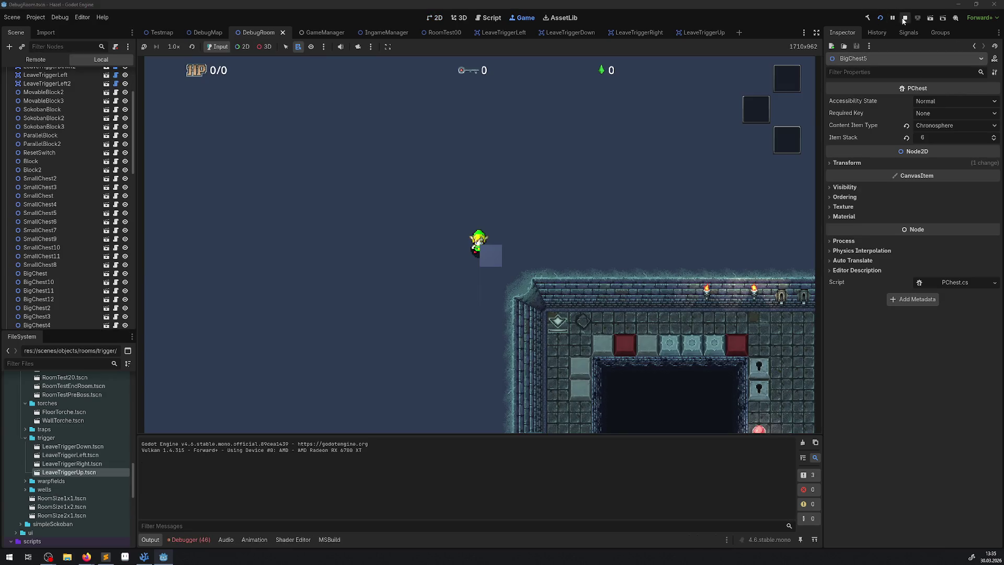
# Stop the test run and review the 62 errors in the Debugger's Errors list
pyautogui.click(904, 18)
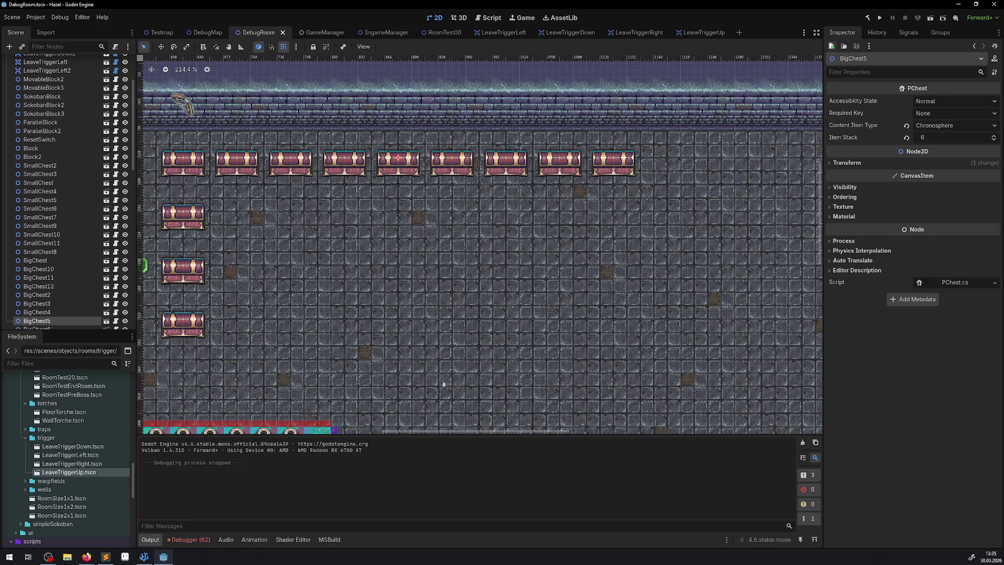
pyautogui.click(206, 540)
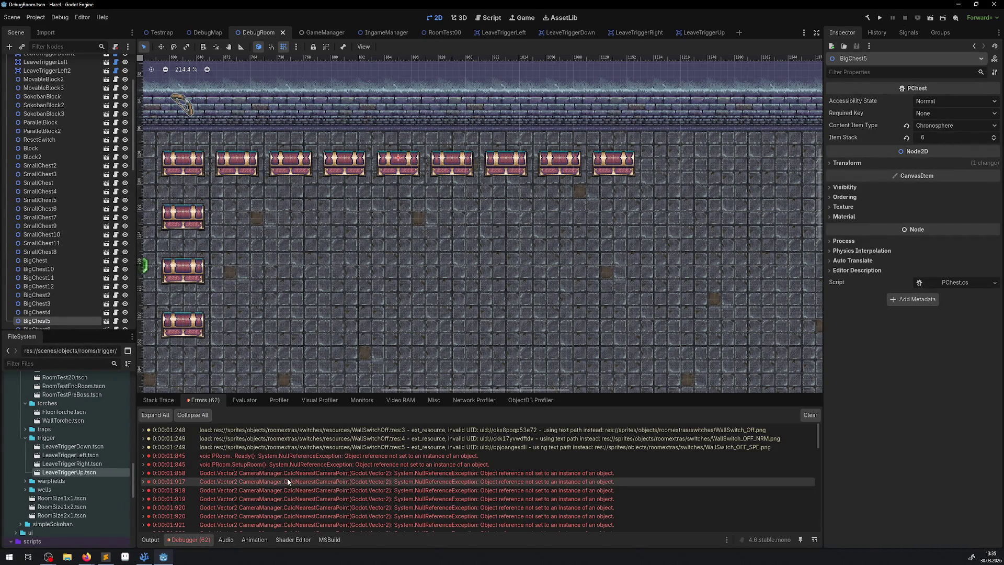
pyautogui.moveTo(314, 238)
pyautogui.mouseDown()
pyautogui.moveTo(598, 252)
pyautogui.moveTo(713, 299)
pyautogui.mouseUp()
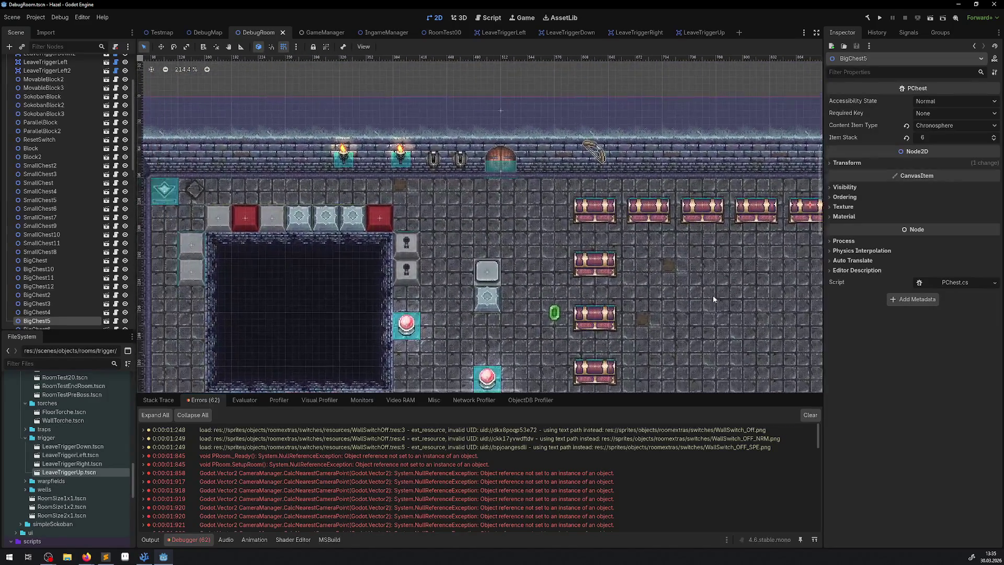
pyautogui.scroll(5, 95, 186)
# Fill DebugRoom's Trigger List with its seven LeaveTrigger nodes via UpdateLeaveTrigger
pyautogui.click(70, 96)
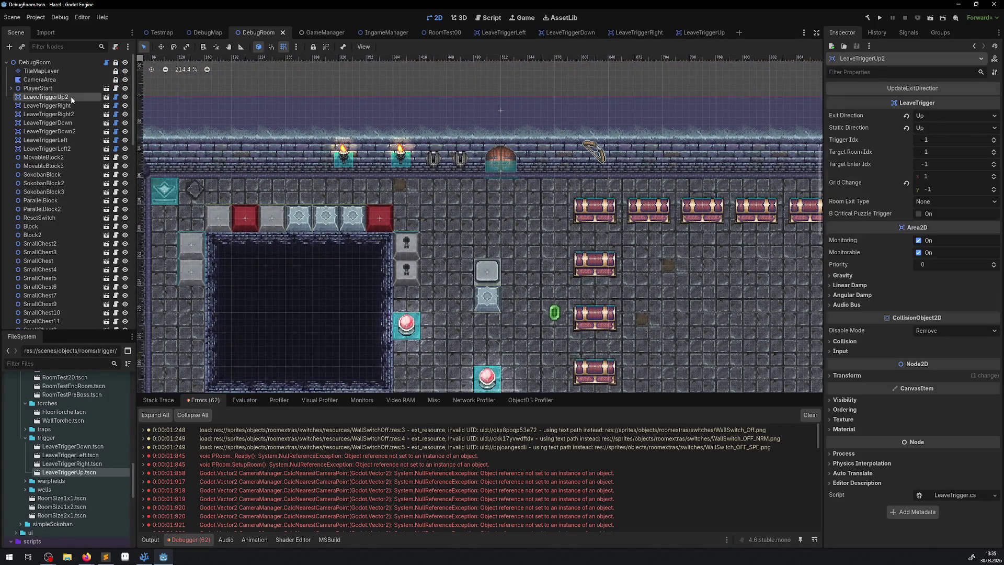
pyautogui.click(24, 62)
pyautogui.click(952, 168)
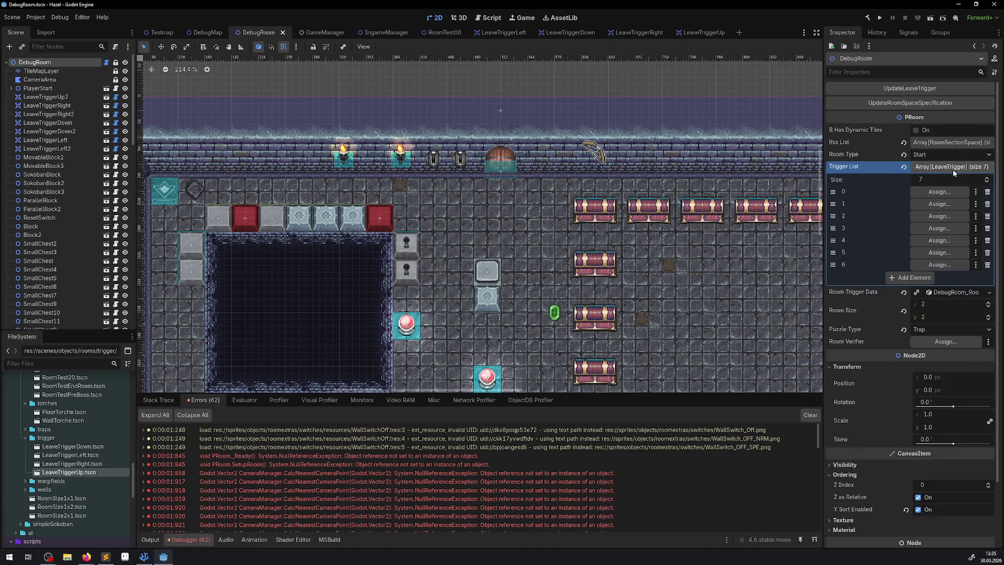
pyautogui.click(902, 88)
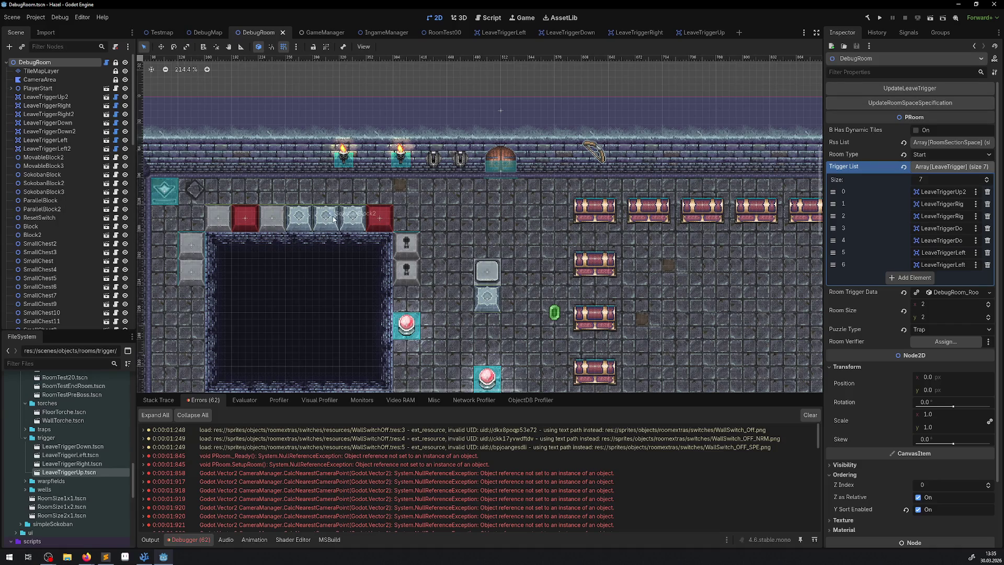
# Run DebugRoom, walk the player right past the chests, then view the 4 debugger errors
pyautogui.press('F5')
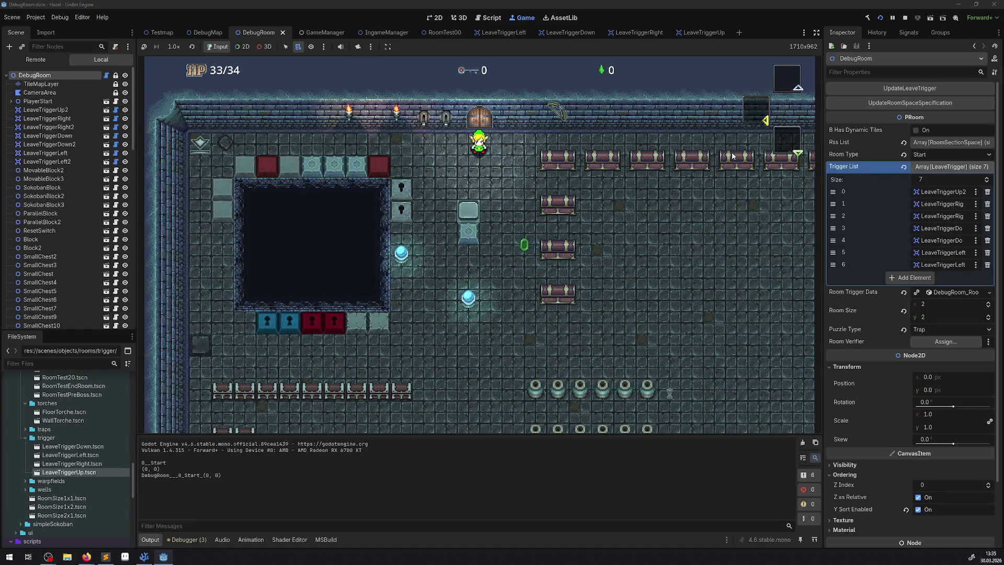
pyautogui.press('Down')
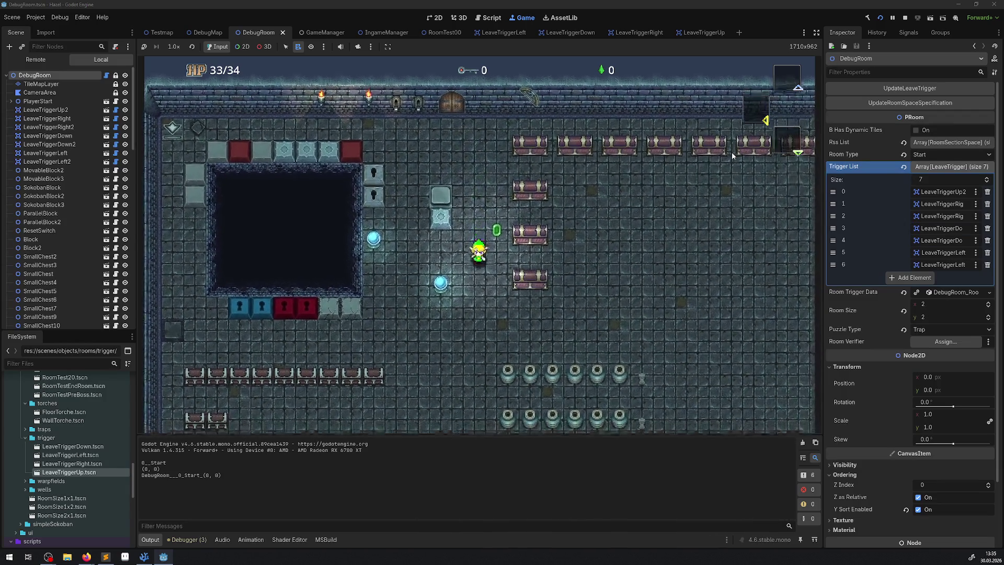
pyautogui.press('Right')
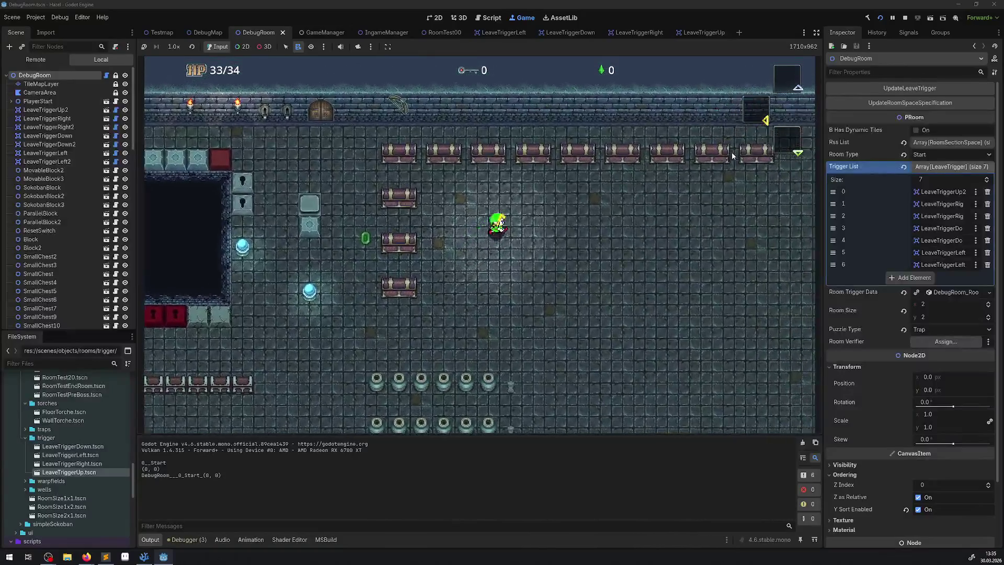
pyautogui.press('Up')
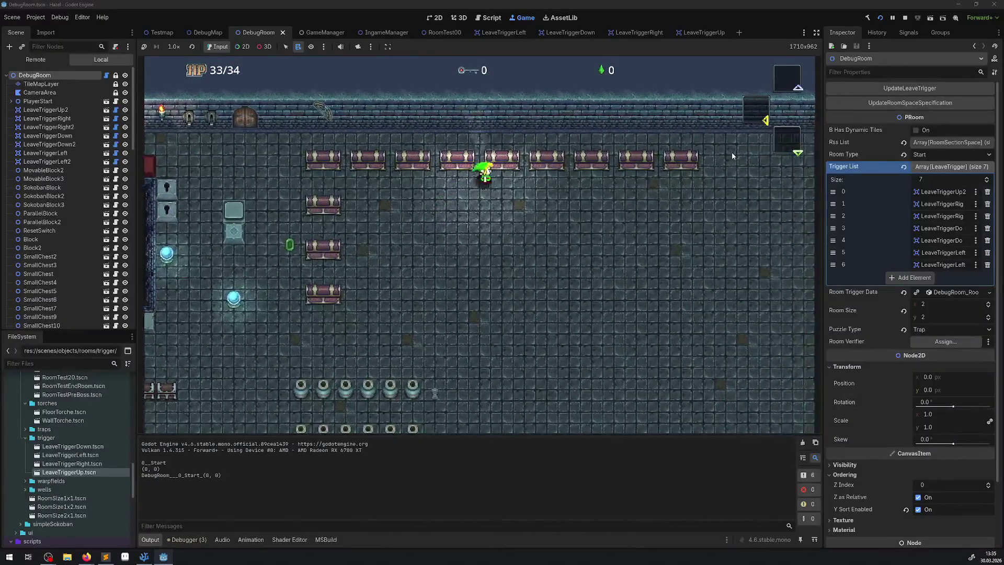
pyautogui.press('Down')
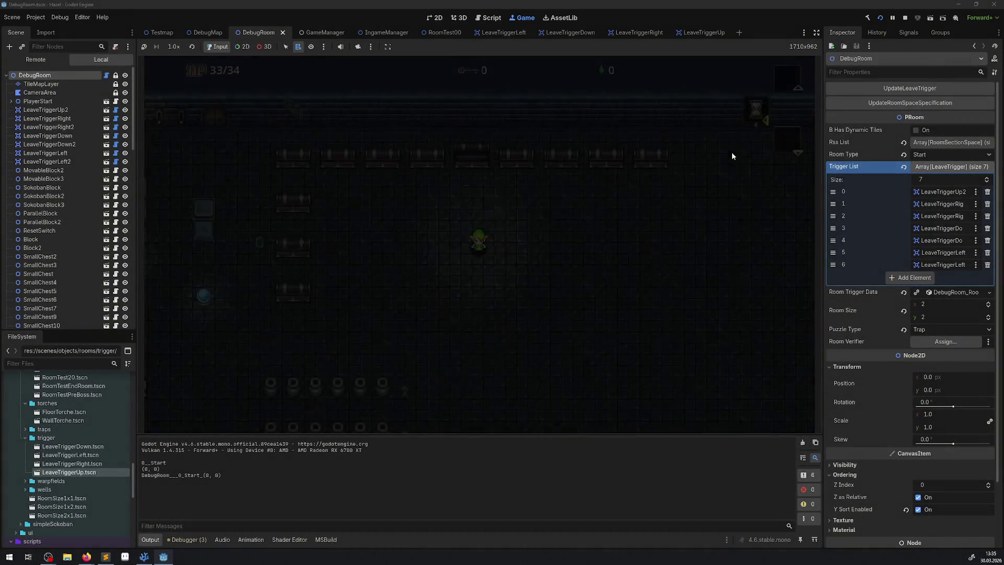
pyautogui.press('Right')
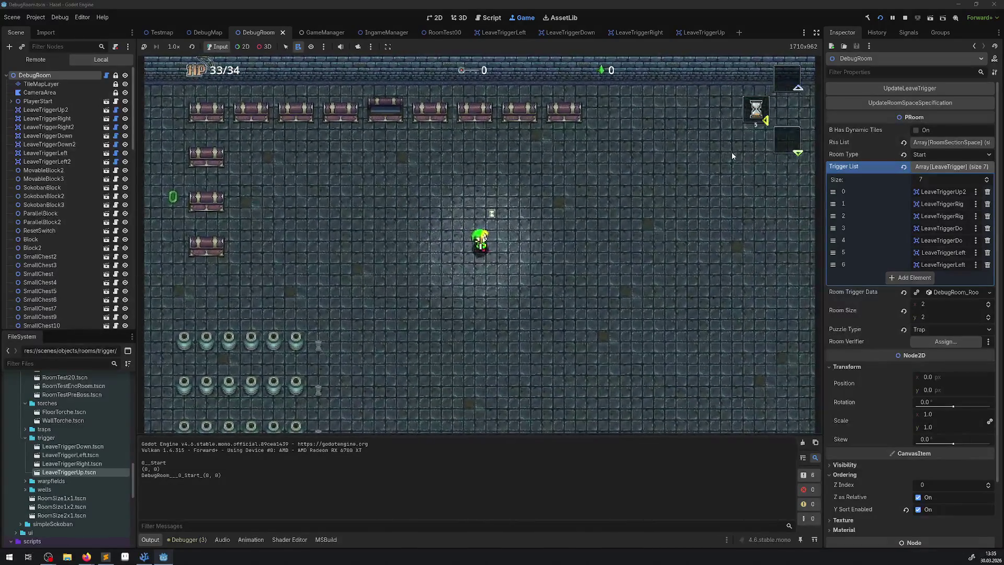
pyautogui.press('Right')
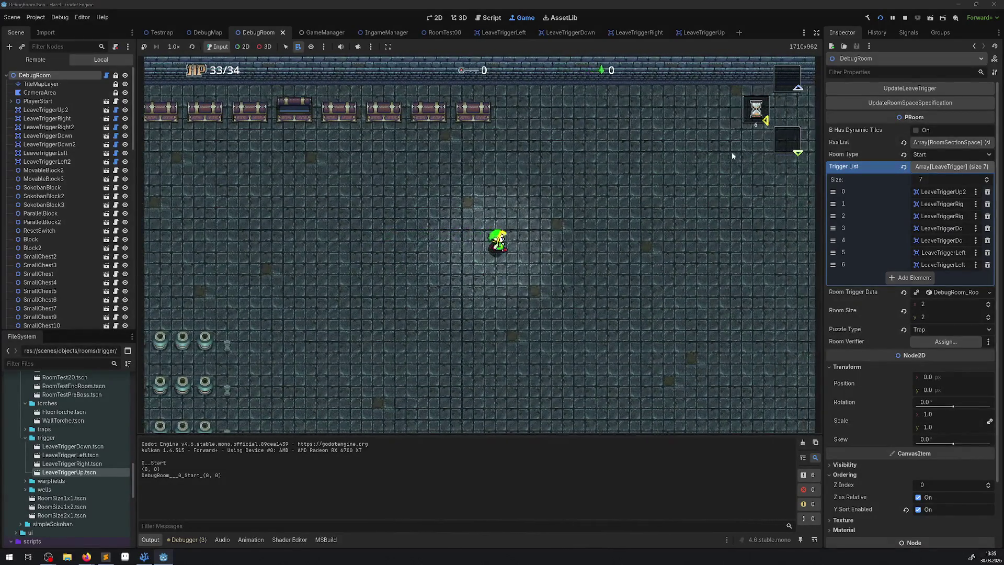
pyautogui.press('Left')
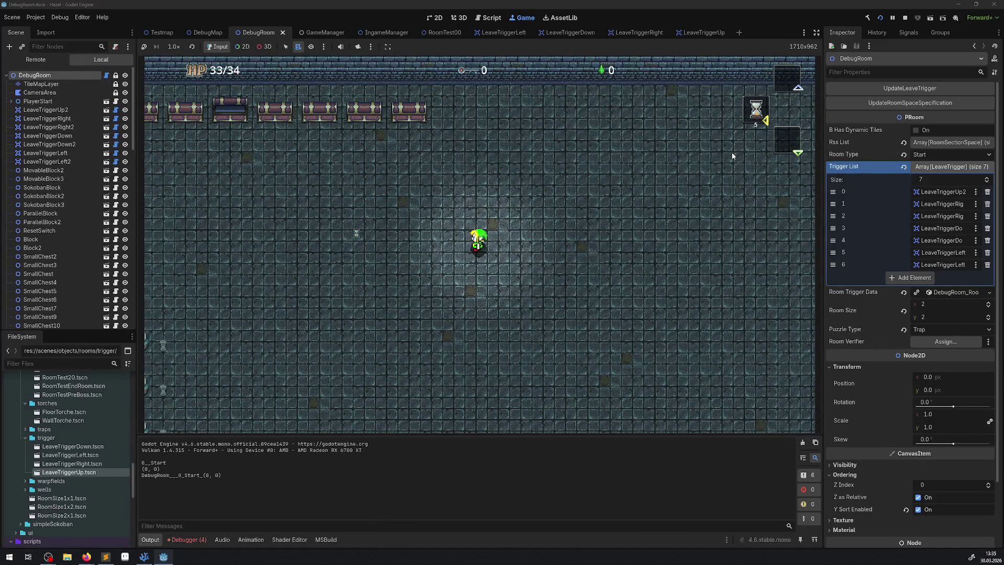
pyautogui.press('Right')
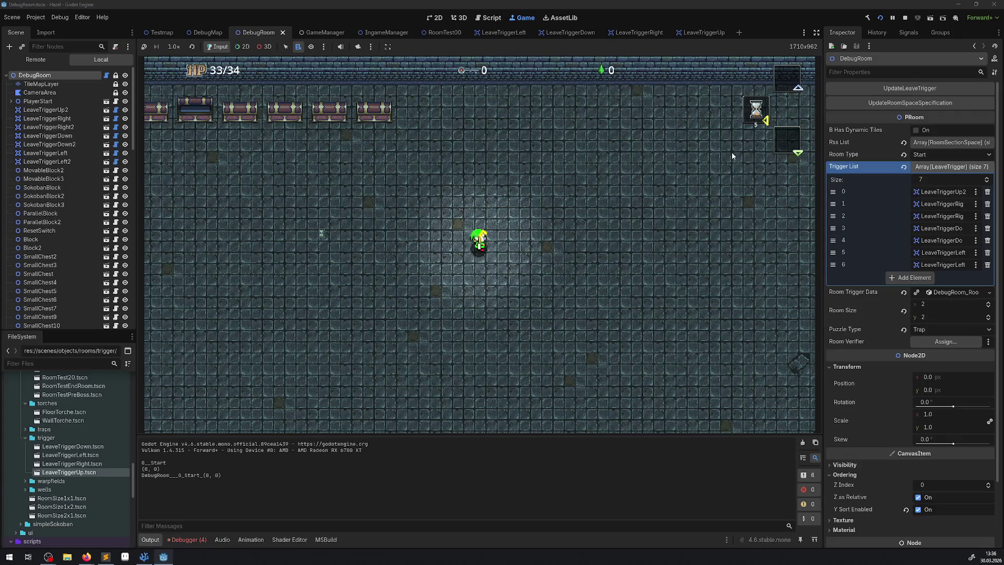
pyautogui.click(202, 541)
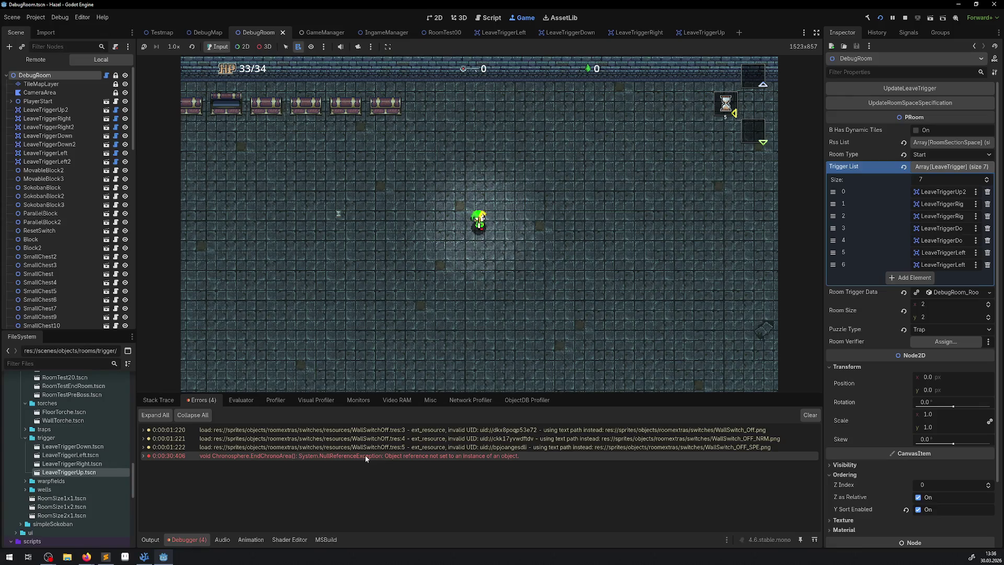
# Enlarge the game view over the error list and stop the running game
pyautogui.moveTo(366, 455)
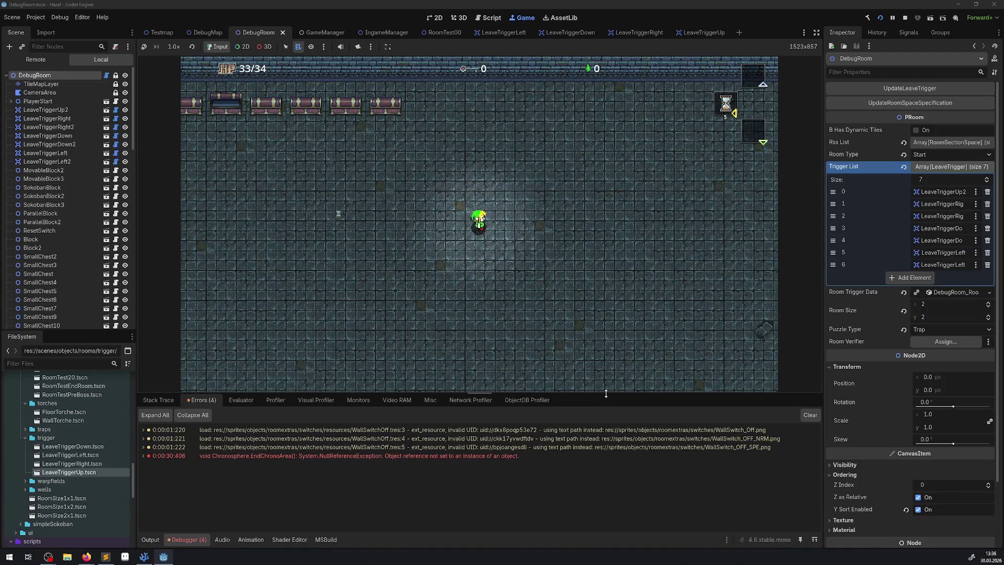
pyautogui.moveTo(606, 394); pyautogui.dragTo(608, 430)
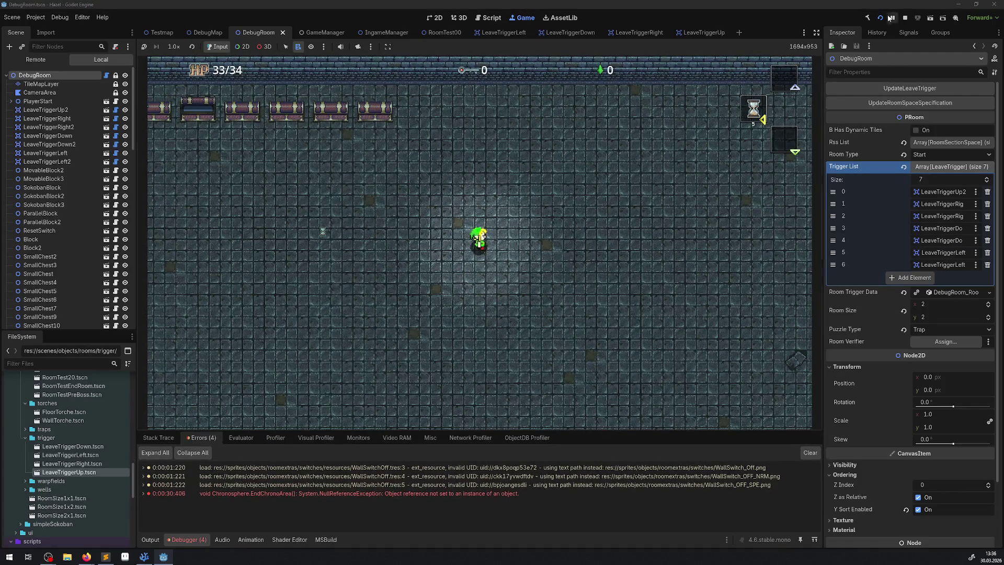
pyautogui.click(906, 18)
pyautogui.scroll(-3, 366, 104)
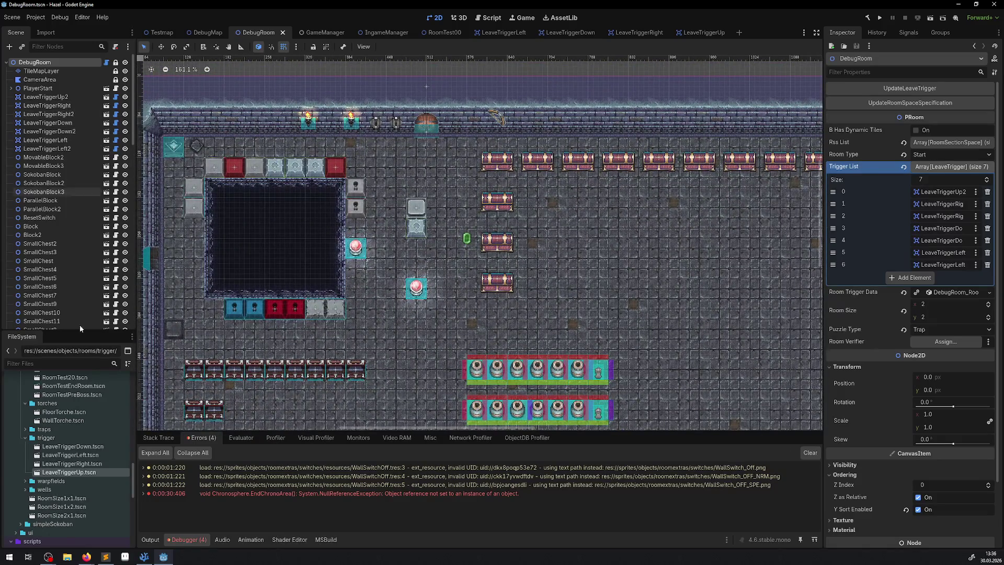
pyautogui.scroll(5, 79, 433)
pyautogui.scroll(6, 79, 433)
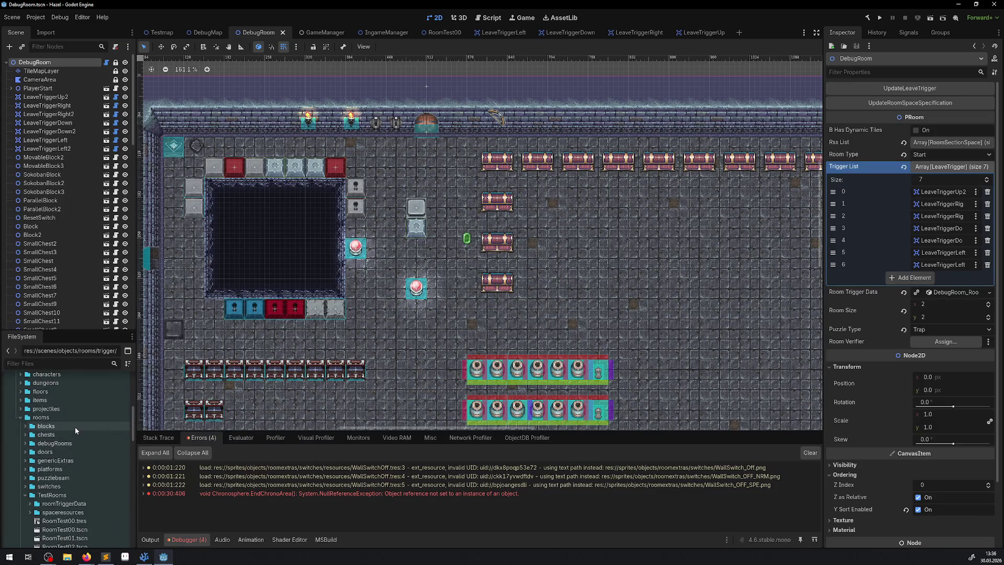
pyautogui.scroll(1, 31, 417)
# Drop Bomb.tscn from objects/items/pickups into DebugRoom left of the chest column
pyautogui.click(21, 421)
pyautogui.click(26, 430)
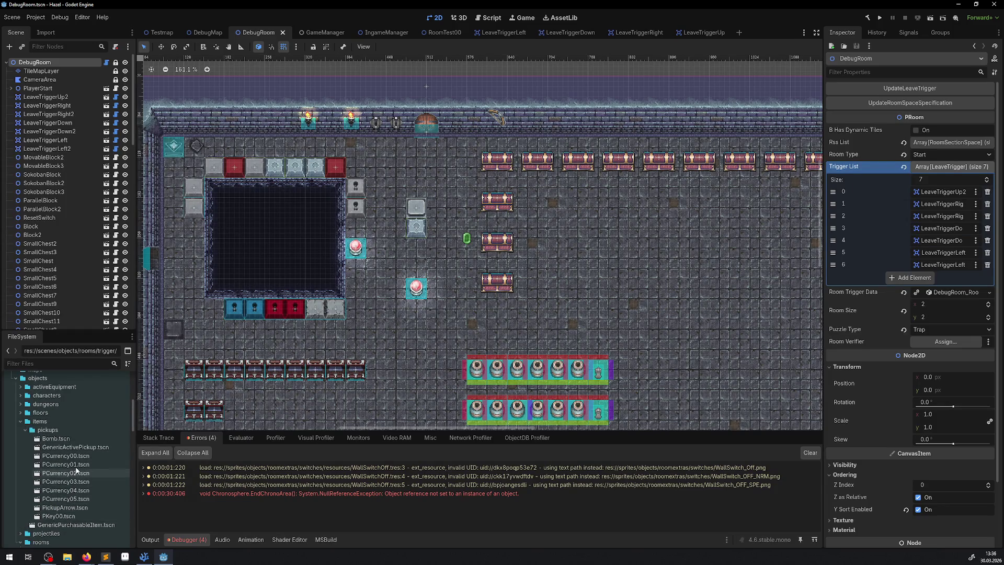
pyautogui.moveTo(56, 438)
pyautogui.mouseDown()
pyautogui.moveTo(411, 36)
pyautogui.moveTo(386, 208)
pyautogui.moveTo(385, 144)
pyautogui.moveTo(386, 172)
pyautogui.moveTo(482, 179)
pyautogui.moveTo(459, 328)
pyautogui.moveTo(486, 109)
pyautogui.mouseUp()
pyautogui.scroll(2, 386, 207)
pyautogui.scroll(-4, 460, 328)
pyautogui.scroll(-3, 460, 131)
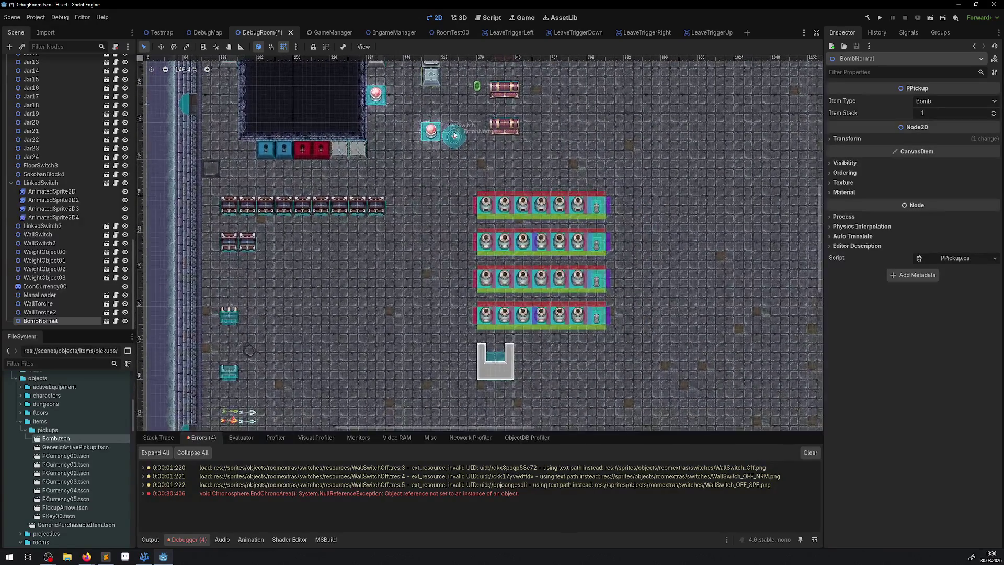
pyautogui.scroll(4, 418, 183)
pyautogui.moveTo(457, 140)
pyautogui.mouseDown()
pyautogui.moveTo(381, 269)
pyautogui.moveTo(397, 179)
pyautogui.mouseUp()
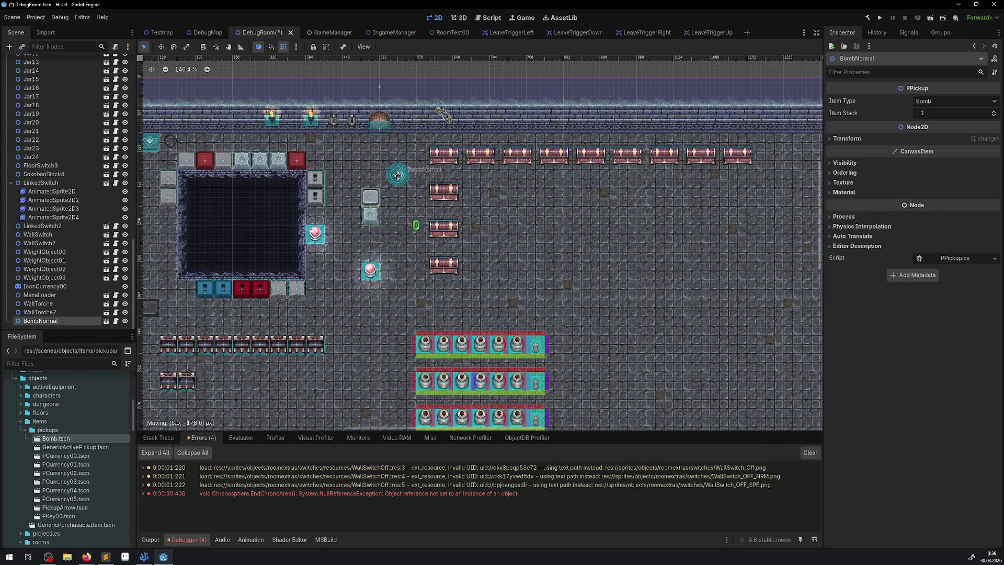
# Set the BombNormal item stack to 33, save, and launch the game
pyautogui.click(927, 113)
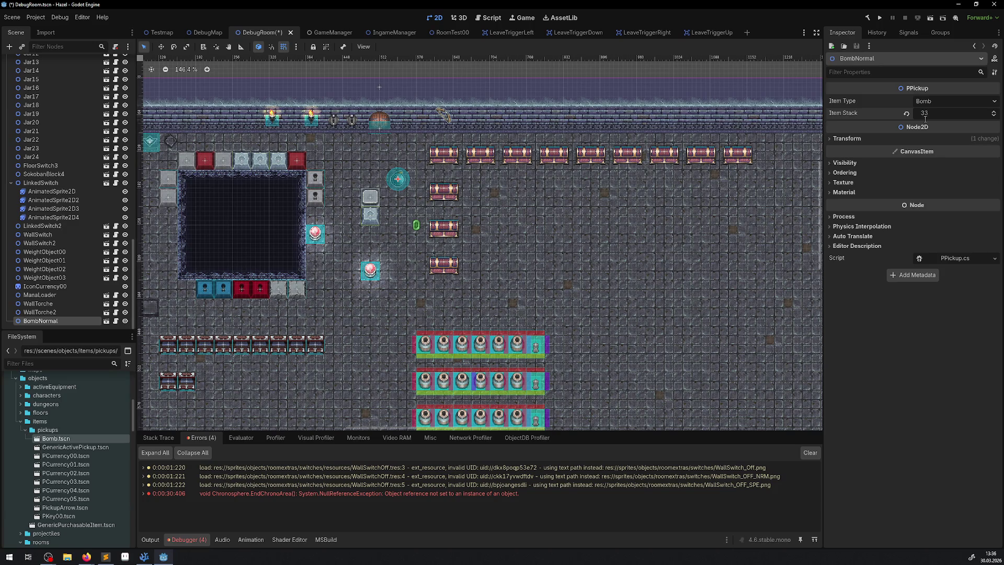
pyautogui.hotkey('ctrl', 's')
pyautogui.click(867, 18)
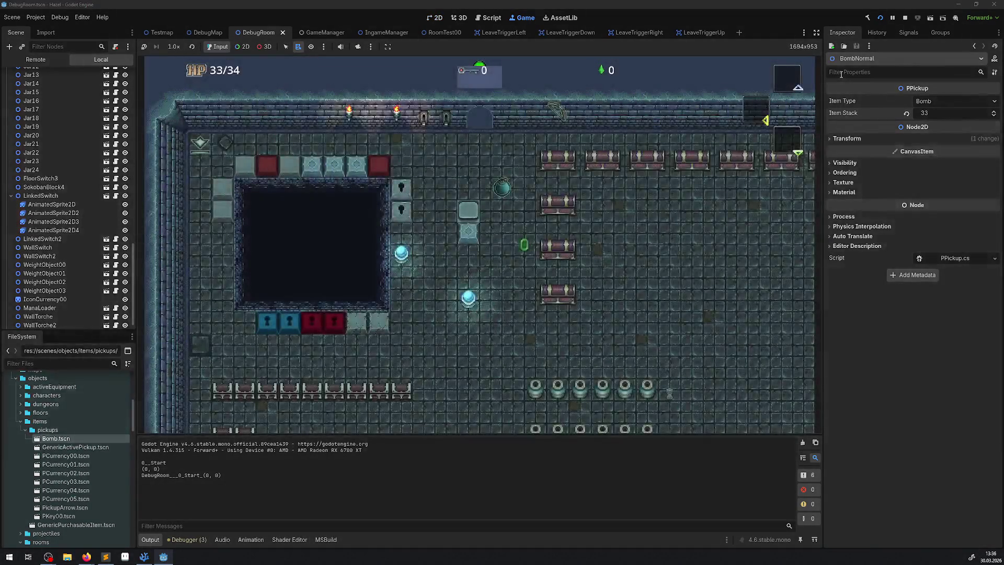
# Walk the player onto the bomb, stop the game, and nudge BombNormal down to (544, 192)
pyautogui.press('Up')
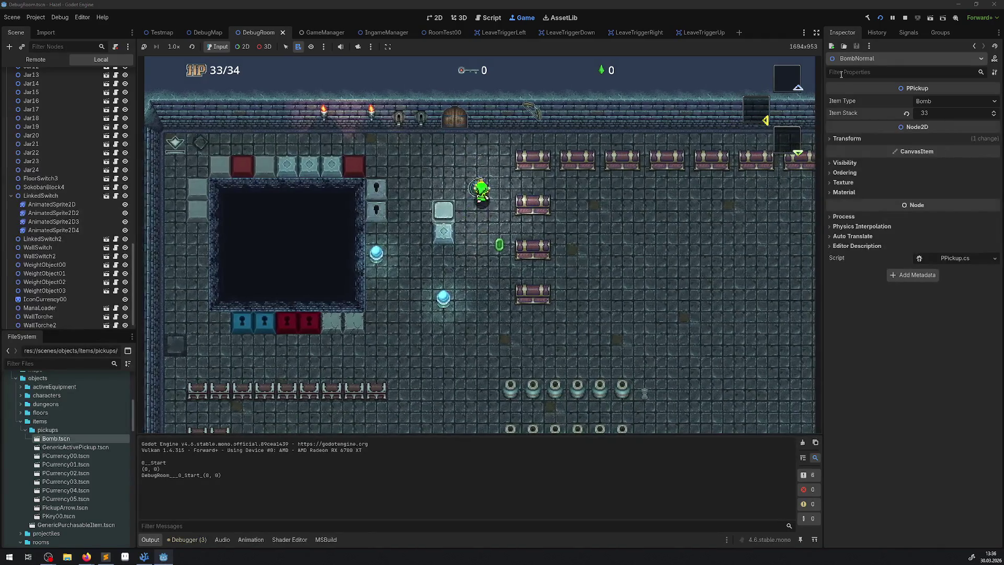
pyautogui.press('Down')
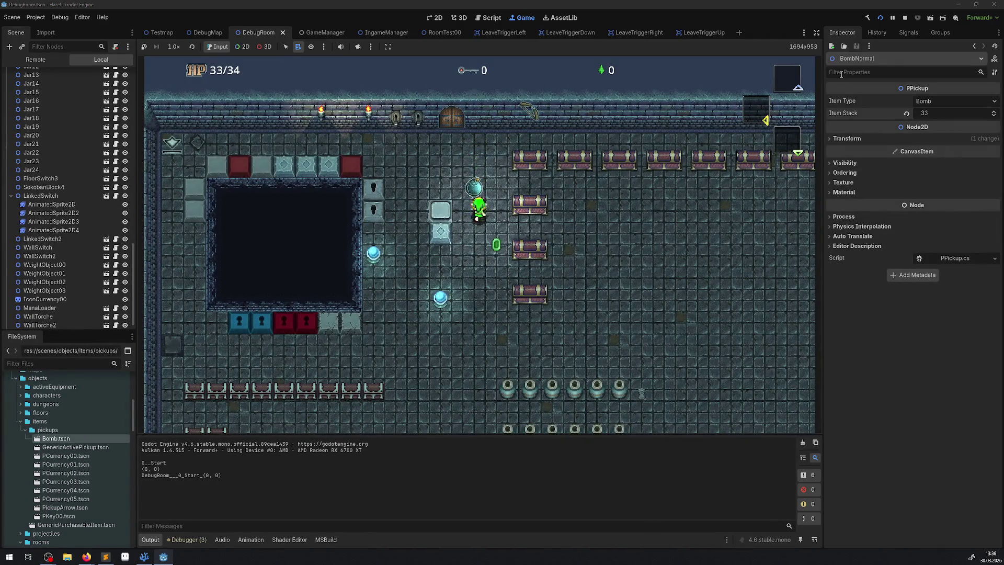
pyautogui.press('Up')
pyautogui.press('Down')
pyautogui.press('Up')
pyautogui.press('Down')
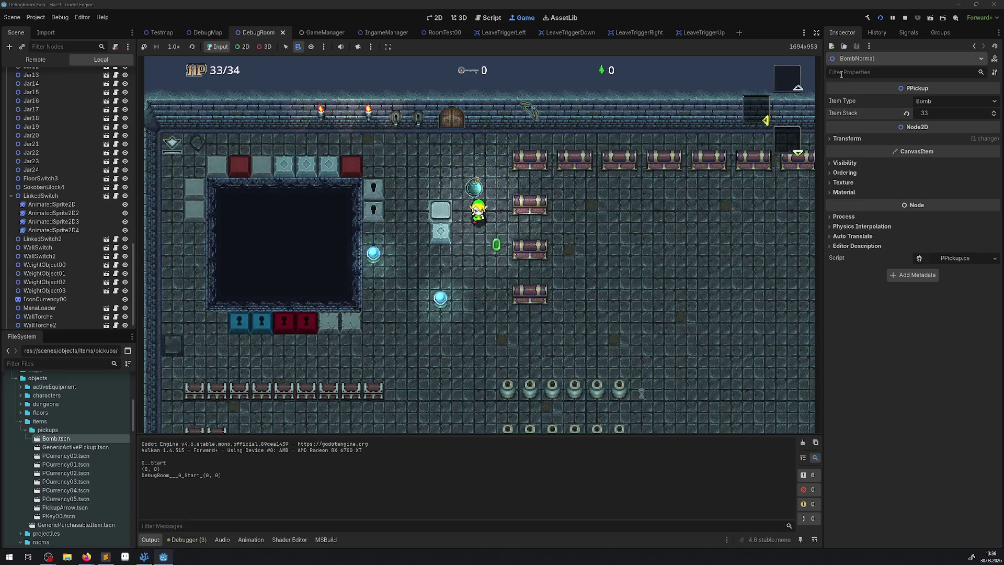
pyautogui.press('Up')
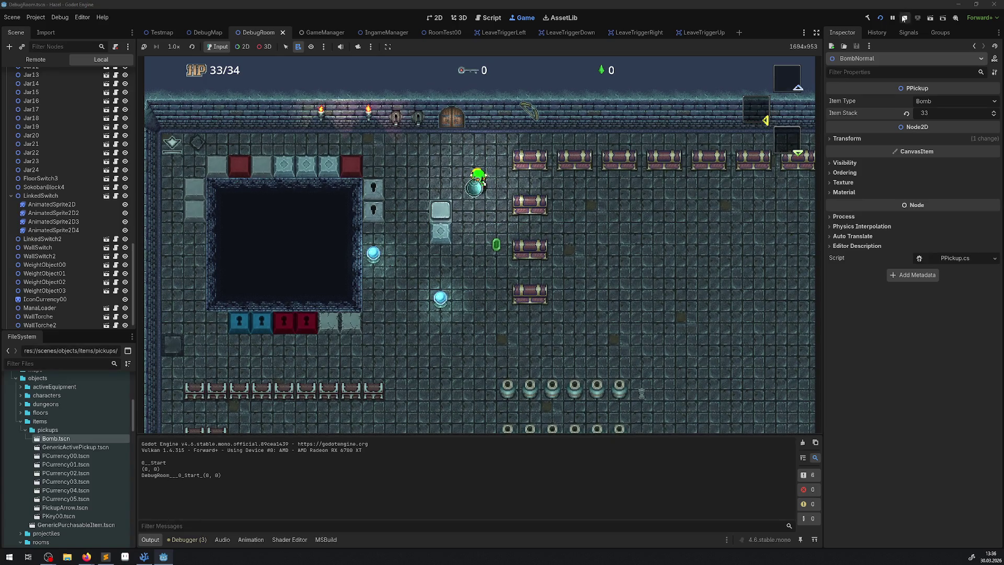
pyautogui.click(906, 17)
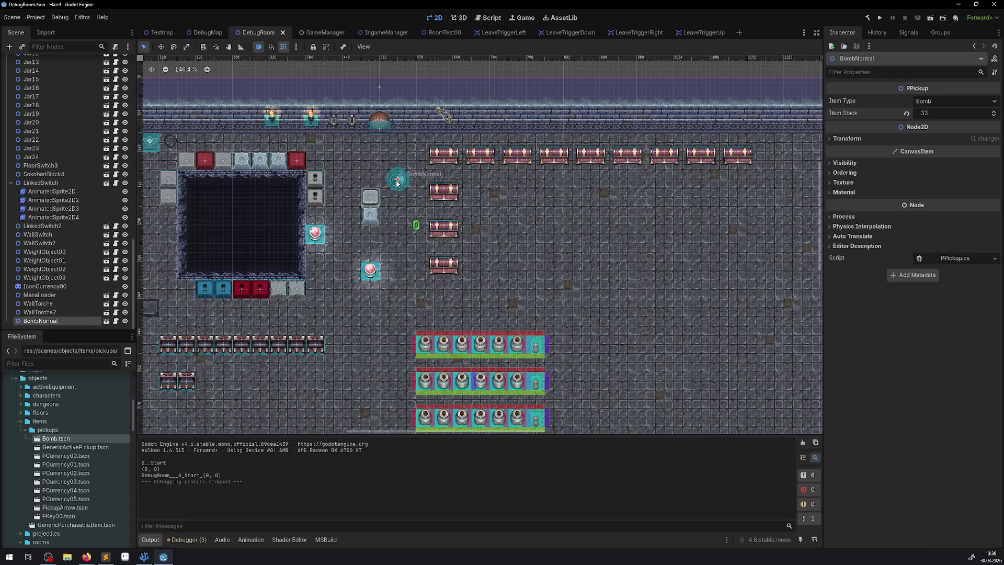
pyautogui.moveTo(396, 185)
pyautogui.mouseDown()
pyautogui.moveTo(396, 259)
pyautogui.moveTo(394, 192)
pyautogui.mouseUp()
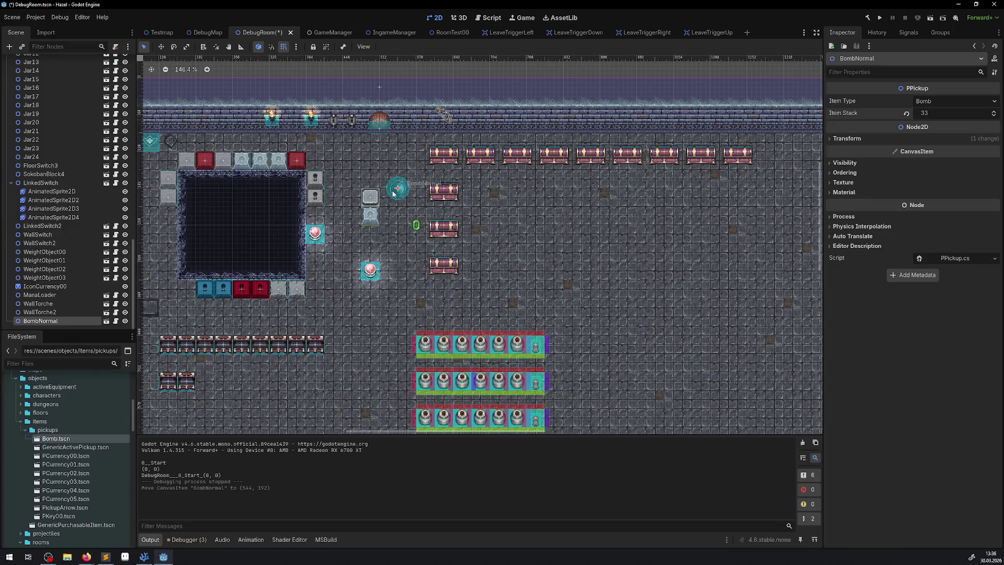
# Relaunch and stop the game, then set the bomb's item stack to 28 and save
pyautogui.click(879, 20)
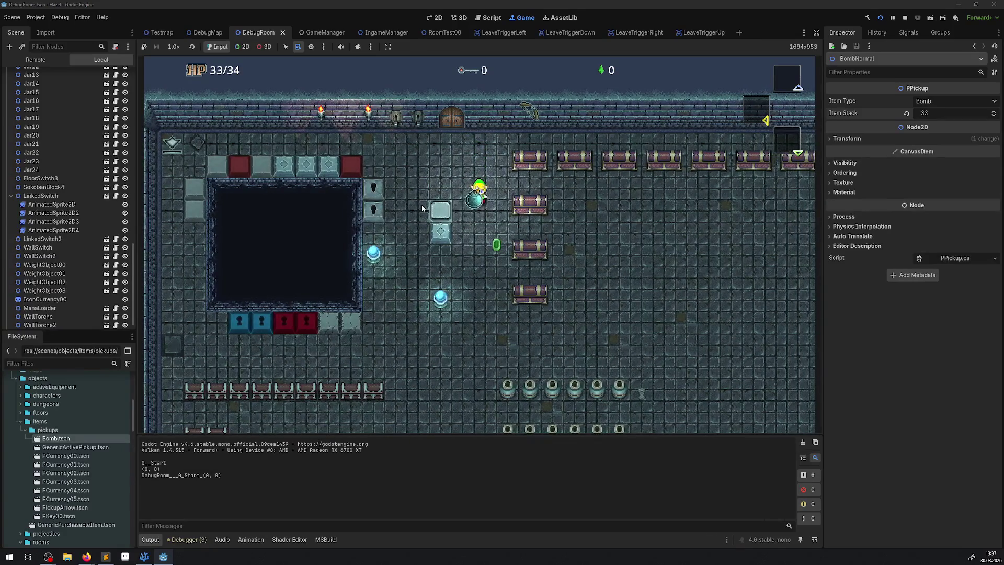
pyautogui.click(905, 17)
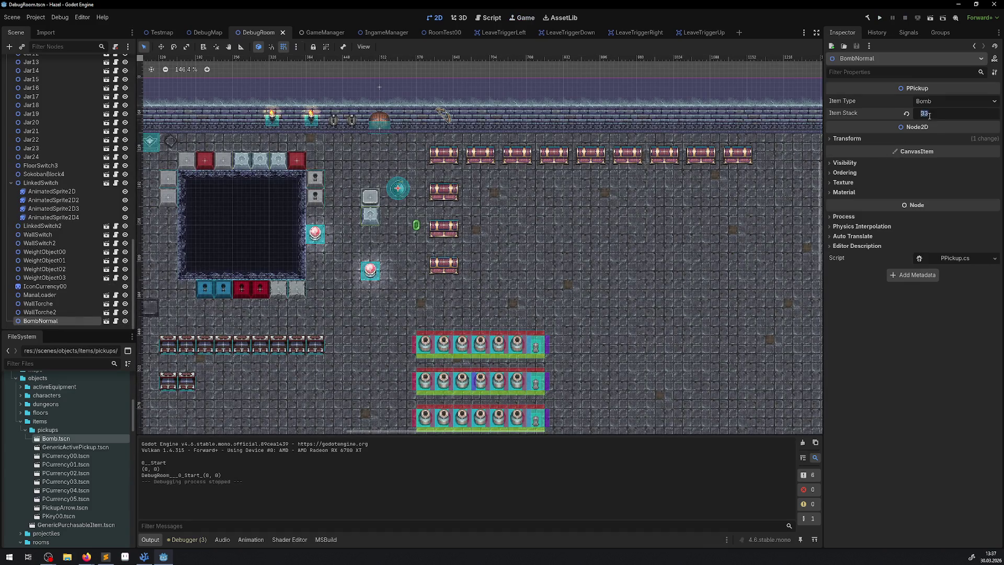
pyautogui.write('28')
pyautogui.press('Return')
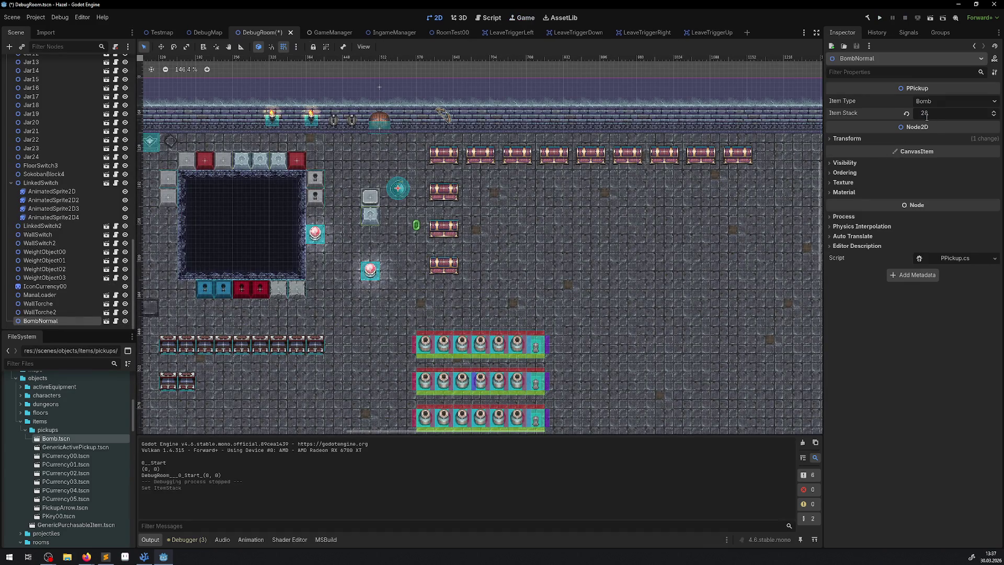
pyautogui.hotkey('ctrl', 's')
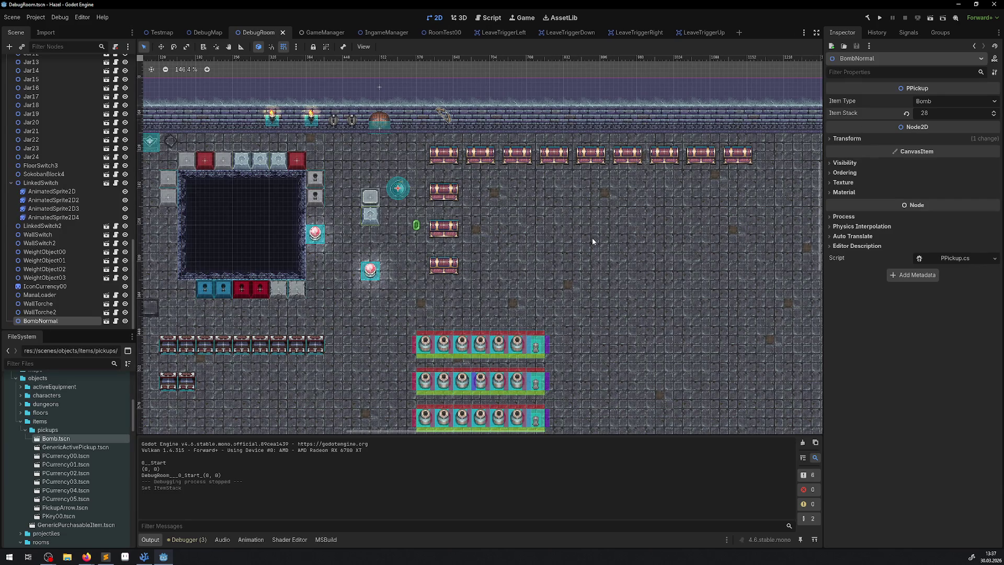
# Playtest again, collecting the bomb to show 28 bombs, then stop
pyautogui.click(880, 17)
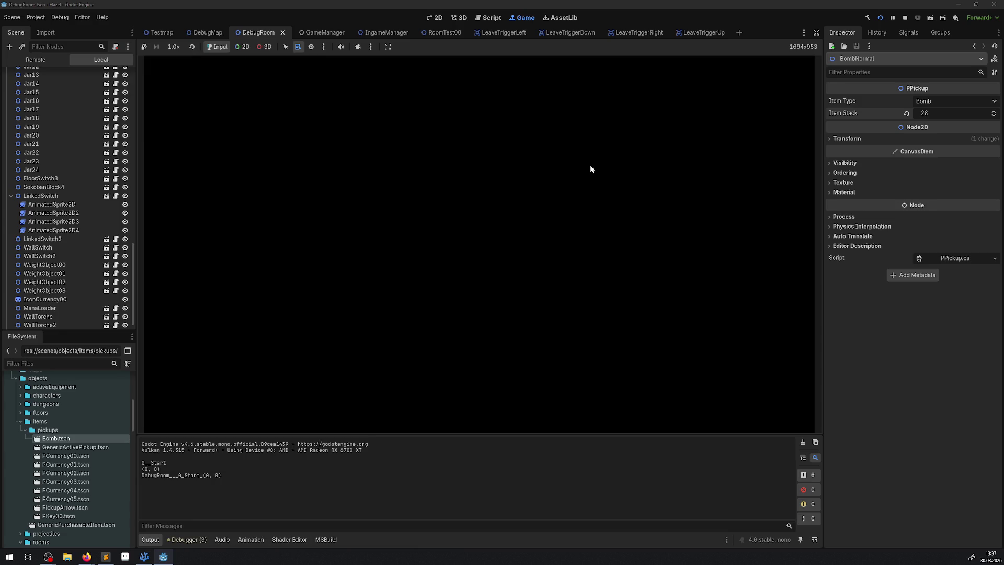
pyautogui.press('Down')
pyautogui.press('Down')
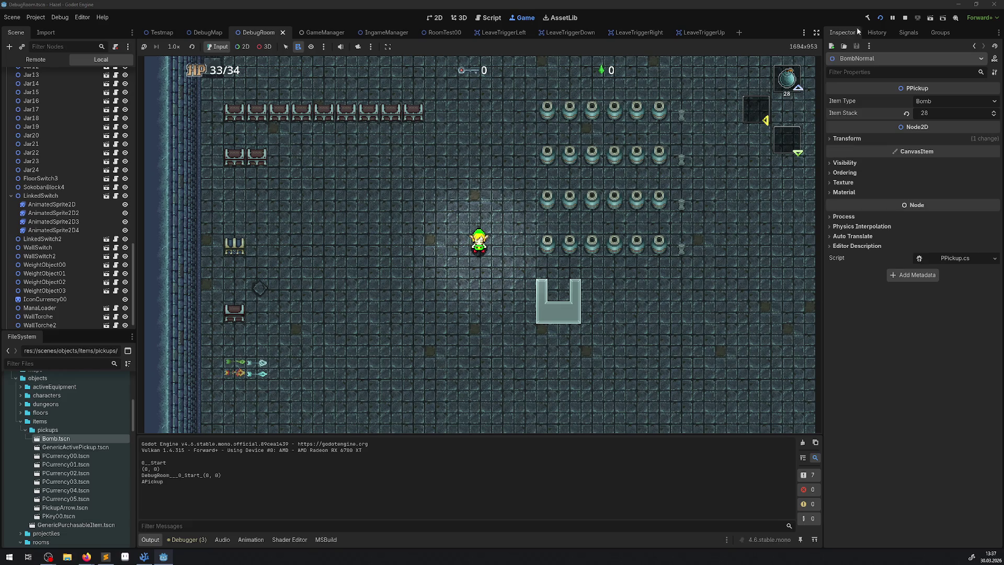
pyautogui.click(906, 20)
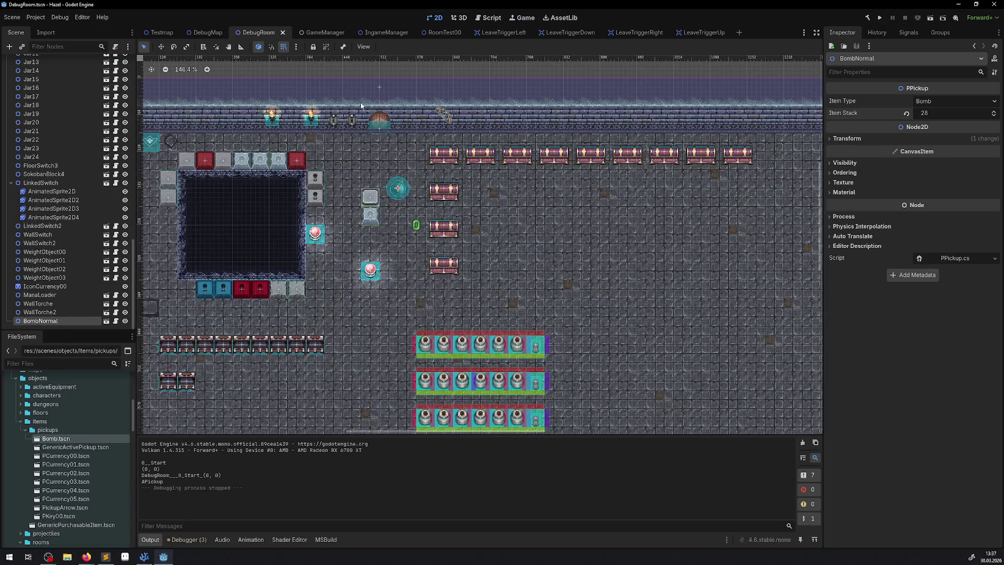
# Close RoomTest00, the LeaveTrigger scenes, IngameManager and GameManager, keeping DebugRoom open
pyautogui.click(462, 35)
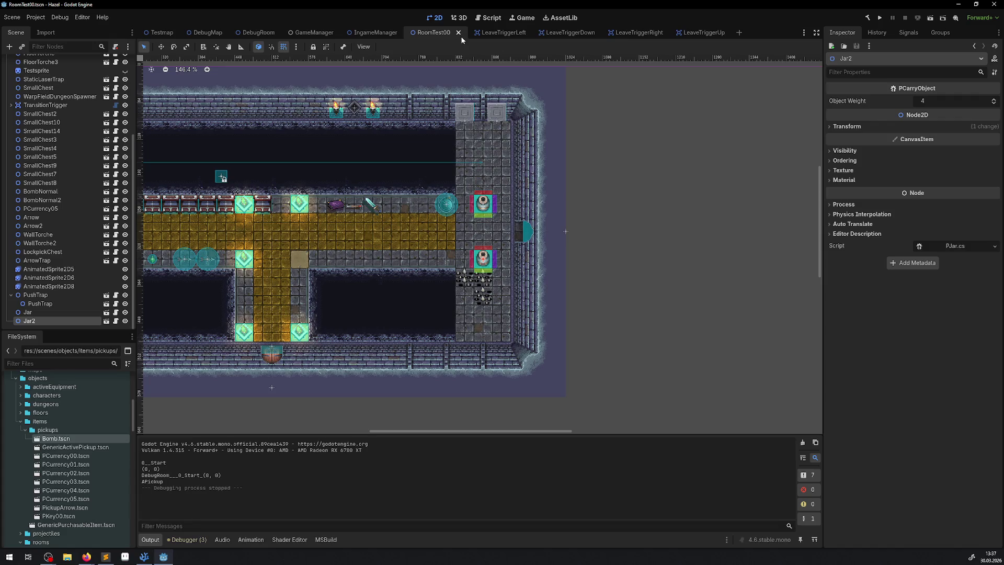
pyautogui.click(459, 33)
pyautogui.click(462, 34)
pyautogui.click(465, 33)
pyautogui.click(466, 33)
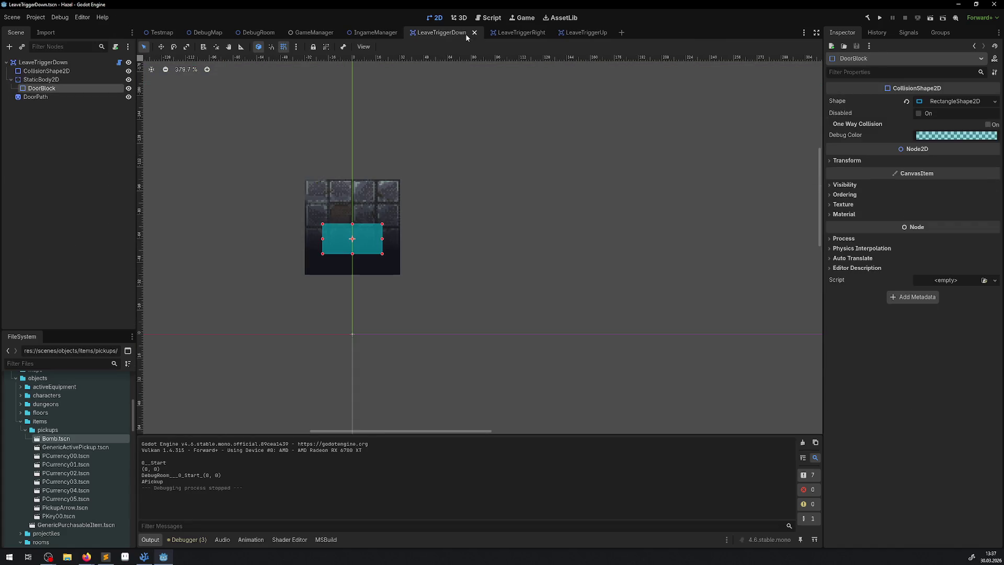
pyautogui.click(473, 33)
pyautogui.click(473, 33)
pyautogui.click(472, 33)
pyautogui.click(467, 33)
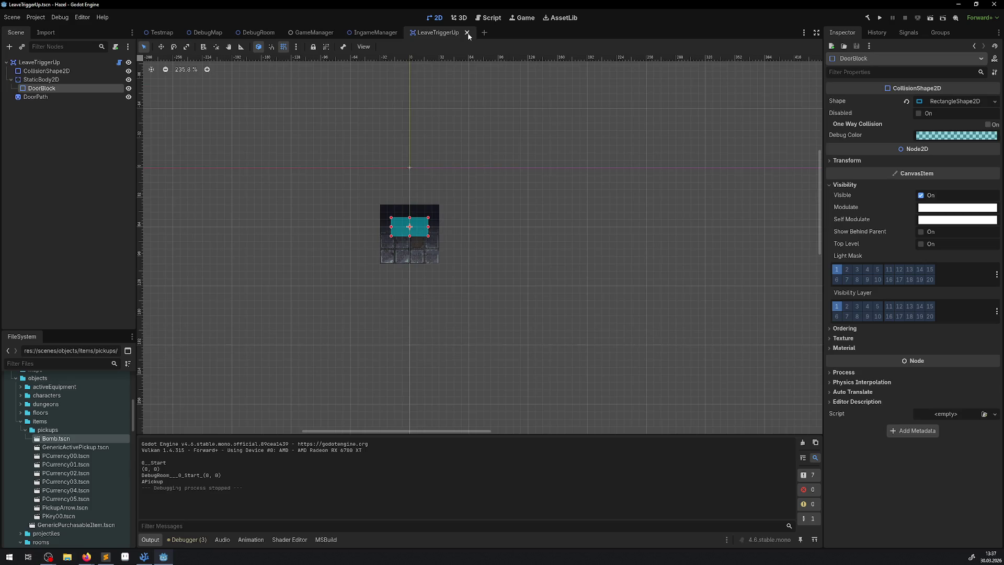
pyautogui.click(467, 33)
pyautogui.moveTo(258, 35)
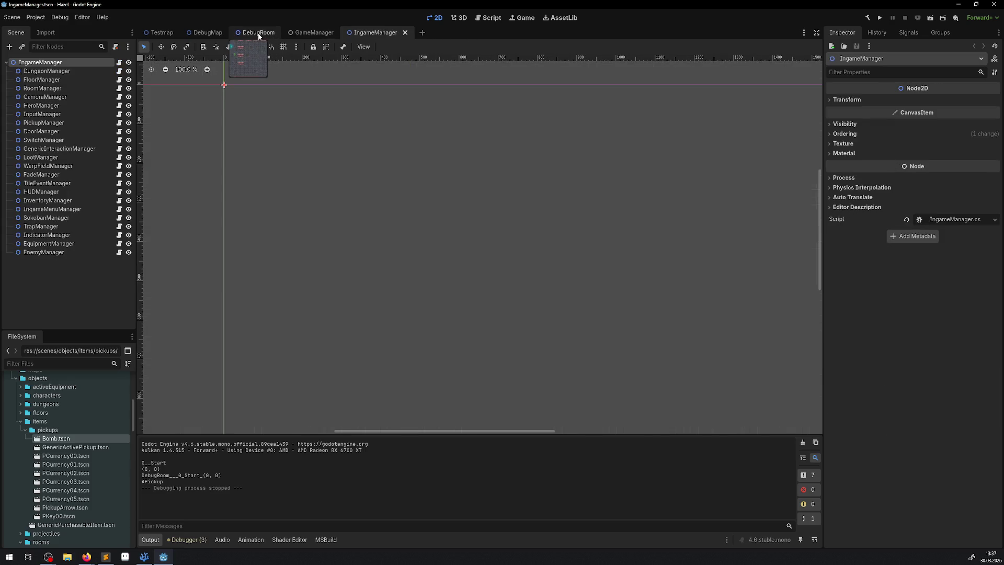
pyautogui.click(405, 32)
pyautogui.click(343, 32)
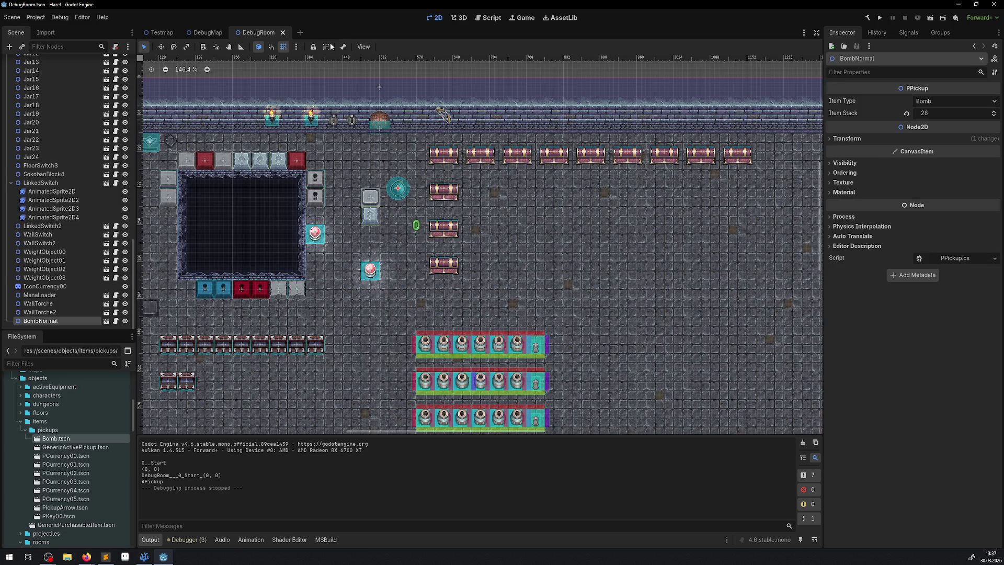
# Close every open script in VS Code, from EnumLib.cs through LinkedSwitch.cs
pyautogui.click(144, 556)
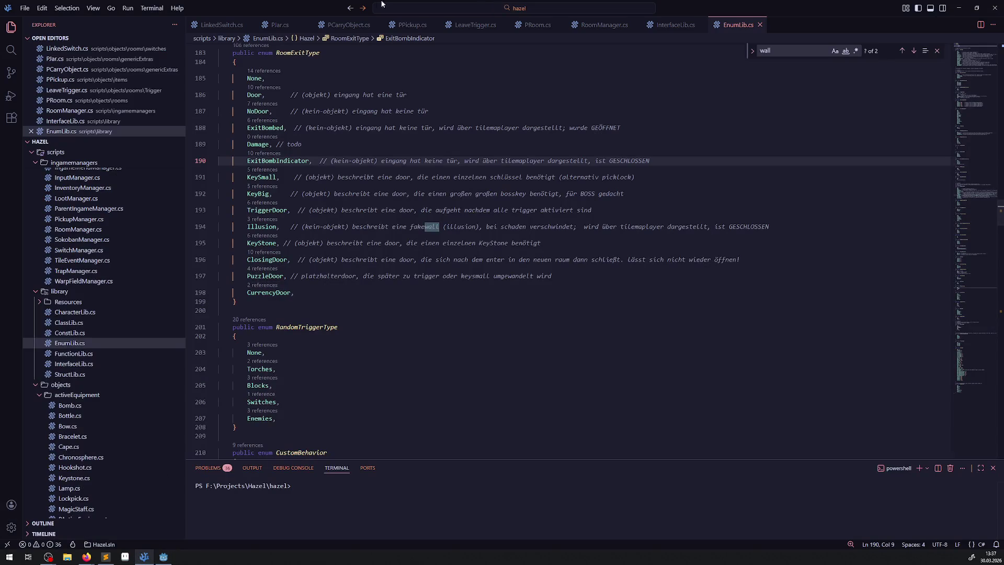
pyautogui.click(761, 26)
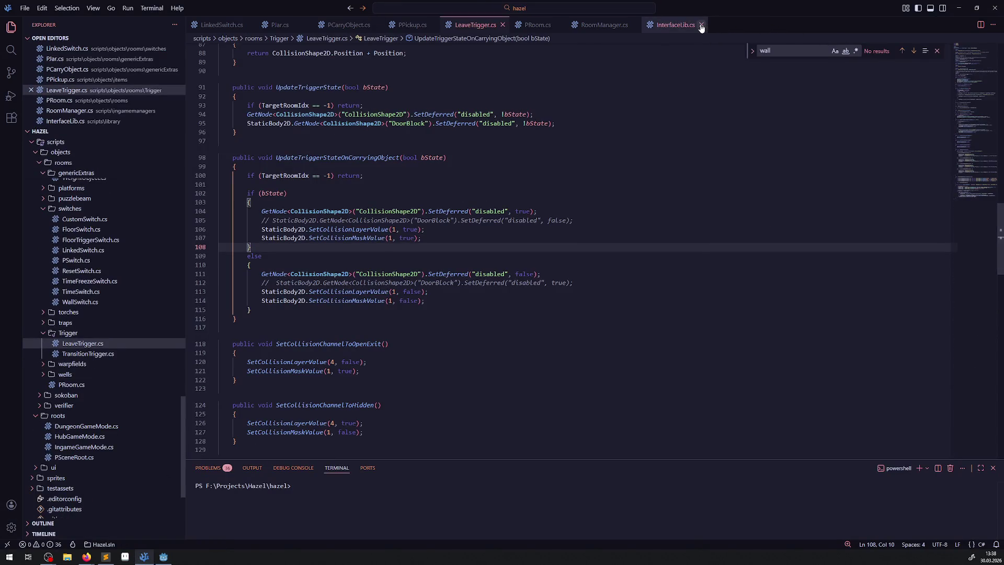
pyautogui.click(700, 25)
pyautogui.click(635, 26)
pyautogui.click(558, 25)
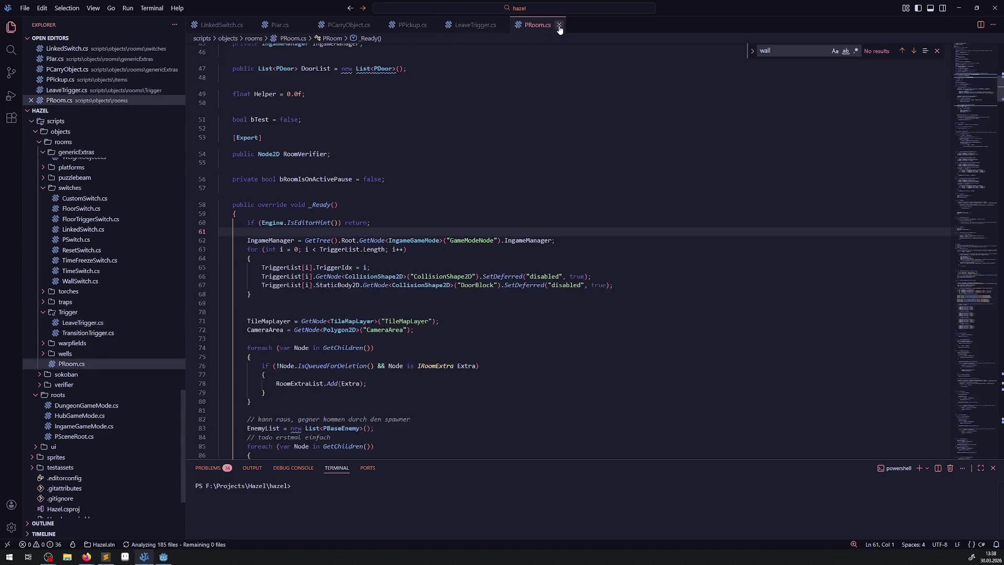
pyautogui.click(558, 25)
pyautogui.click(502, 25)
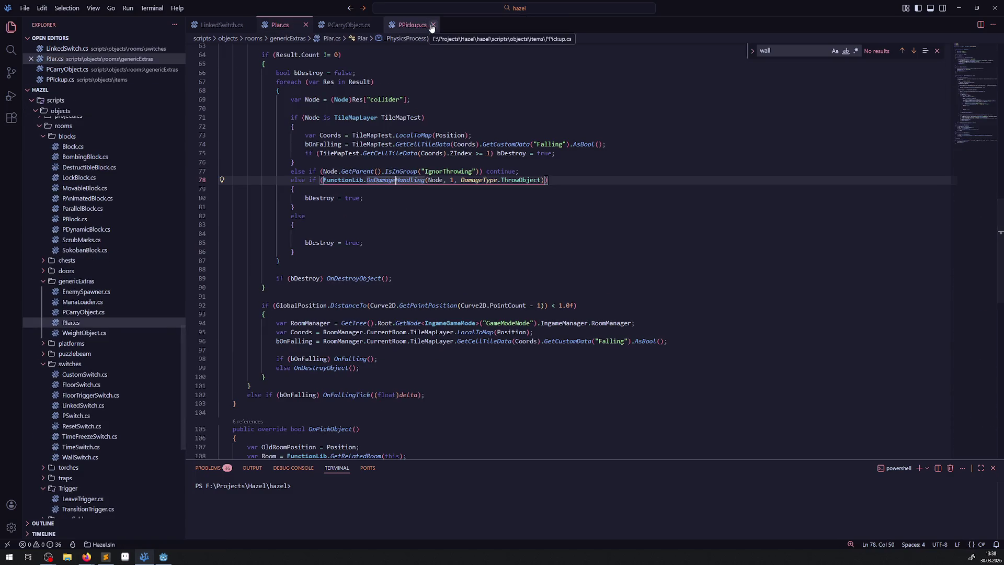
pyautogui.click(434, 25)
pyautogui.click(376, 25)
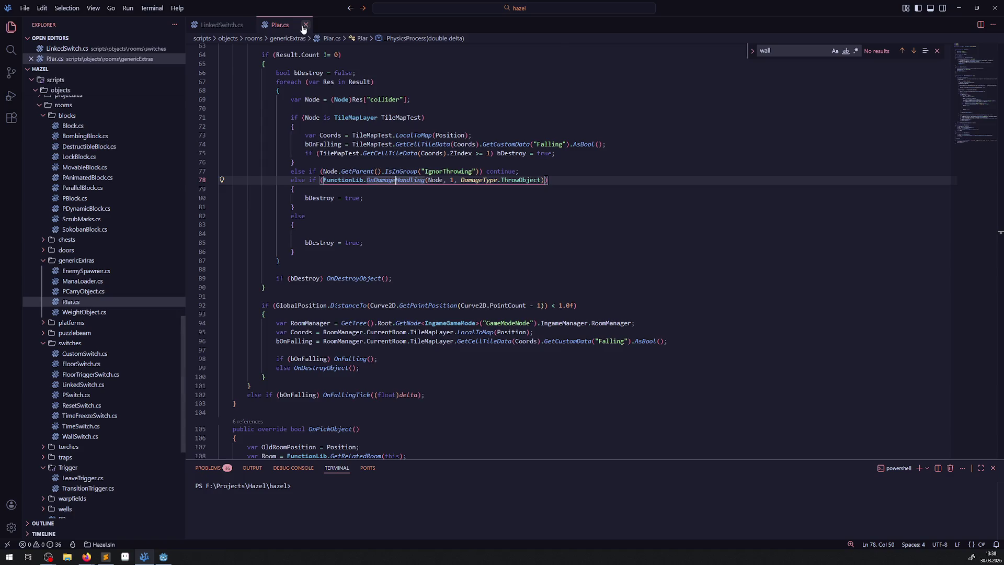
pyautogui.click(306, 25)
pyautogui.click(249, 26)
# Collapse the blocks folder in the Explorer and return to Godot
pyautogui.scroll(3, 131, 277)
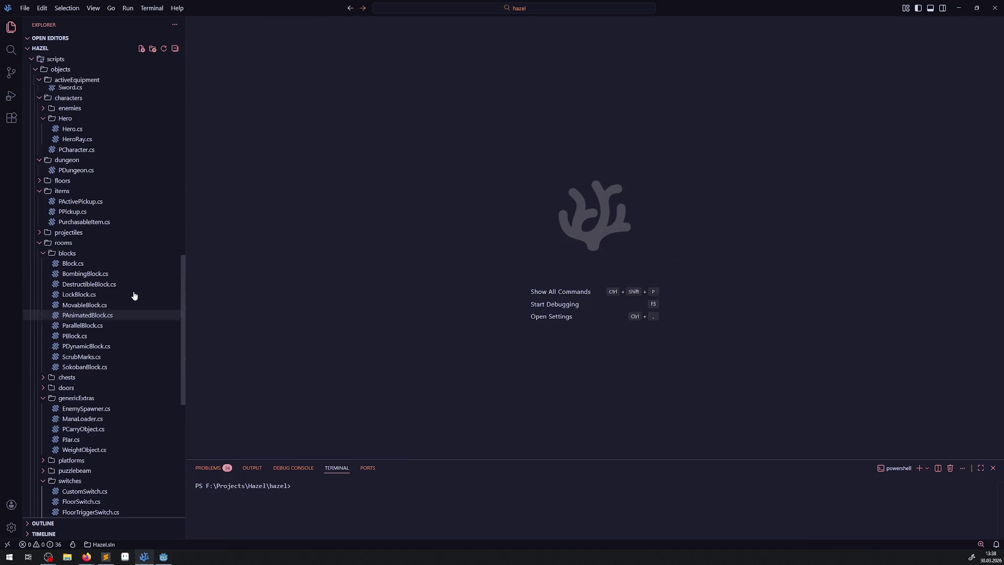
pyautogui.click(43, 254)
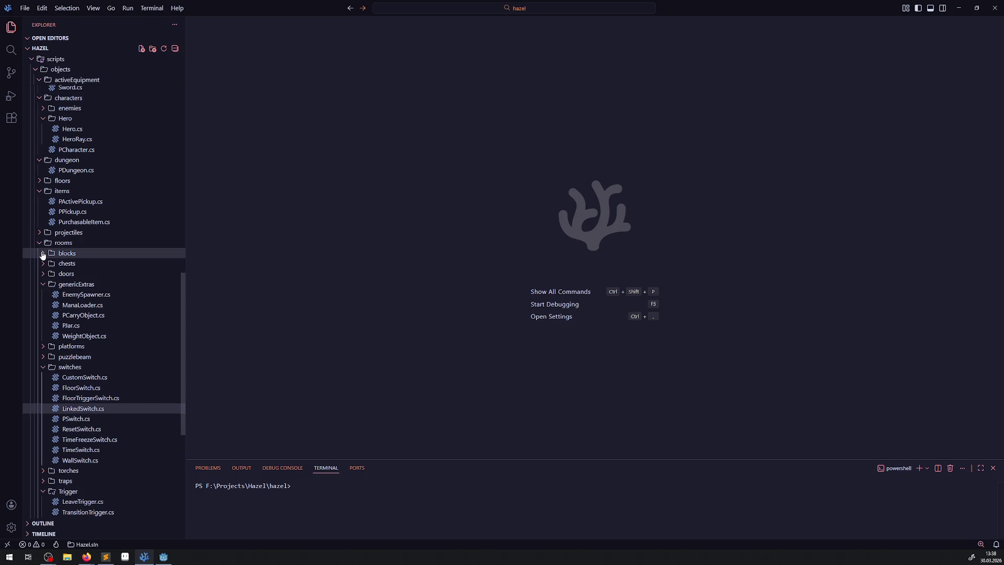
pyautogui.click(163, 557)
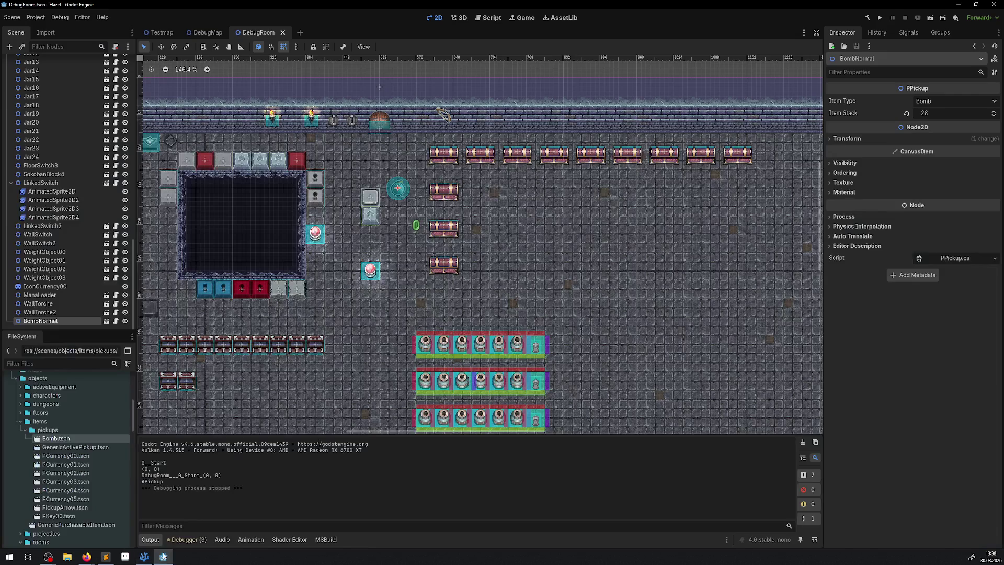
# Run the DebugRoom playtest, check the inventory, then lift a bomb and put it back
pyautogui.click(880, 18)
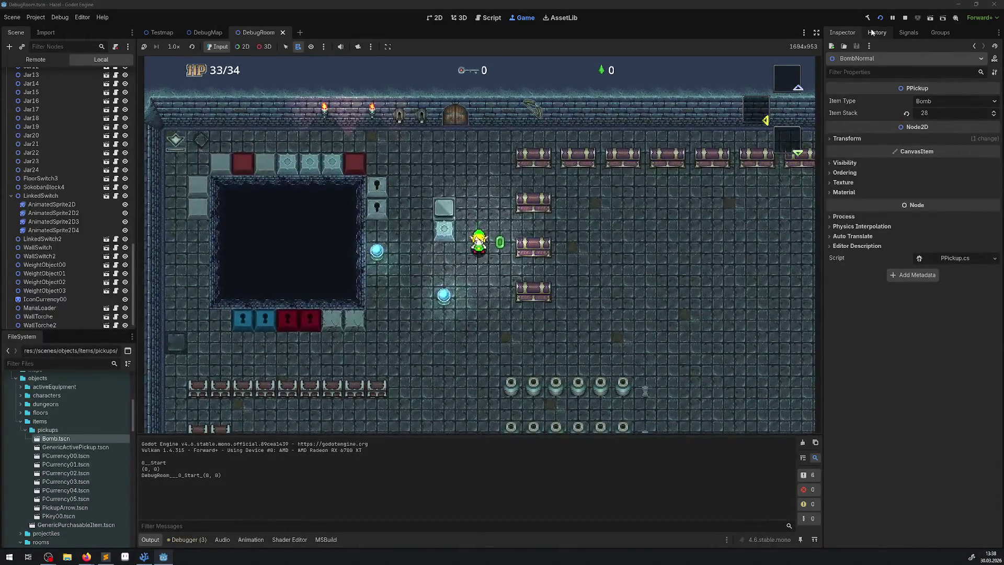
pyautogui.press('Return')
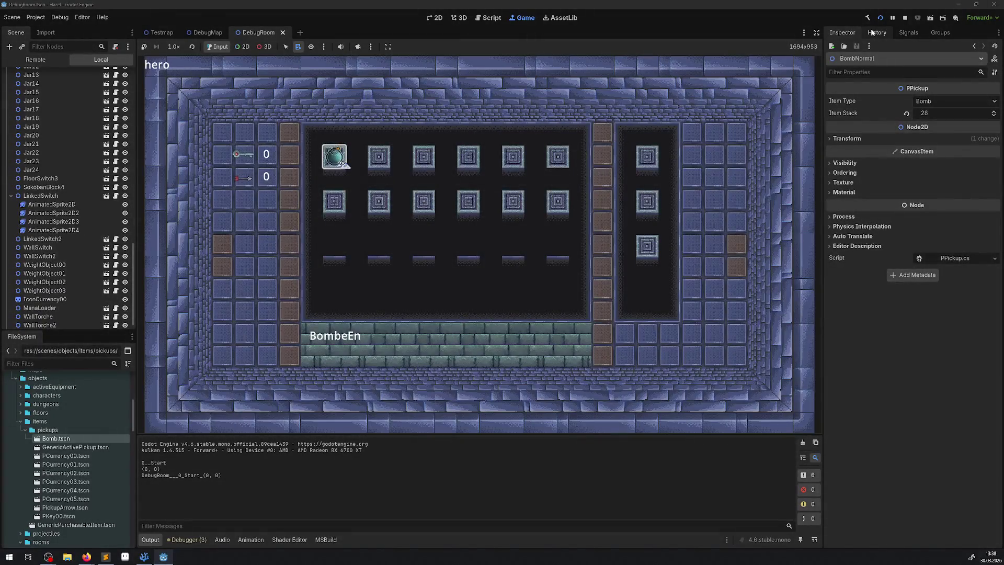
pyautogui.press('Return')
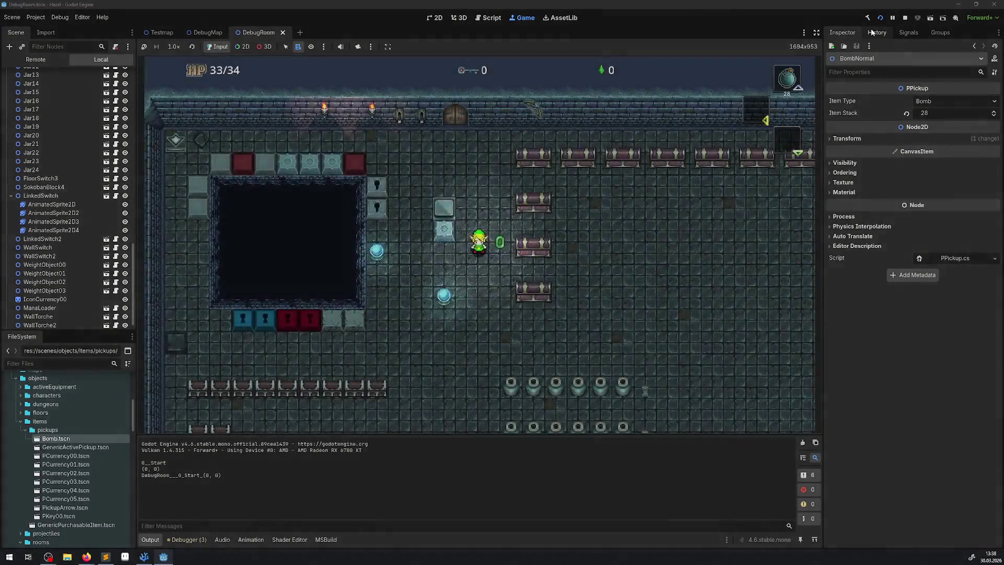
pyautogui.press('Down')
pyautogui.press('x')
pyautogui.press('Down')
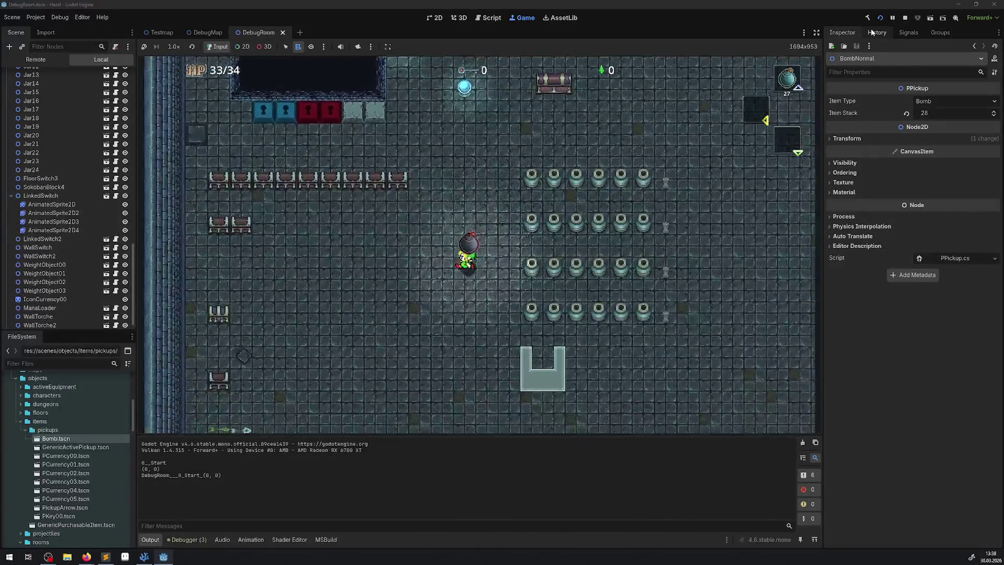
pyautogui.press('x')
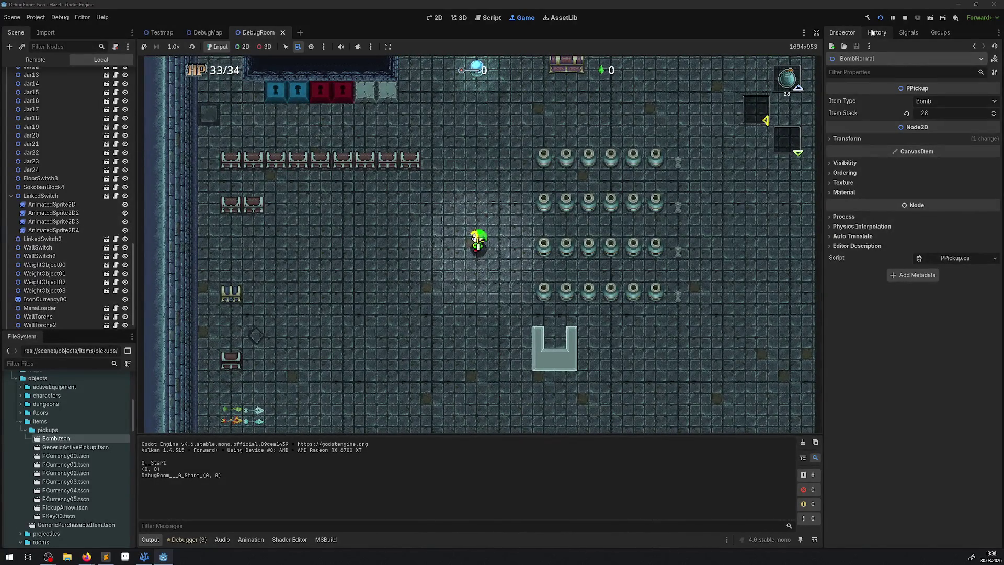
# Check the inventory again, relift the bomb, and stop the running game
pyautogui.press('Return')
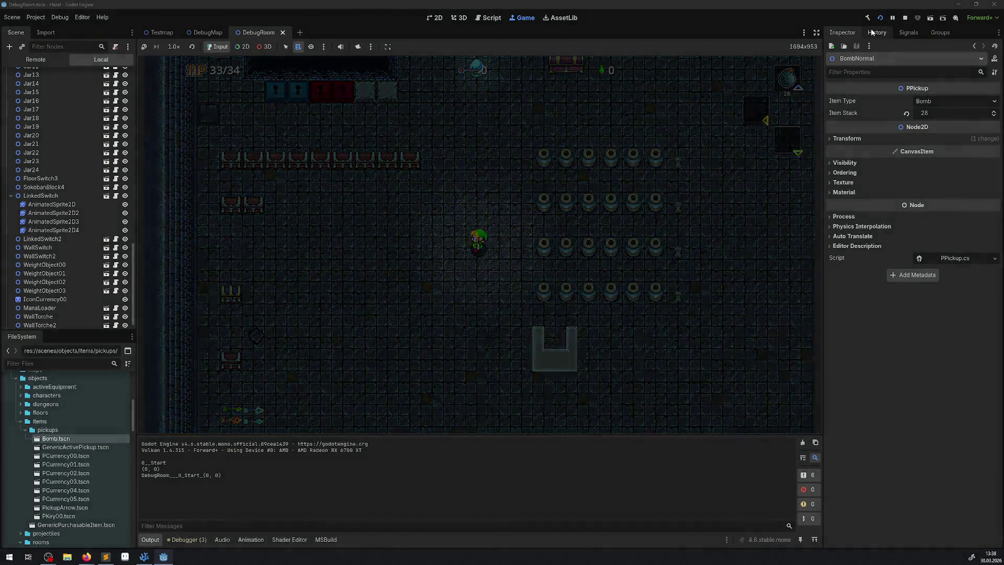
pyautogui.press('Return')
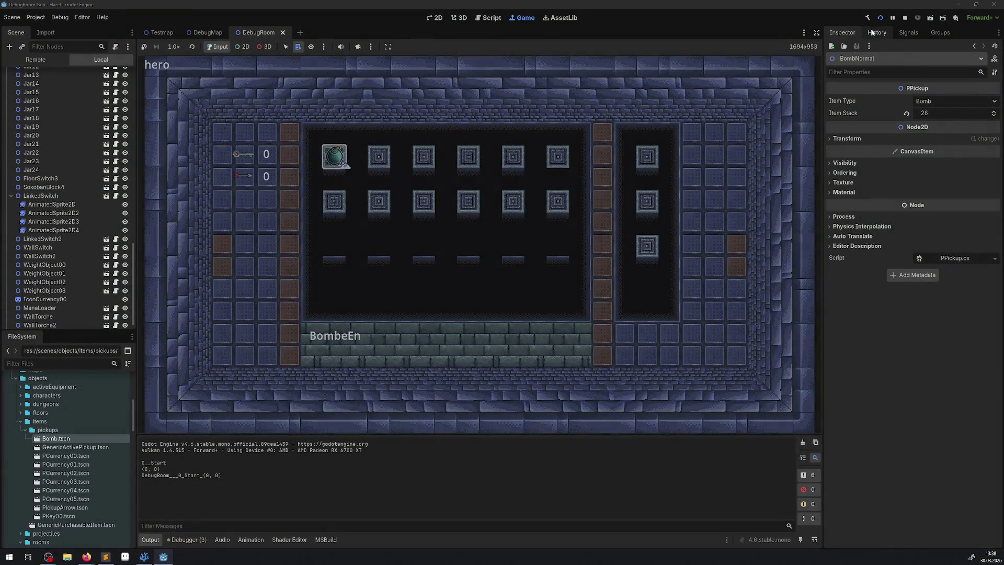
pyautogui.press('Down')
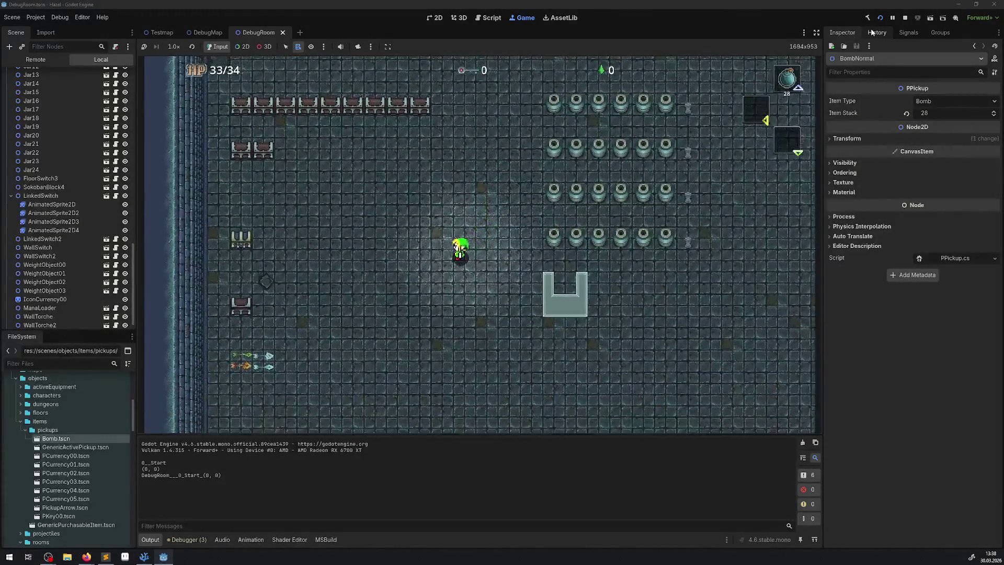
pyautogui.press('x')
pyautogui.press('x')
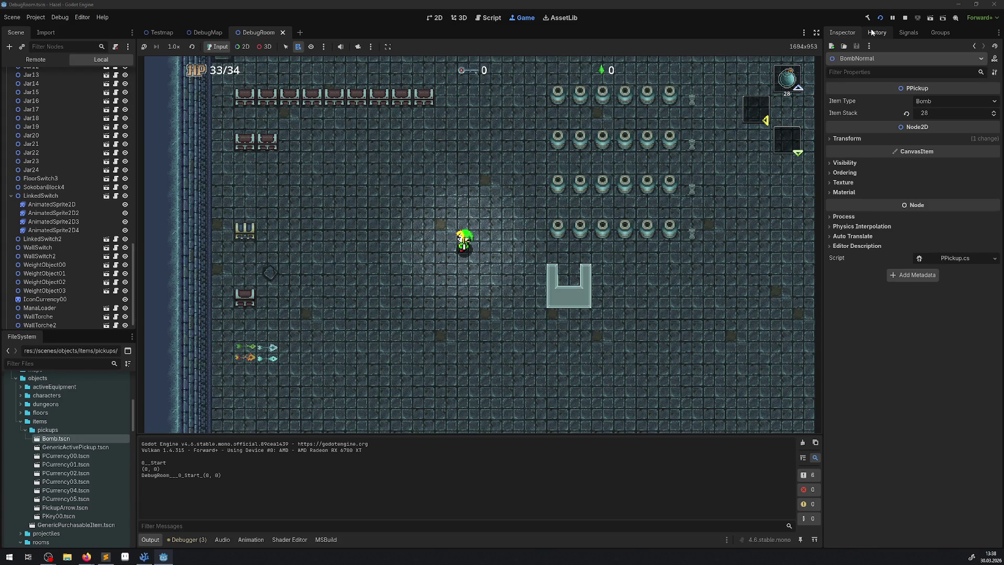
pyautogui.click(906, 18)
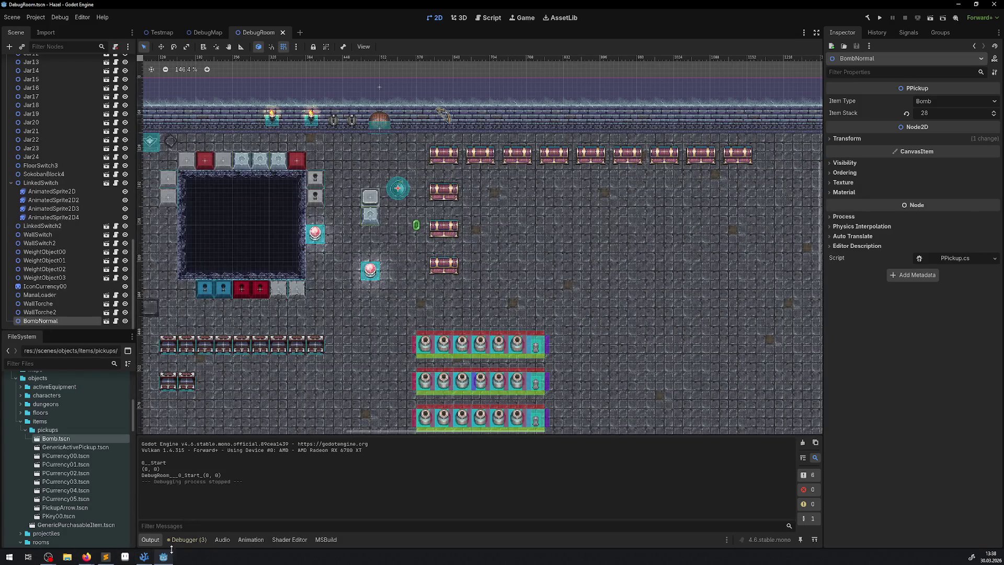
# Switch to VS Code and open Bomb.cs from the project files
pyautogui.click(144, 557)
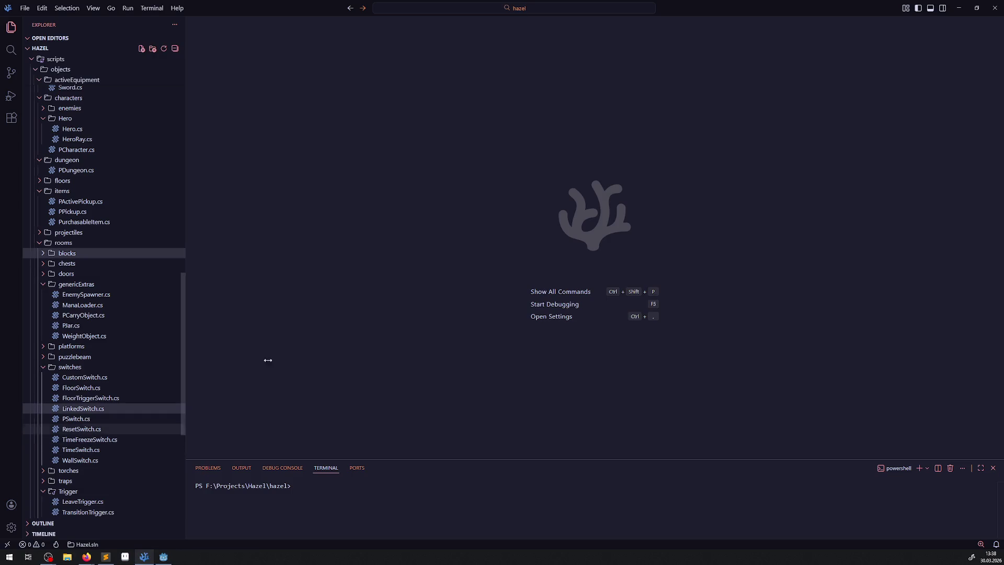
pyautogui.scroll(5, 144, 299)
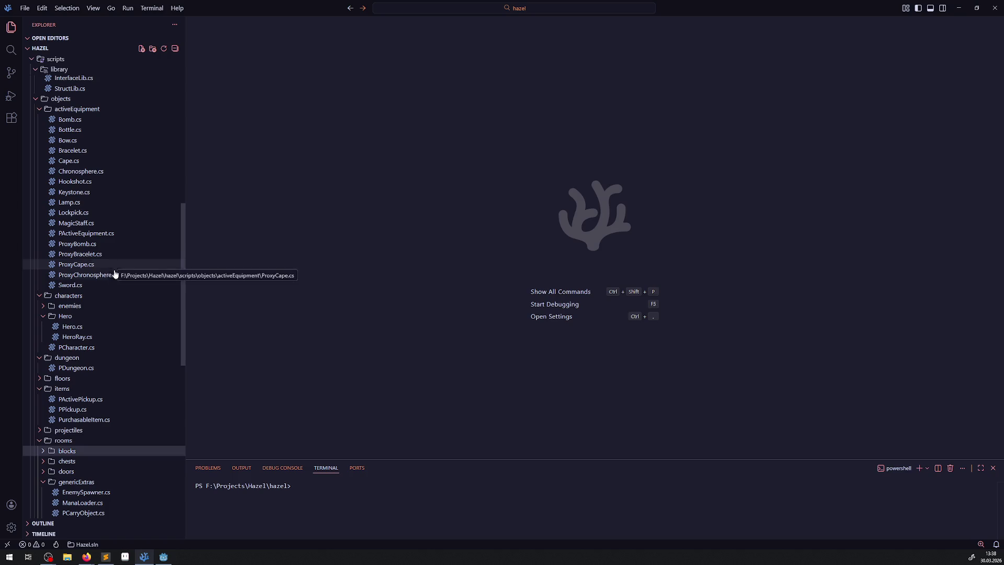
pyautogui.scroll(3, 114, 273)
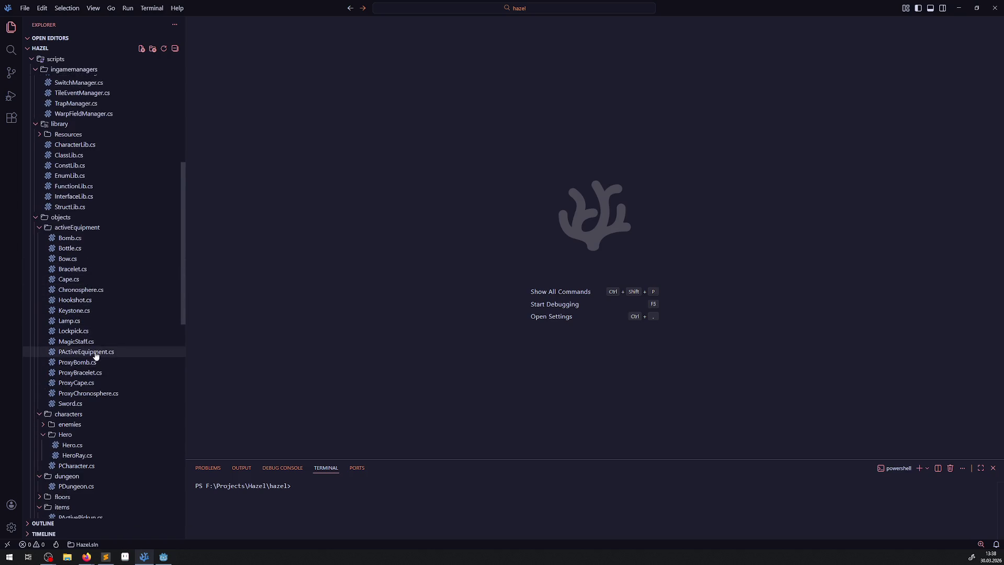
pyautogui.click(72, 240)
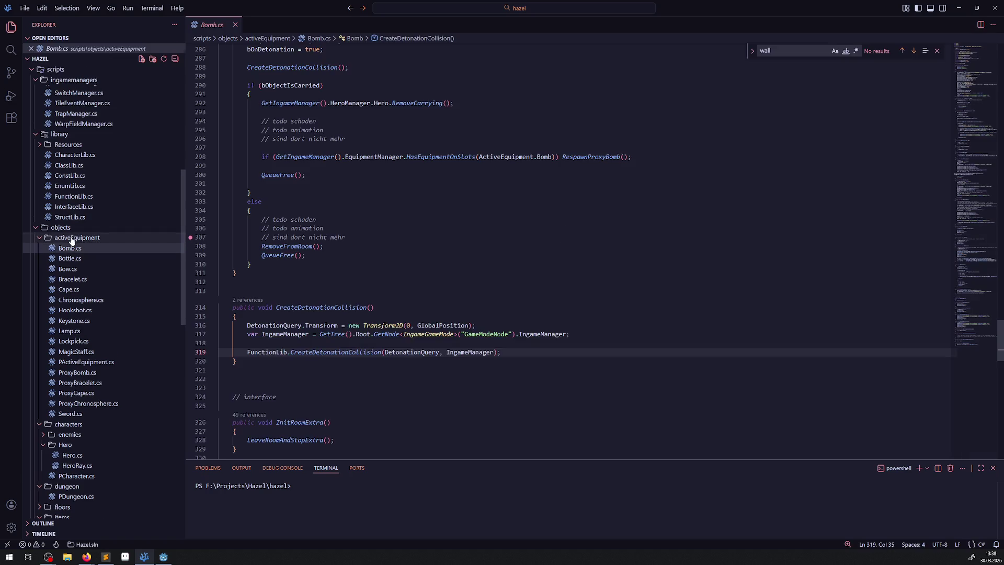
pyautogui.scroll(10, 492, 255)
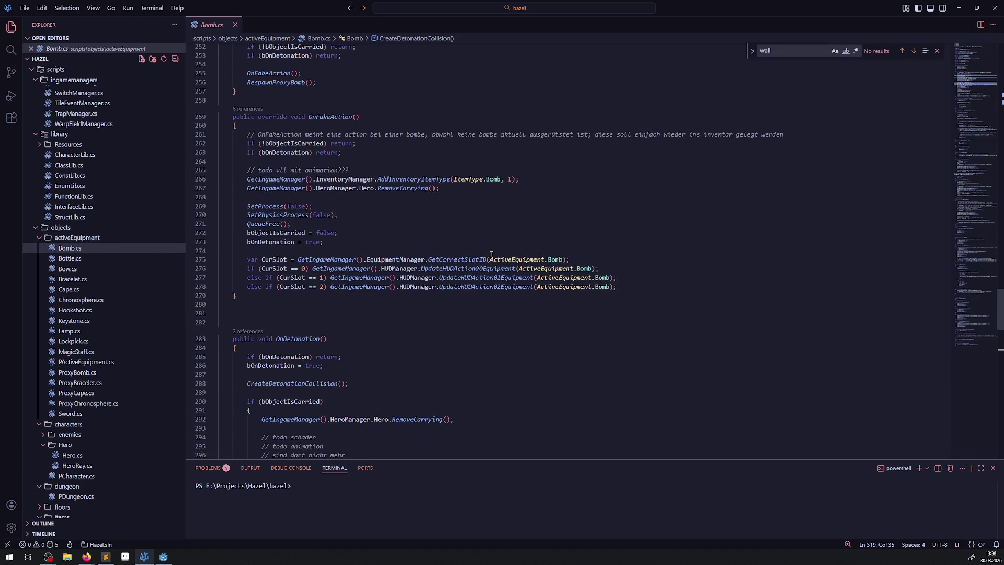
pyautogui.scroll(3, 492, 255)
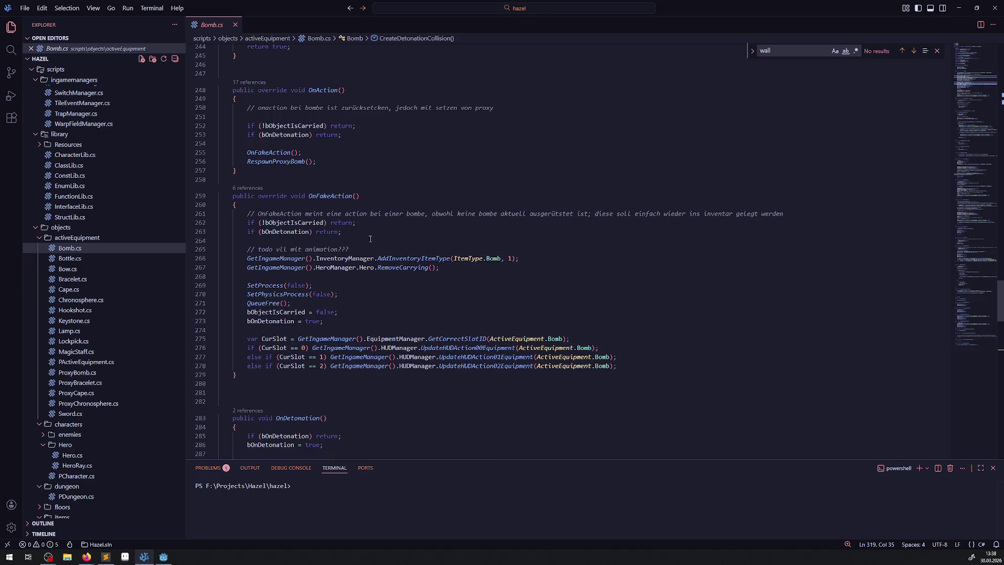
# Peek OnFakeAction's references, toggling EquipmentManager.cs, then list OnAction's 17 references
pyautogui.click(413, 258)
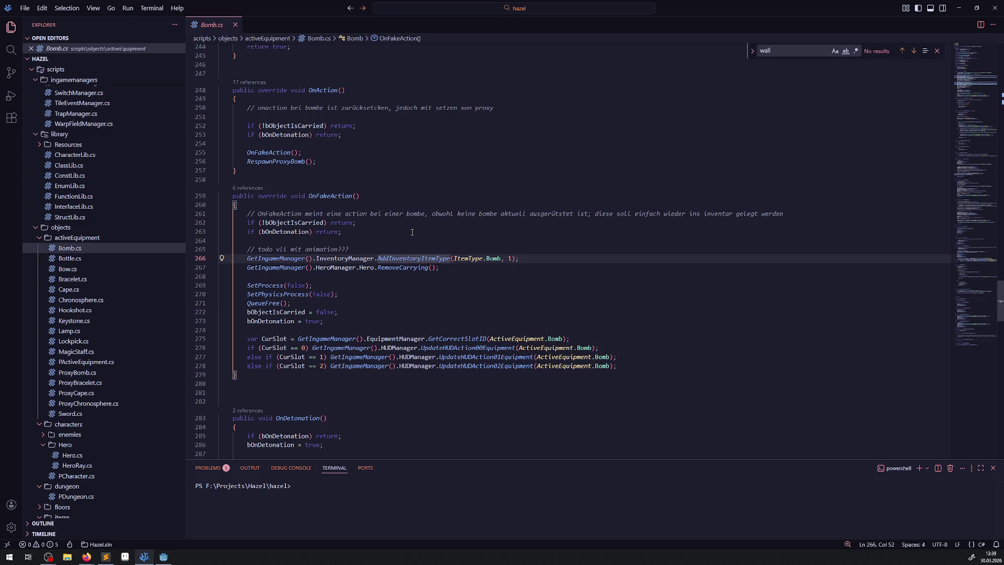
pyautogui.rightClick(415, 259)
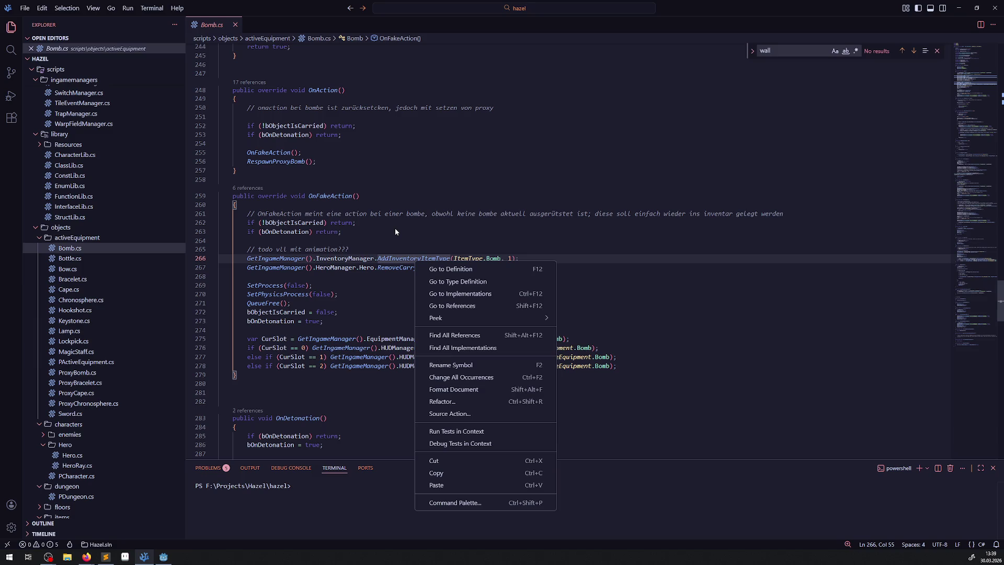
pyautogui.click(250, 189)
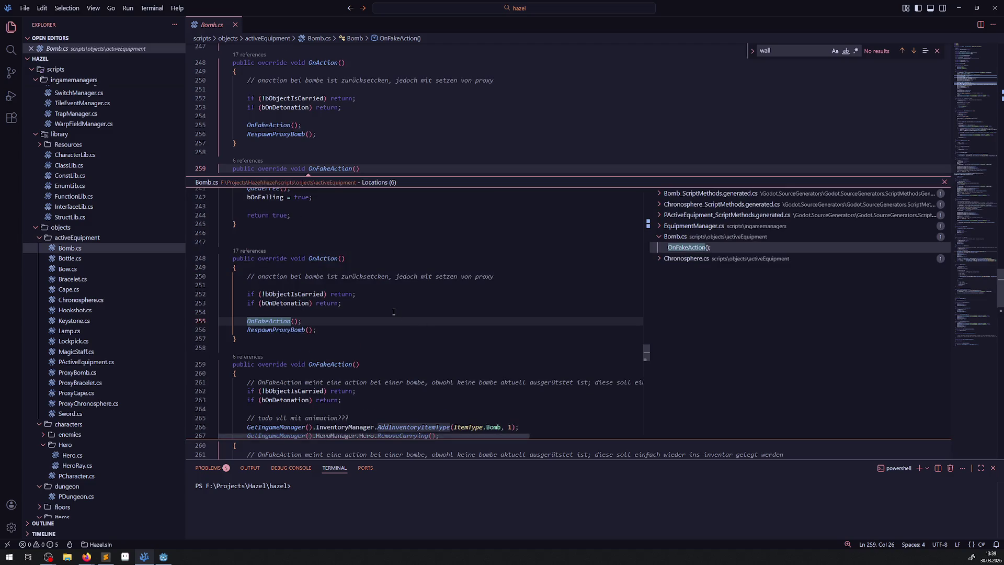
pyautogui.click(661, 227)
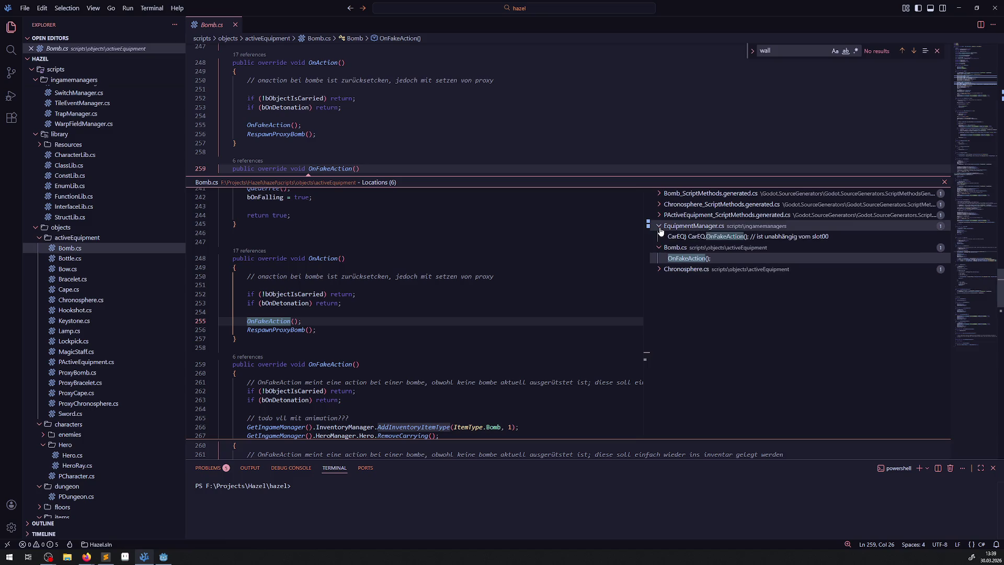
pyautogui.click(660, 228)
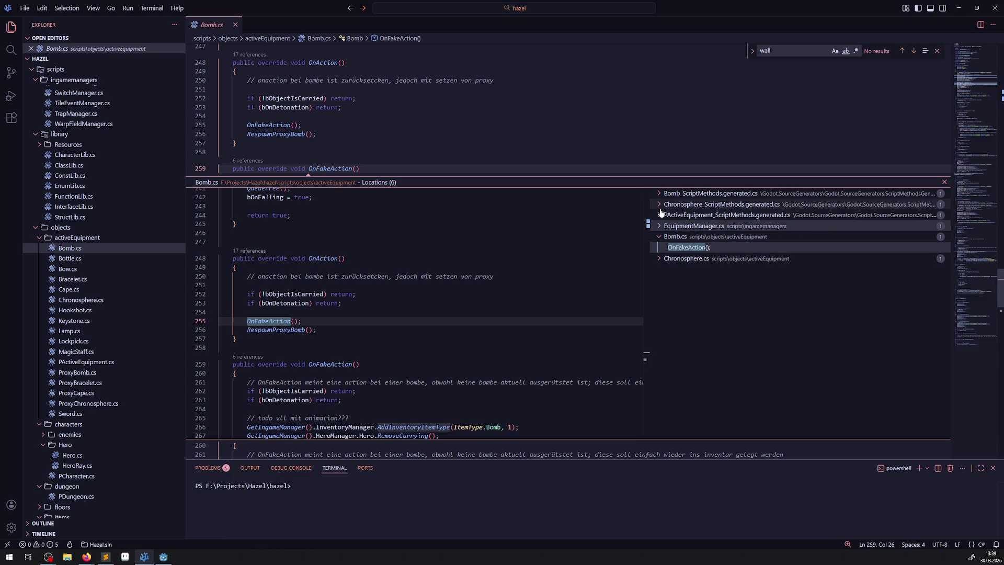
pyautogui.click(250, 252)
pyautogui.doubleClick(702, 271)
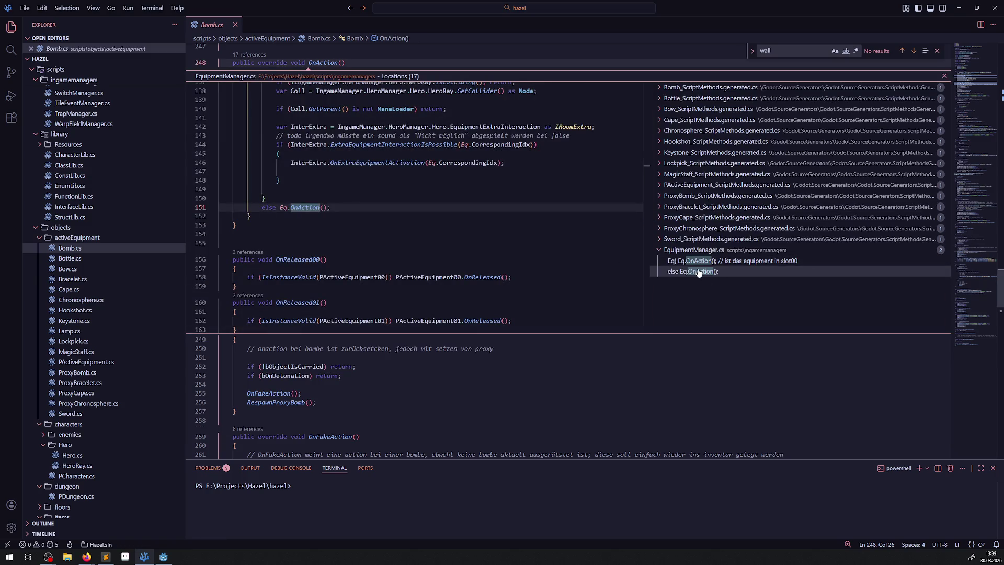
# Open EquipmentManager.cs at Eq.OnAction and inspect the callers of OnAction
pyautogui.doubleClick(397, 295)
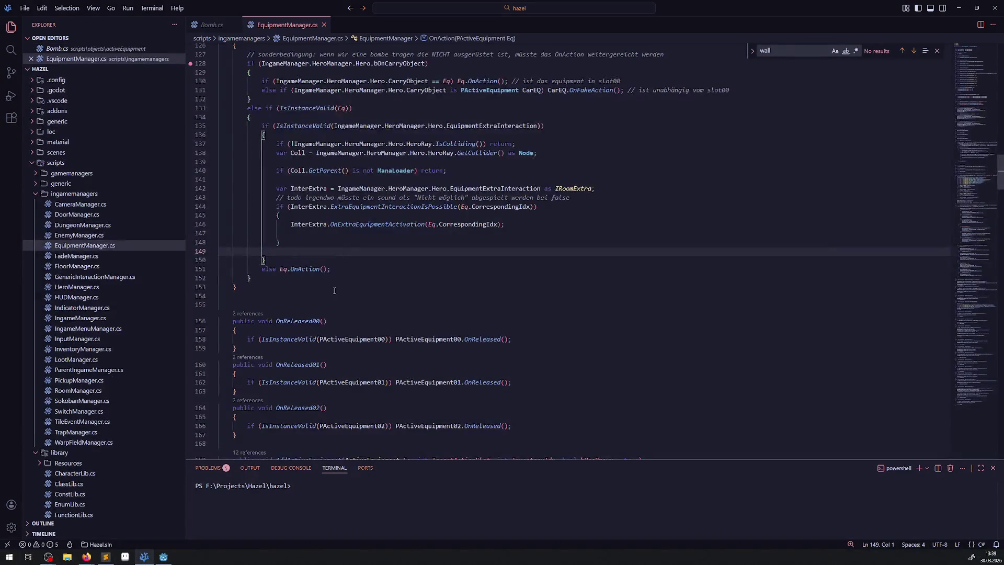
pyautogui.scroll(2, 335, 293)
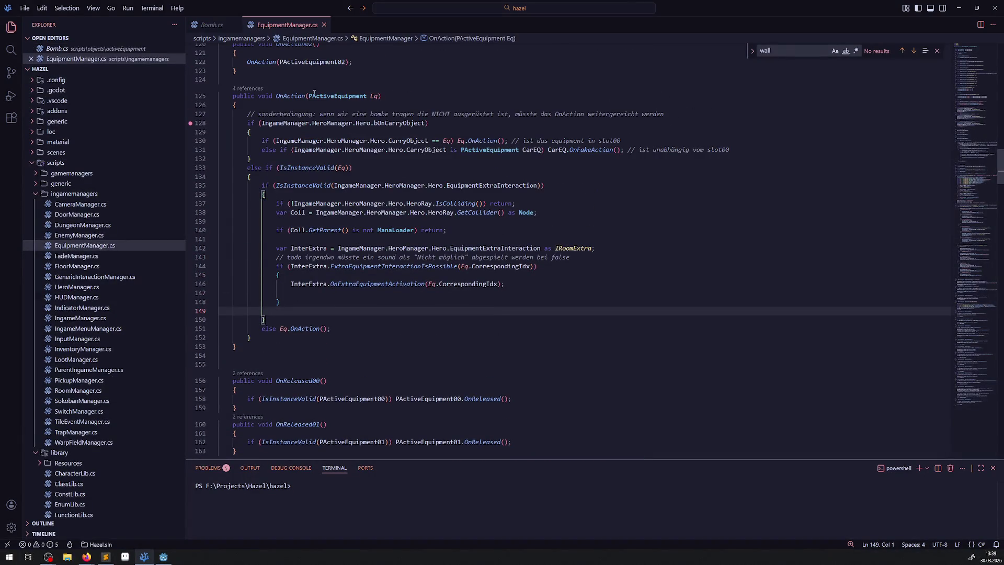
pyautogui.click(283, 90)
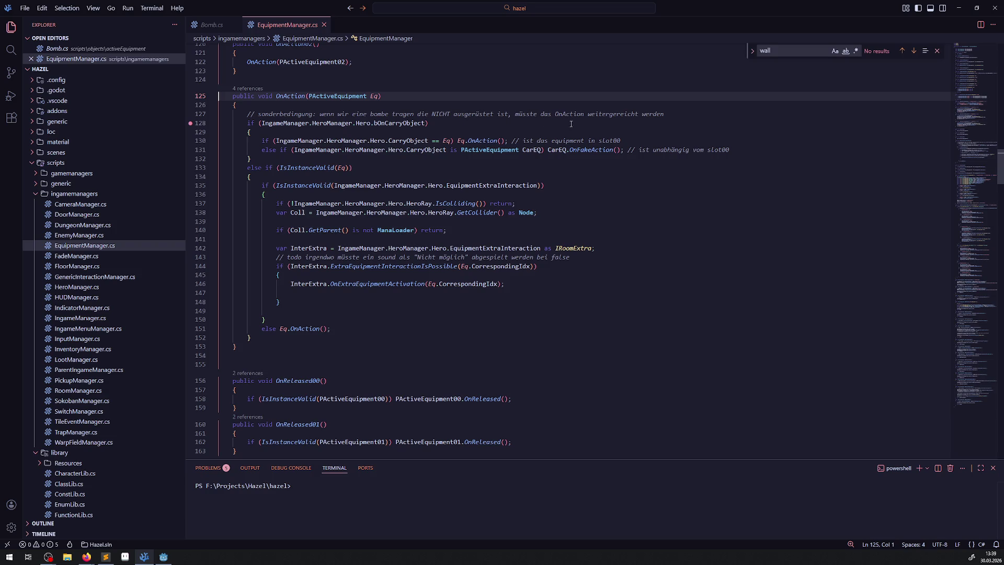
pyautogui.doubleClick(607, 114)
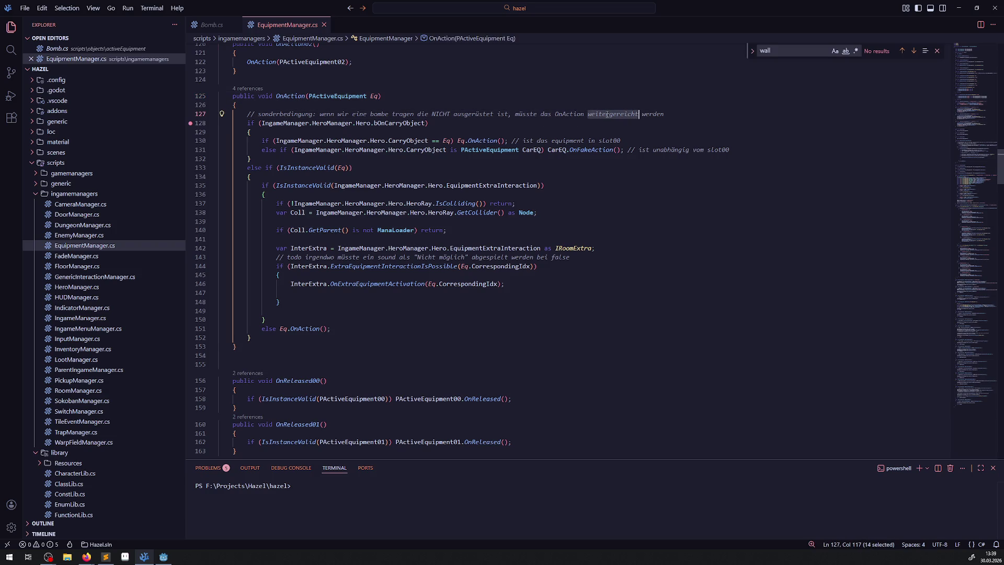
pyautogui.doubleClick(586, 149)
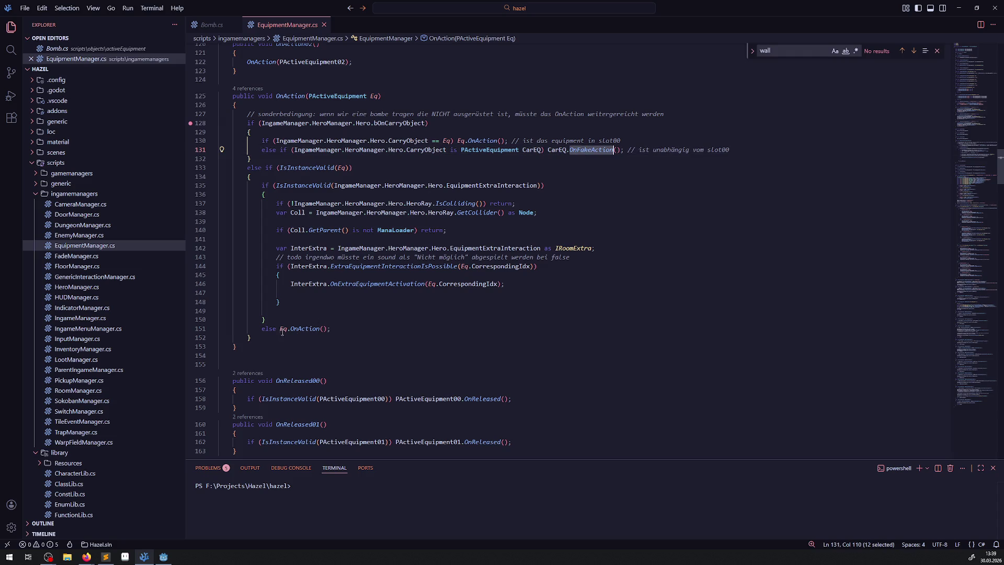
pyautogui.click(248, 88)
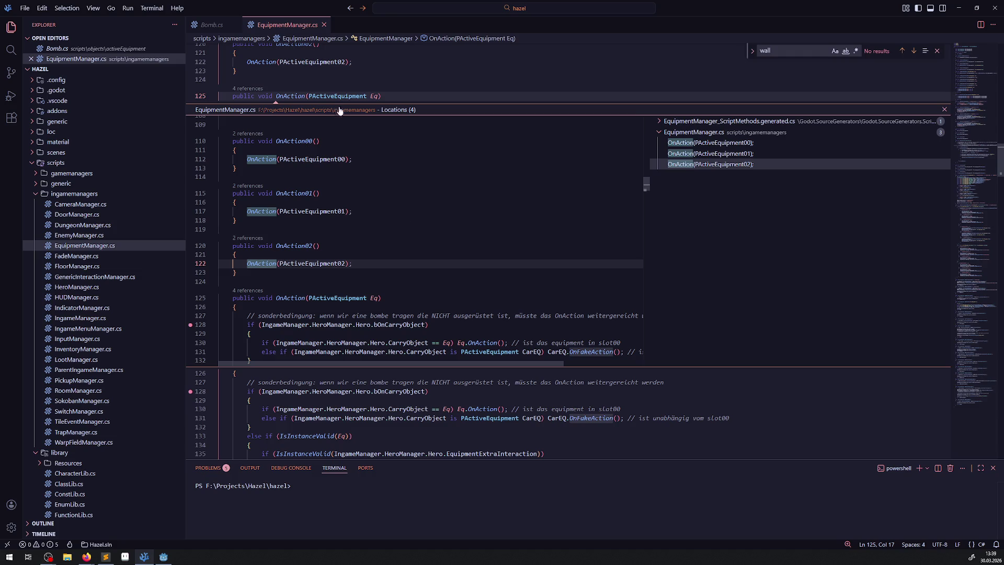
pyautogui.click(262, 134)
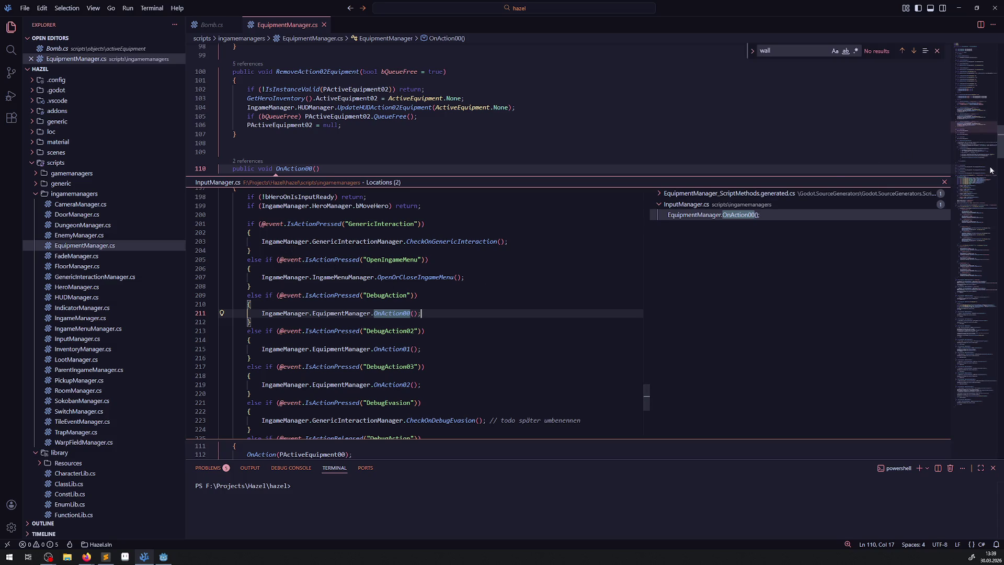
pyautogui.click(944, 182)
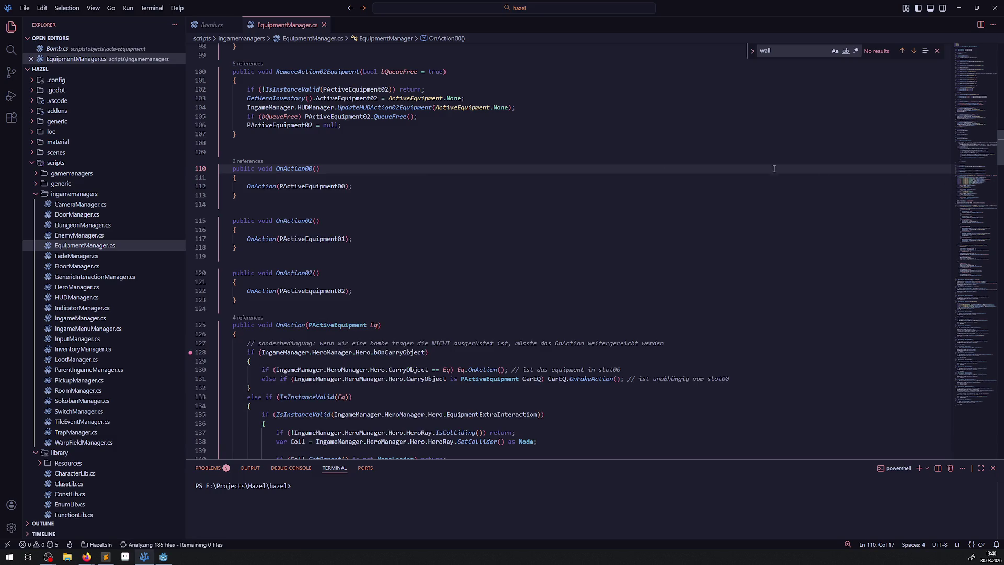
# Jump to OnAction's definition on line 125 and review its occurrences through line 151
pyautogui.rightClick(258, 186)
pyautogui.click(281, 196)
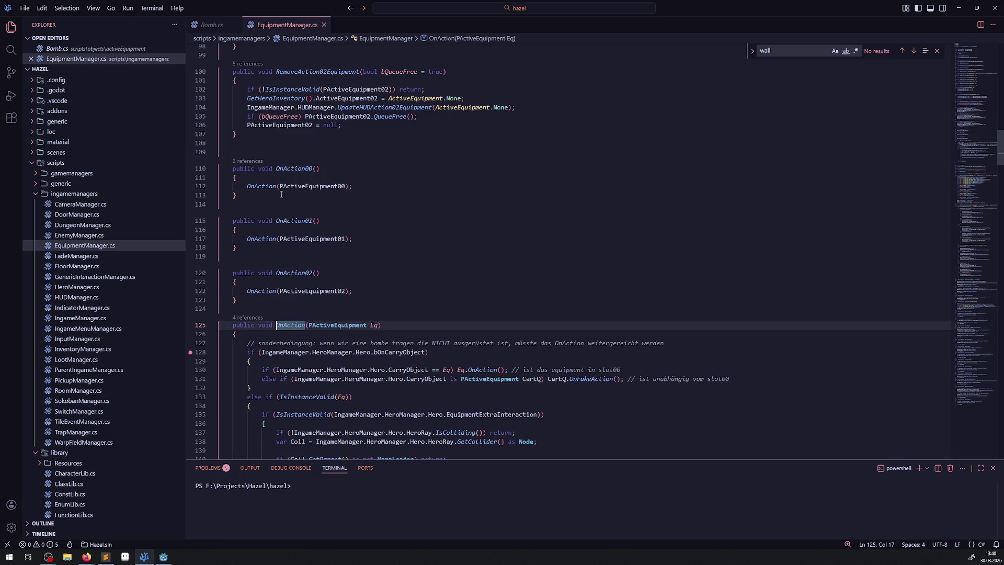
pyautogui.doubleClick(289, 327)
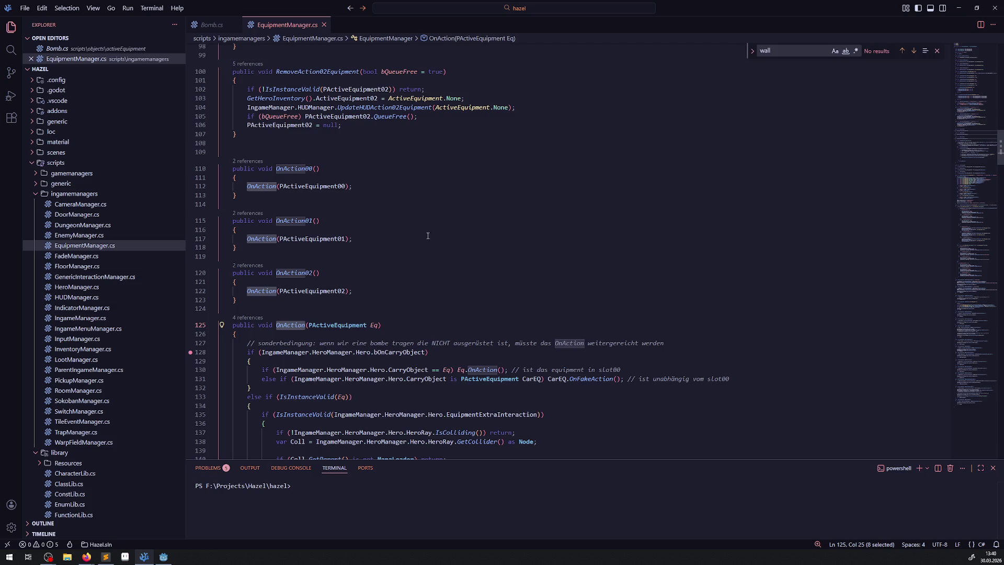
pyautogui.scroll(-3, 427, 236)
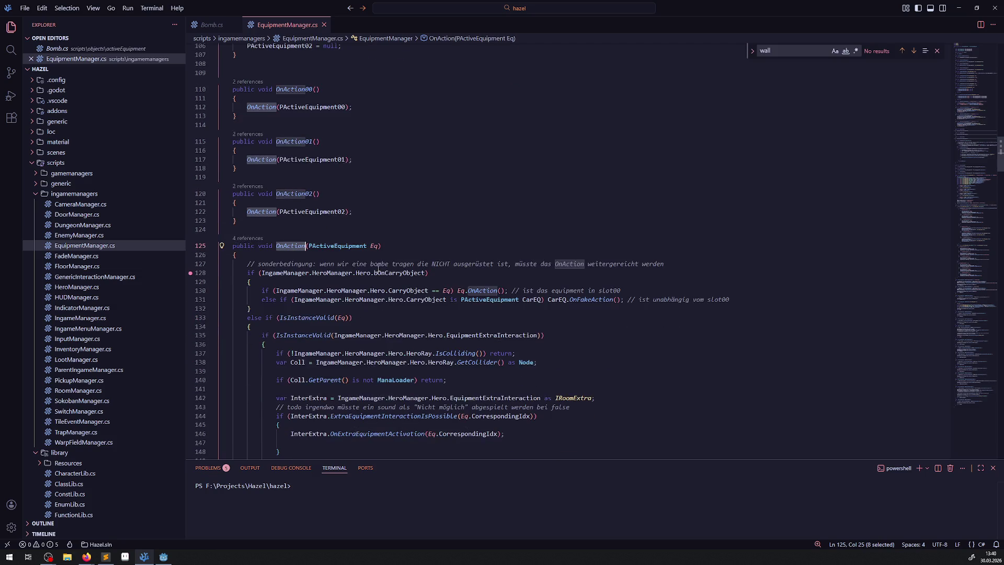
pyautogui.doubleClick(318, 212)
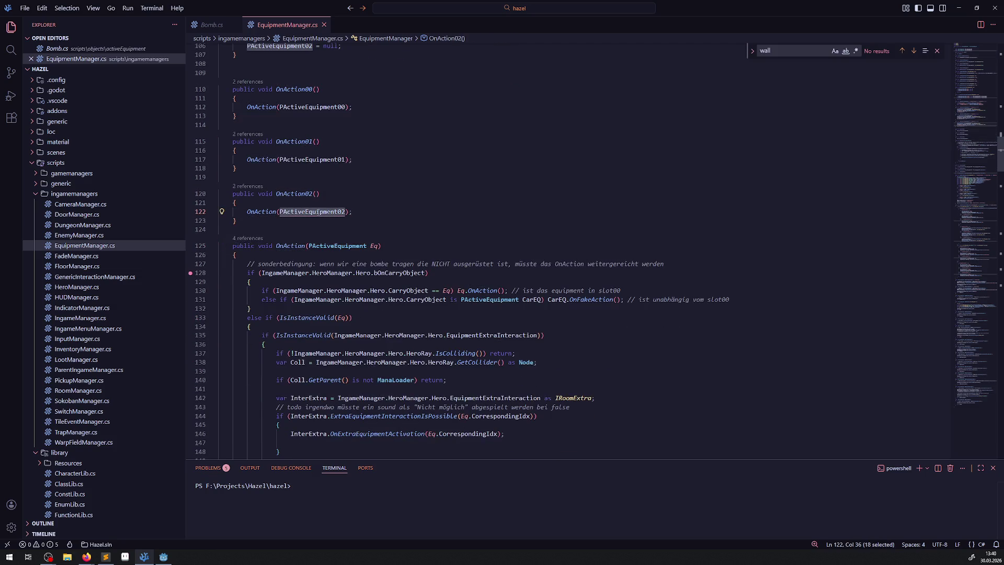
pyautogui.scroll(-3, 439, 239)
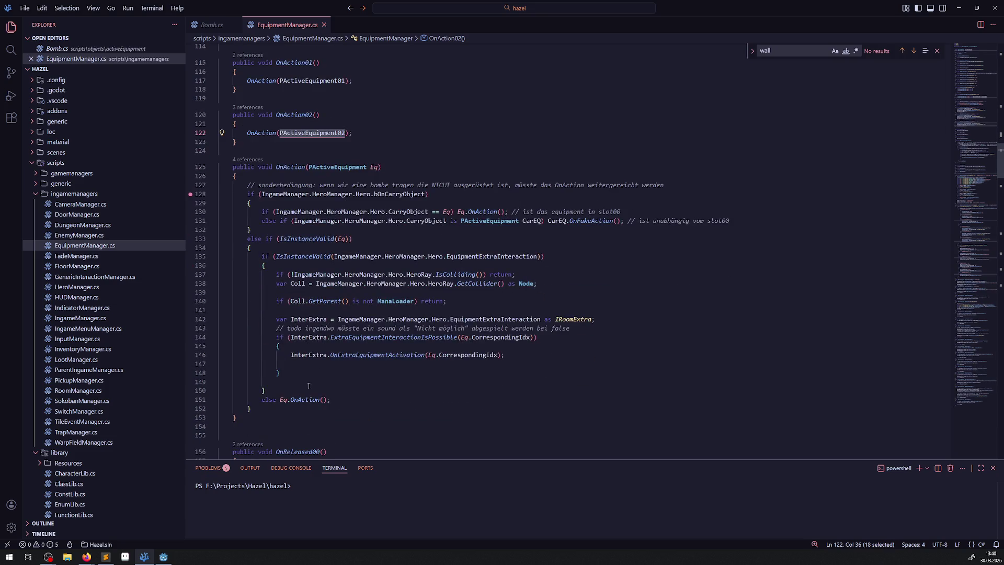
pyautogui.doubleClick(297, 400)
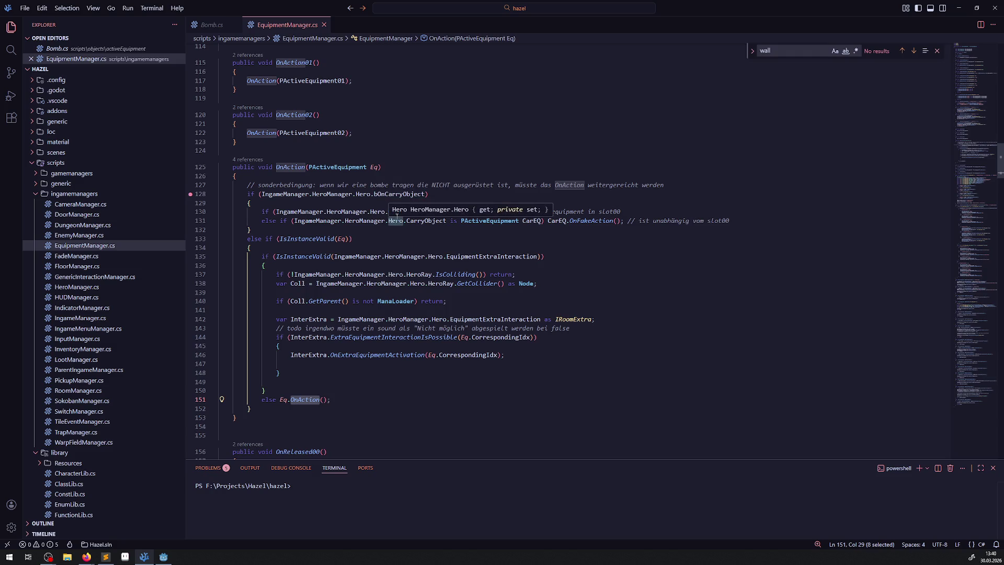
# Go to the definition of the OnFakeAction call on line 131
pyautogui.doubleClick(592, 220)
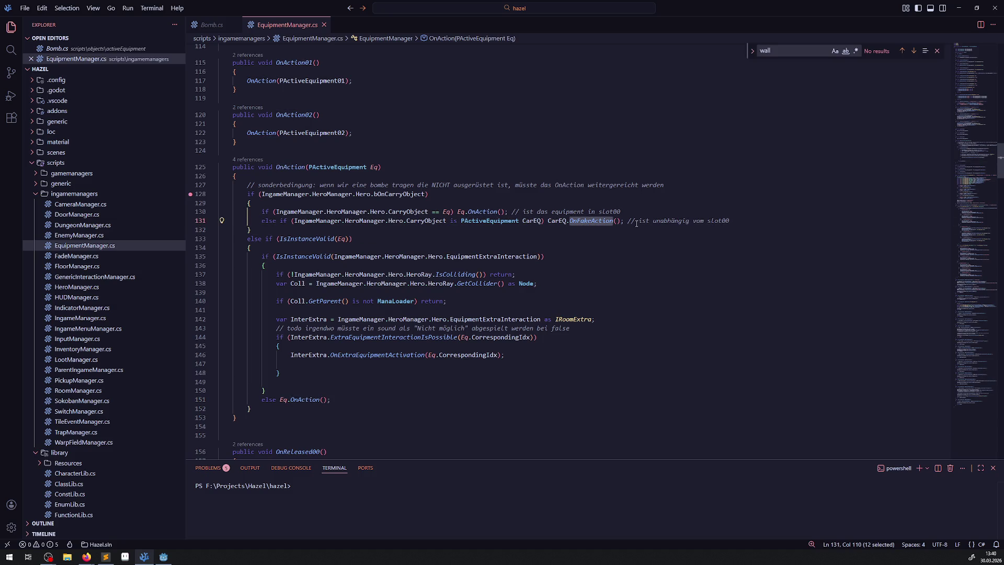
pyautogui.rightClick(580, 221)
pyautogui.click(609, 235)
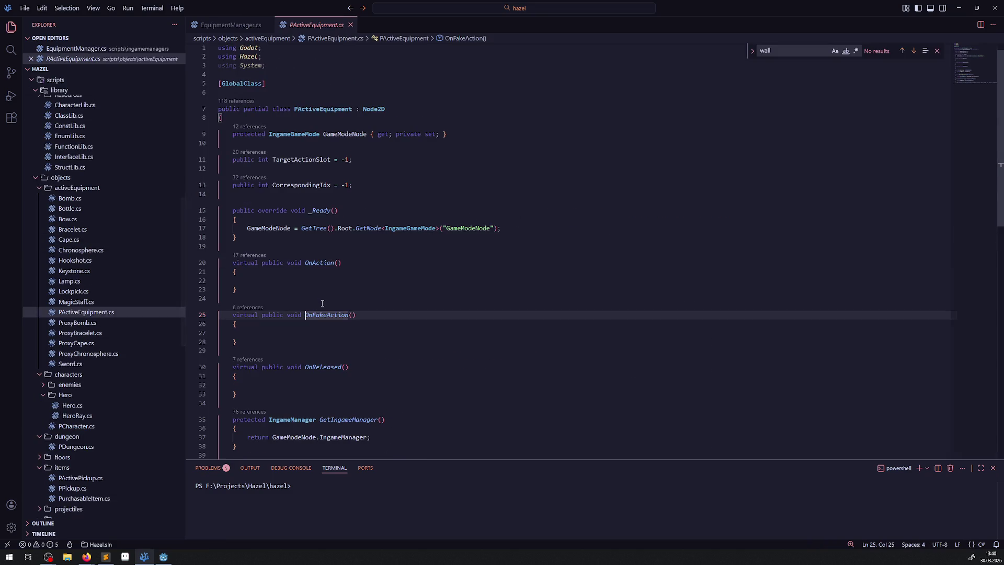
# Open Bomb.cs and search it for 'OnFakeAction'
pyautogui.doubleClick(325, 315)
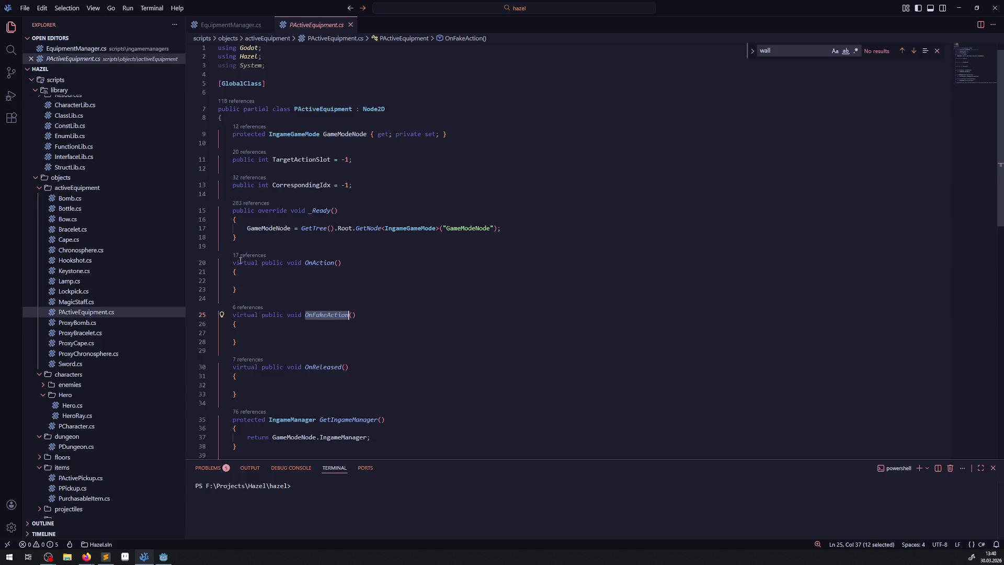
pyautogui.click(70, 199)
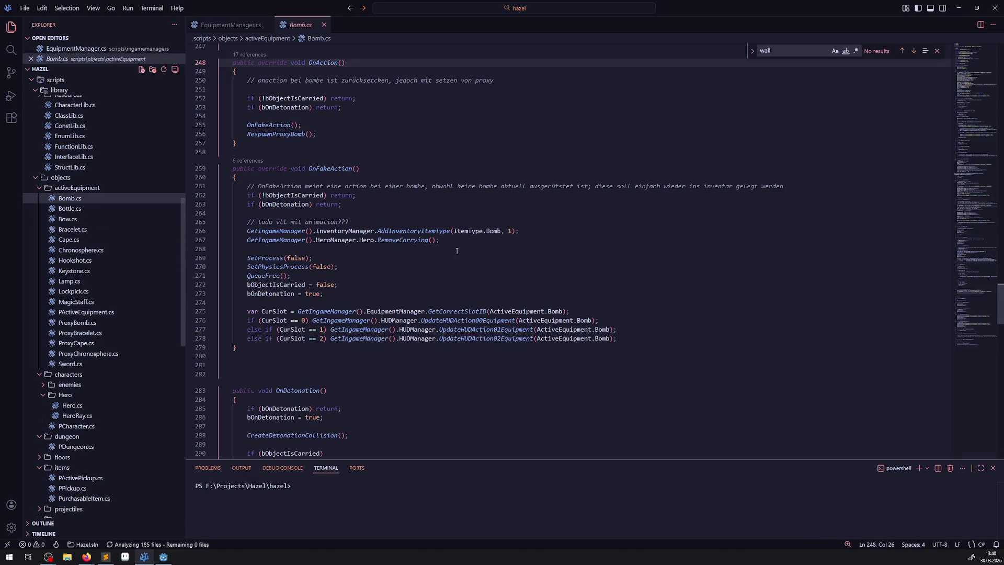
pyautogui.click(501, 258)
pyautogui.hotkey('ctrl', 'f')
pyautogui.hotkey('ctrl', 'v')
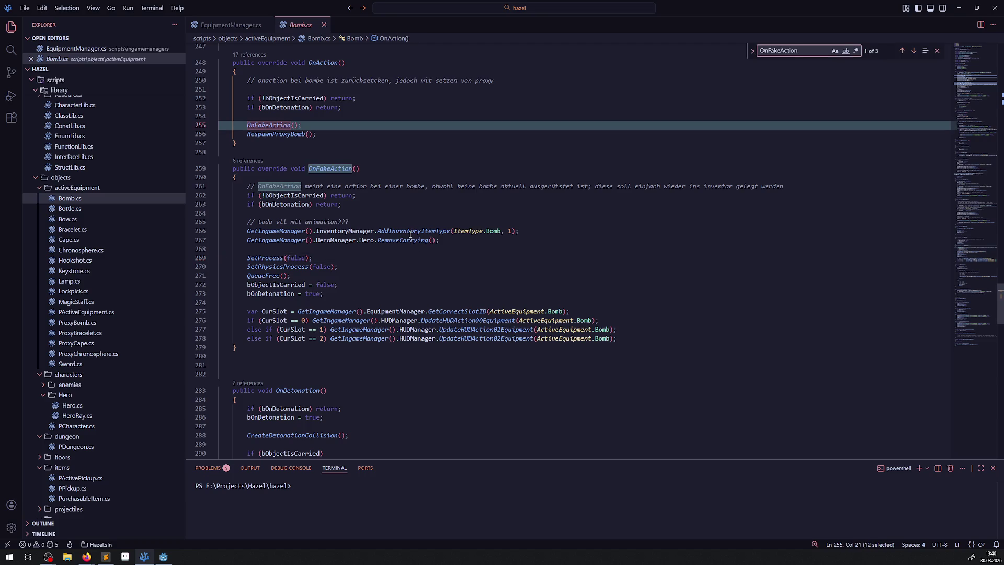
# View AddInventoryItemType's definition in InventoryManager.cs, then return to Bomb.cs's OnFakeAction
pyautogui.click(412, 201)
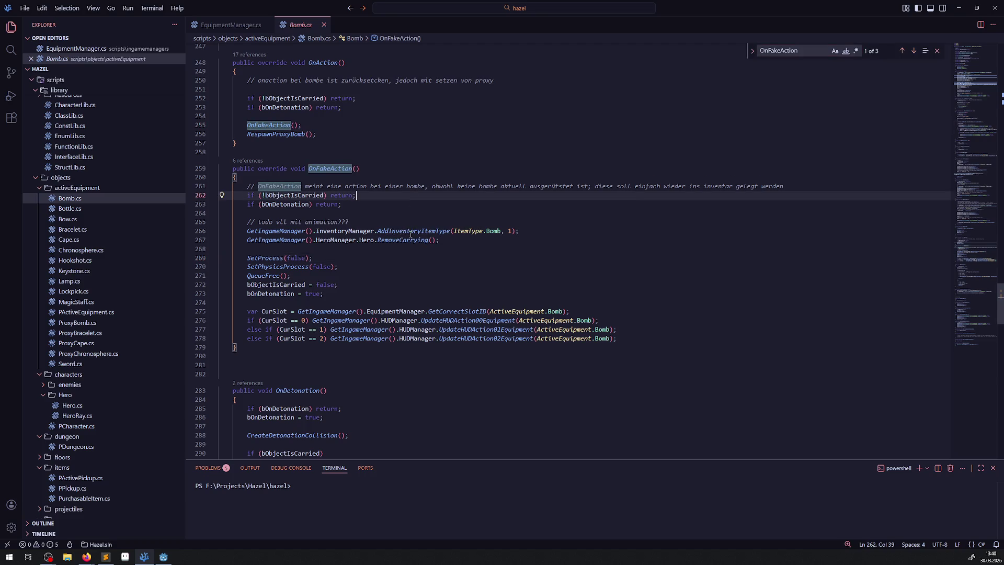
pyautogui.moveTo(410, 235)
pyautogui.press('Down')
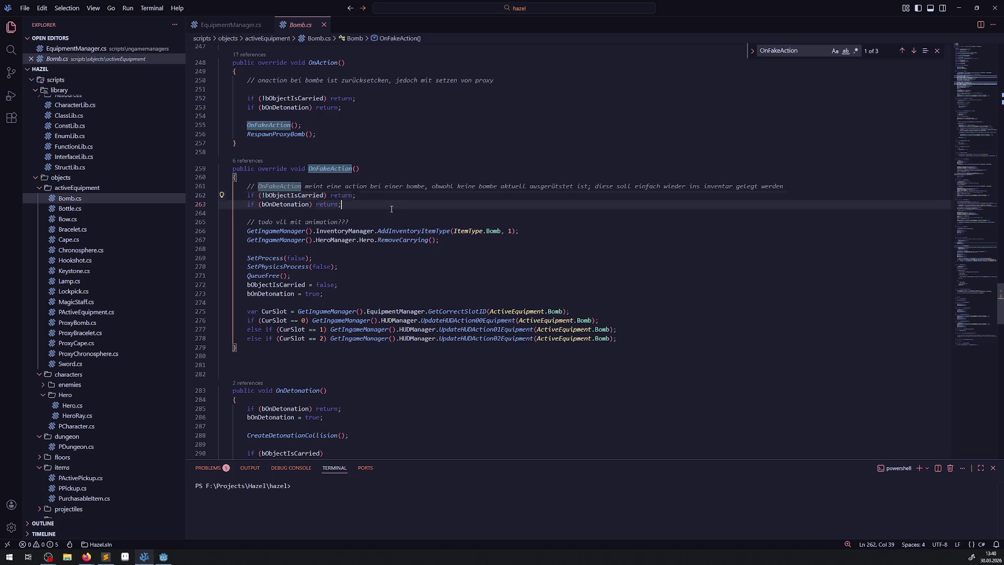
pyautogui.click(407, 230)
pyautogui.rightClick(437, 236)
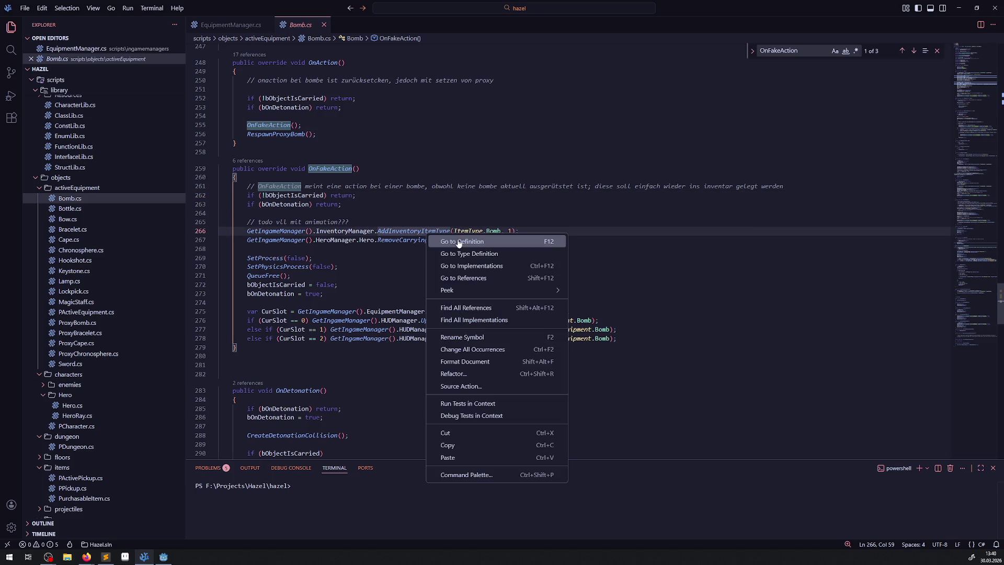
pyautogui.click(458, 243)
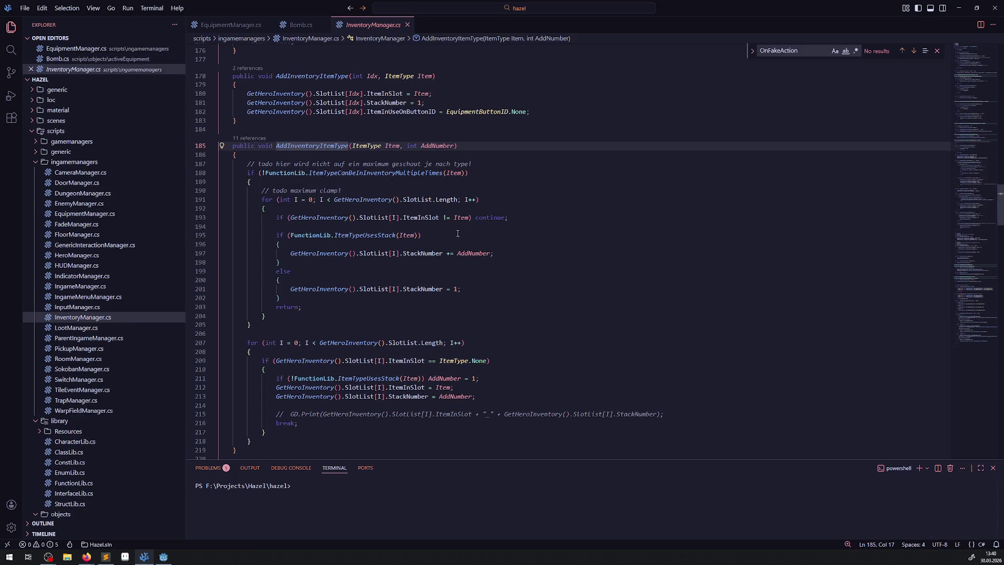
pyautogui.hotkey('alt', 'Left')
pyautogui.press('Down')
pyautogui.moveTo(408, 242)
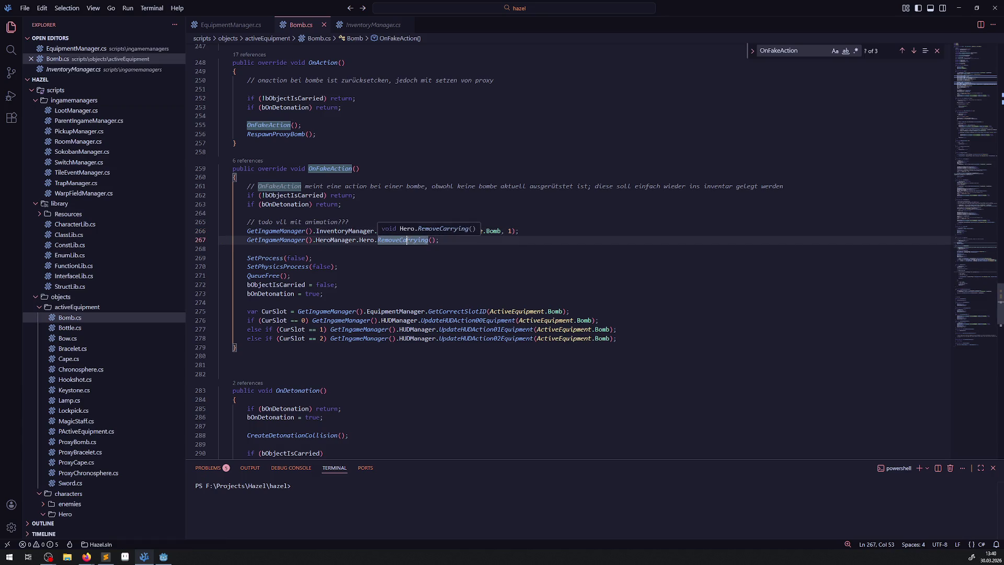
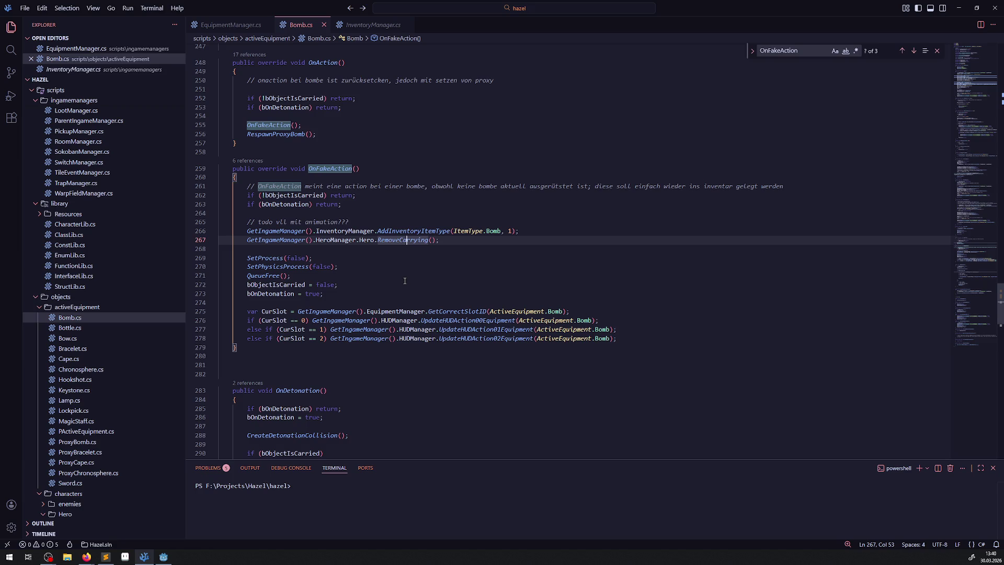
# Peek at RemoveCarrying's definition, then return to the Bomb.cs code
pyautogui.rightClick(403, 239)
pyautogui.click(426, 248)
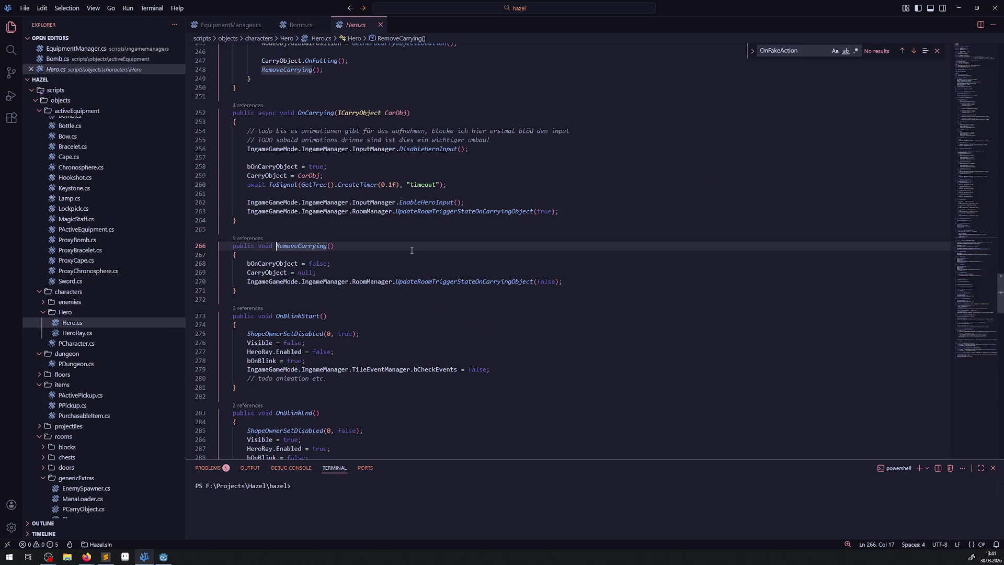
pyautogui.hotkey('alt', 'Left')
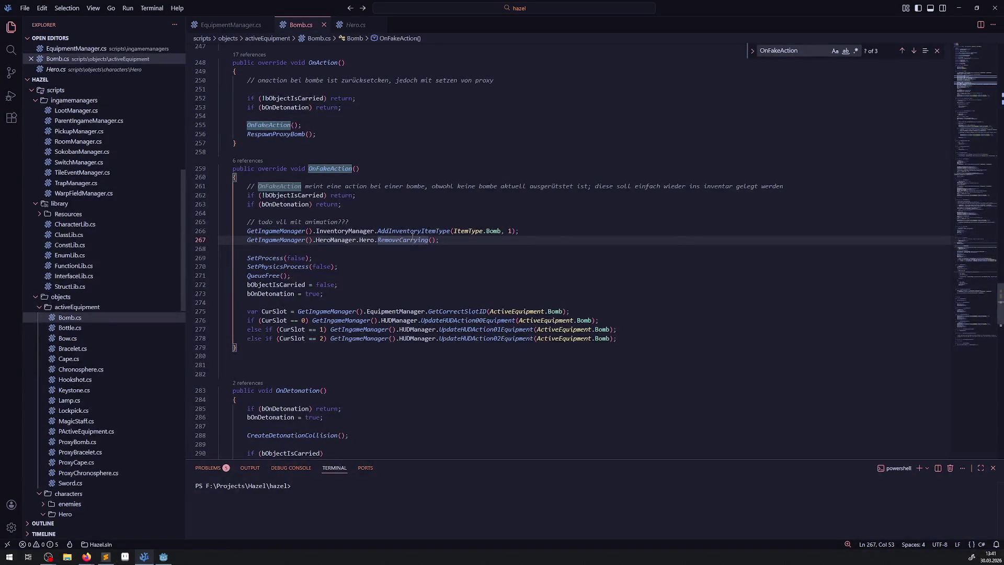
pyautogui.click(413, 231)
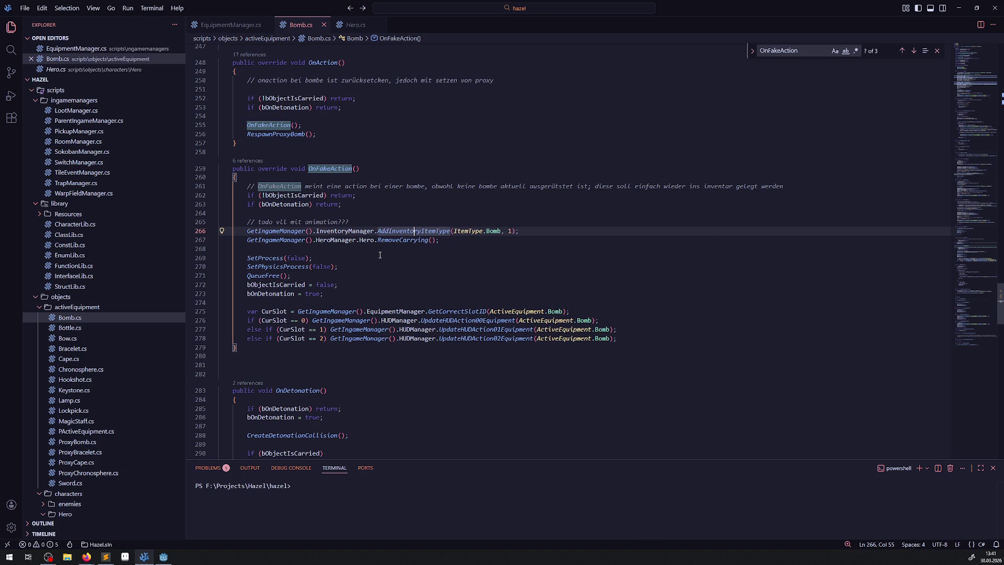
# Add GD.Print("OnAction"); on empty line 254 inside OnAction
pyautogui.scroll(2, 377, 277)
pyautogui.click(288, 176)
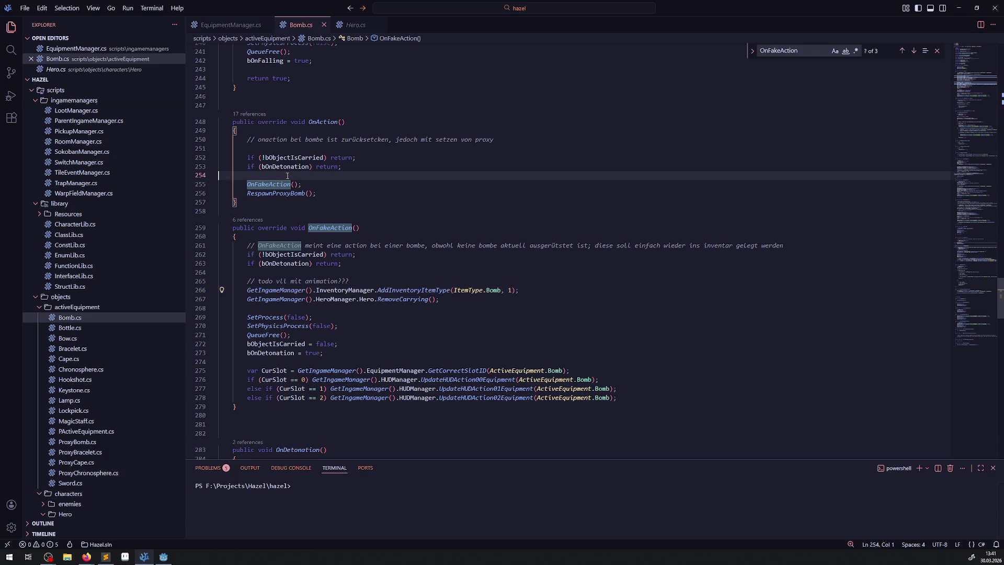
pyautogui.write('GD.P')
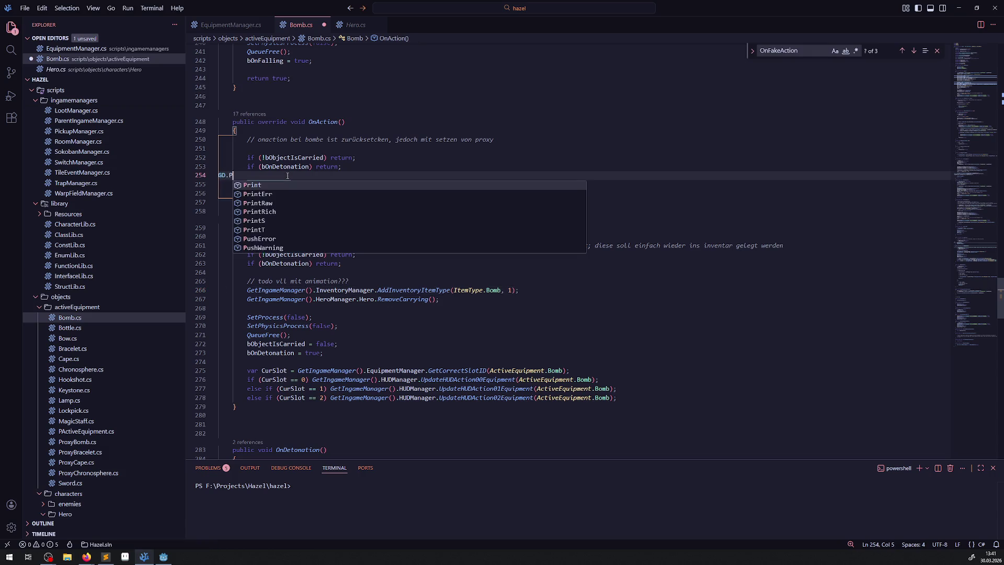
pyautogui.write('rint("");')
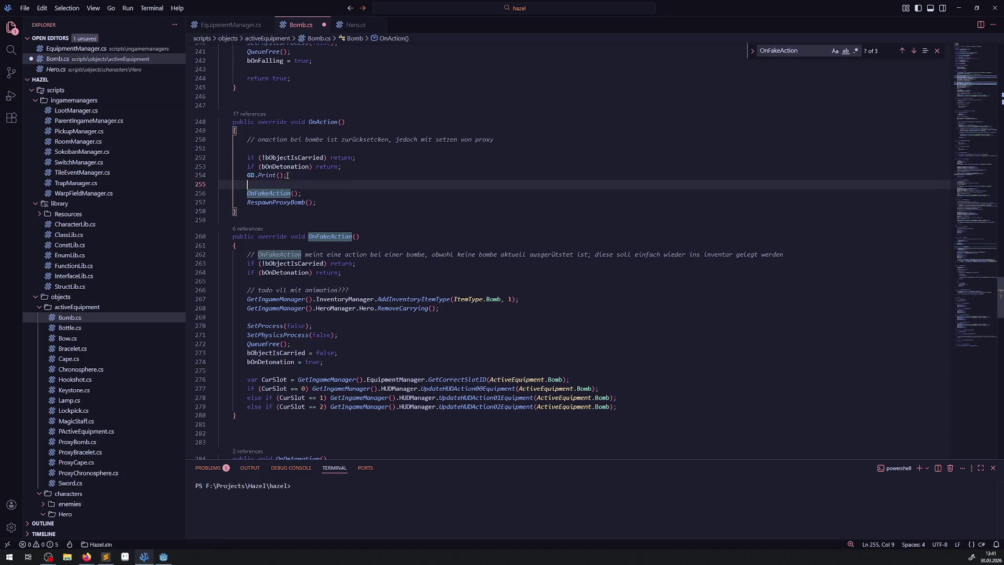
pyautogui.press('Left')
pyautogui.press('Left')
pyautogui.write('"')
pyautogui.doubleClick(324, 122)
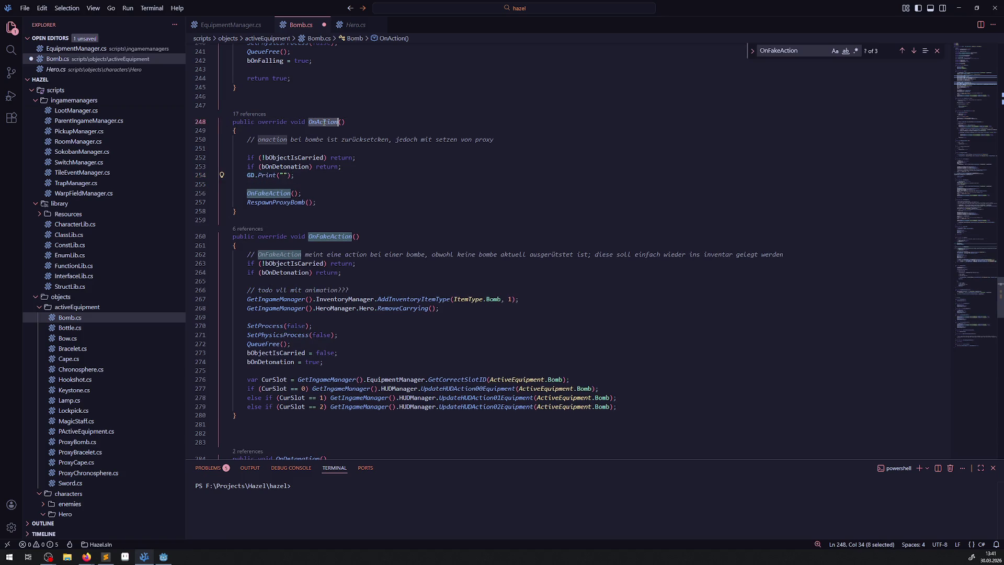
pyautogui.hotkey('ctrl', 'c')
pyautogui.click(283, 176)
pyautogui.hotkey('ctrl', 'v')
# Copy the print into OnFakeAction as GD.Print("OnFakeAction"), save Bomb.cs, and rebuild in Godot
pyautogui.moveTo(323, 175); pyautogui.dragTo(240, 175)
pyautogui.hotkey('ctrl', 'c')
pyautogui.click(293, 281)
pyautogui.hotkey('ctrl', 'v')
pyautogui.doubleClick(330, 237)
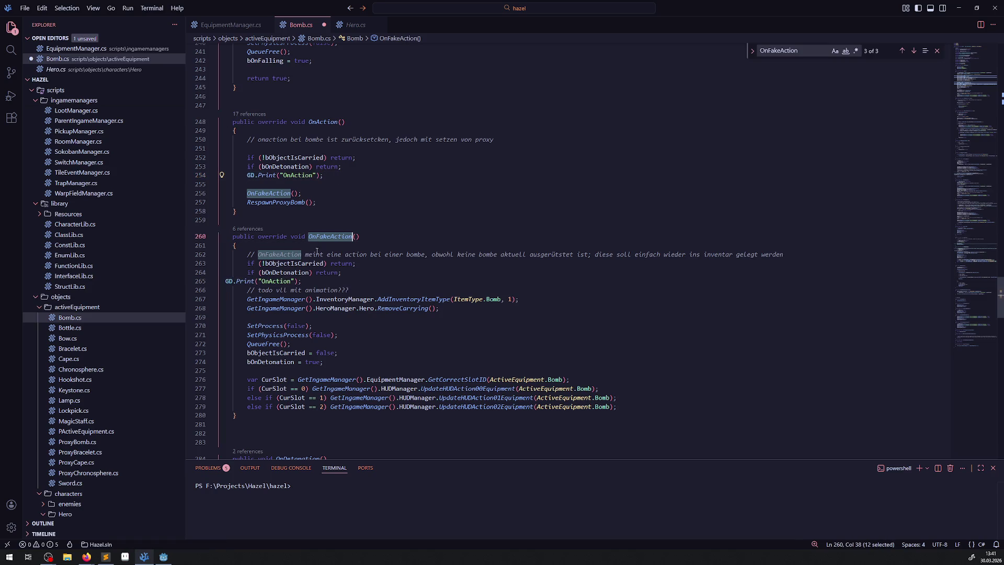
pyautogui.hotkey('ctrl', 'c')
pyautogui.doubleClick(276, 282)
pyautogui.hotkey('ctrl', 'v')
pyautogui.hotkey('ctrl', 's')
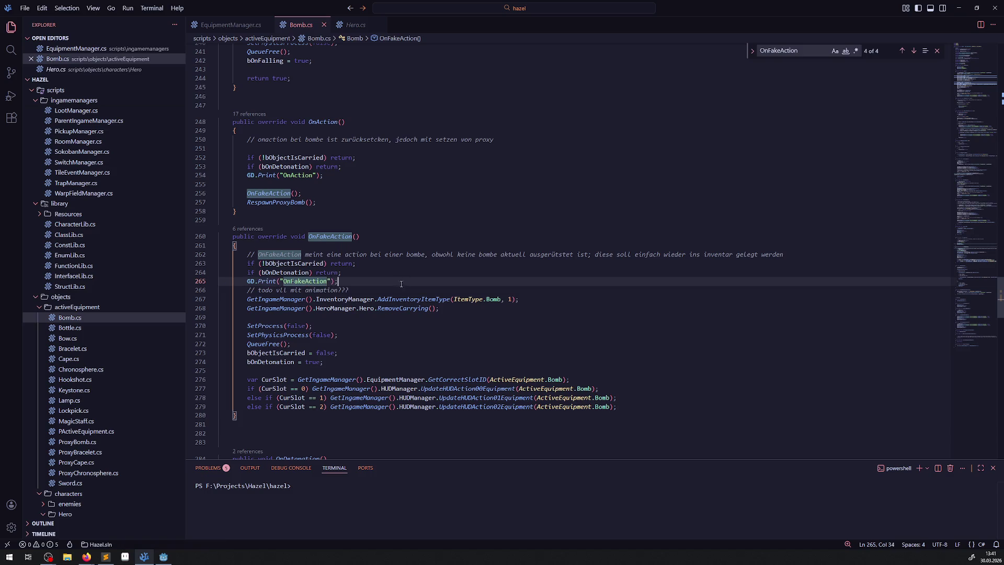
pyautogui.hotkey('alt', 'Tab')
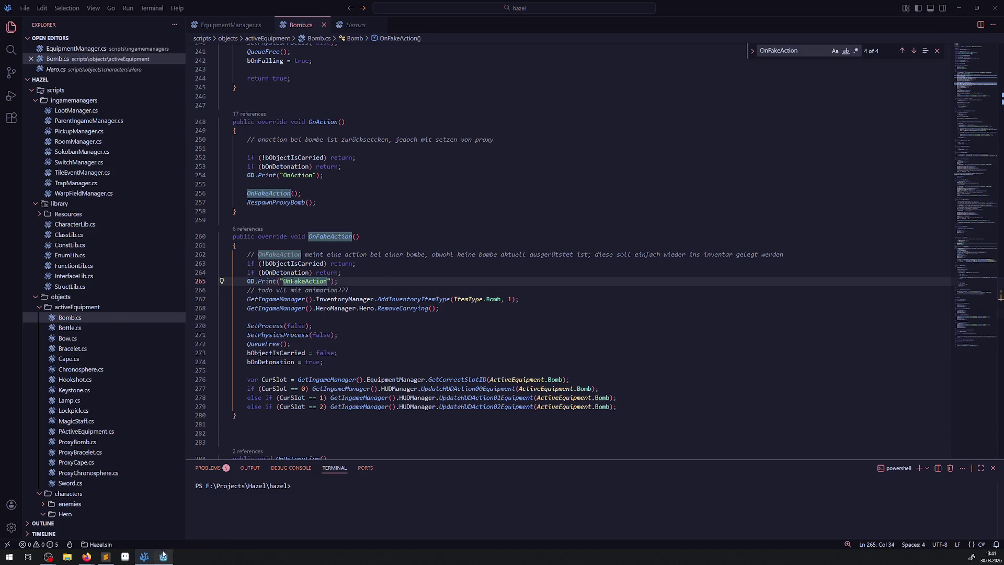
pyautogui.click(868, 18)
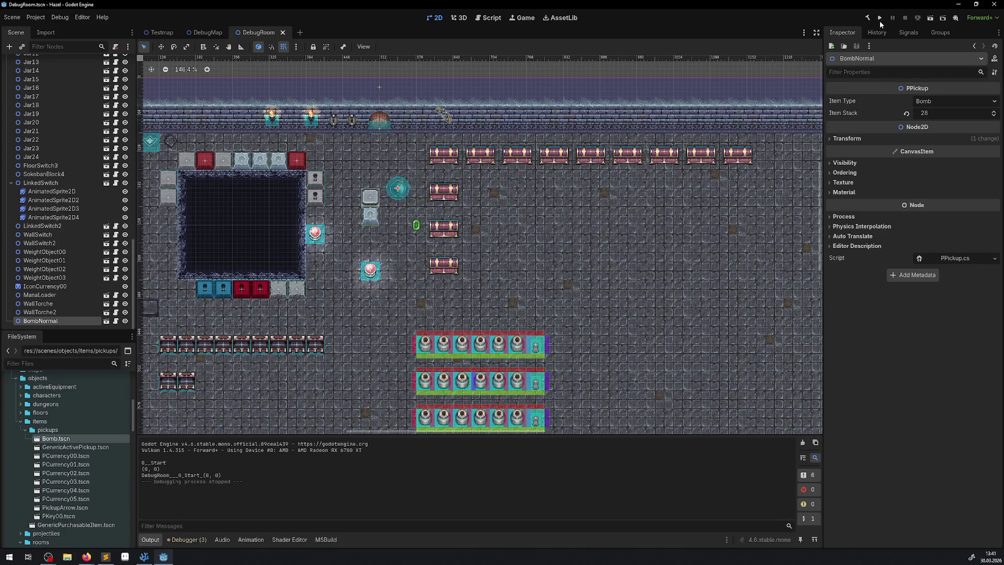
# Run the game, trigger the bomb action, clear Output, and put the bomb away
pyautogui.click(880, 18)
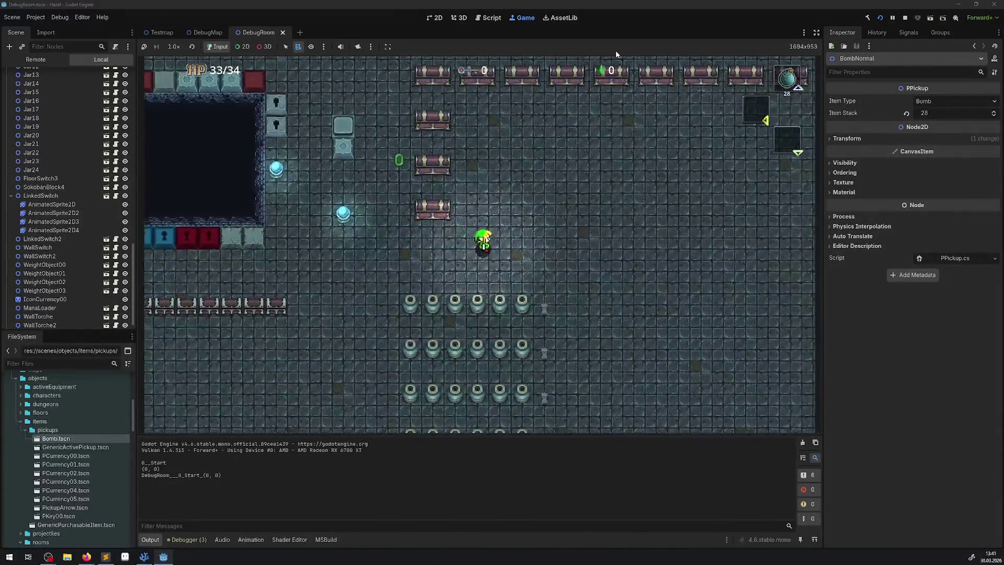
pyautogui.press('space')
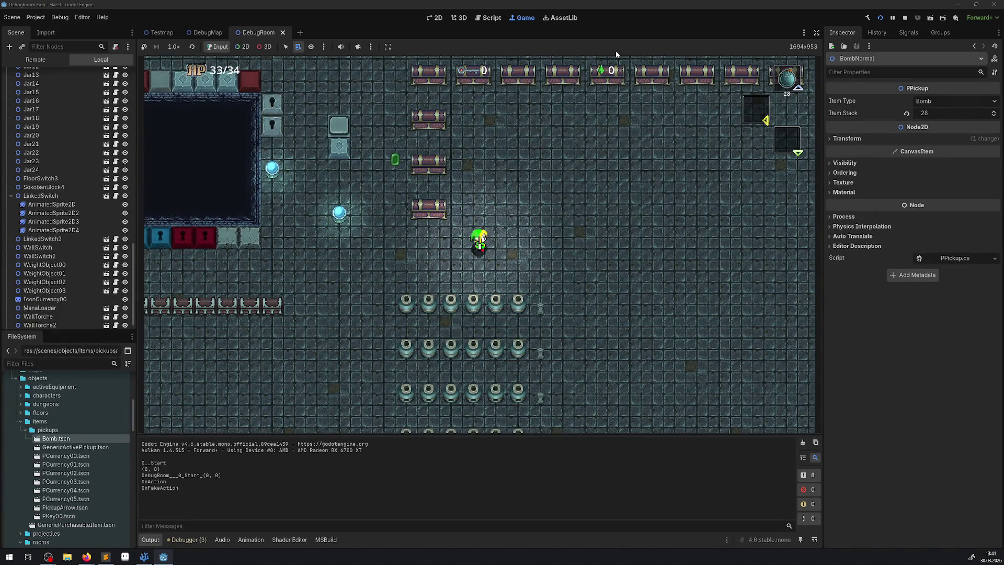
pyautogui.click(661, 243)
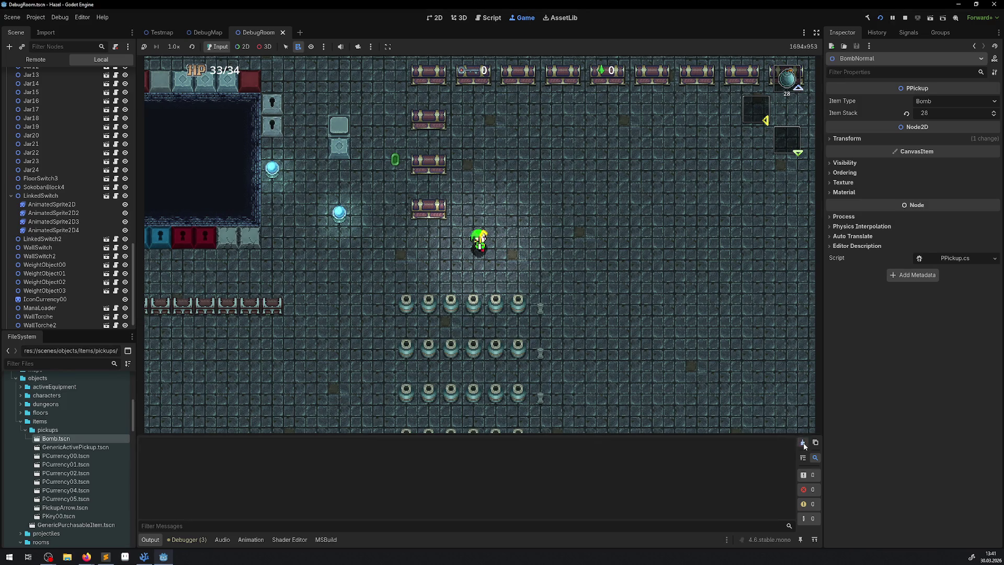
pyautogui.press('space')
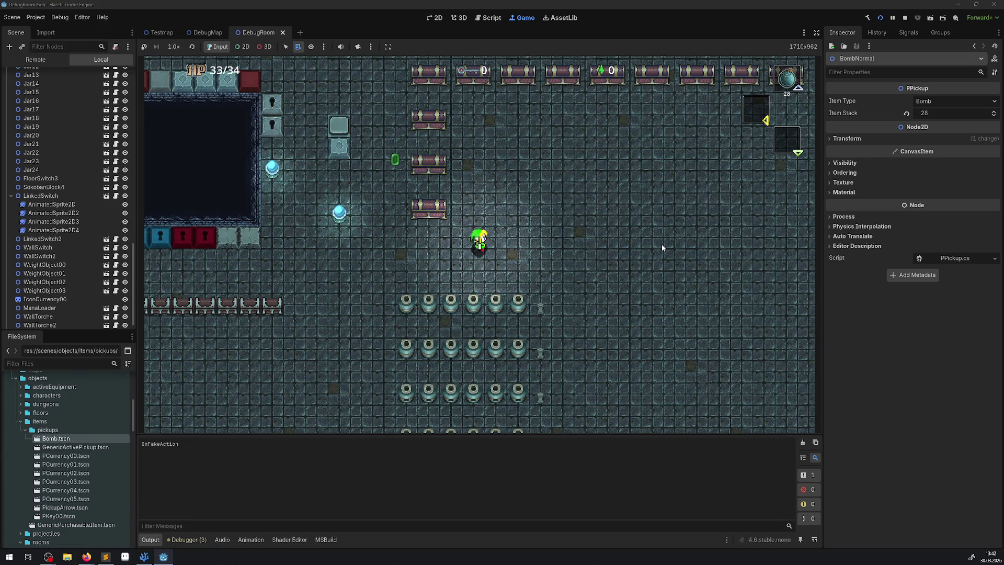
pyautogui.press('Return')
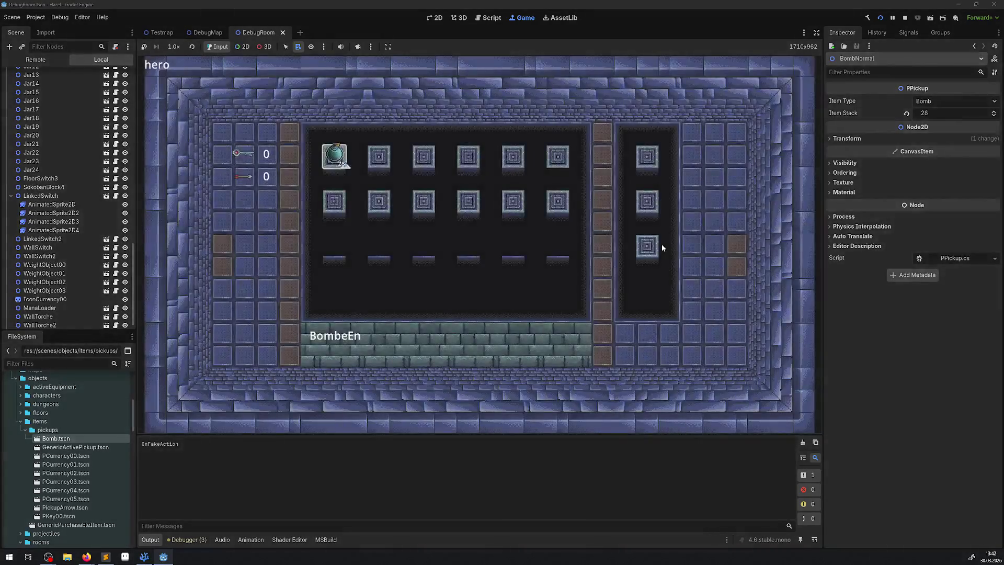
pyautogui.press('Return')
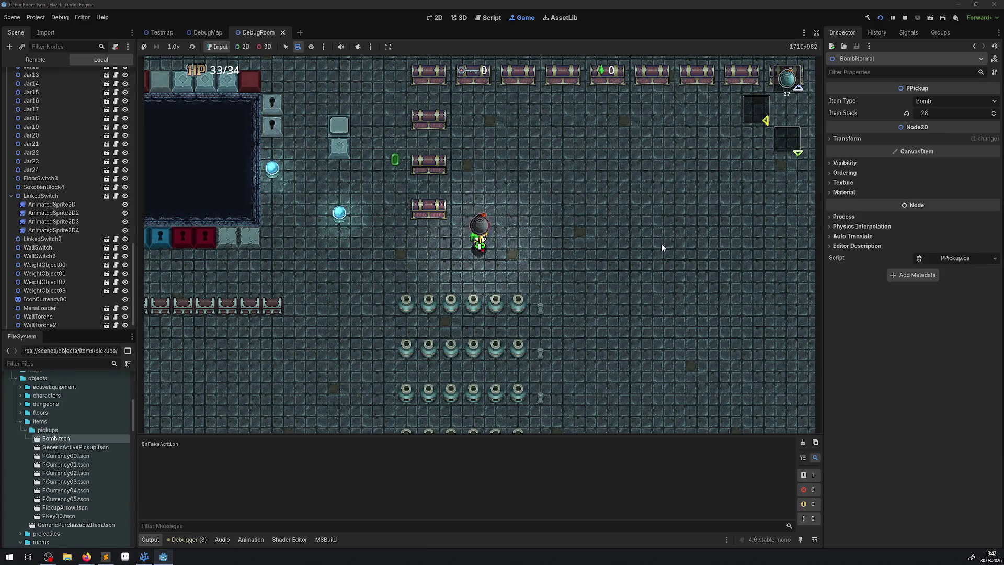
# Use the bomb and inventory again, then stop the game and return to VS Code
pyautogui.press('space')
pyautogui.press('Return')
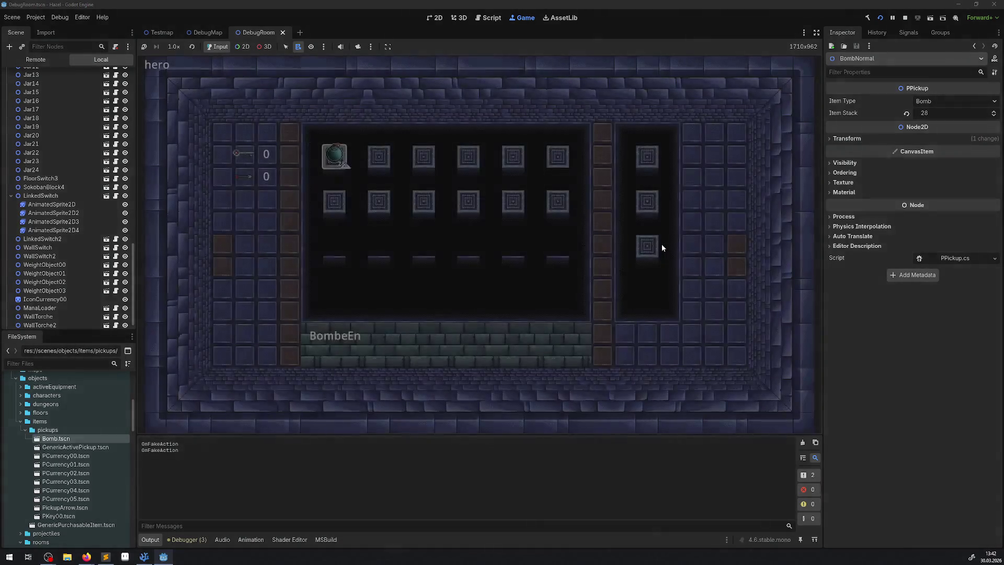
pyautogui.press('Return')
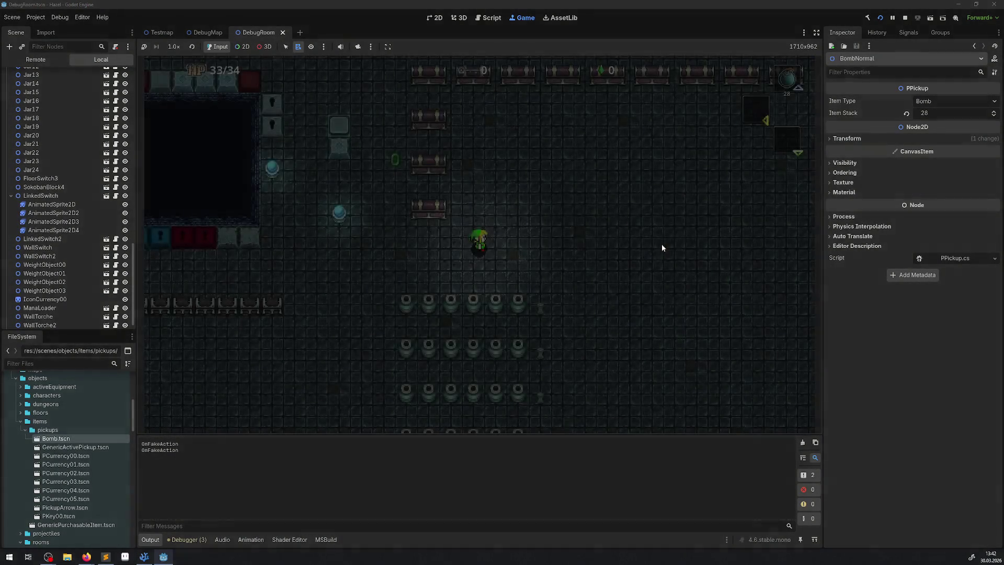
pyautogui.press('Return')
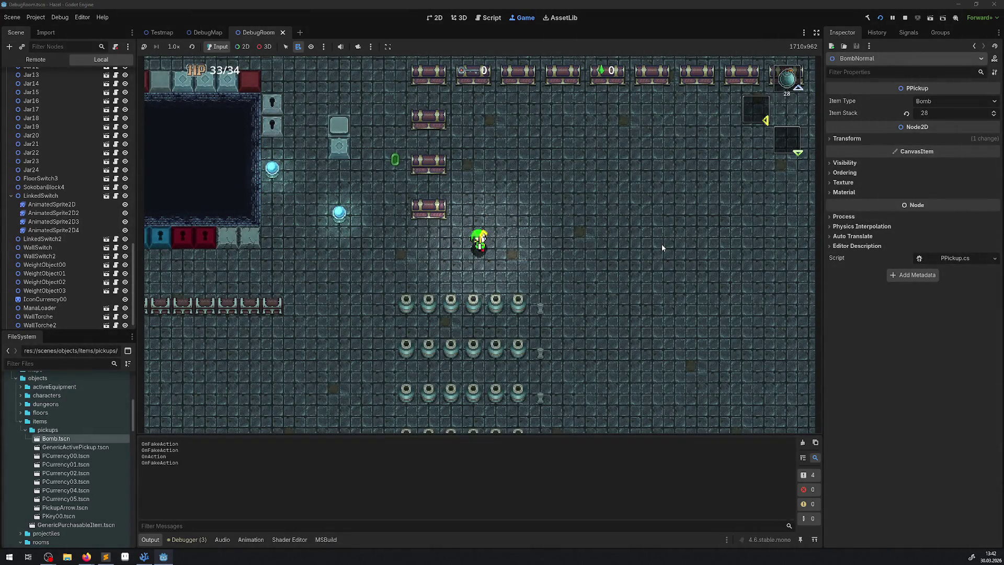
pyautogui.click(905, 17)
pyautogui.click(143, 558)
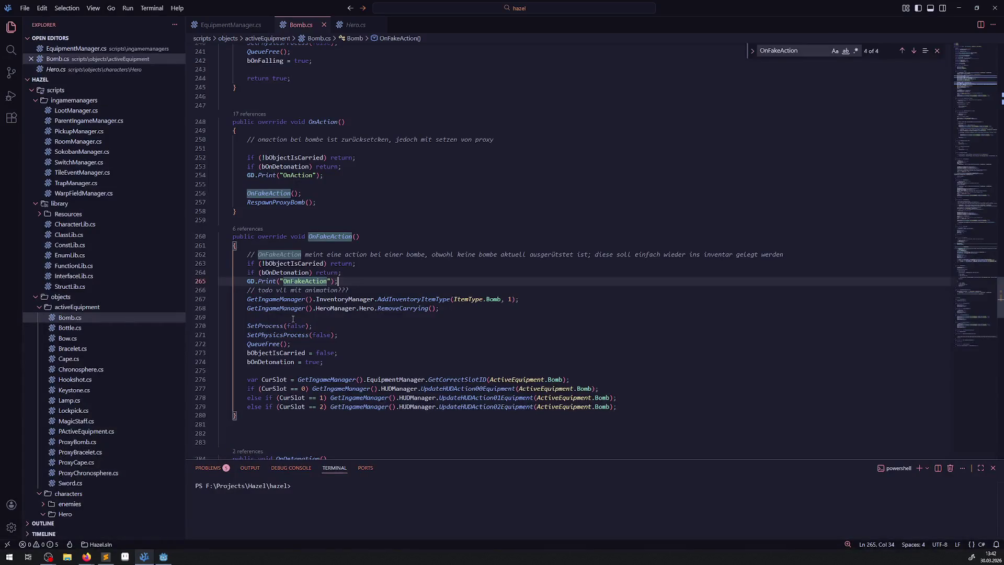
# List OnFakeAction's references and preview the CarEQ.OnFakeAction() call in EquipmentManager.cs
pyautogui.doubleClick(335, 236)
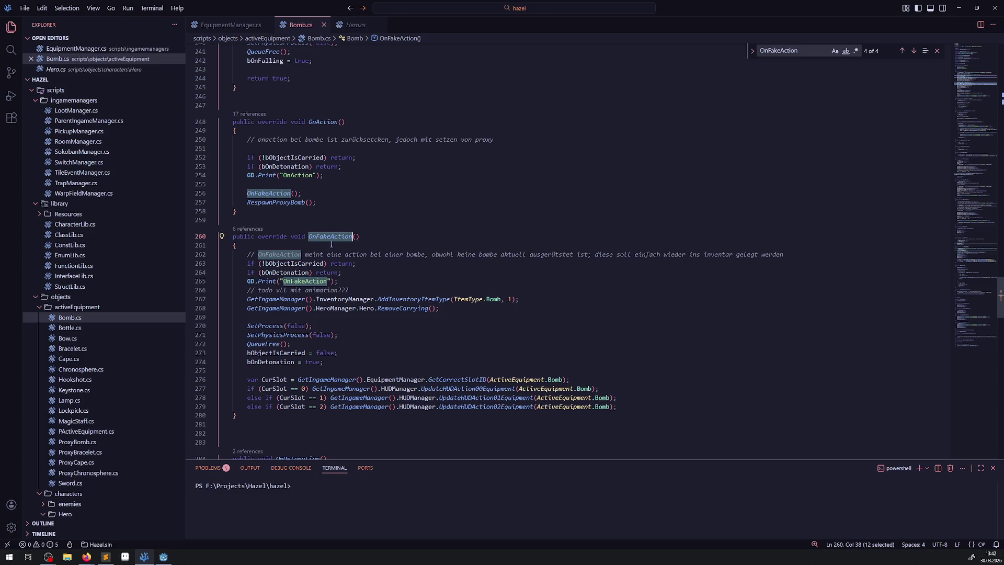
pyautogui.click(248, 230)
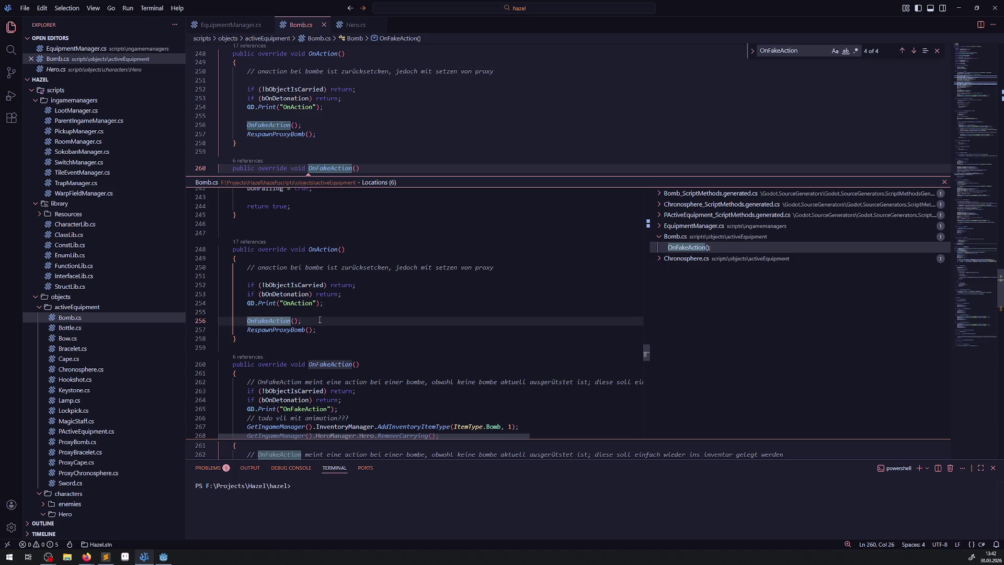
pyautogui.click(945, 182)
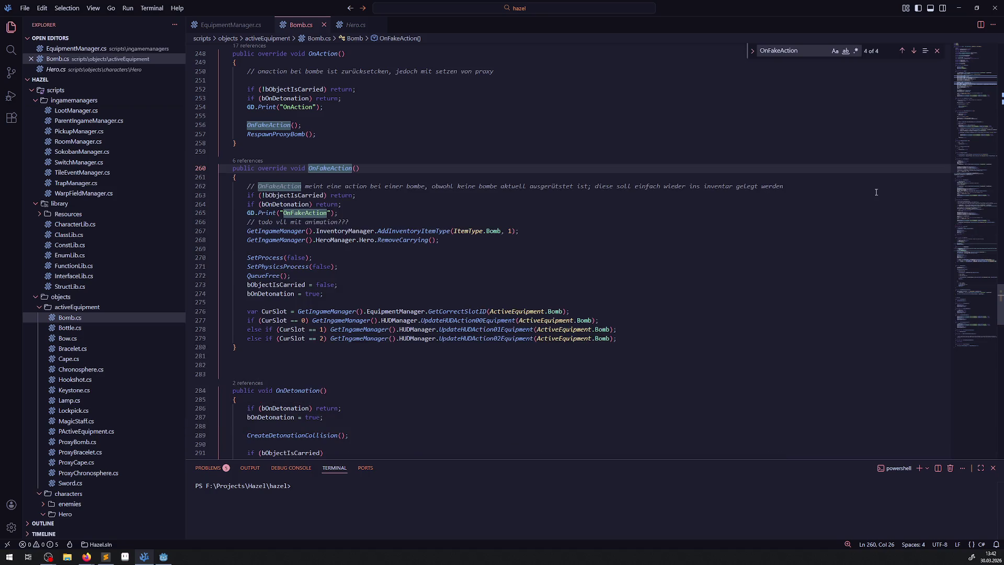
pyautogui.doubleClick(266, 134)
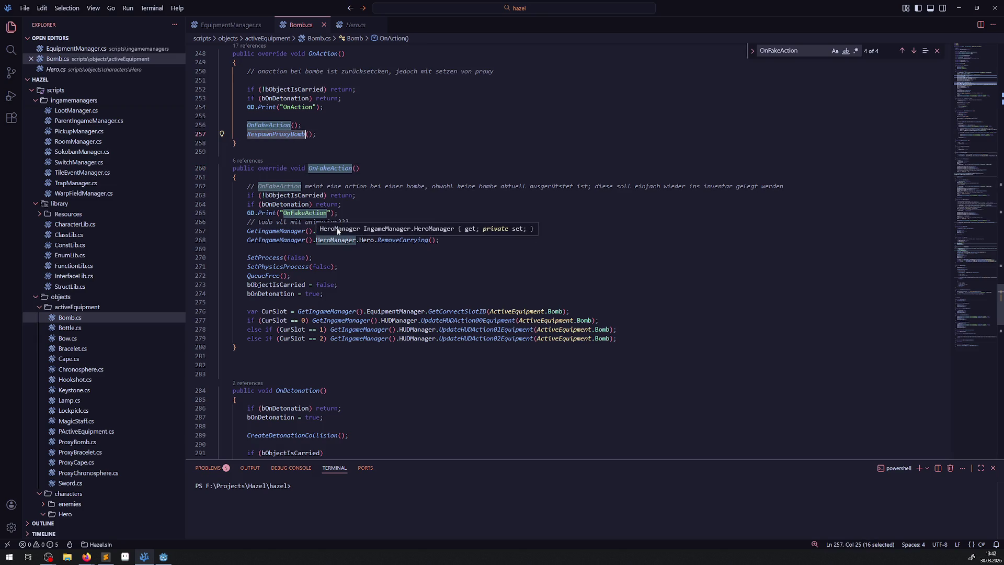
pyautogui.click(339, 195)
pyautogui.click(253, 162)
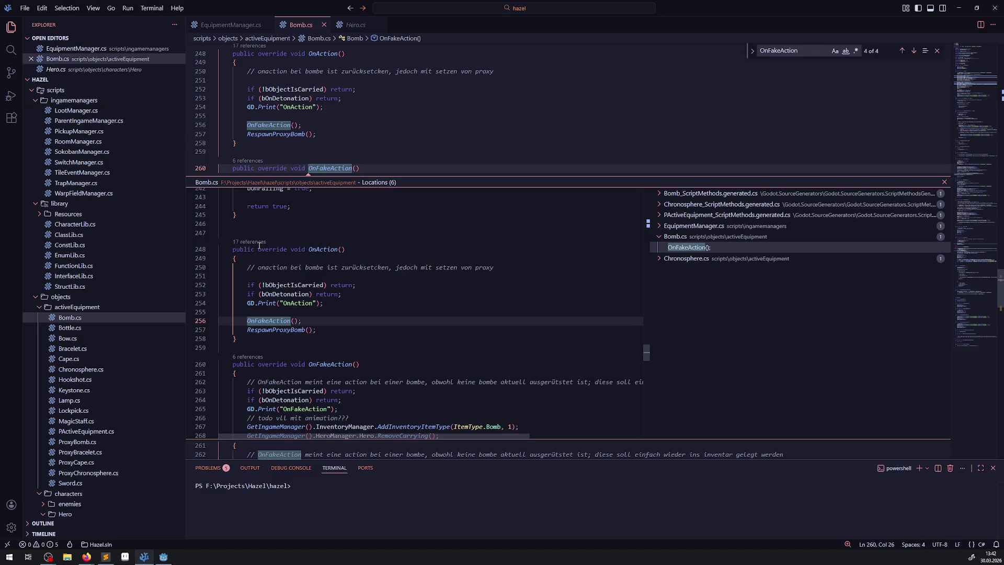
pyautogui.scroll(2, 264, 278)
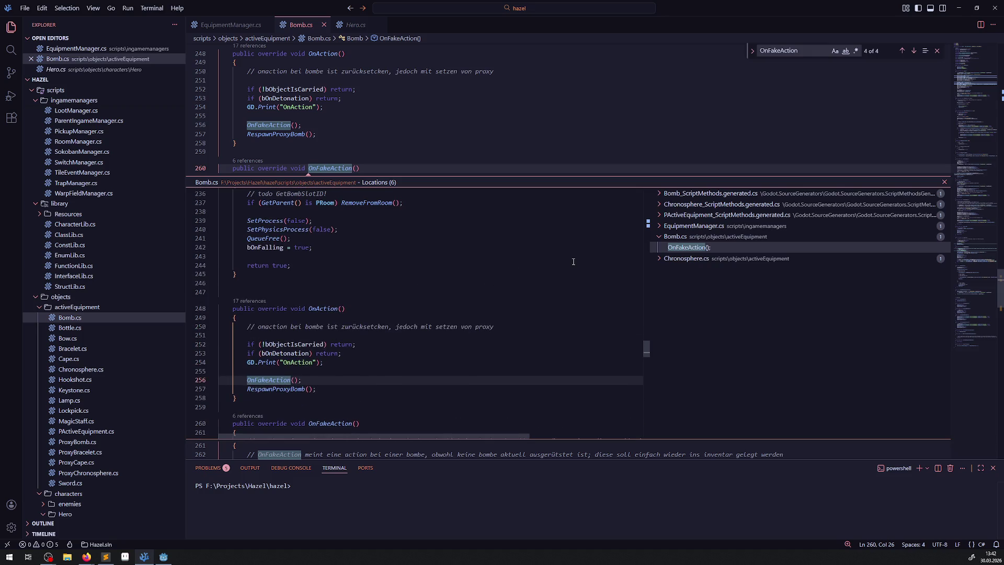
pyautogui.click(658, 226)
pyautogui.click(701, 236)
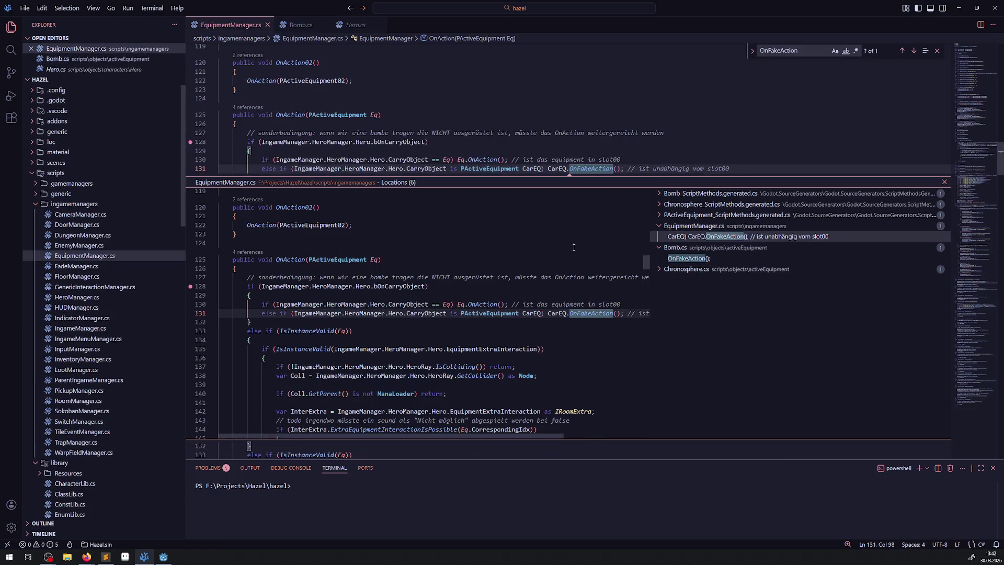
# Open EquipmentManager.cs at the call and inspect OnAction and its line 128 condition
pyautogui.doubleClick(534, 288)
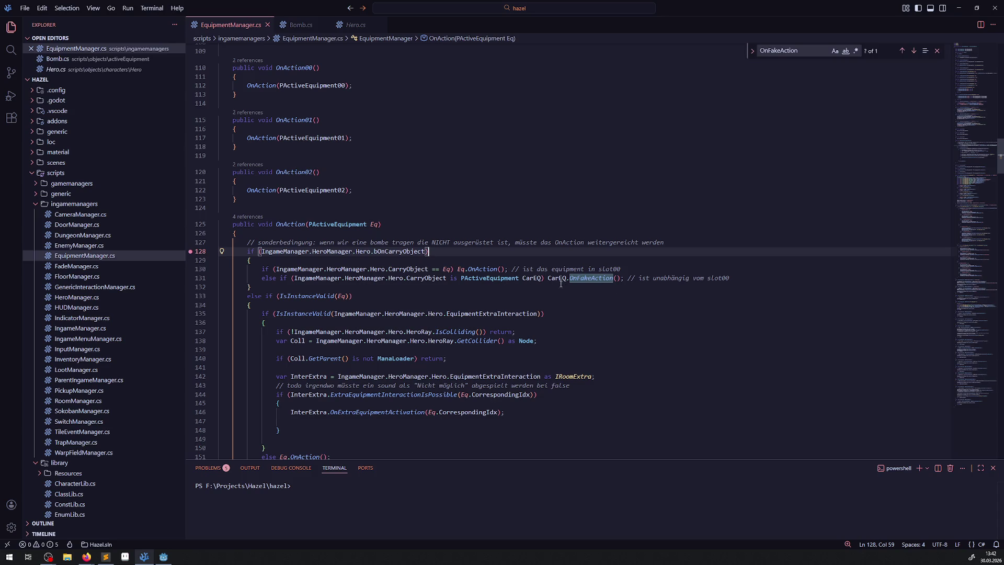
pyautogui.scroll(-2, 525, 291)
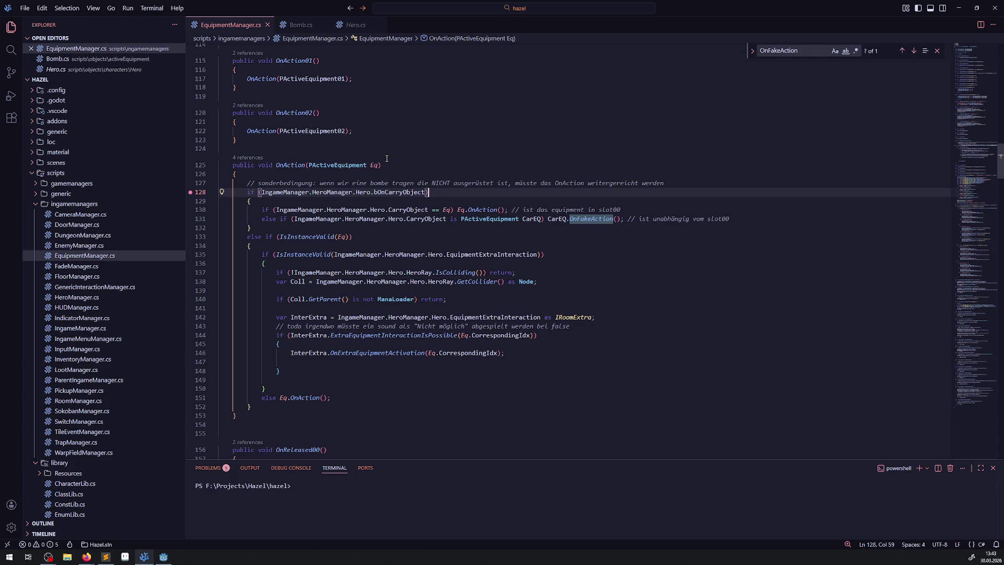
pyautogui.moveTo(386, 159); pyautogui.dragTo(420, 417)
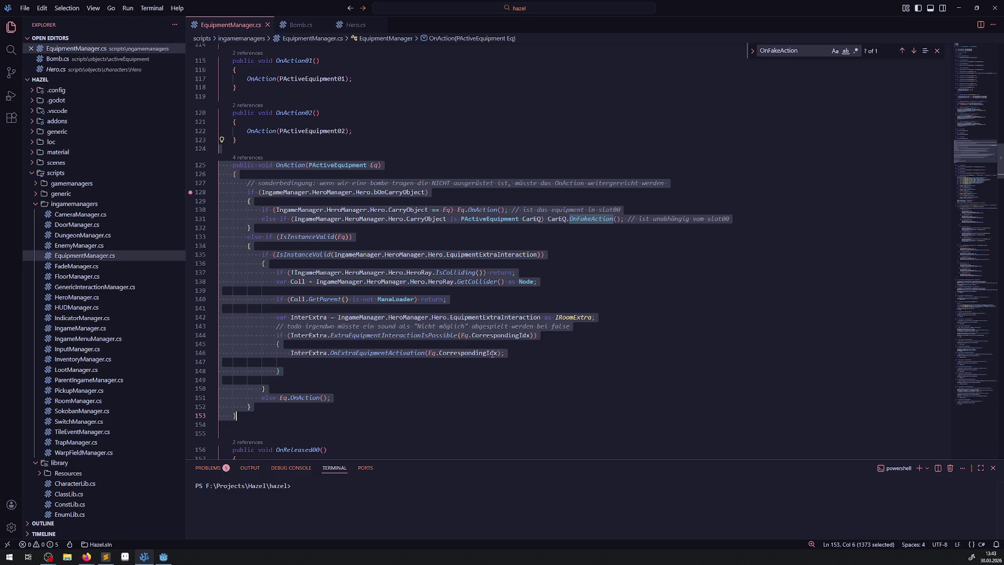
pyautogui.click(492, 354)
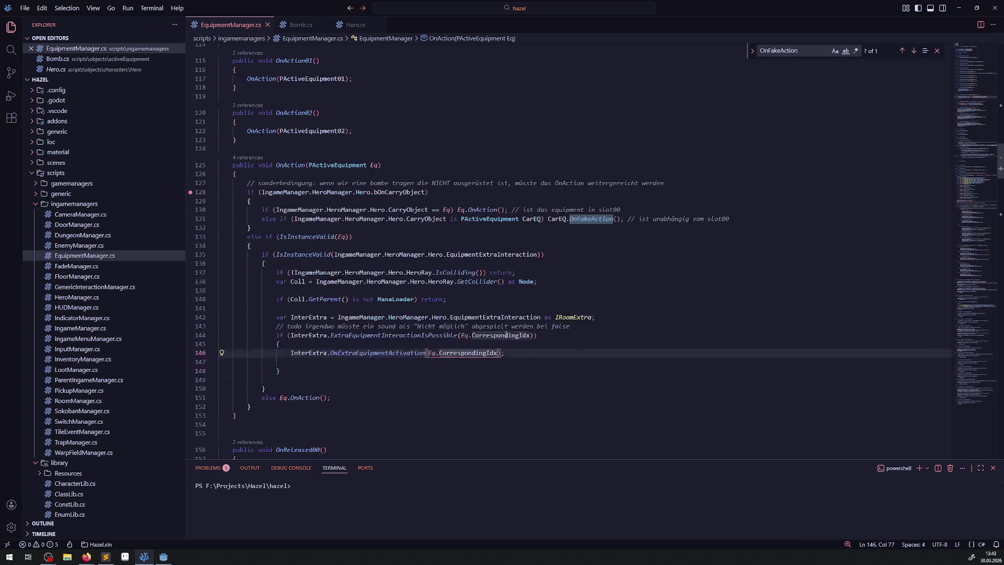
pyautogui.doubleClick(402, 192)
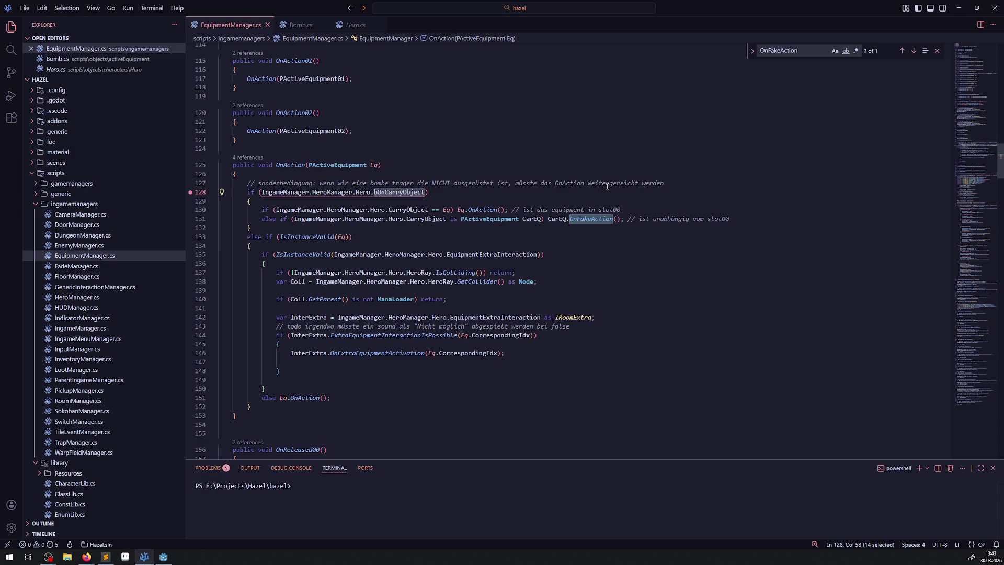
pyautogui.doubleClick(480, 210)
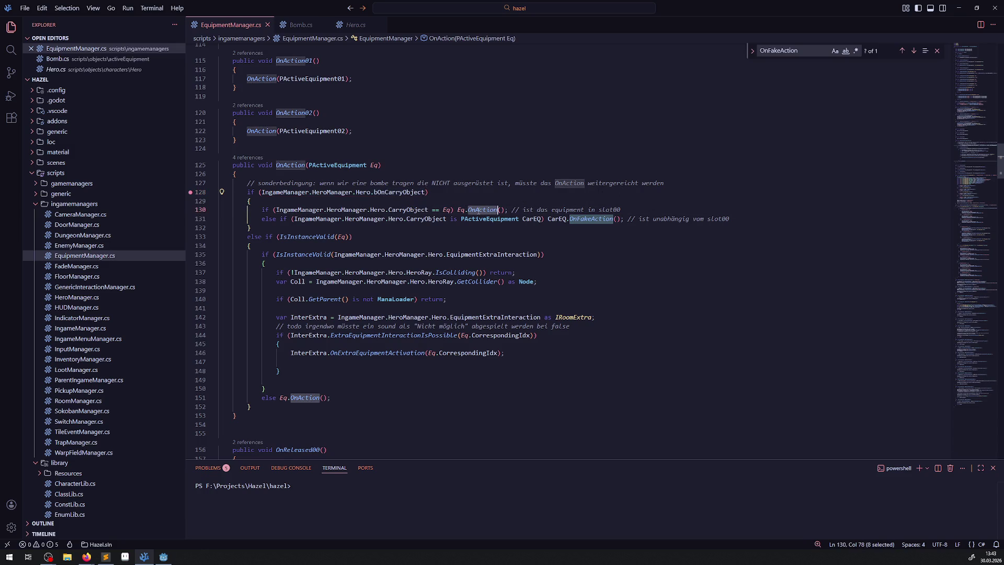
# Set a breakpoint on line 130's CarryObject == Eq check and show Run and Debug
pyautogui.moveTo(412, 210)
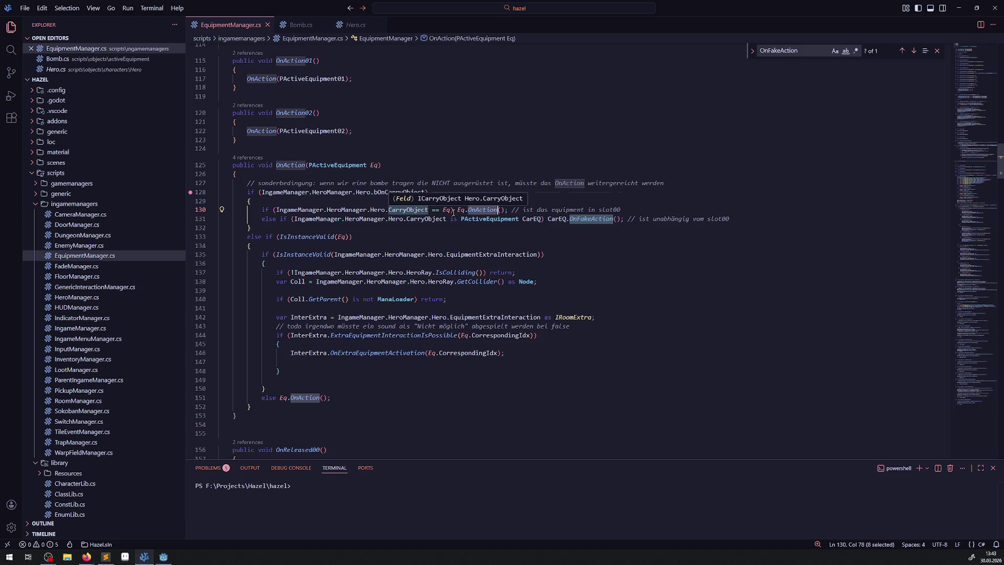
pyautogui.click(445, 210)
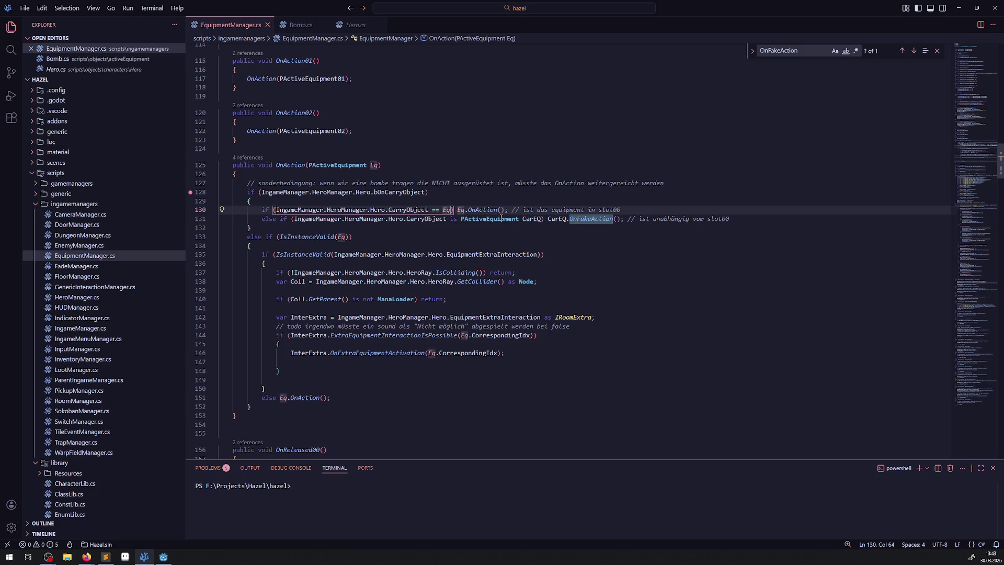
pyautogui.moveTo(501, 218)
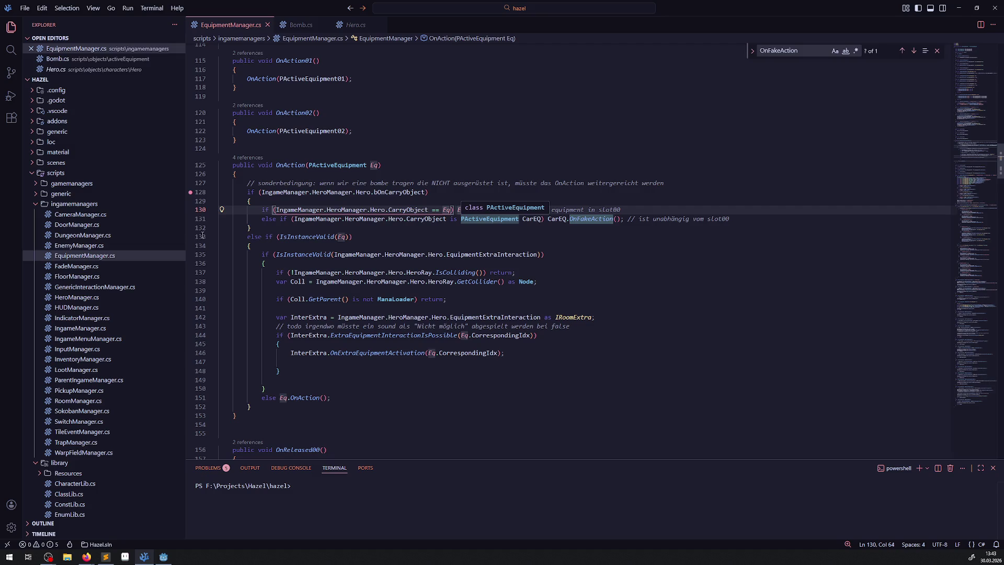
pyautogui.click(191, 210)
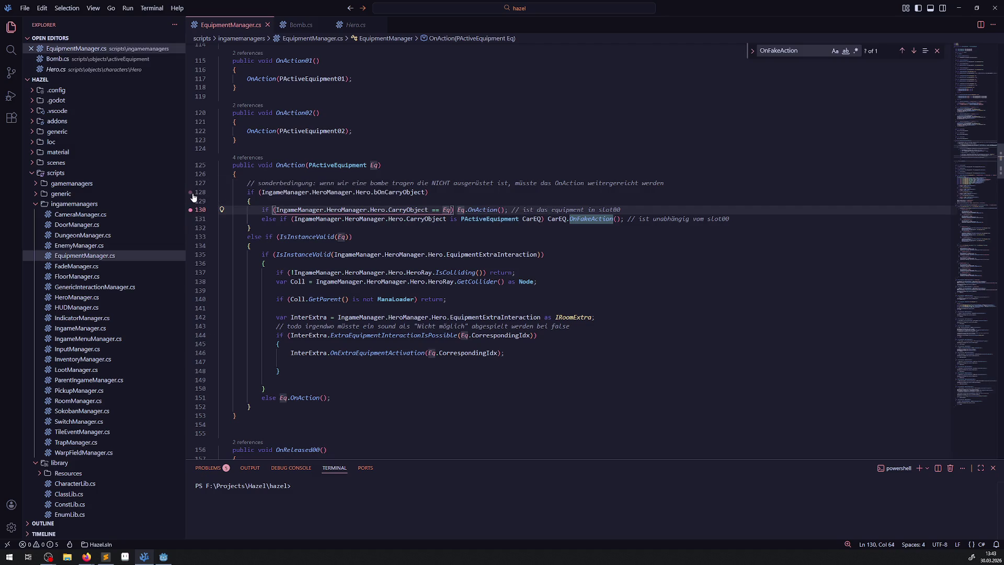
pyautogui.click(9, 99)
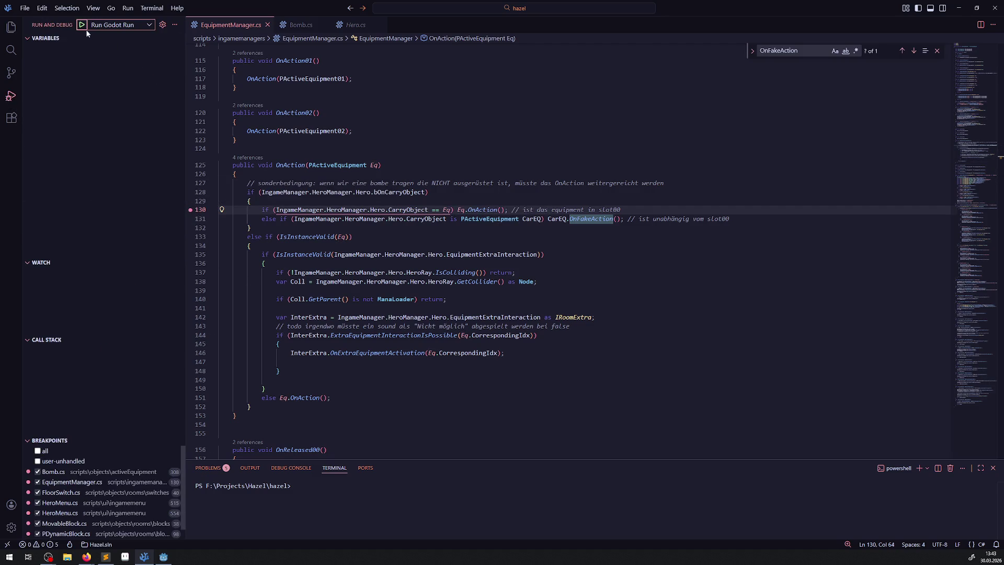
pyautogui.click(83, 27)
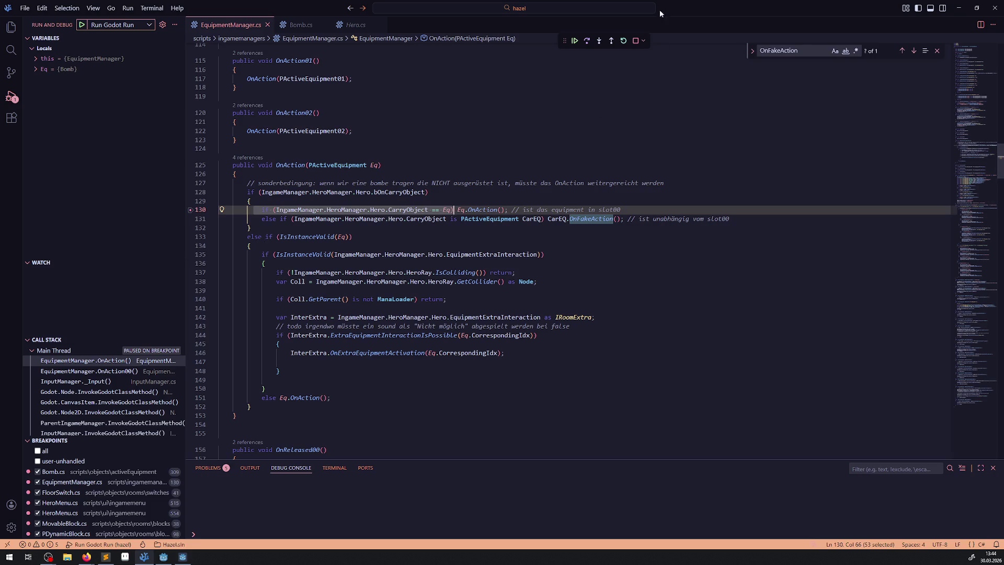
pyautogui.click(588, 41)
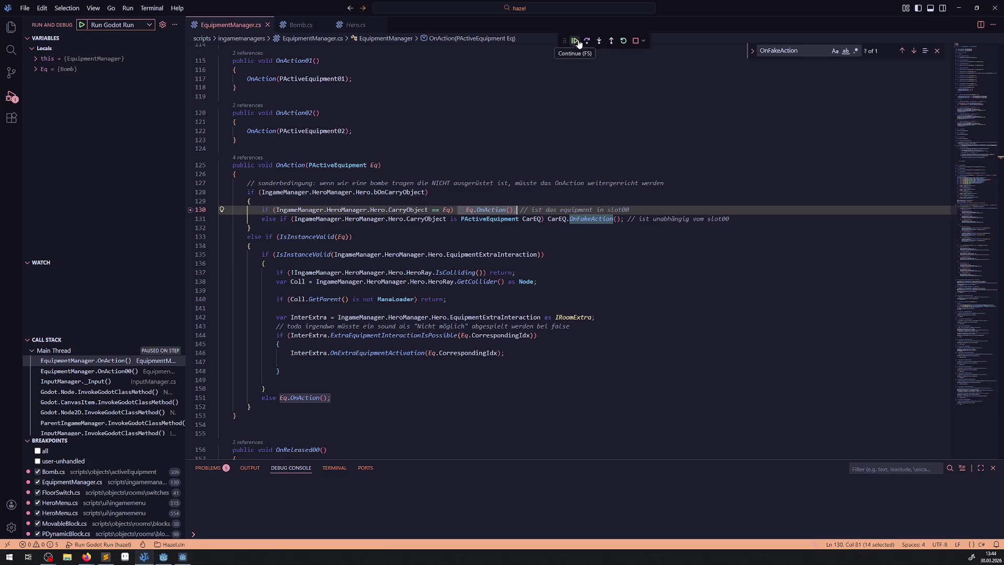
pyautogui.click(575, 41)
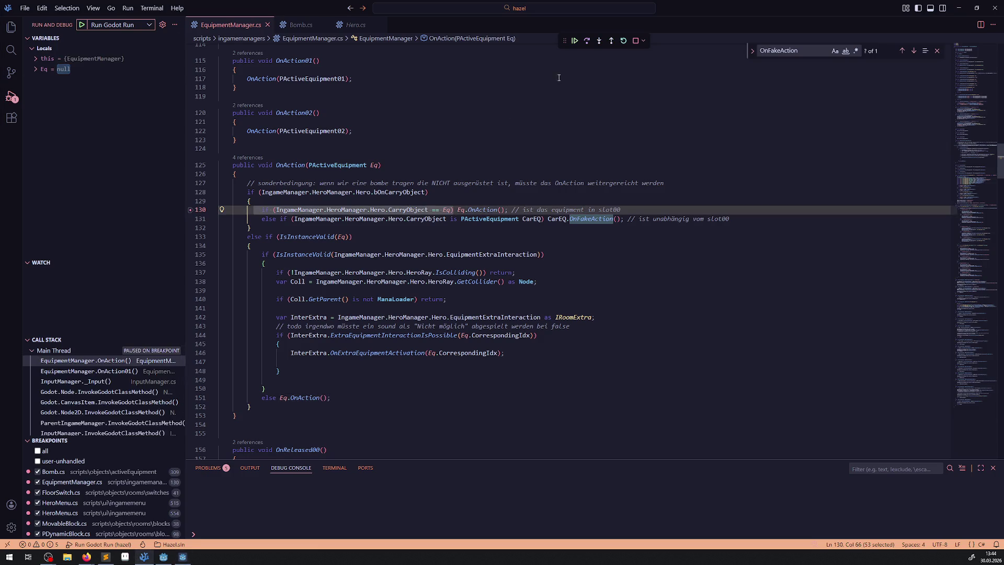
pyautogui.click(589, 45)
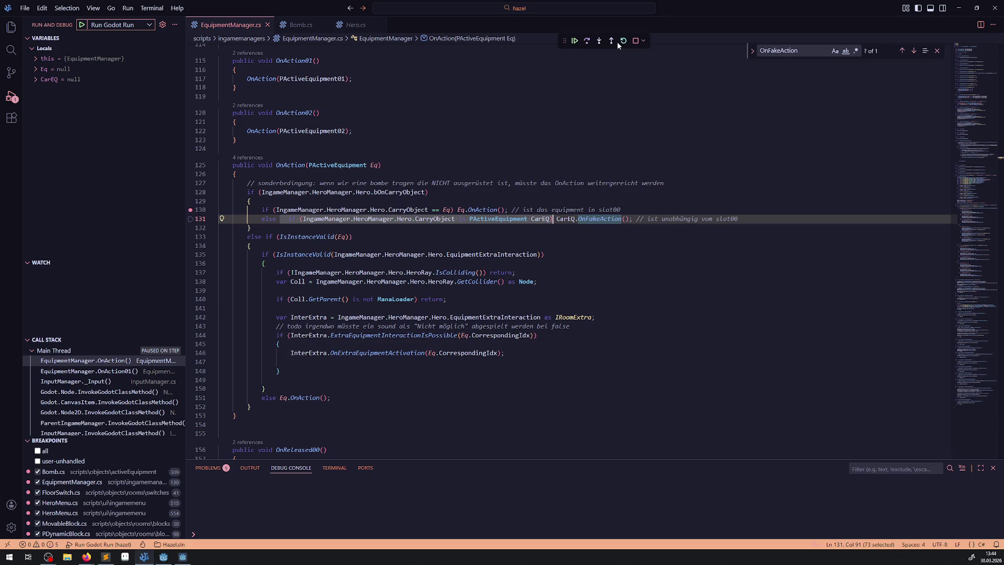
pyautogui.click(636, 41)
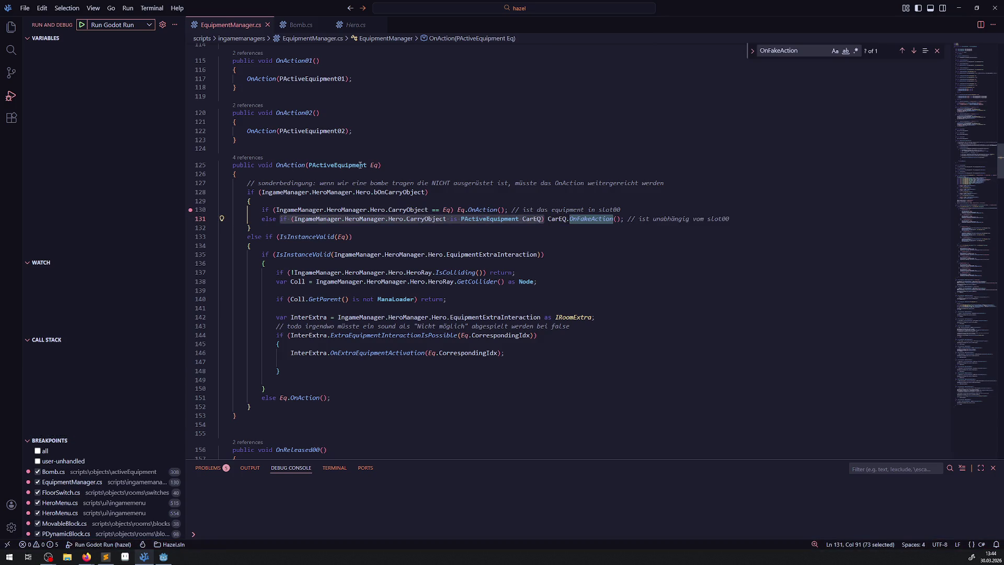
# Insert a blank line at the top of OnAction, save EquipmentManager.cs, and start debugging
pyautogui.click(291, 175)
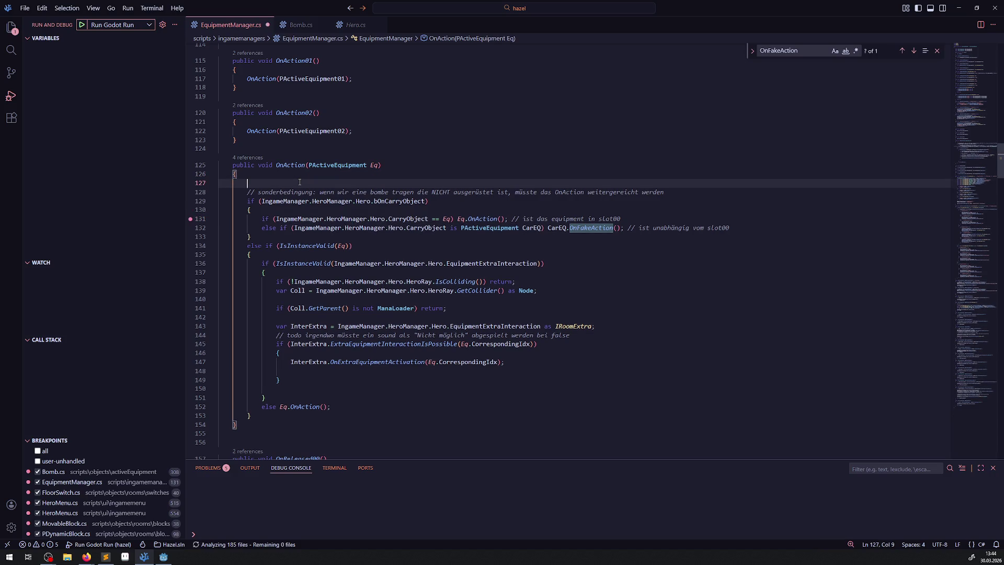
pyautogui.press('Return')
pyautogui.write('IF')
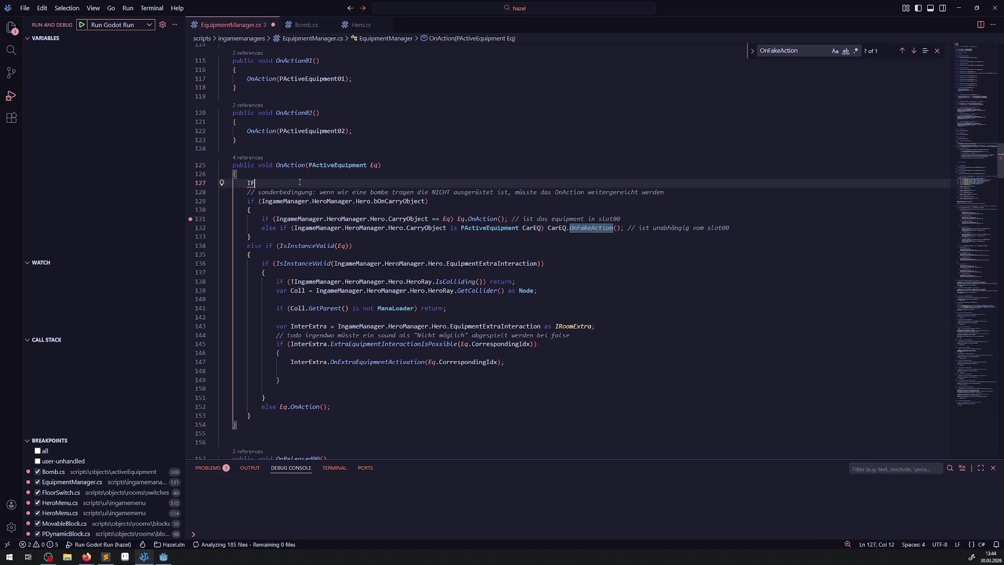
pyautogui.press('BackSpace')
pyautogui.press('BackSpace')
pyautogui.press('BackSpace')
pyautogui.hotkey('ctrl', 's')
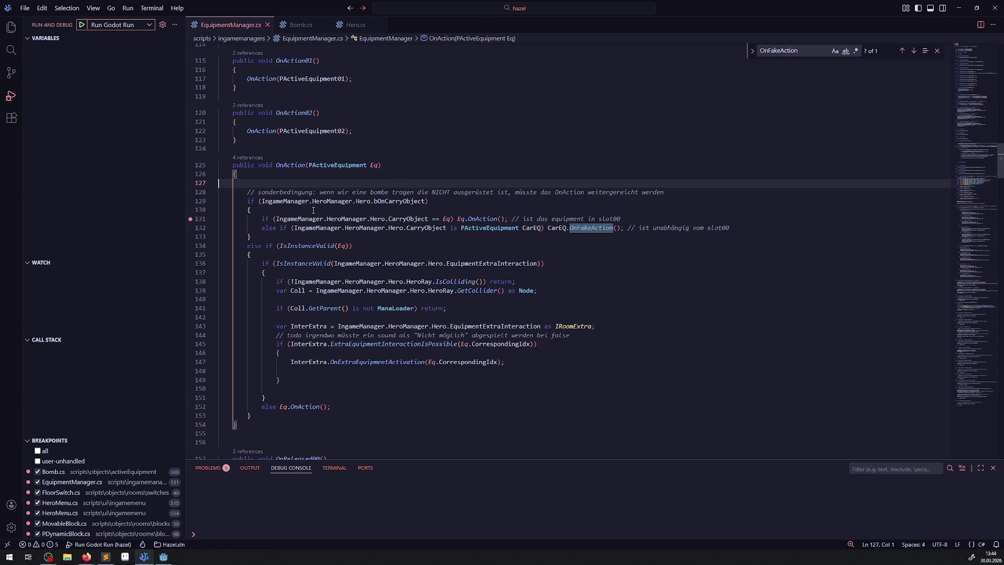
pyautogui.click(81, 27)
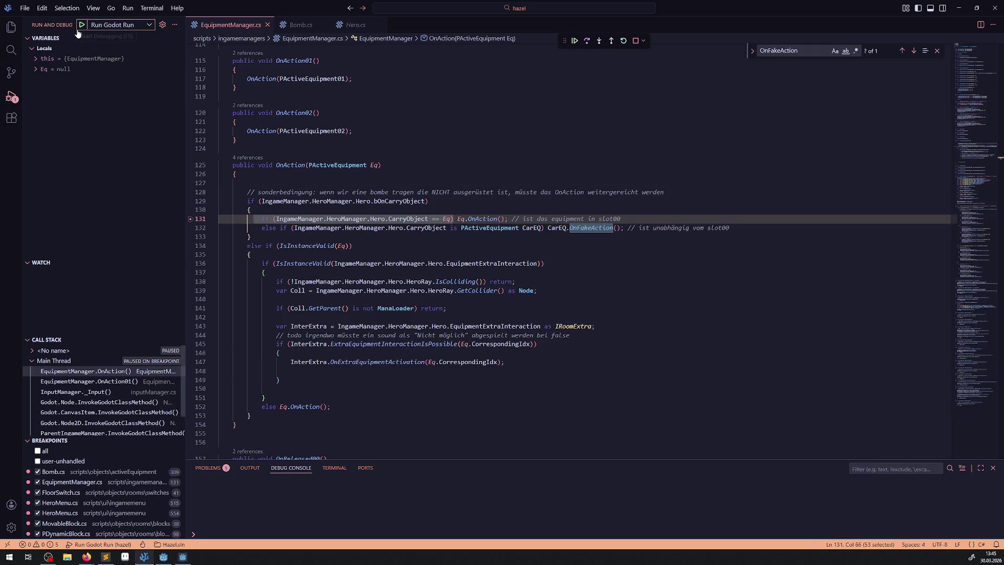
# Step over twice to line 132's CarEQ.OnFakeAction() call, then step into Bomb.OnFakeAction
pyautogui.click(587, 42)
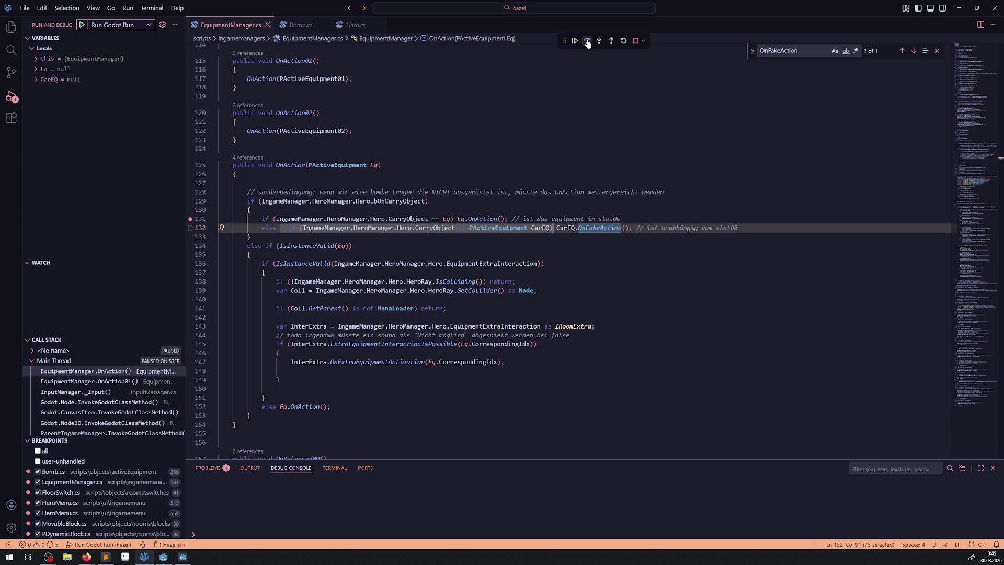
pyautogui.click(587, 42)
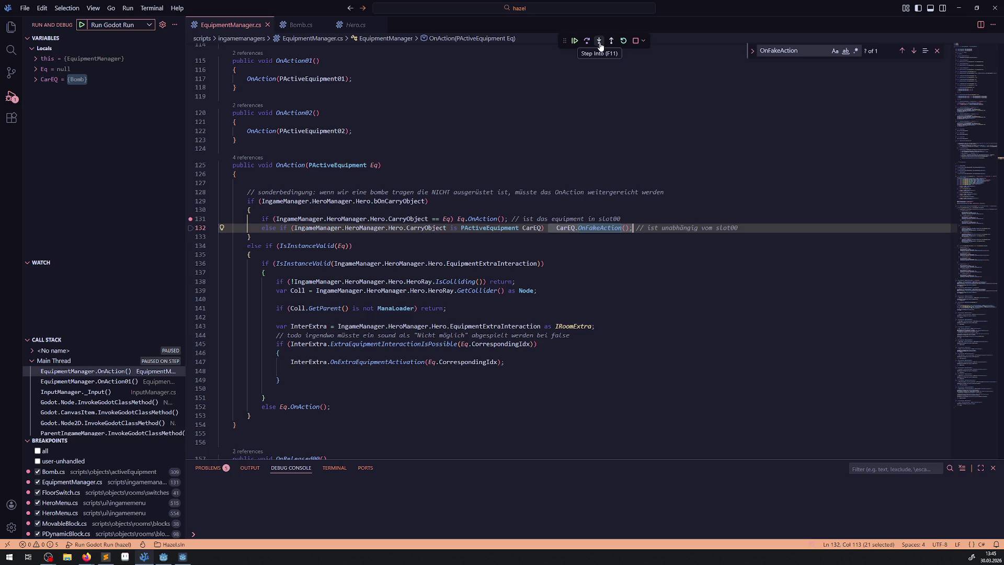
pyautogui.click(599, 42)
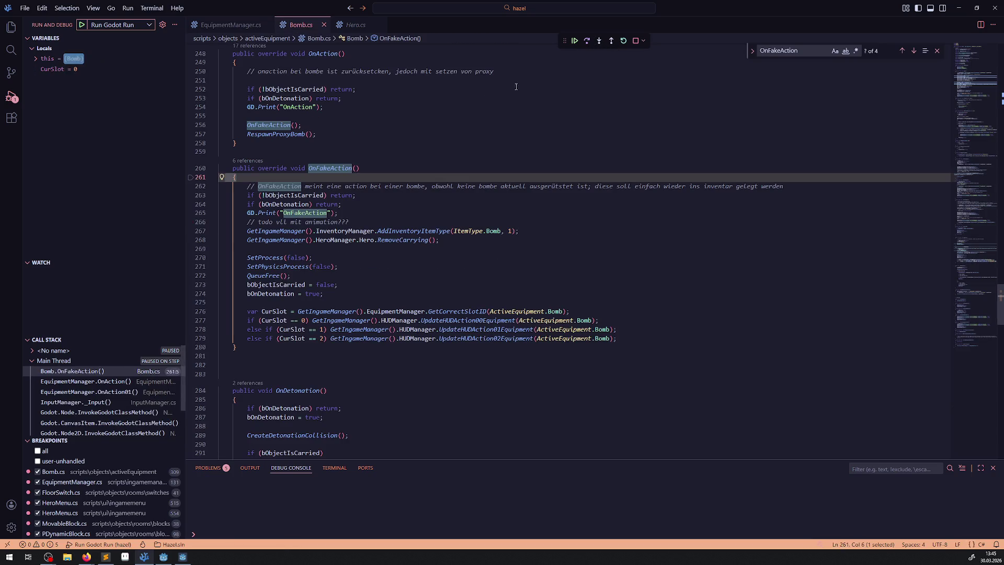
# Step past OnFakeAction's return checks, select RespawnProxyBomb(); on line 257, and stop debugging
pyautogui.click(588, 42)
pyautogui.click(587, 42)
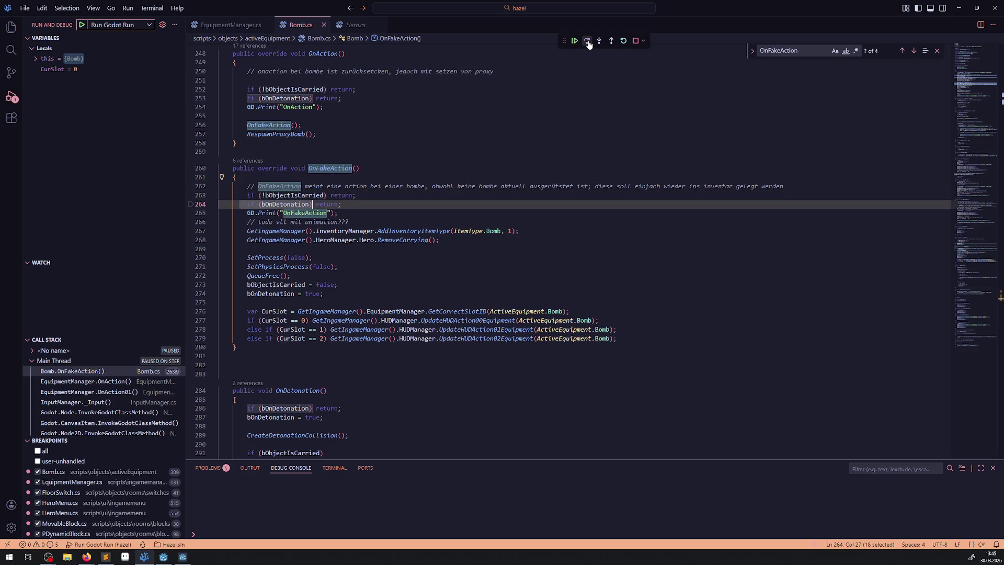
pyautogui.click(588, 41)
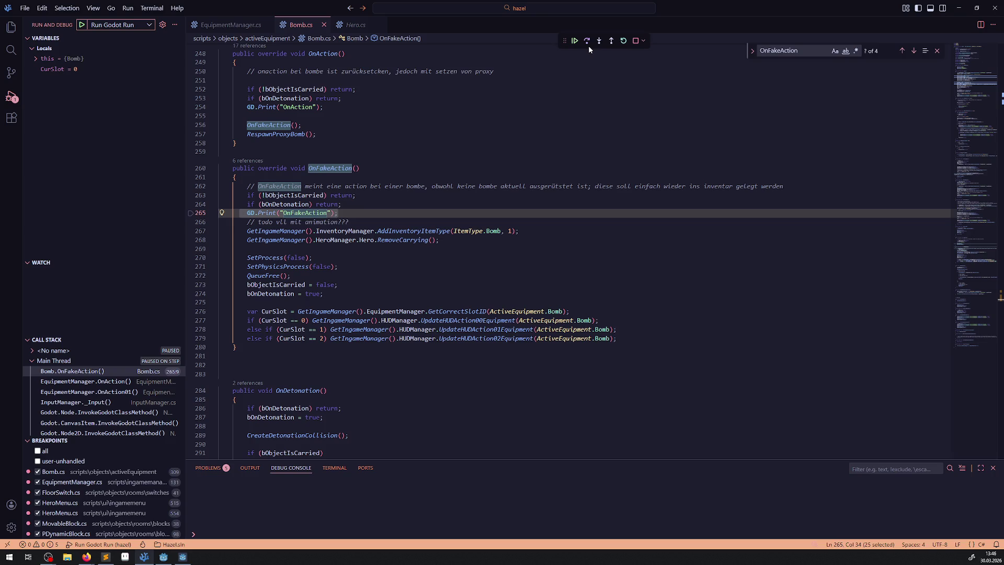
pyautogui.scroll(2, 331, 204)
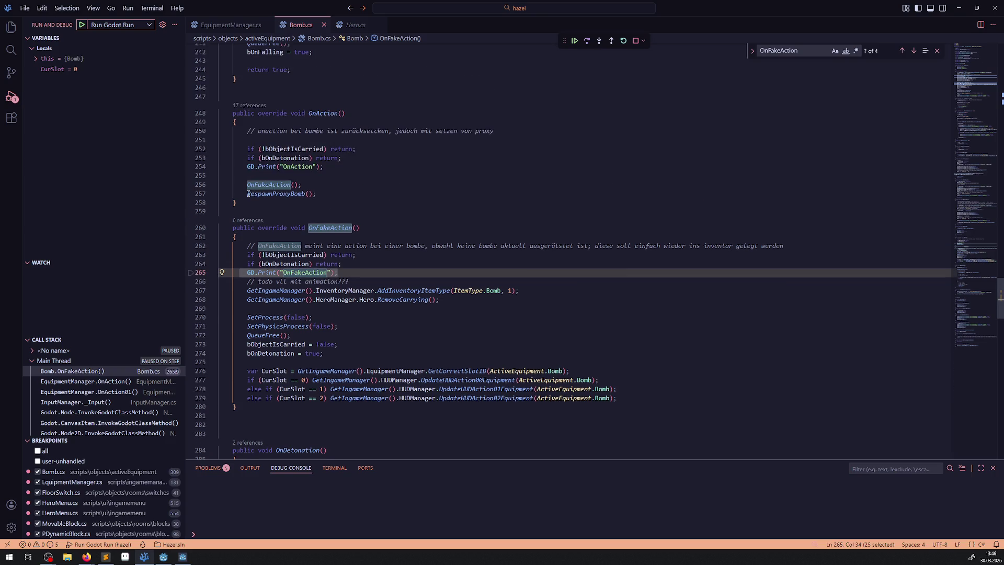
pyautogui.moveTo(247, 194); pyautogui.dragTo(348, 195)
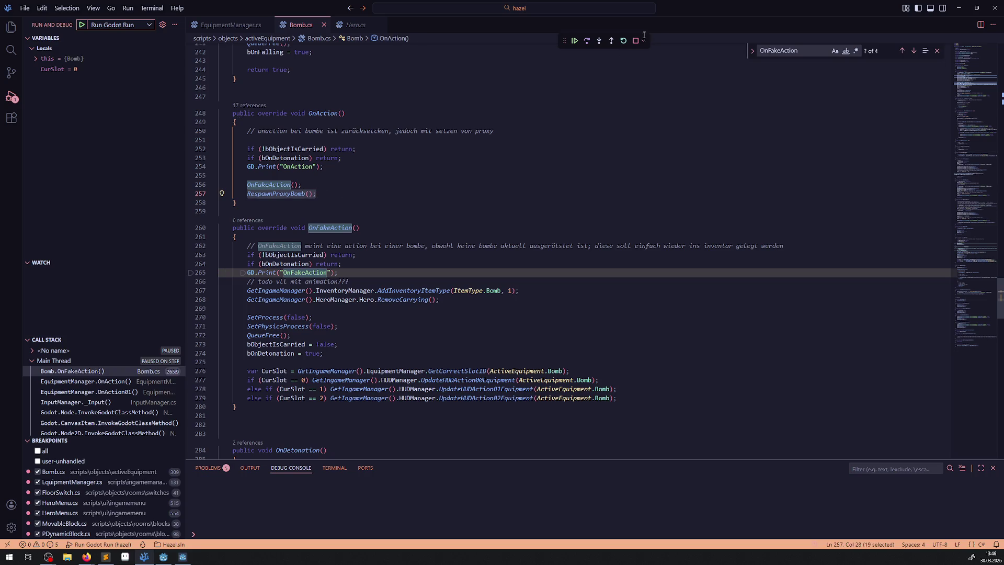
pyautogui.click(636, 40)
pyautogui.click(341, 194)
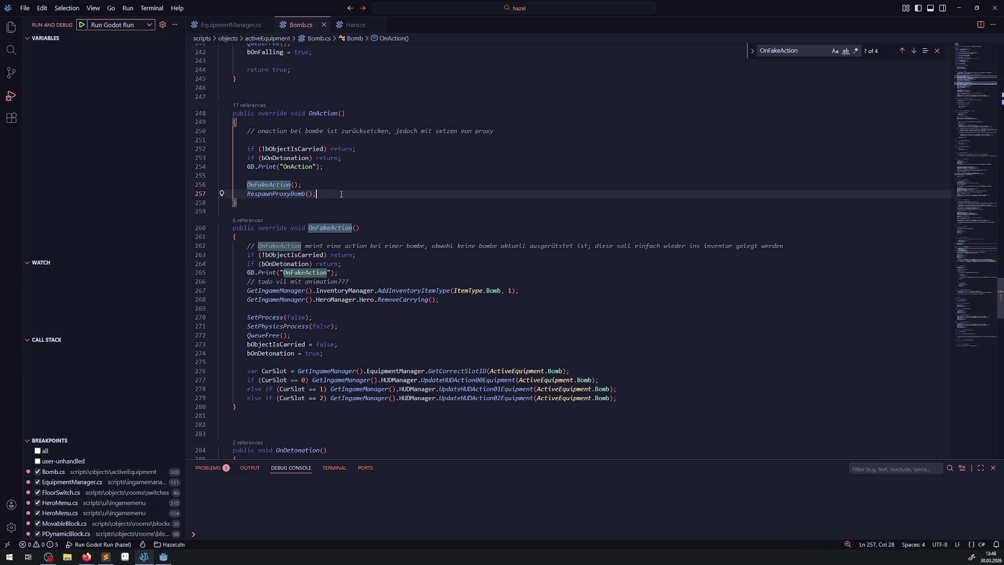
# Copy RespawnProxyBomb(); to after OnFakeAction's slot checks, save Bomb.cs, and start a debug run
pyautogui.moveTo(341, 194); pyautogui.dragTo(230, 193)
pyautogui.hotkey('ctrl', 'c')
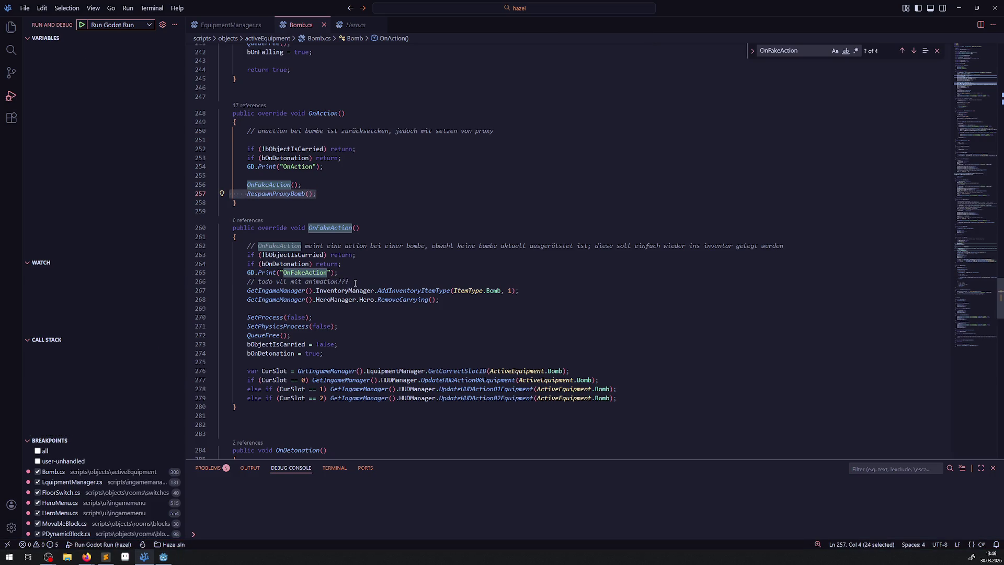
pyautogui.click(360, 272)
pyautogui.press('Down')
pyautogui.press('Down')
pyautogui.press('Down')
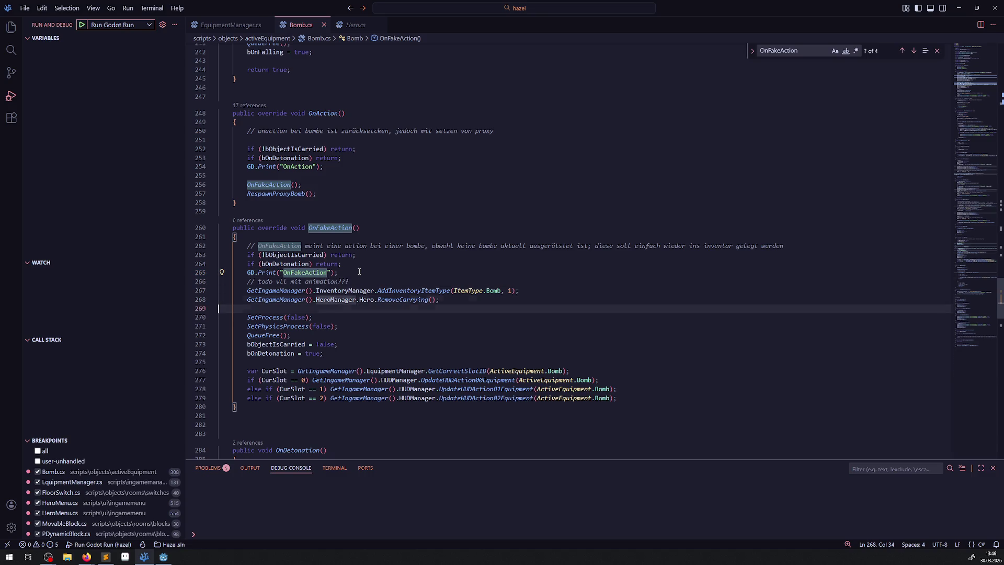
pyautogui.hotkey('ctrl', 'v')
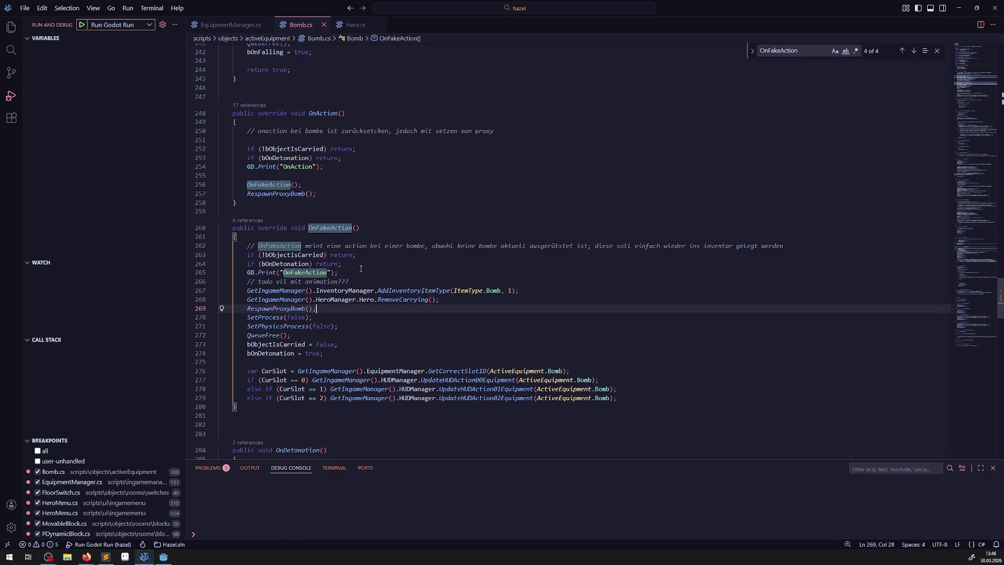
pyautogui.hotkey('ctrl', 'z')
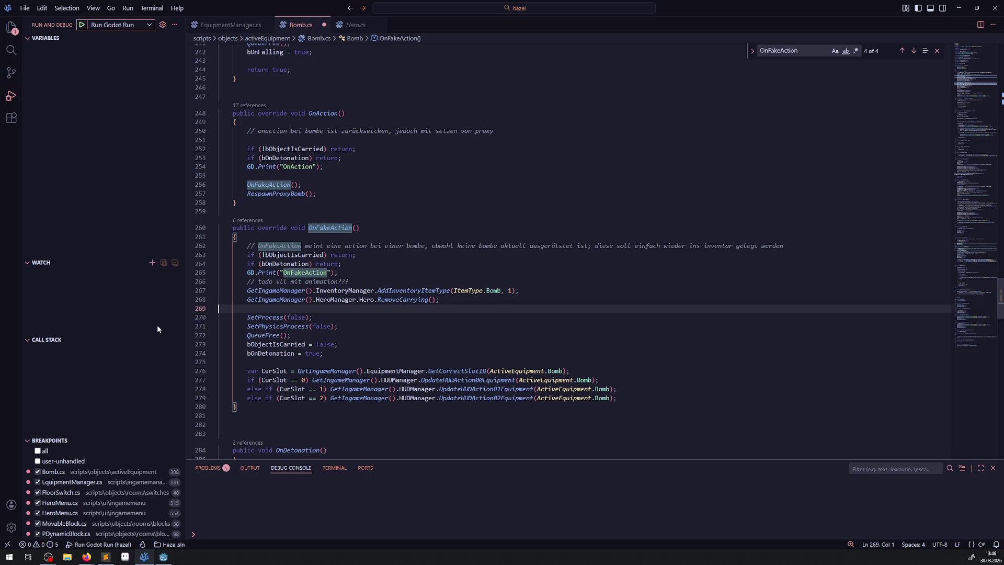
pyautogui.click(645, 398)
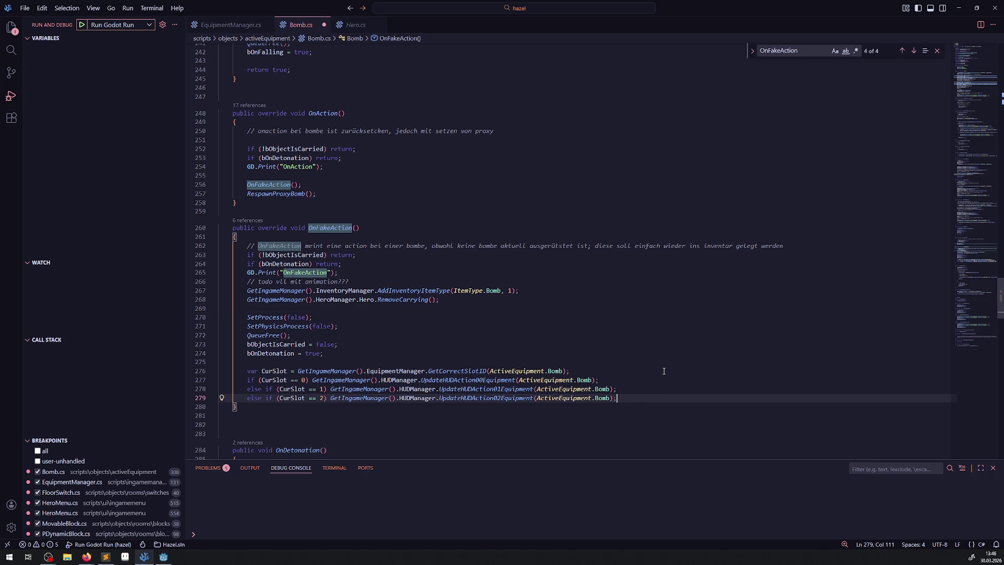
pyautogui.press('Return')
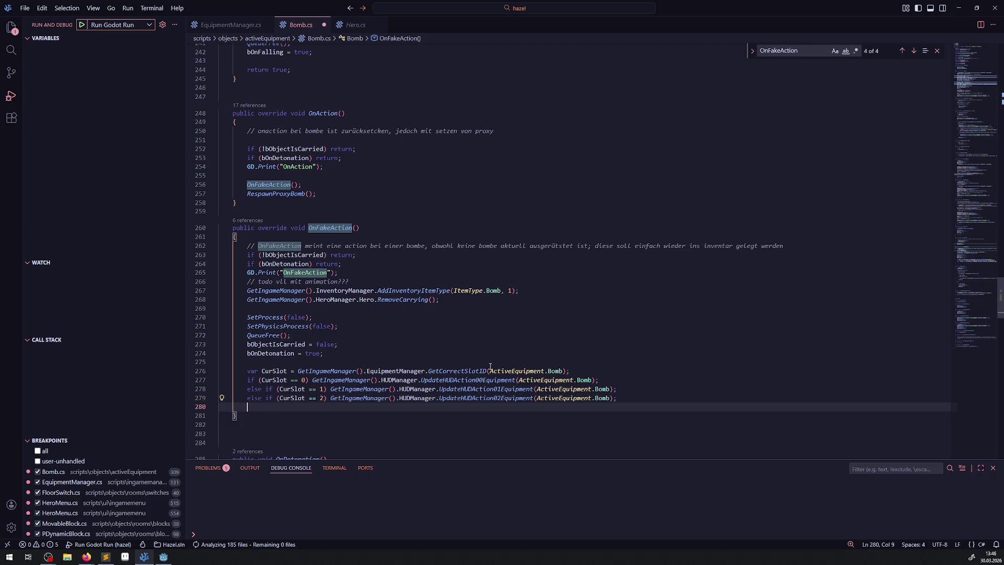
pyautogui.hotkey('ctrl', 'v')
pyautogui.hotkey('ctrl', 's')
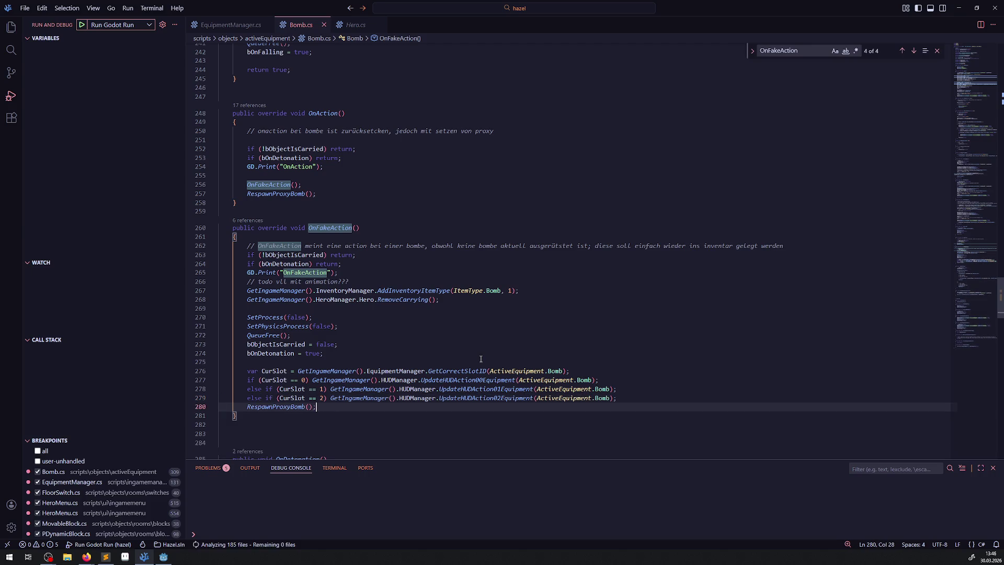
pyautogui.click(82, 30)
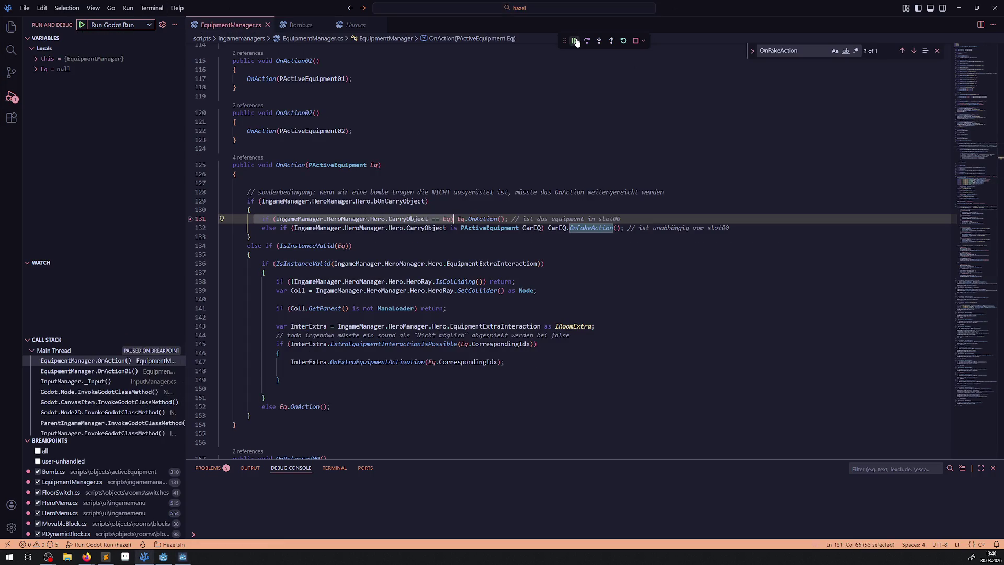
# Remove the line 131 breakpoint, resume then stop debugging, and return to Bomb.cs
pyautogui.click(192, 218)
pyautogui.press('F5')
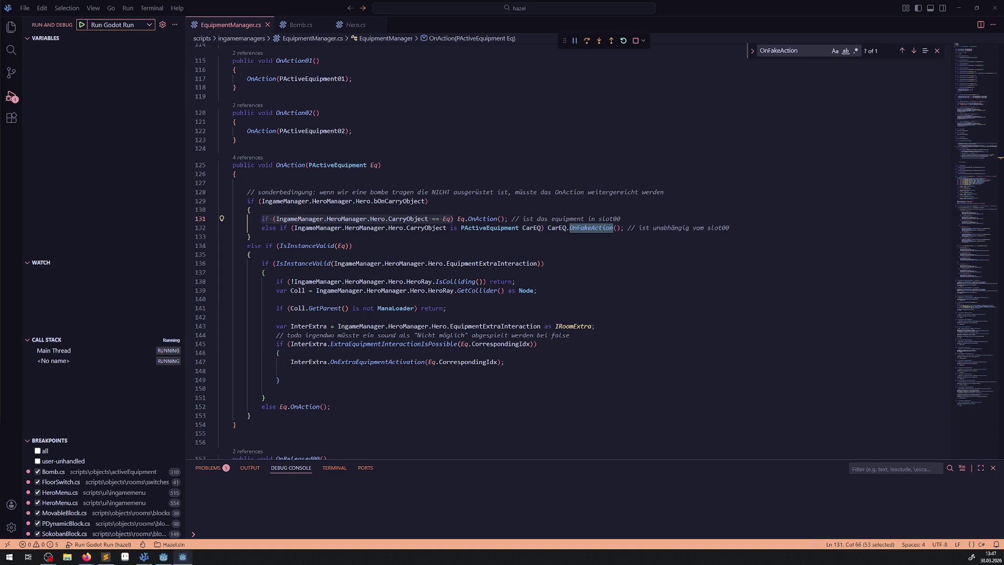
pyautogui.click(636, 40)
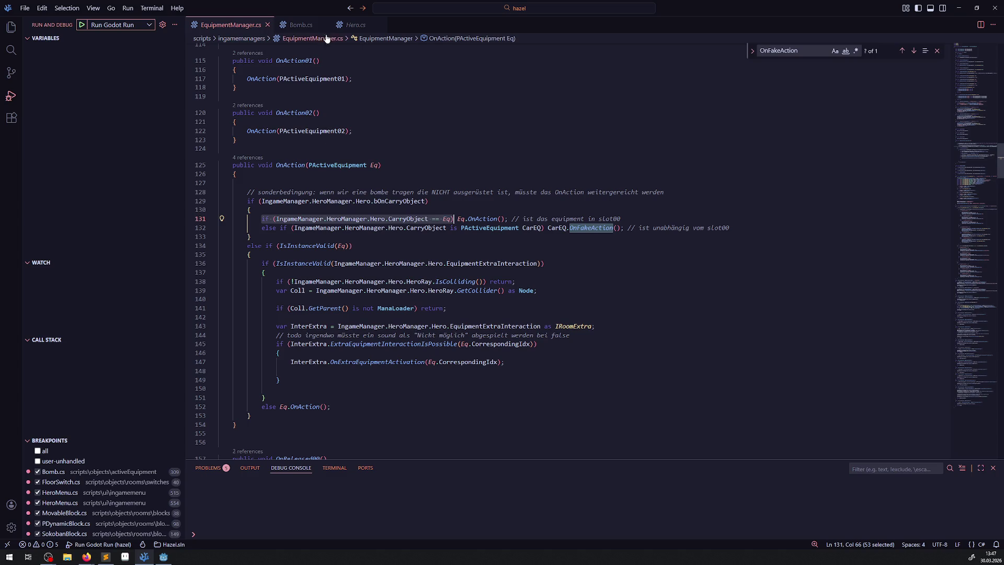
pyautogui.click(359, 26)
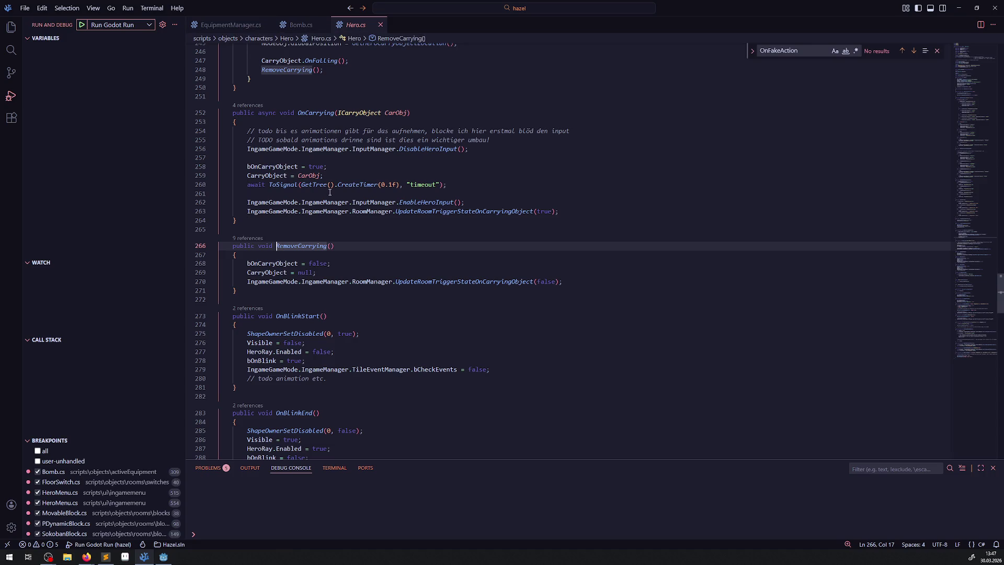
pyautogui.click(300, 25)
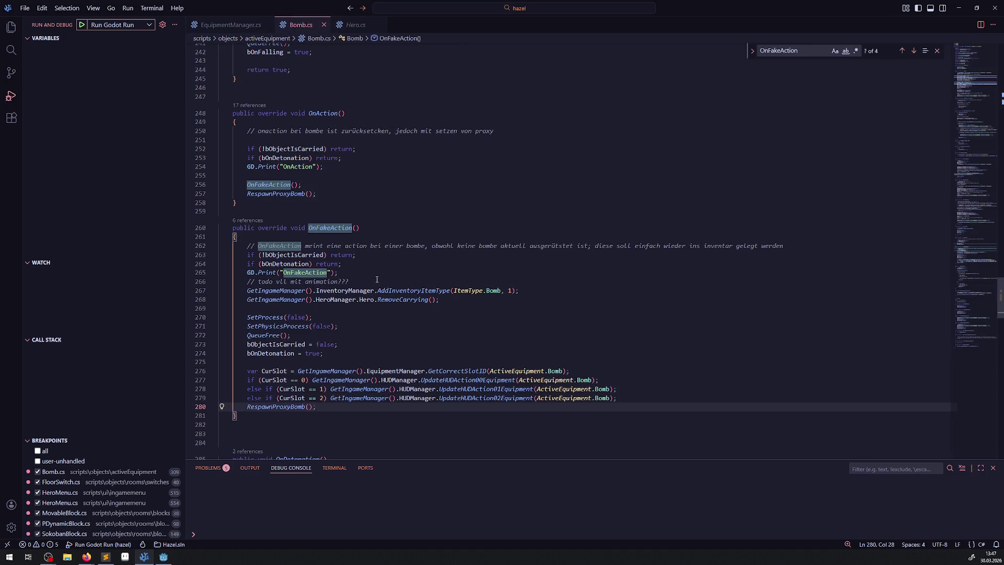
# Add spacing before RespawnProxyBomb and wrap the CurSlot == 0 HUD update in braces
pyautogui.scroll(-3, 635, 293)
pyautogui.click(631, 298)
pyautogui.press('Return')
pyautogui.press('Return')
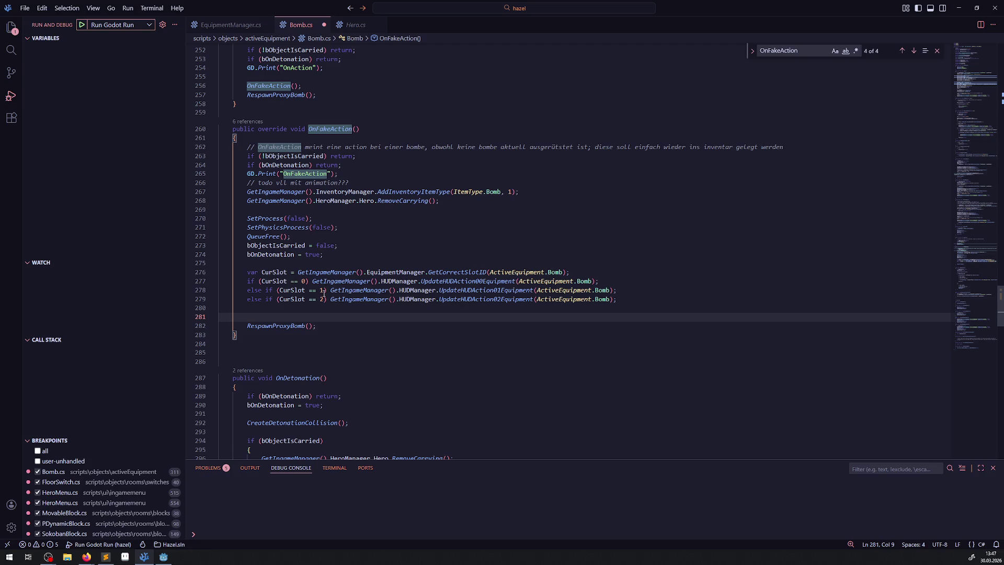
pyautogui.click(308, 281)
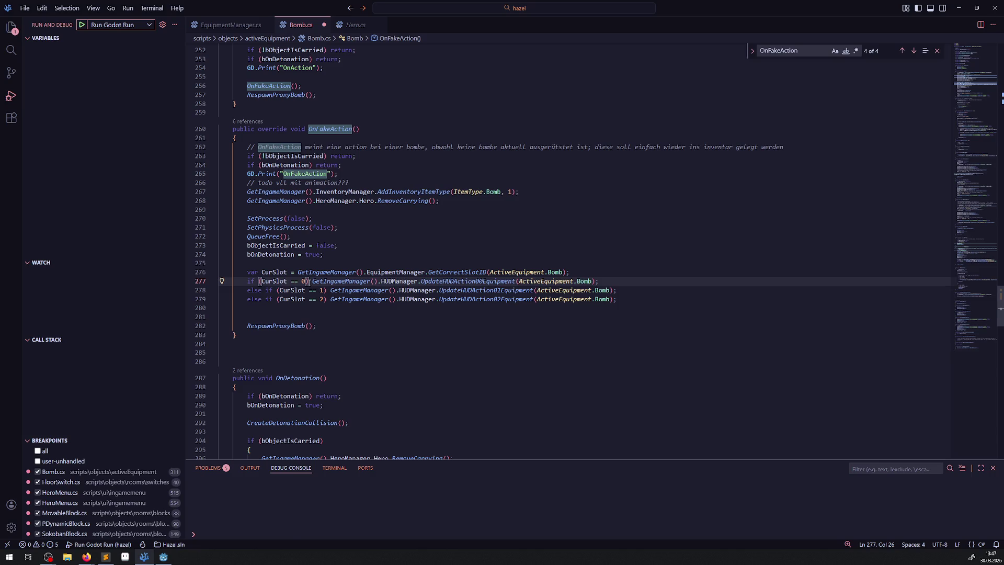
pyautogui.press('Return')
pyautogui.write('{')
pyautogui.press('Return')
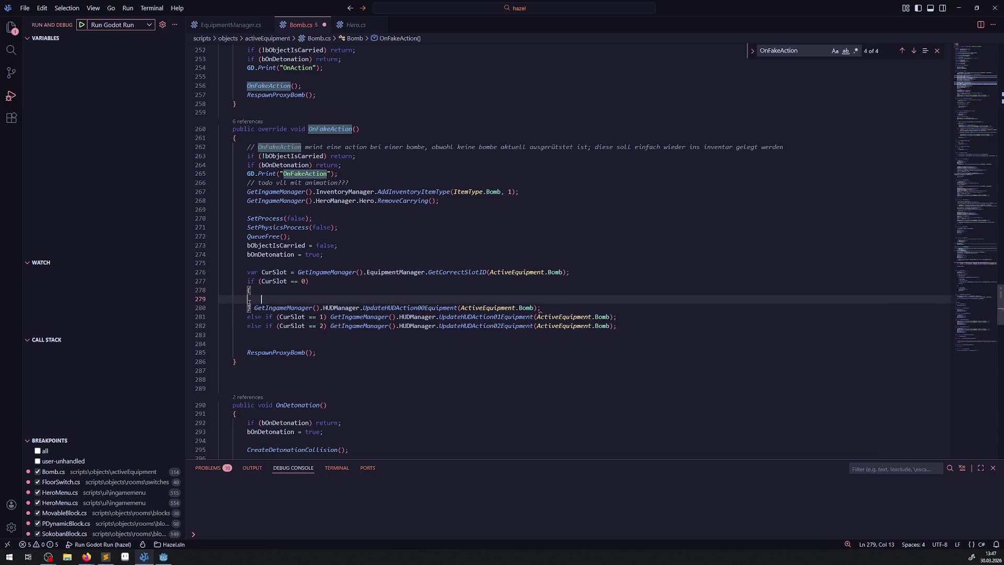
pyautogui.moveTo(254, 308); pyautogui.dragTo(581, 310)
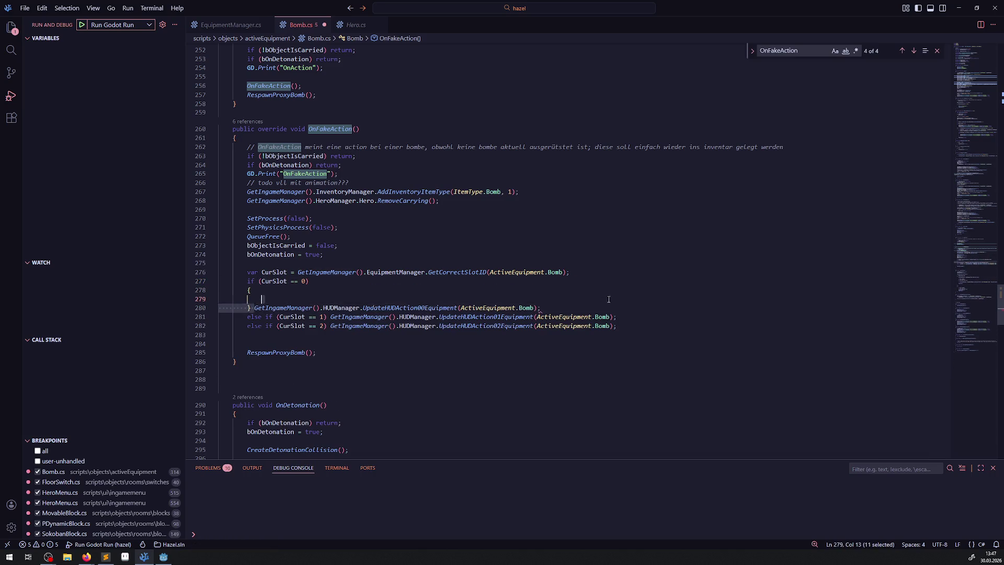
pyautogui.hotkey('ctrl', 'x')
pyautogui.click(431, 299)
pyautogui.hotkey('ctrl', 'v')
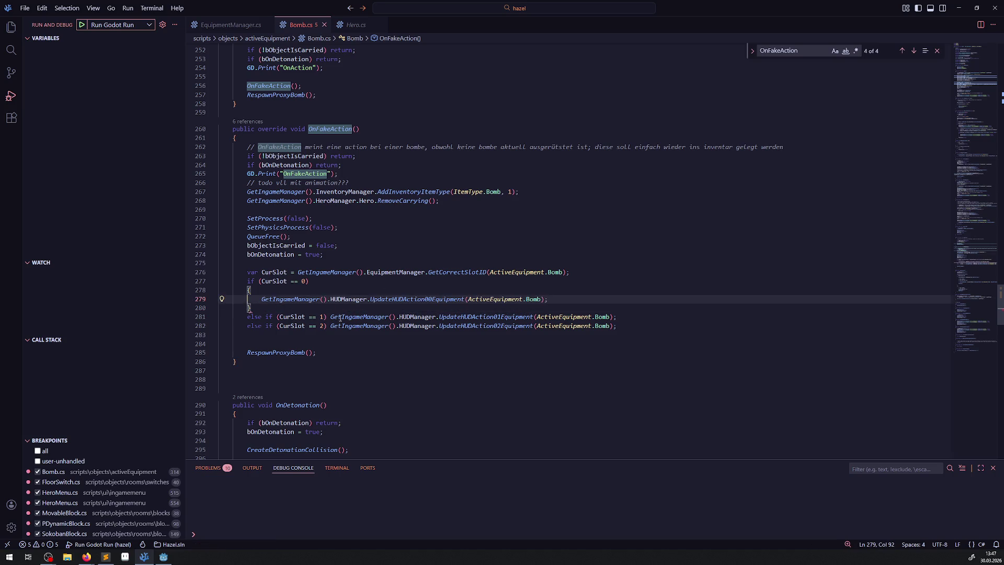
# Wrap the CurSlot == 1 HUD update call in its own braced block
pyautogui.click(327, 317)
pyautogui.press('Return')
pyautogui.write('{')
pyautogui.press('Return')
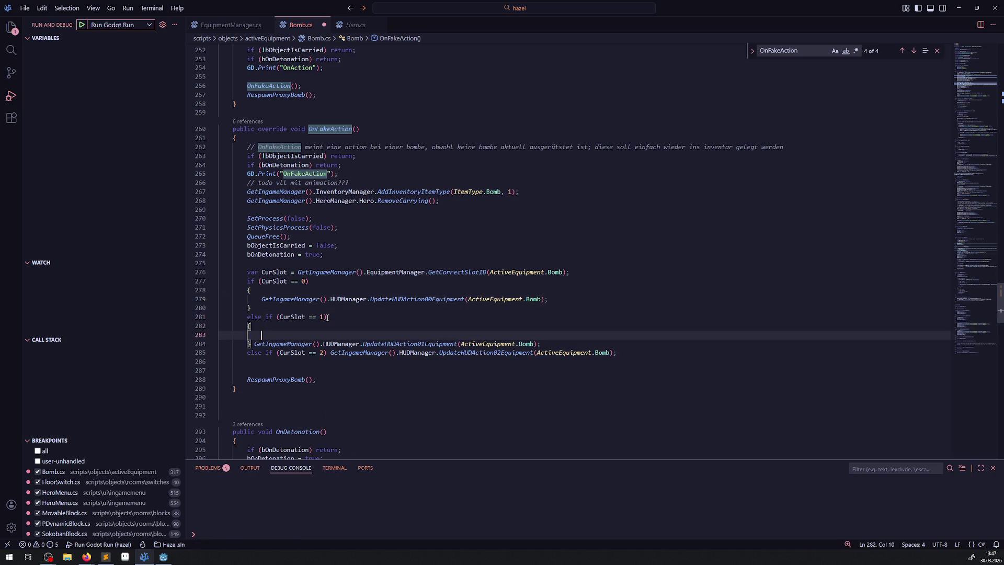
pyautogui.moveTo(251, 344); pyautogui.dragTo(566, 342)
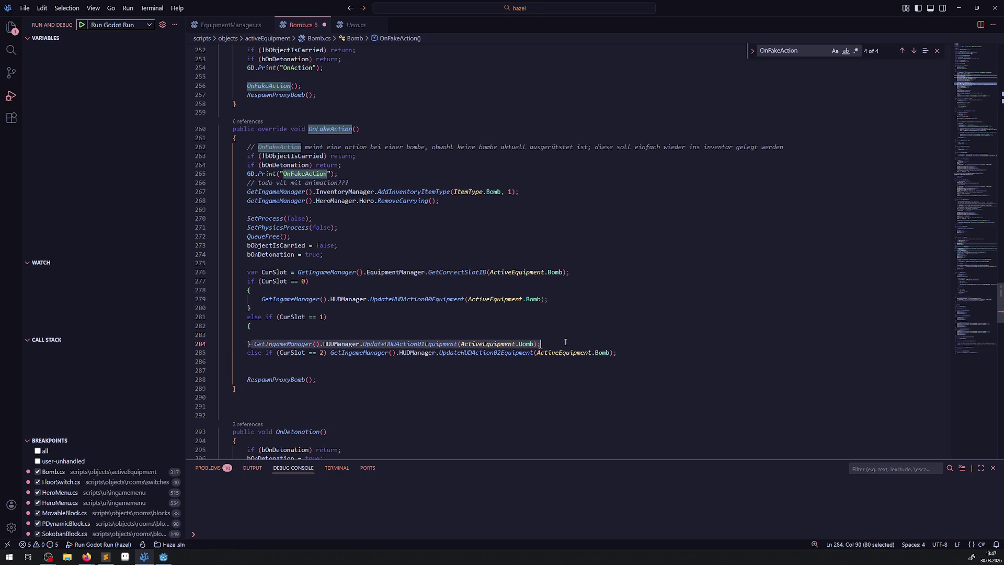
pyautogui.hotkey('ctrl', 'x')
pyautogui.press('Up')
pyautogui.hotkey('ctrl', 'v')
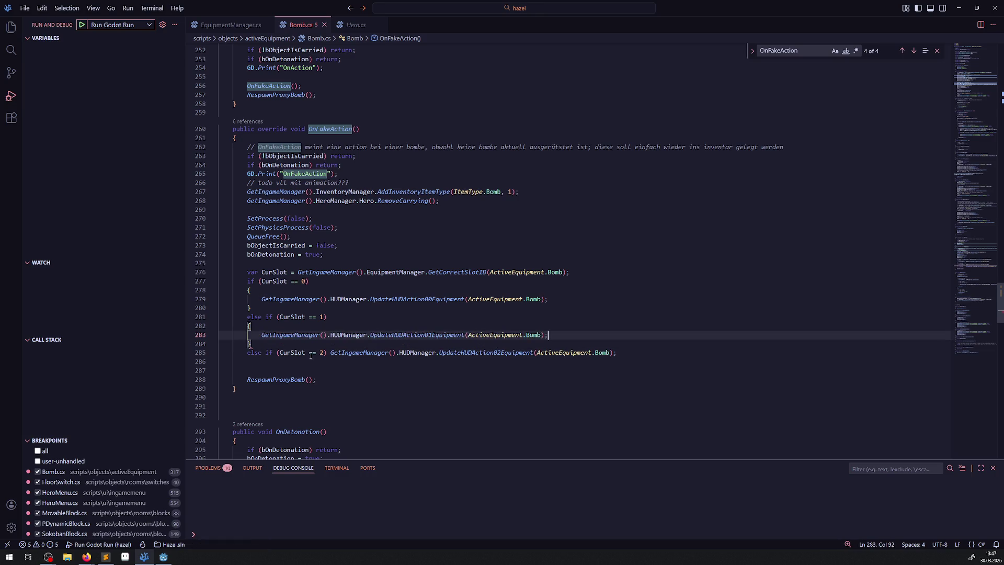
# Wrap the CurSlot == 2 HUD update call in braces and save Bomb.cs
pyautogui.moveTo(331, 353); pyautogui.dragTo(640, 351)
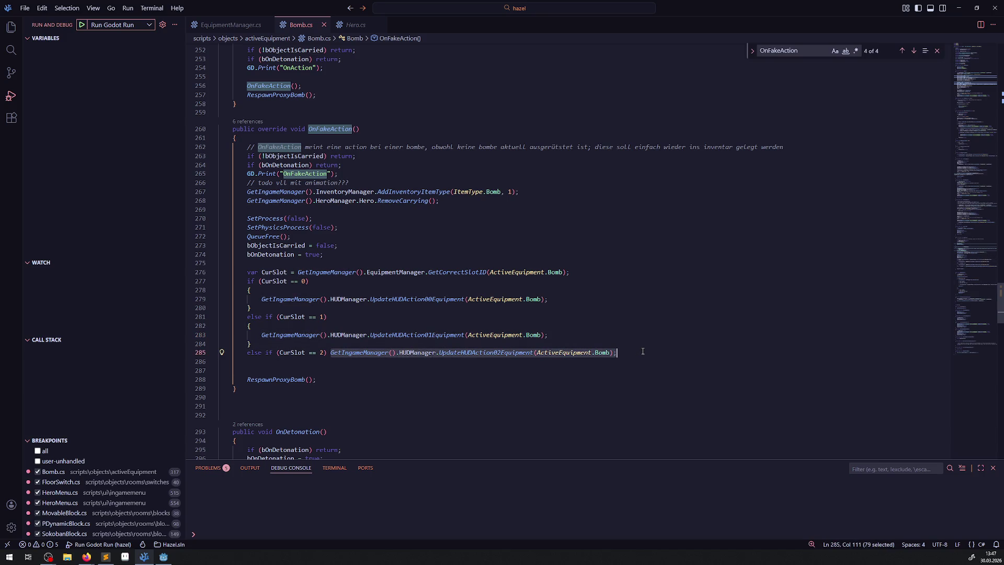
pyautogui.hotkey('ctrl', 'x')
pyautogui.write('{')
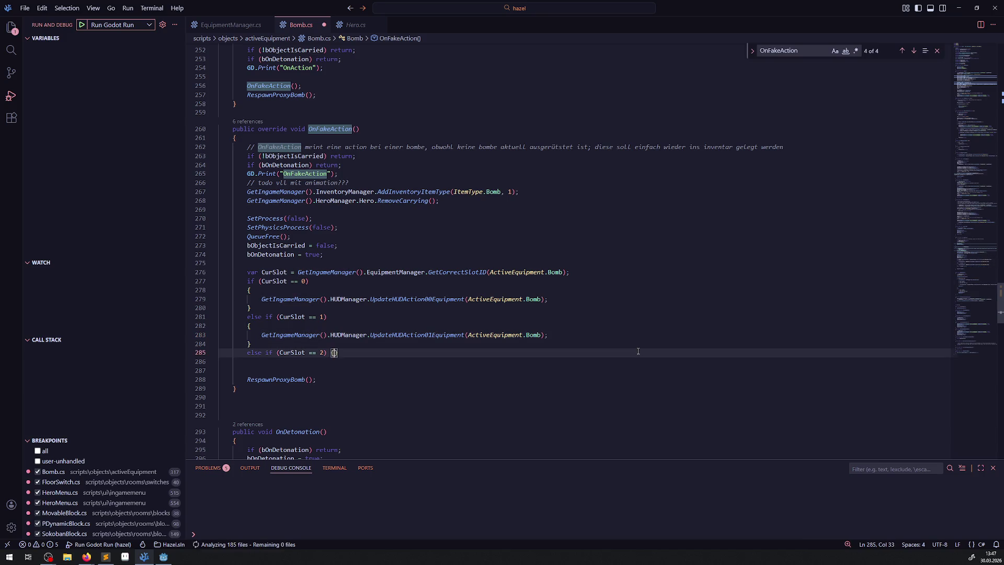
pyautogui.press('Return')
pyautogui.hotkey('ctrl', 's')
pyautogui.hotkey('ctrl', 'v')
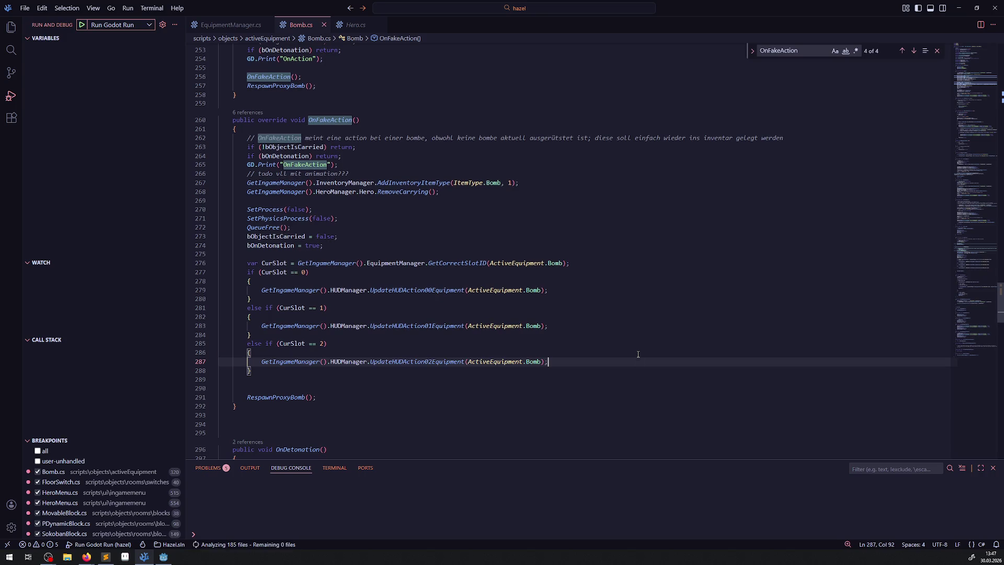
pyautogui.hotkey('ctrl', 's')
pyautogui.scroll(3, 336, 209)
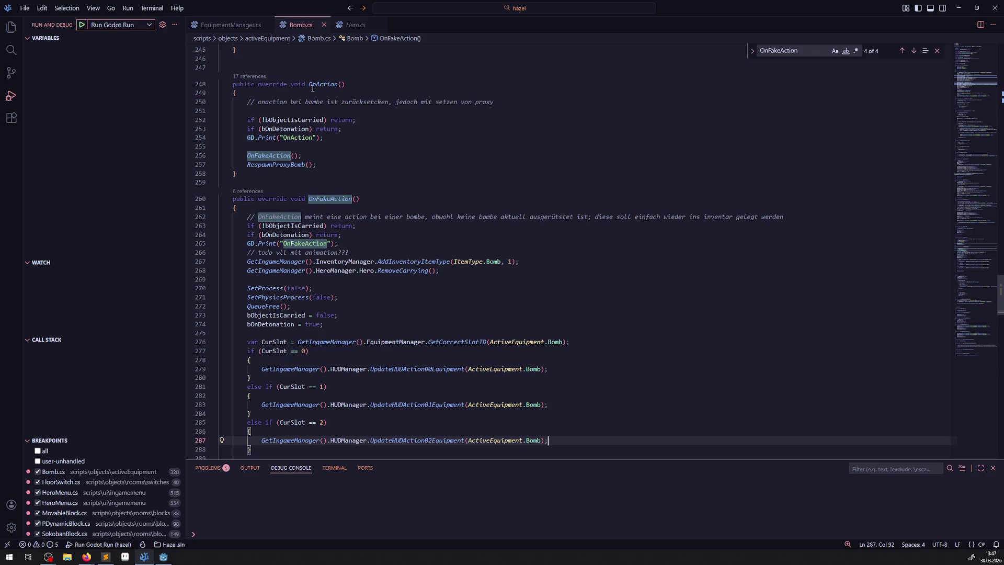
# Cut the RespawnProxyBomb() call out of OnAction
pyautogui.moveTo(313, 89)
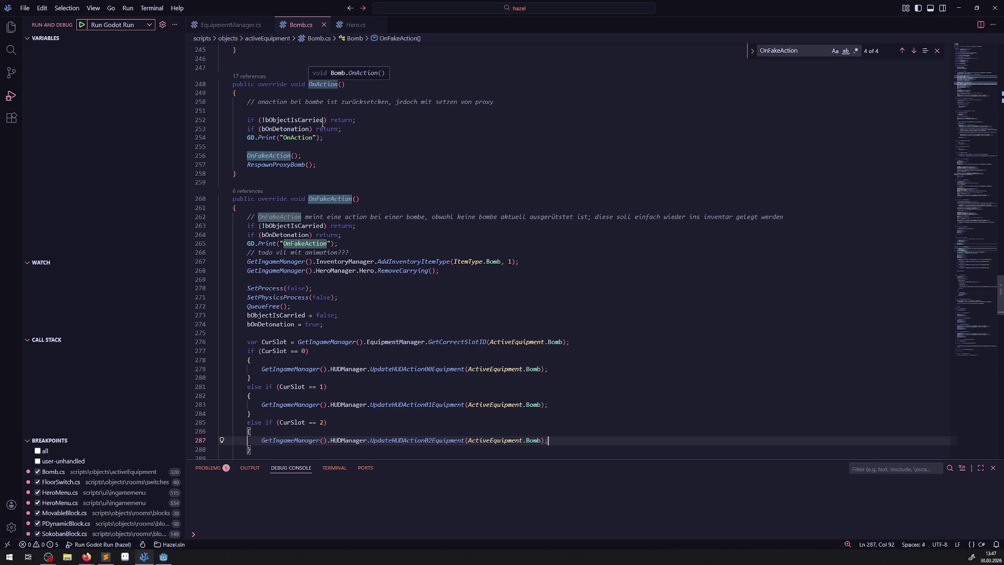
pyautogui.moveTo(275, 166)
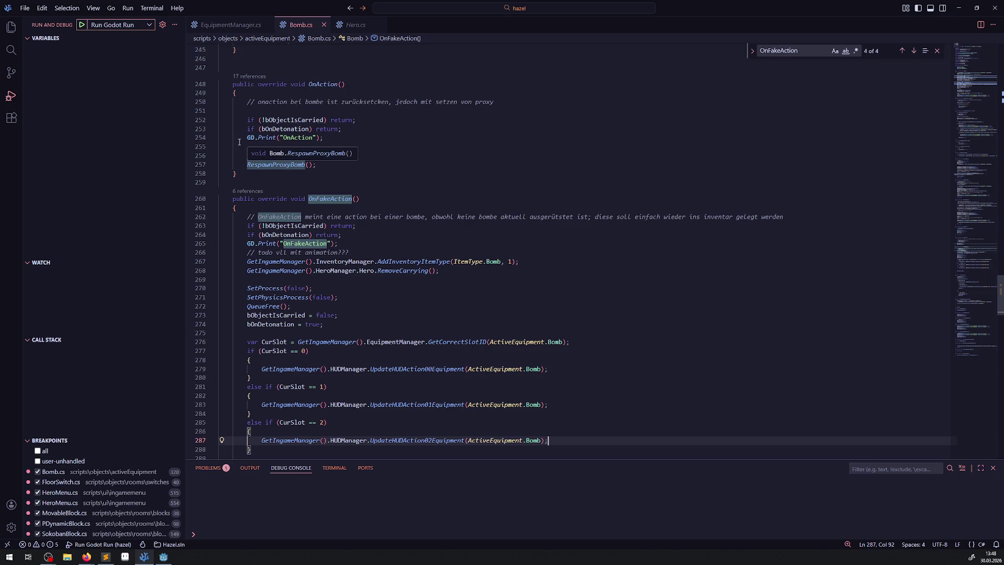
pyautogui.moveTo(315, 165); pyautogui.dragTo(244, 166)
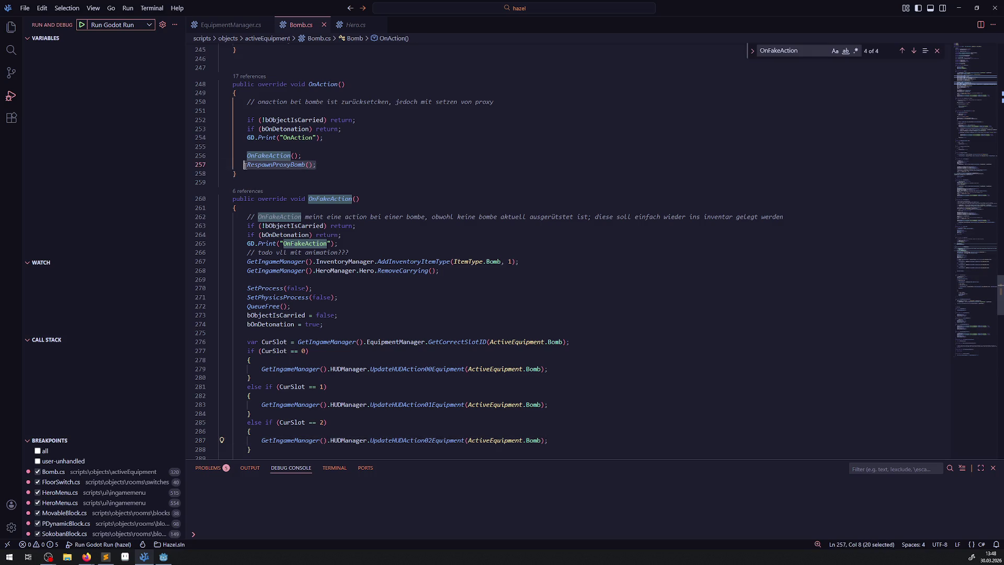
pyautogui.press('BackSpace')
pyautogui.press('BackSpace')
pyautogui.press('BackSpace')
pyautogui.press('BackSpace')
# Paste RespawnProxyBomb() after the HUD call in the slot 0 and slot 1 branches, saving each time
pyautogui.scroll(-4, 513, 271)
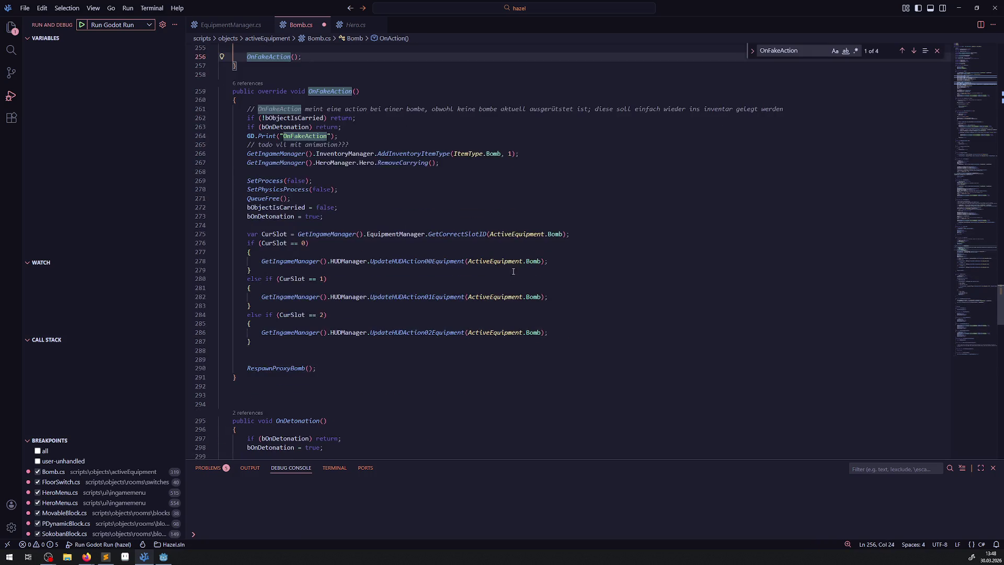
pyautogui.click(561, 260)
pyautogui.press('Return')
pyautogui.hotkey('ctrl', 'v')
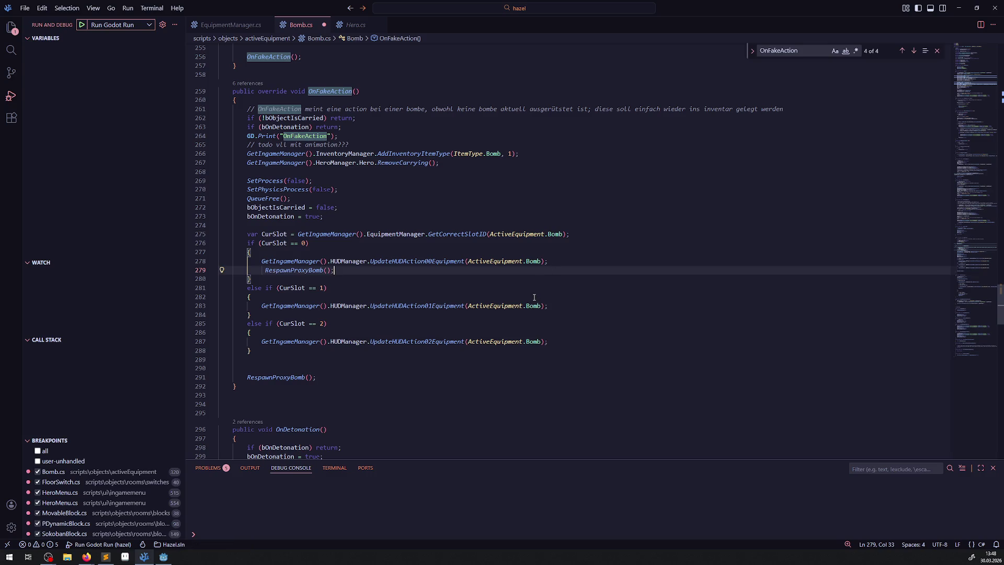
pyautogui.hotkey('ctrl', 's')
pyautogui.moveTo(456, 233)
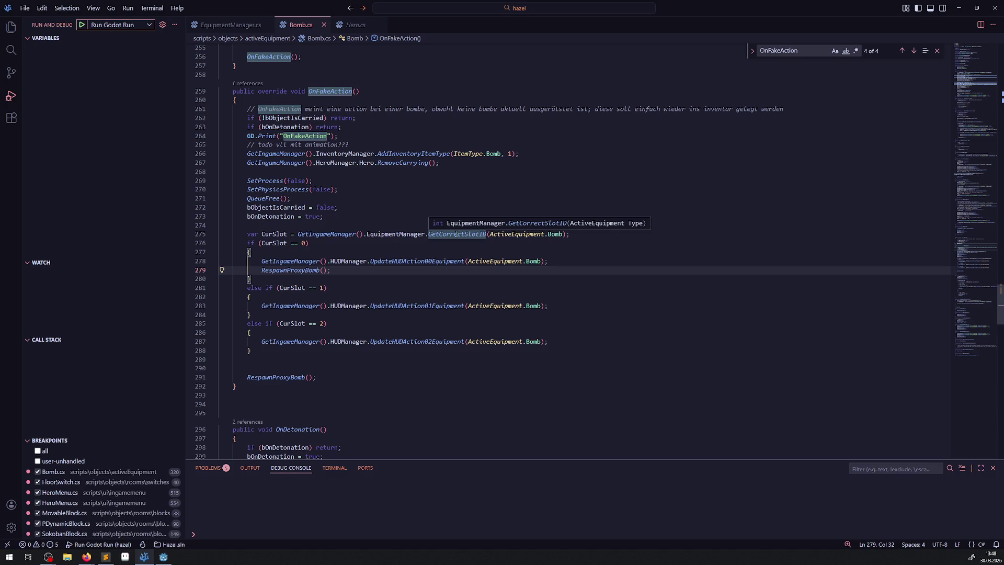
pyautogui.click(555, 303)
pyautogui.press('Return')
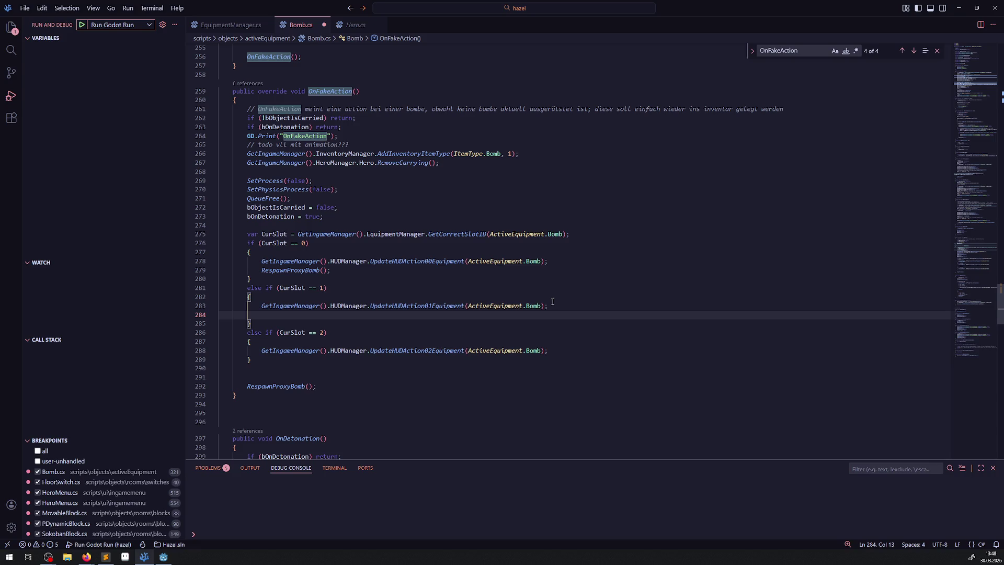
pyautogui.hotkey('ctrl', 'v')
pyautogui.hotkey('ctrl', 's')
# Check the HUD update method's definition, then paste RespawnProxyBomb() into the slot 2 branch
pyautogui.rightClick(418, 262)
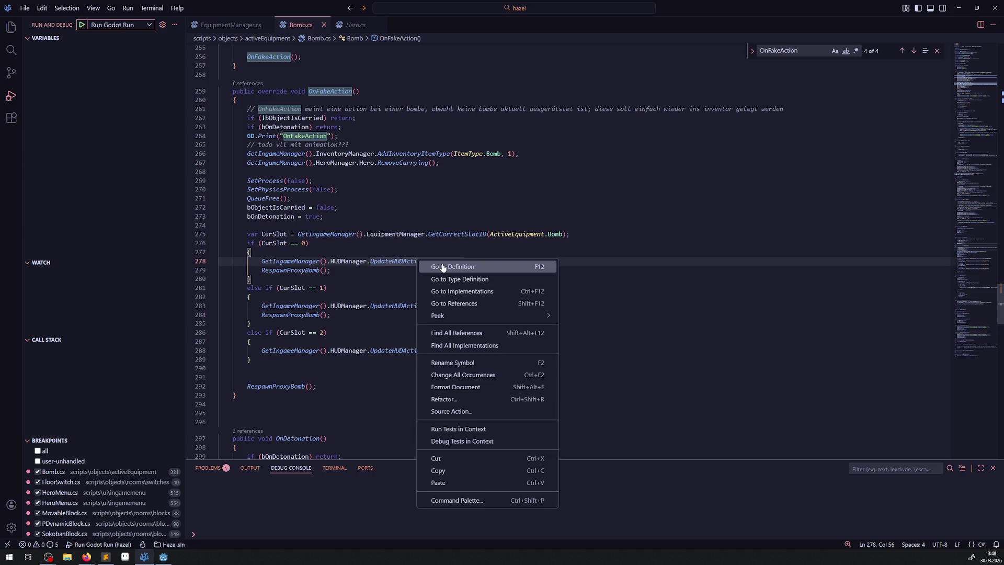
pyautogui.click(443, 267)
pyautogui.hotkey('alt', 'Left')
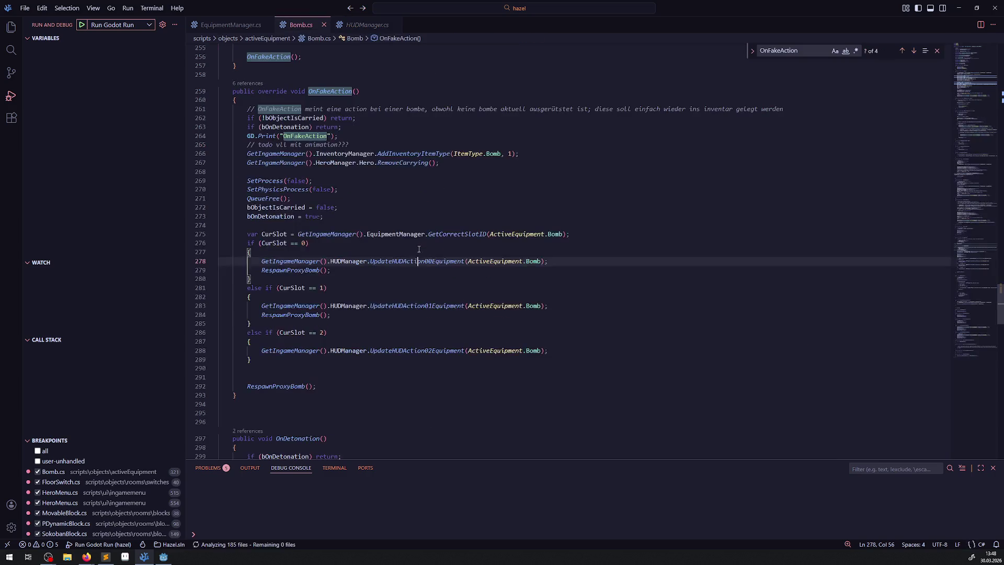
pyautogui.click(551, 349)
pyautogui.press('Return')
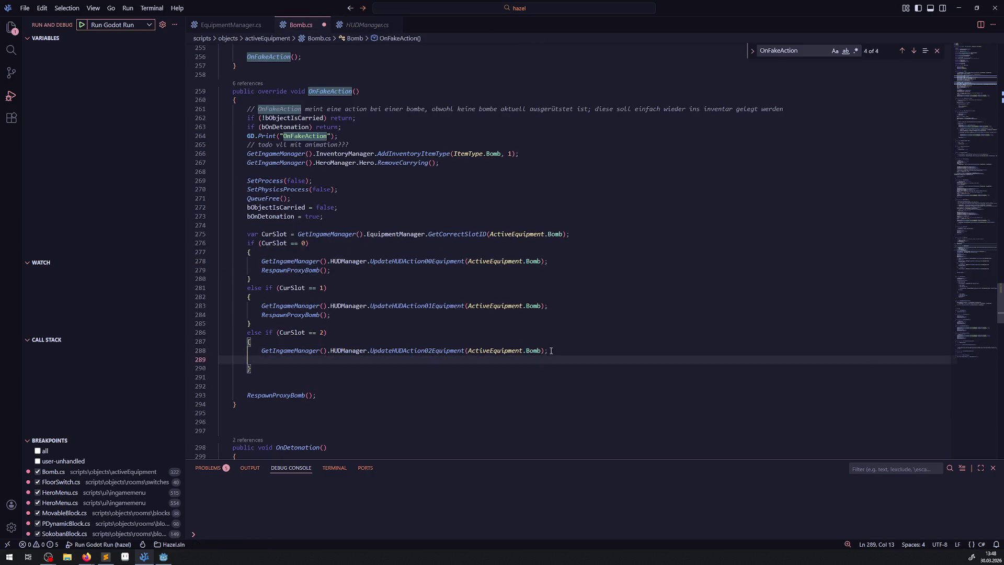
pyautogui.hotkey('ctrl', 'v')
# Delete the leftover trailing RespawnProxyBomb() call and empty line, then save Bomb.cs
pyautogui.moveTo(317, 396); pyautogui.dragTo(212, 376)
pyautogui.press('BackSpace')
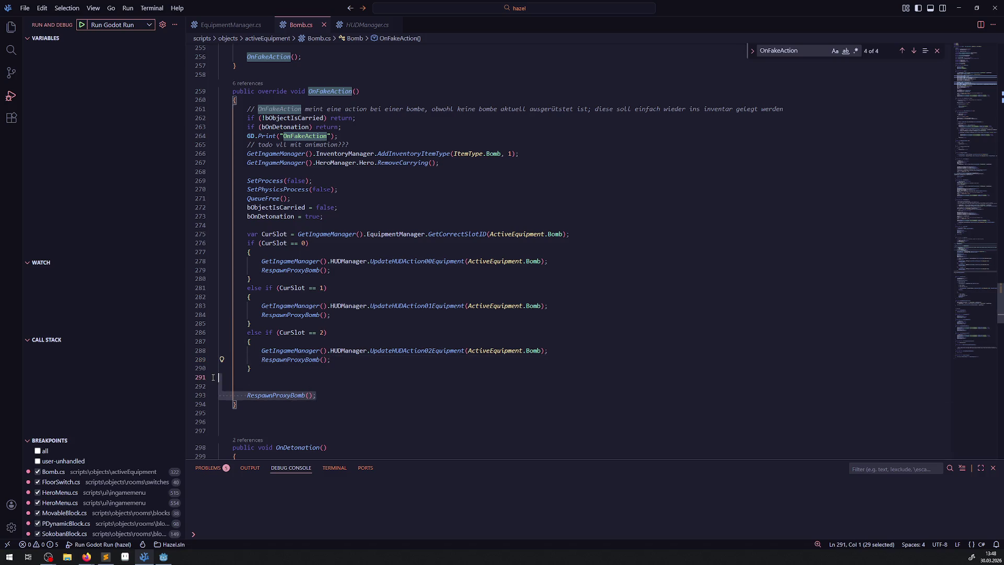
pyautogui.press('Delete')
pyautogui.click(312, 378)
pyautogui.hotkey('ctrl', 's')
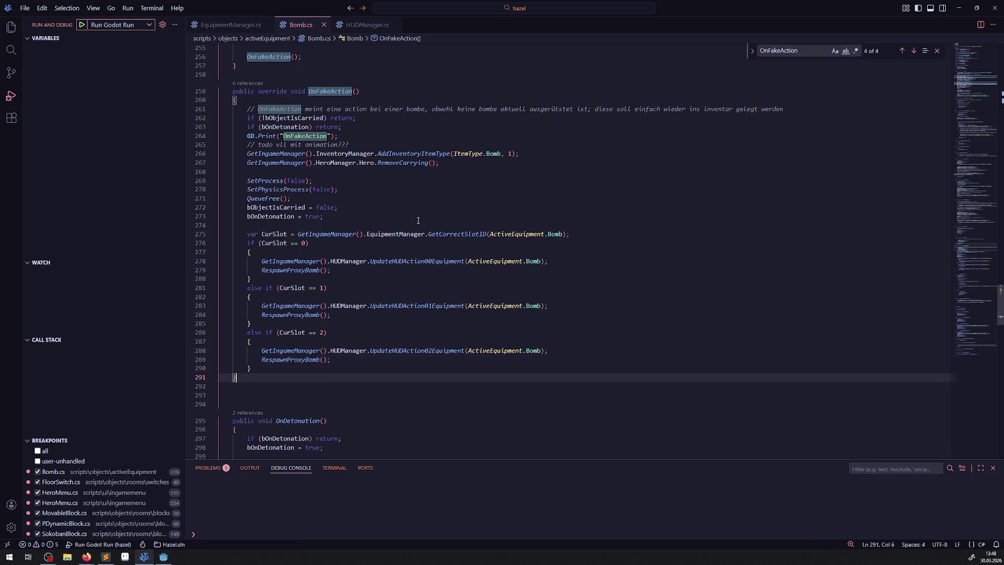
# Switch to the Godot Engine editor and rebuild the .NET project
pyautogui.hotkey('alt', 'Tab')
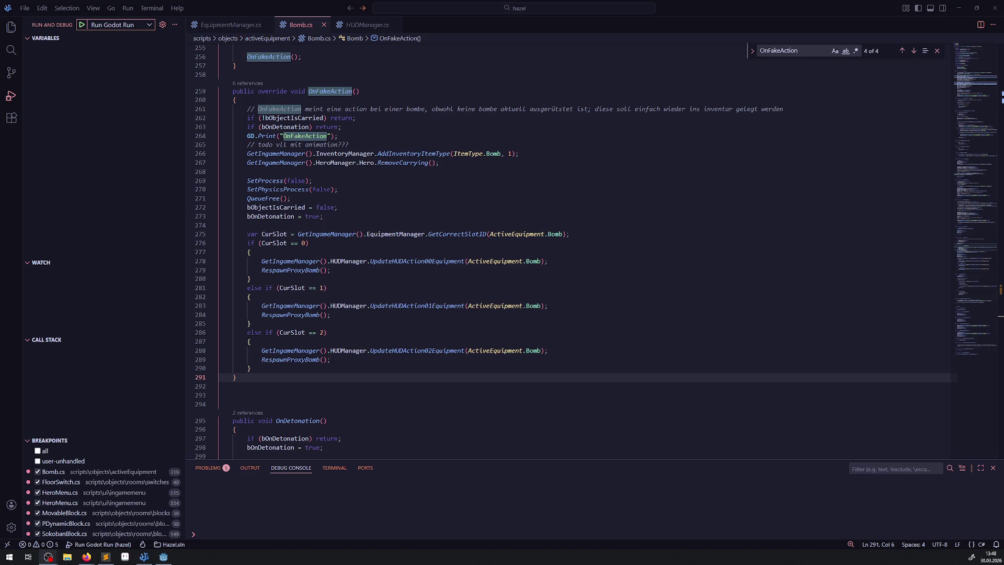
pyautogui.click(164, 557)
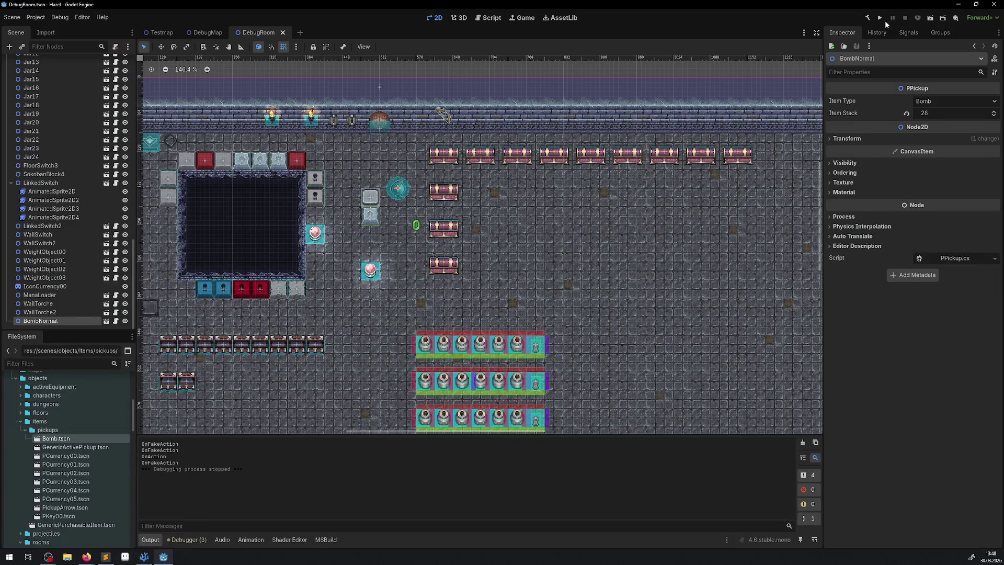
pyautogui.click(867, 20)
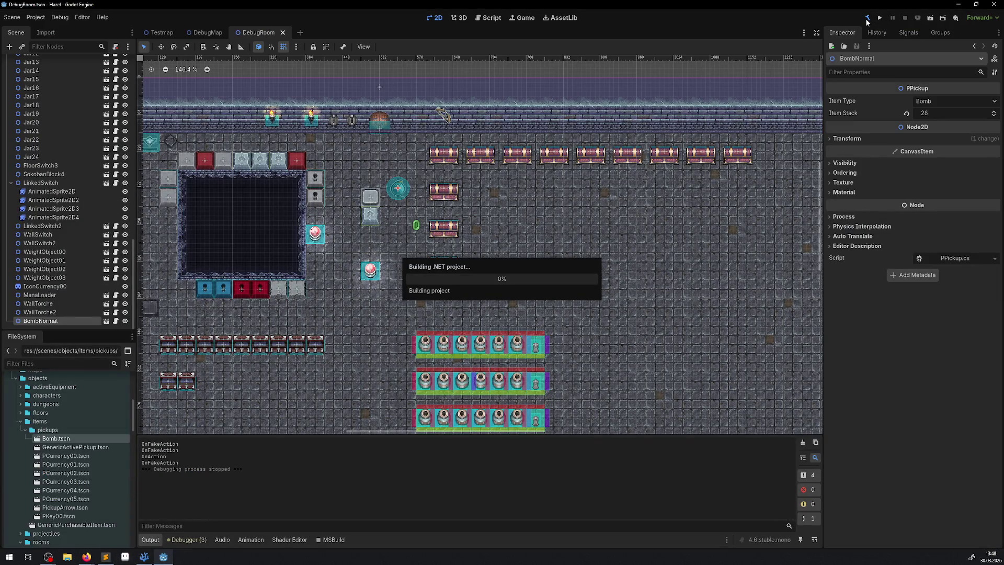